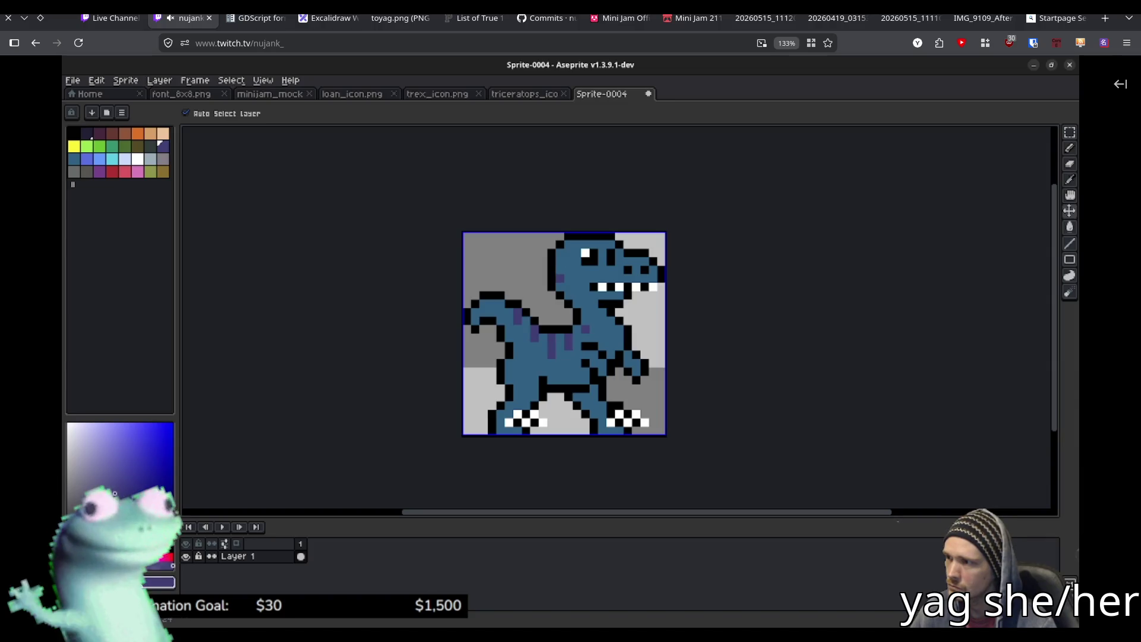
- Switch Aseprite to the Pencil tool for drawing single pixels
key("b")
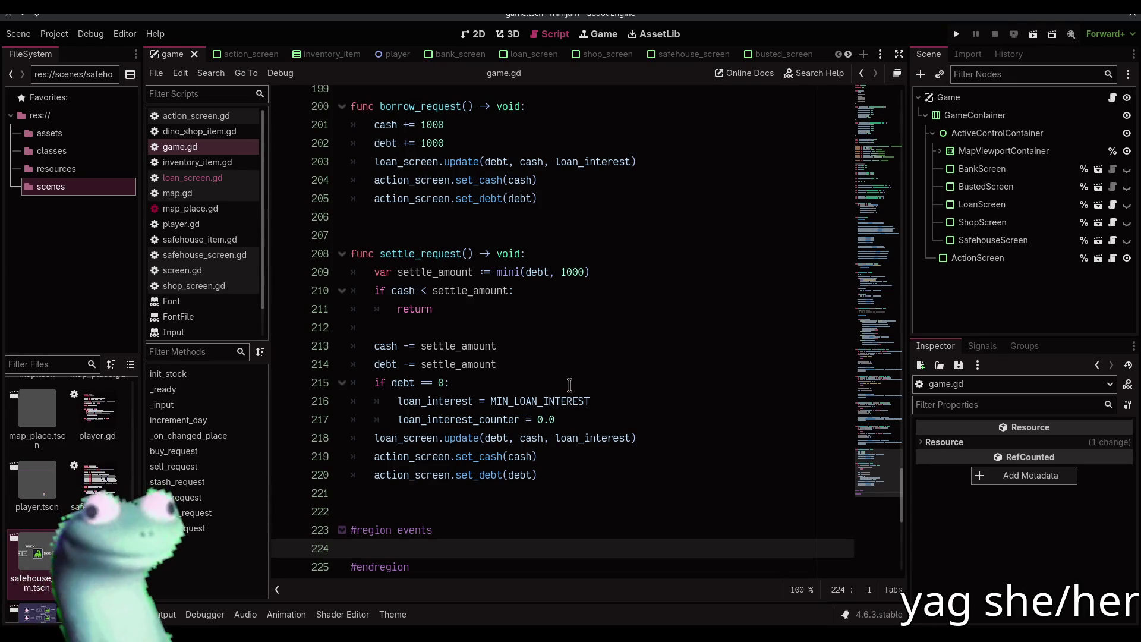
scroll(569, 385, "down", 3)
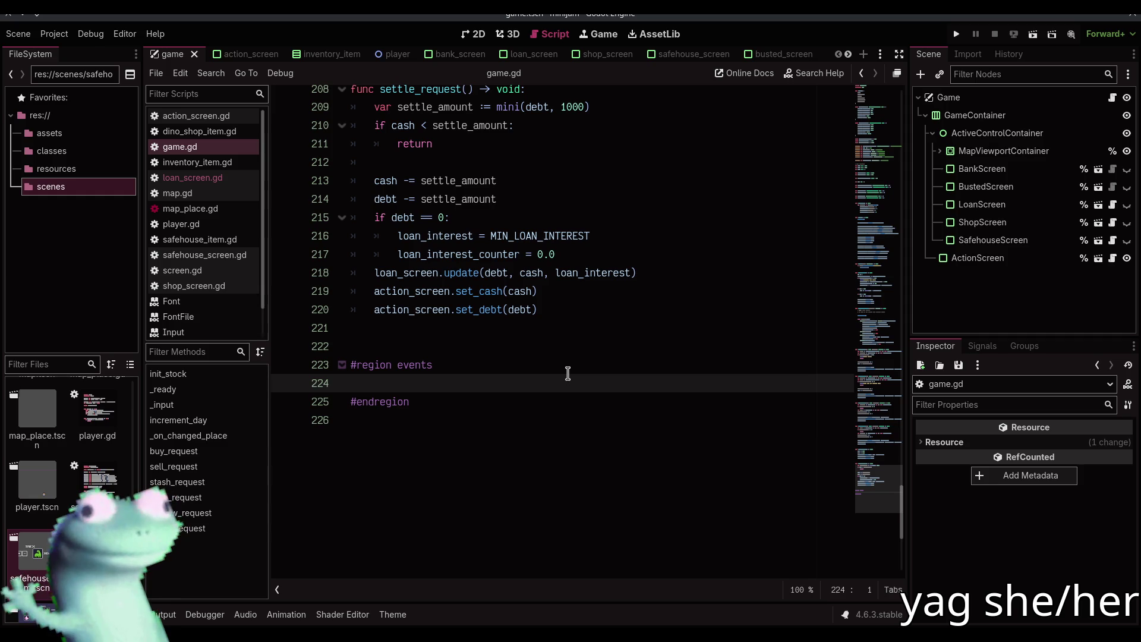
- Write 'func hatch() -> void:' with a 'pass' body on line 224 and save the script
type("func")
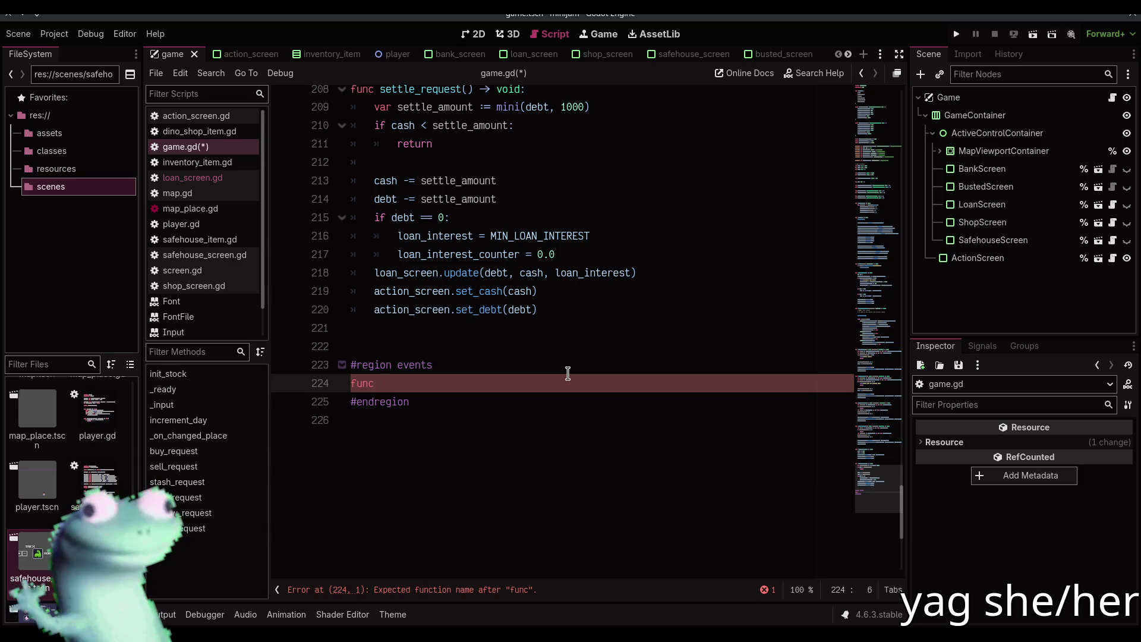
type("hatch")
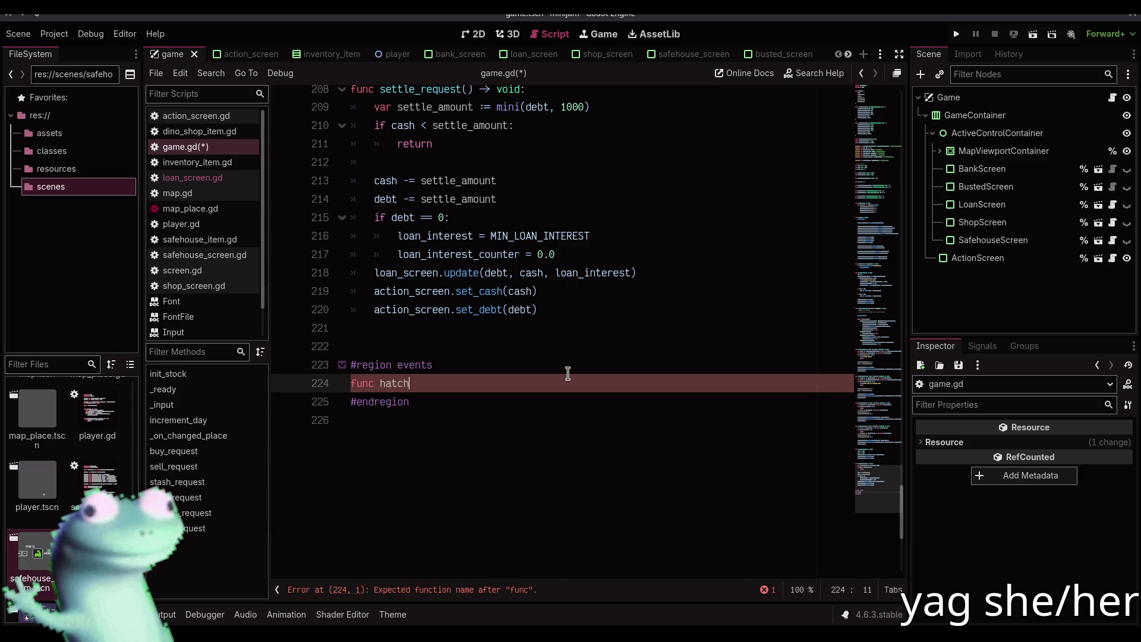
type("() -> void:")
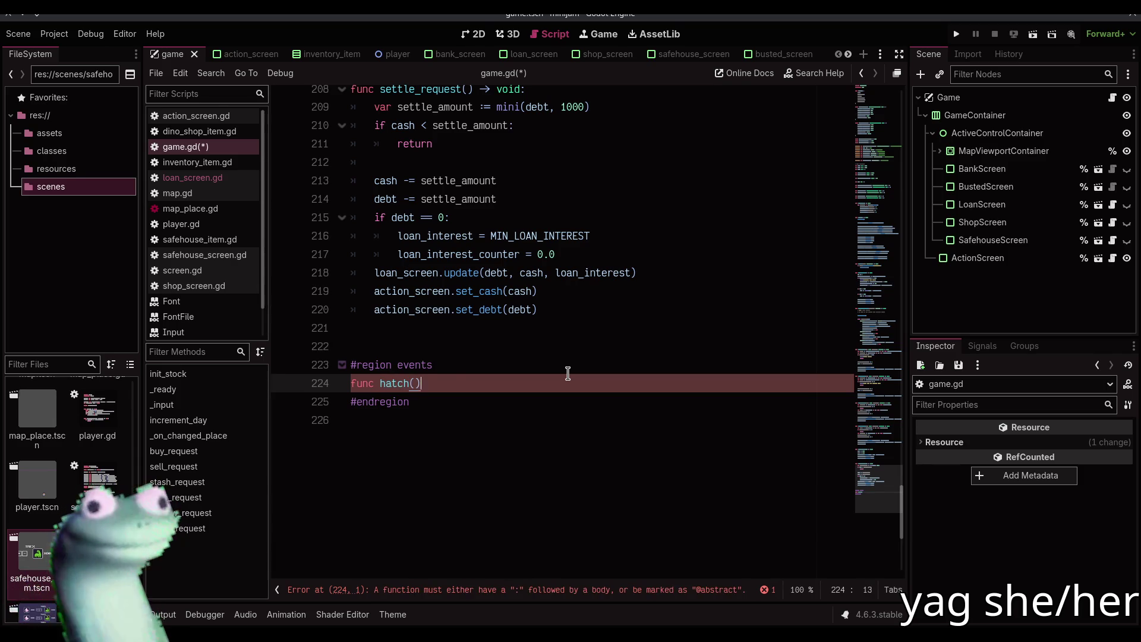
key("Return")
type("pass")
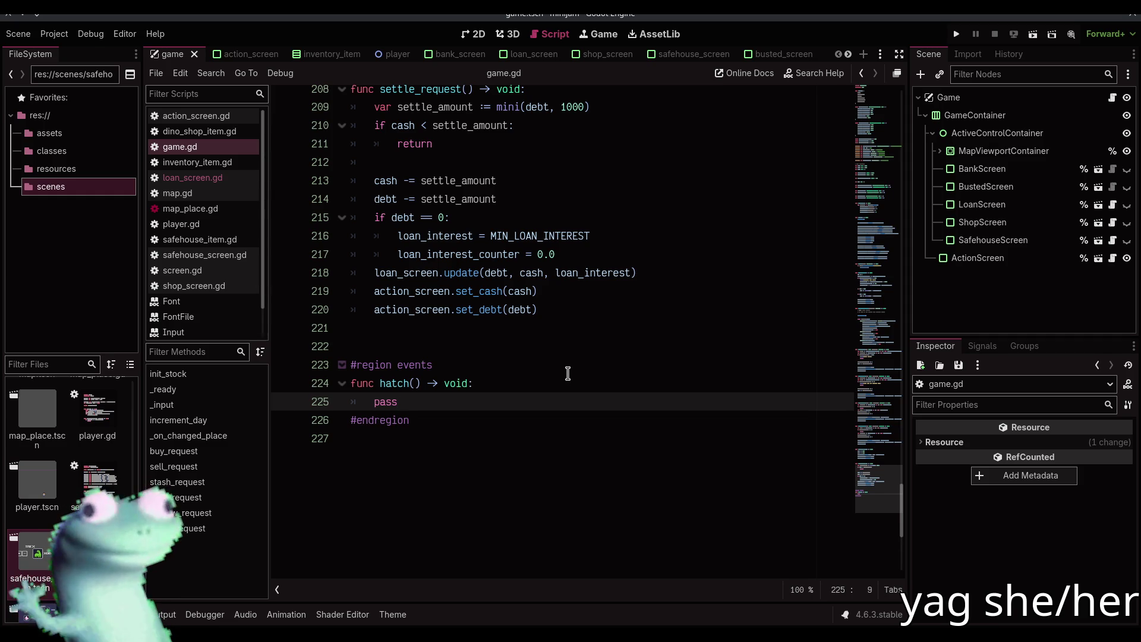
key("Return")
key("ctrl+s")
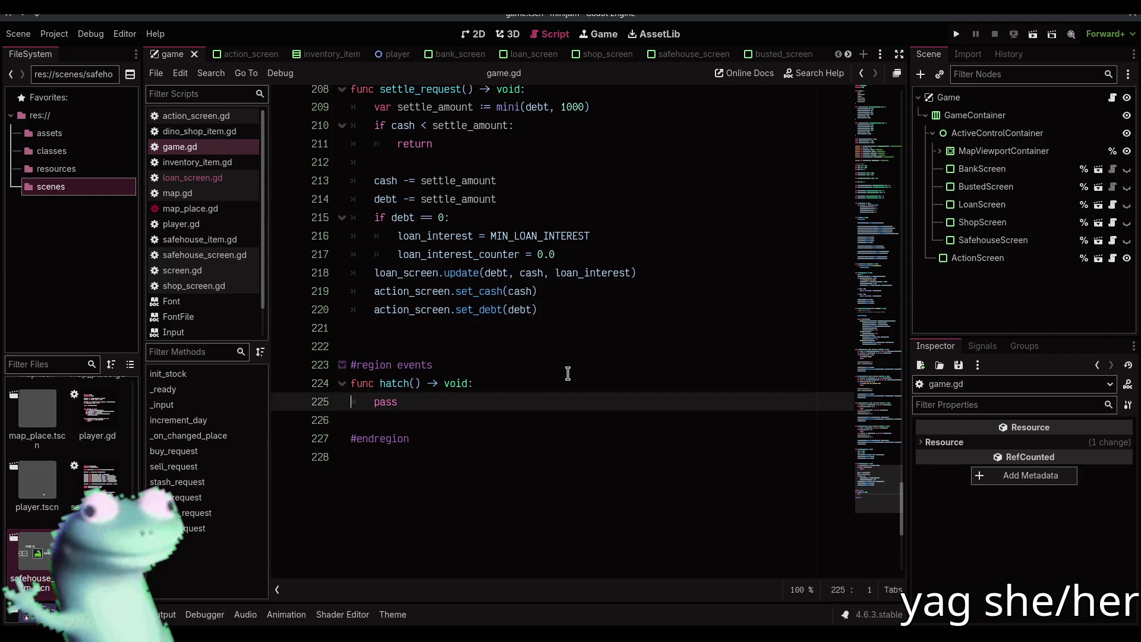
key("shift+Home")
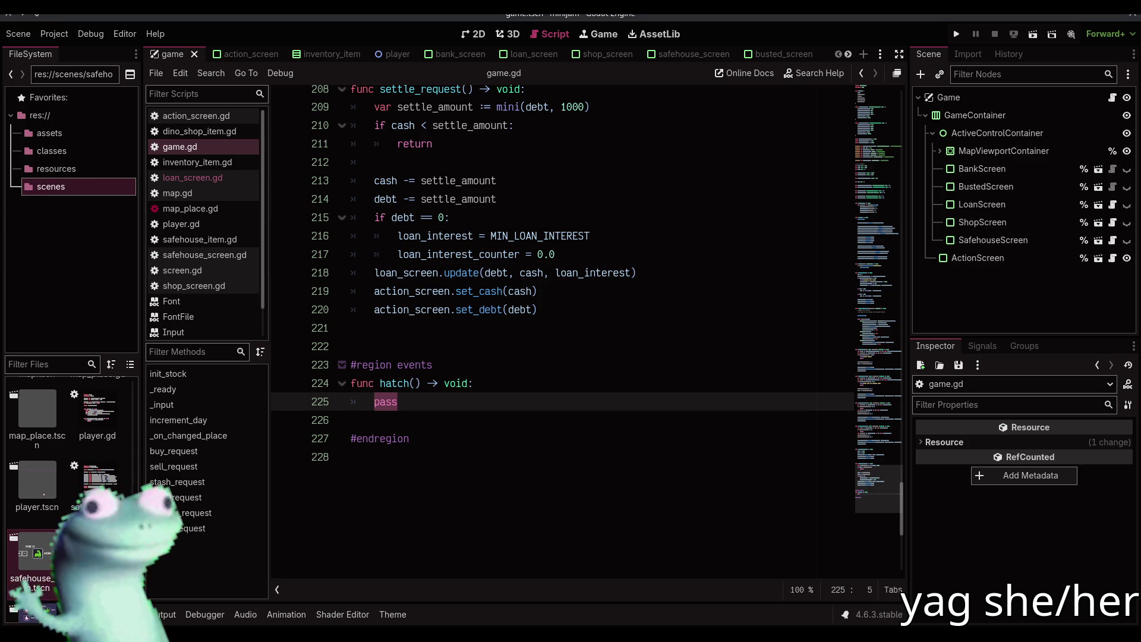
- Place the caret after 'pass' in hatch(), toggle the mic mute, and go to the Twitch stream
left_click(519, 408)
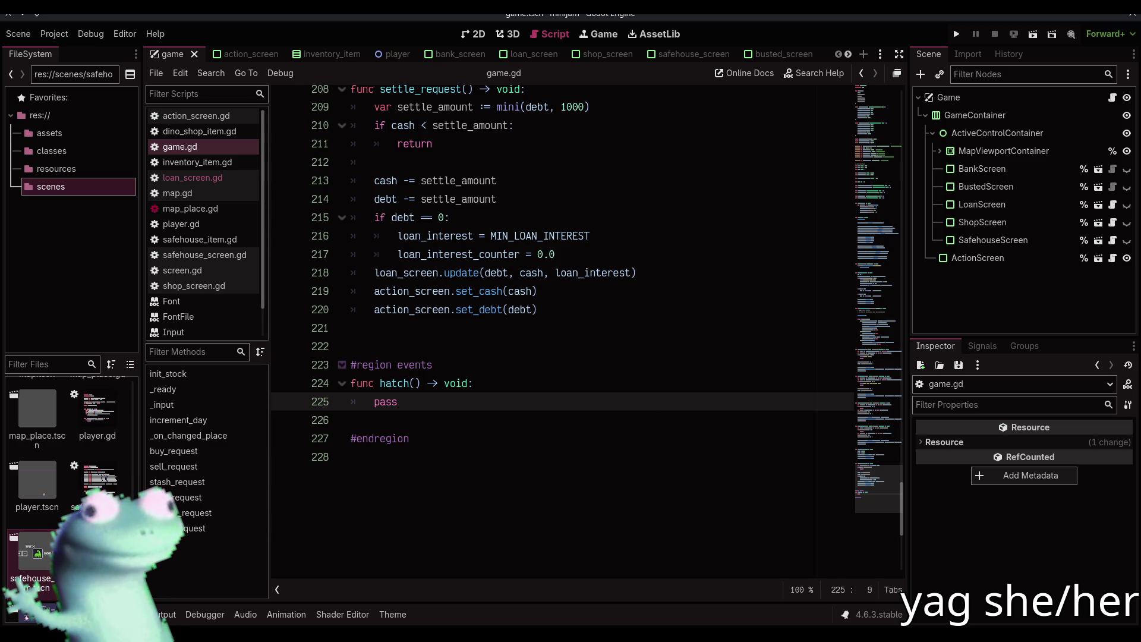
key("XF86AudioMicMute")
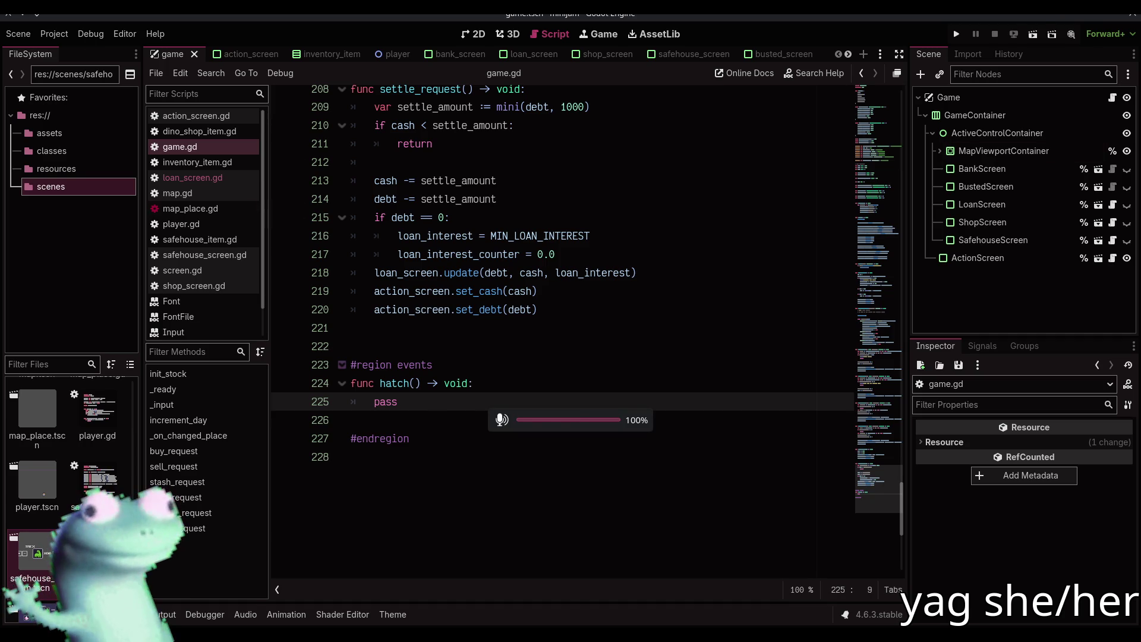
key("alt+Tab")
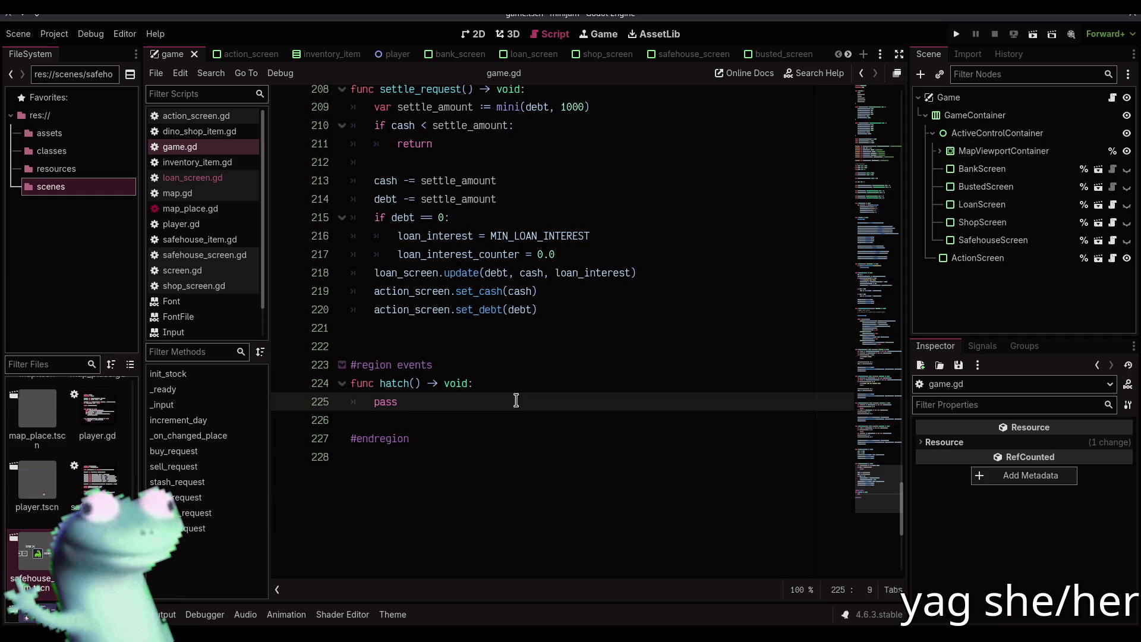
- Replace 'pass' with 'var most_eggs: DinoType', a 'for dino_type in egg_inventory:' loop and 'if egg_inventory[dino_type]'
double_click(516, 401)
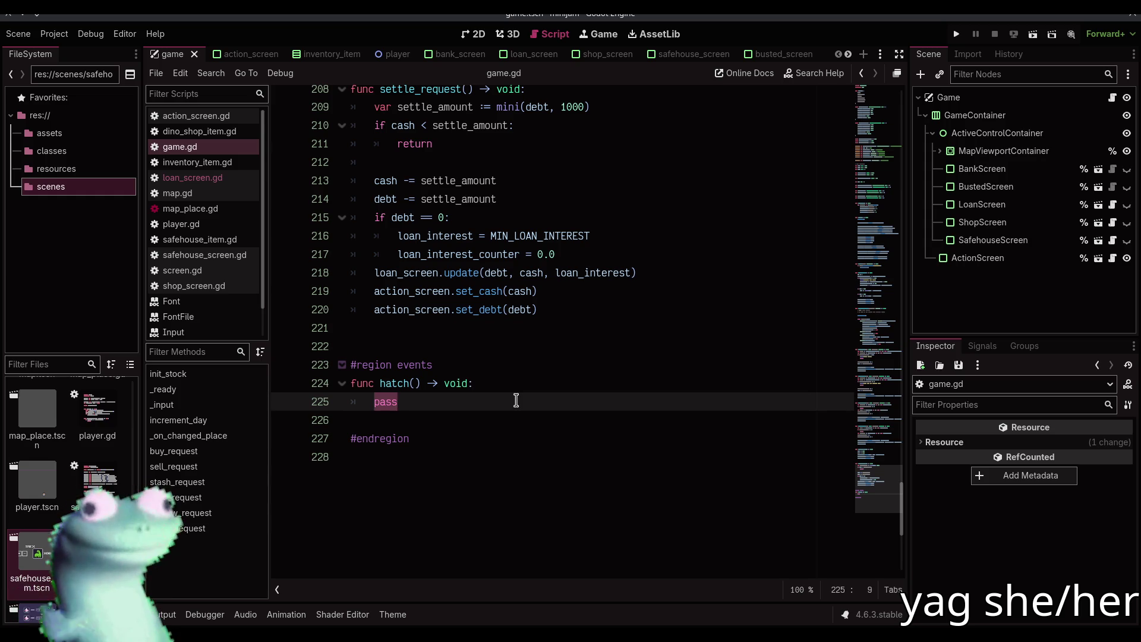
type("var ")
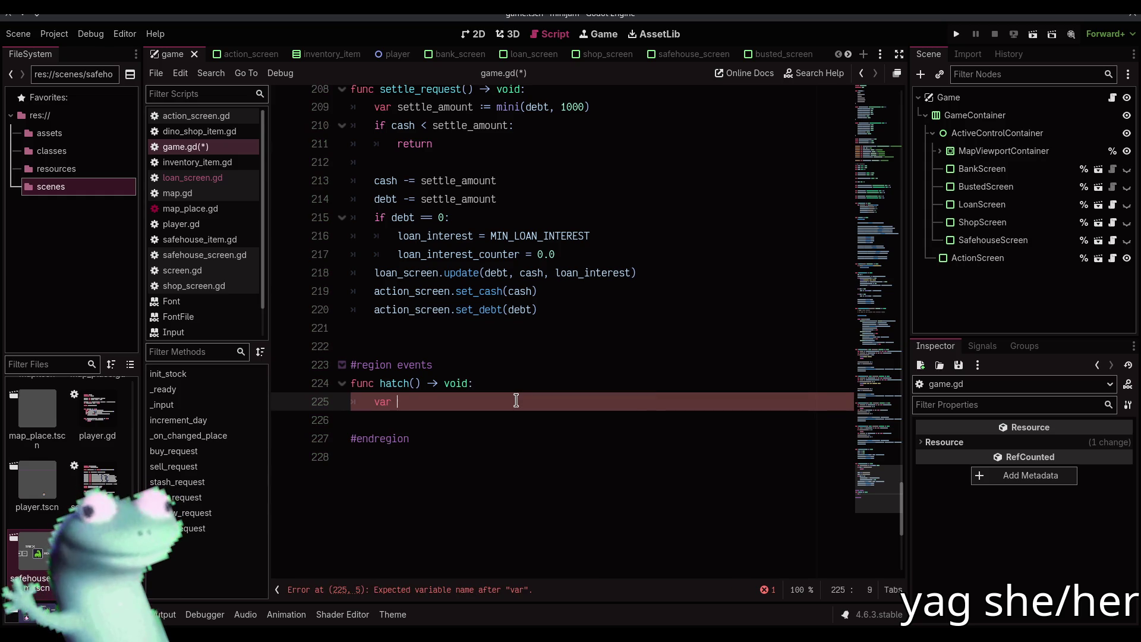
type("most_eggs: Dino")
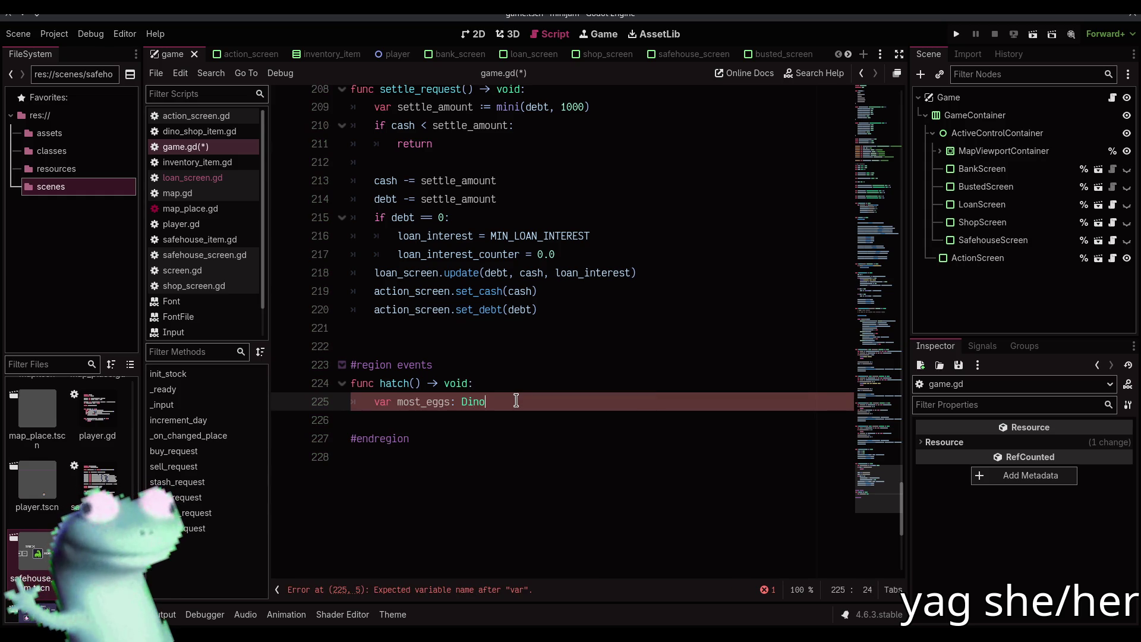
type("Type")
key("Return")
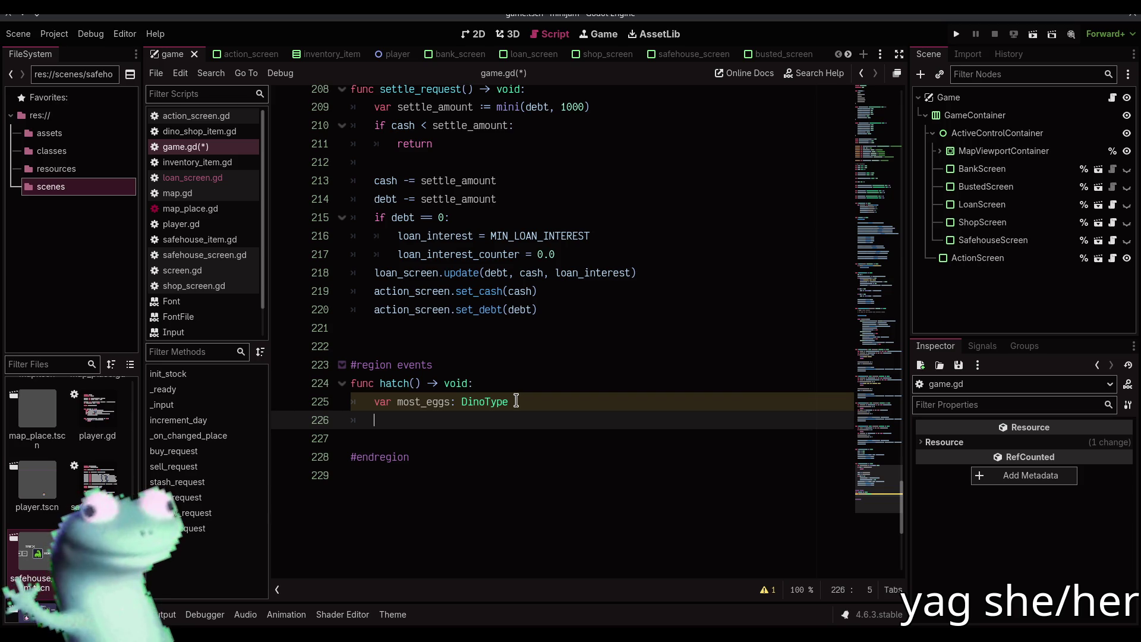
type("for ")
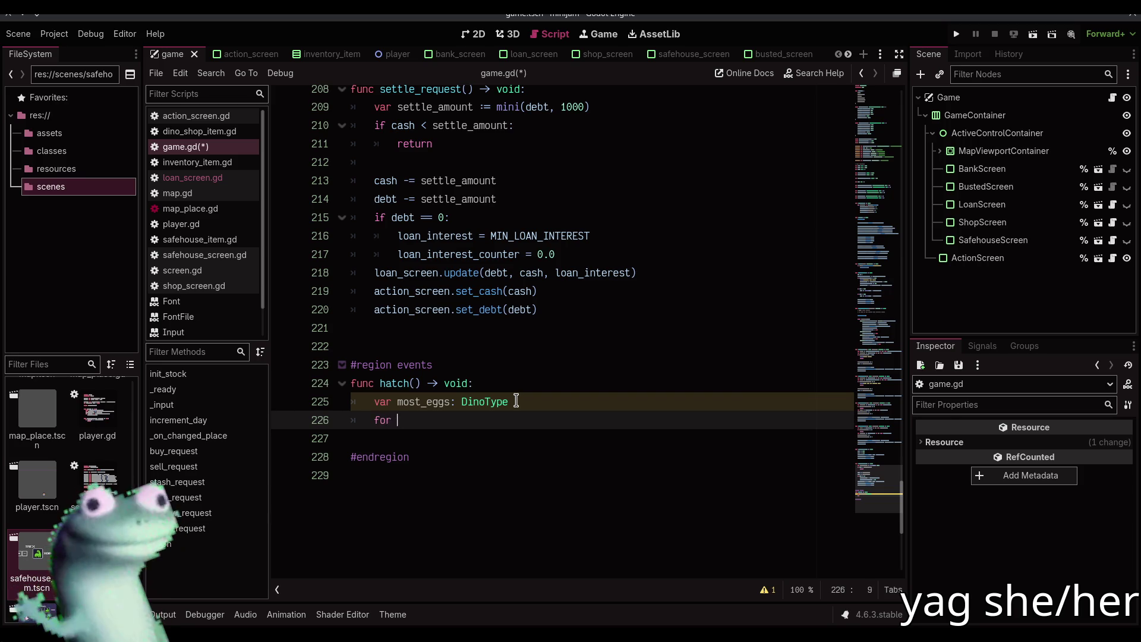
type("dino_type in egg_inventory:")
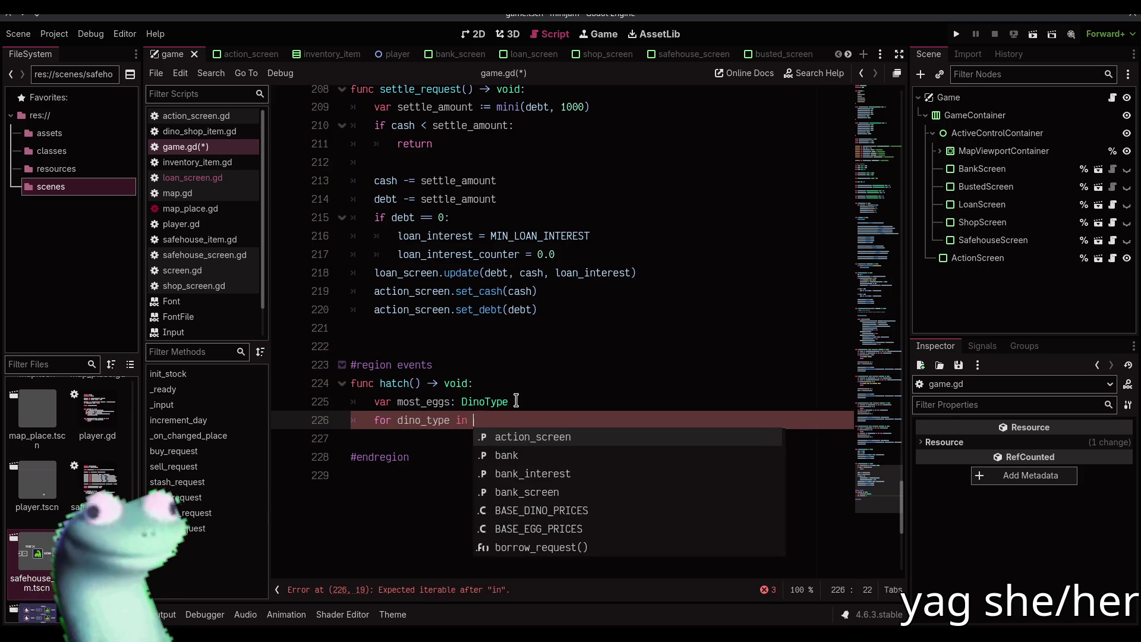
key("Return")
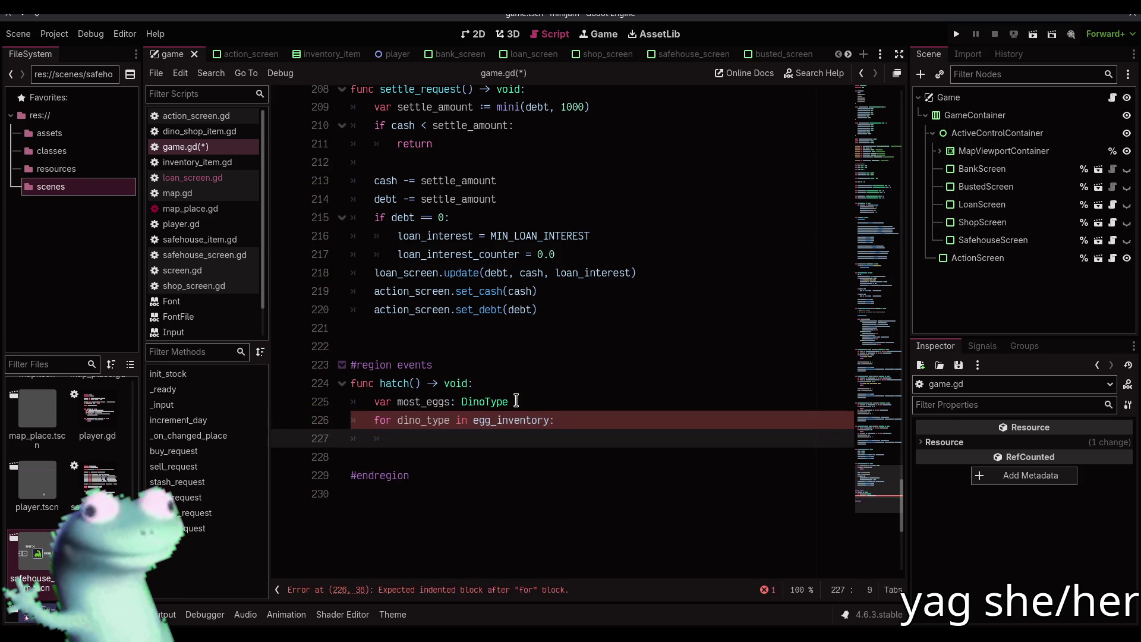
type("if ")
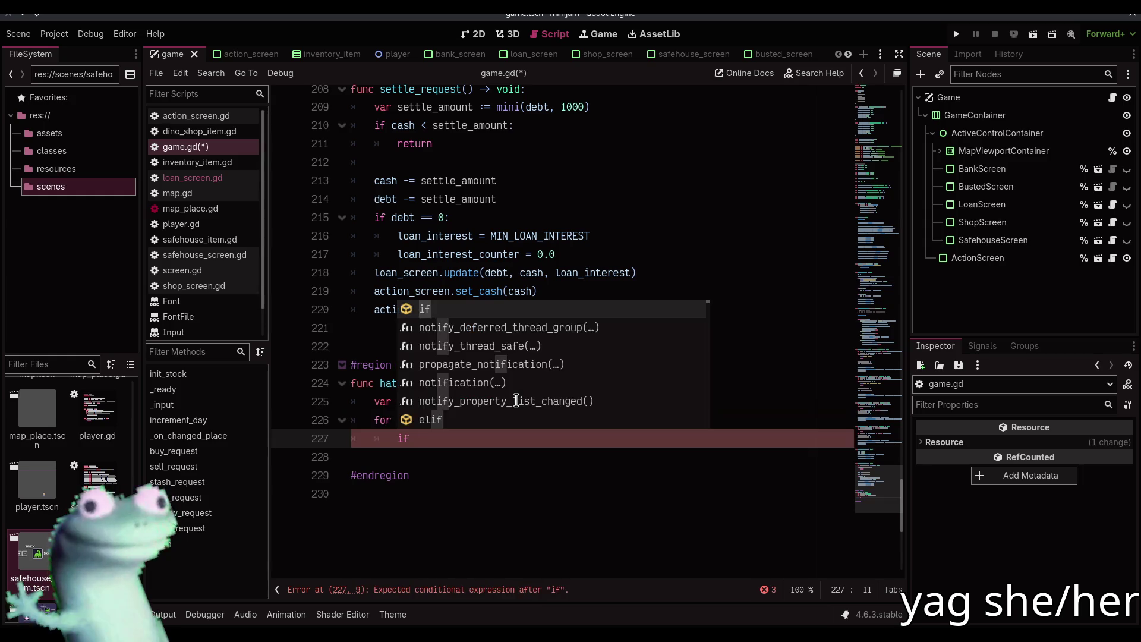
type("egg_in")
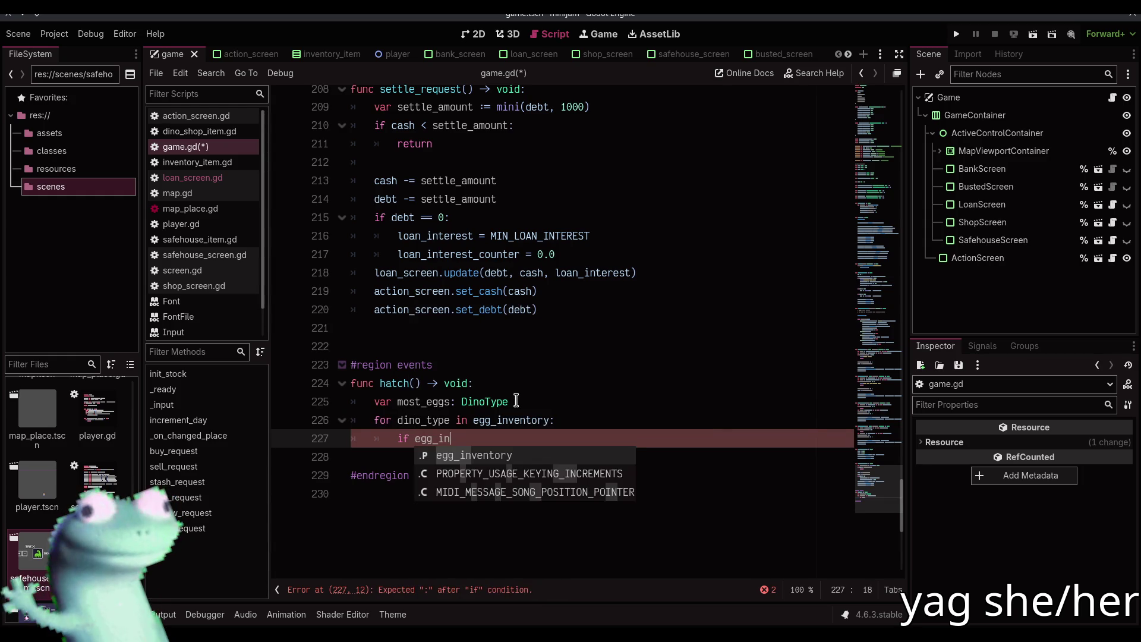
key("Return")
type("[dino_type]")
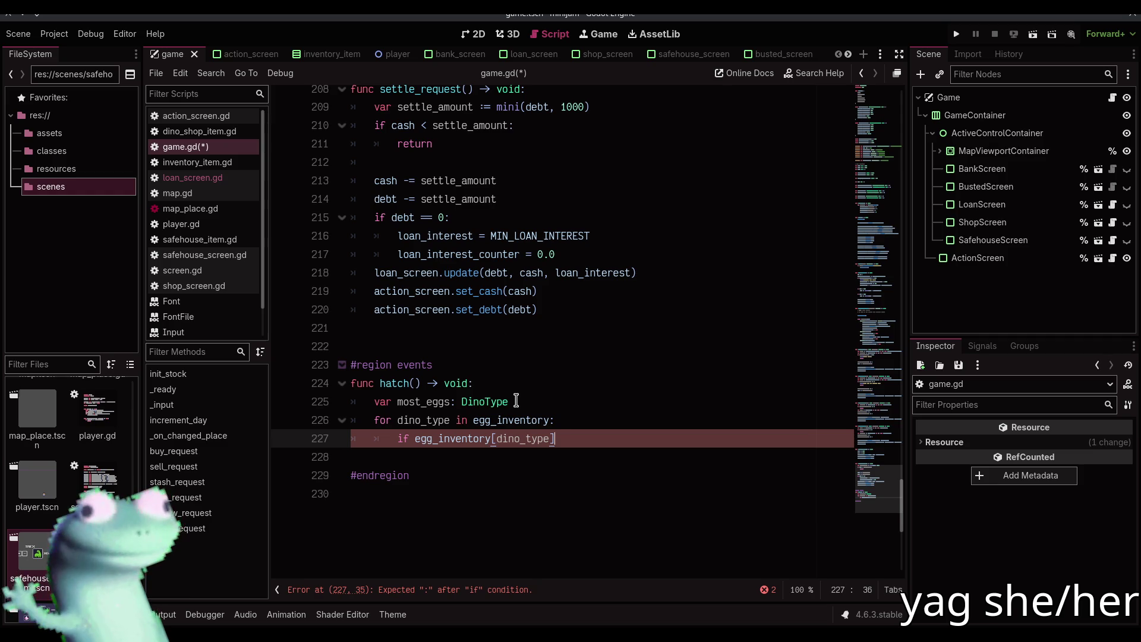
key("Up")
key("Up")
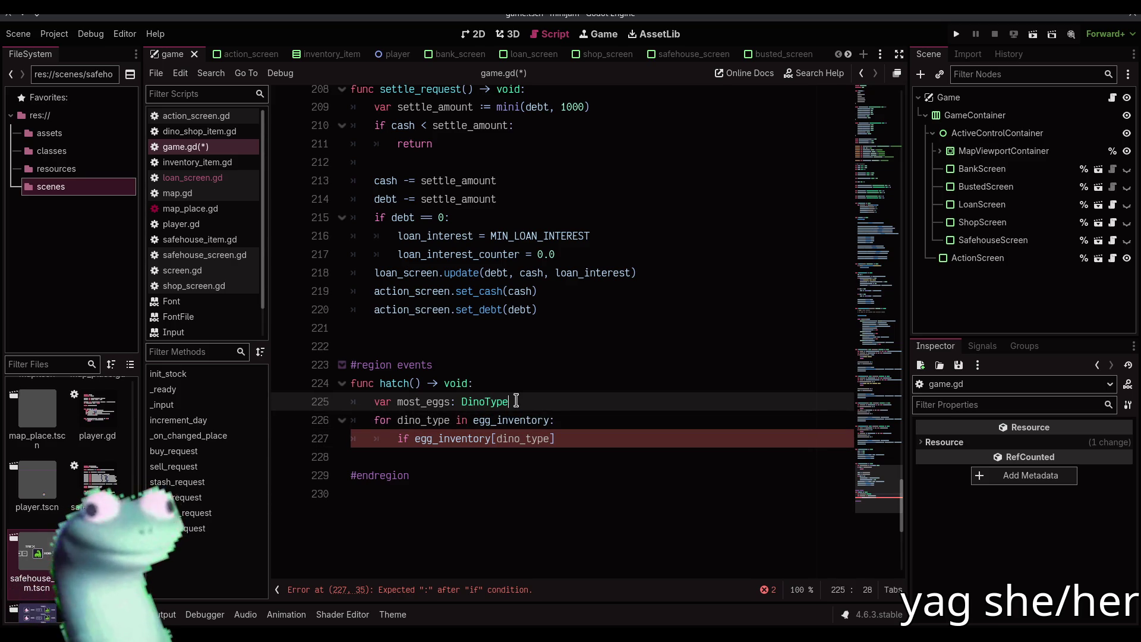
key("Down")
key("Down")
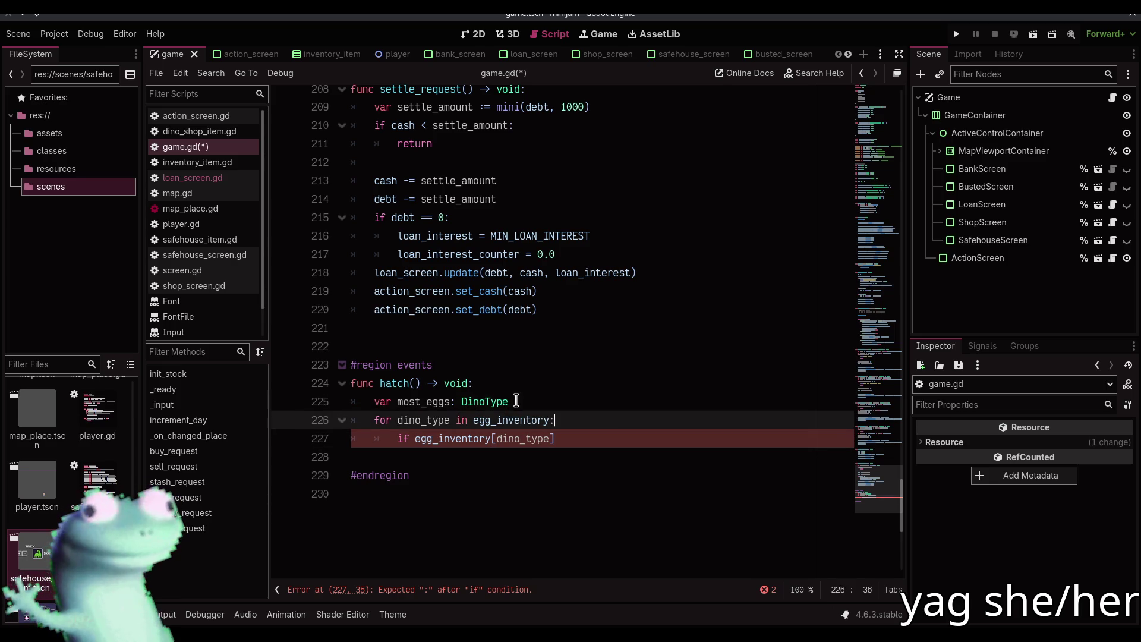
key("End")
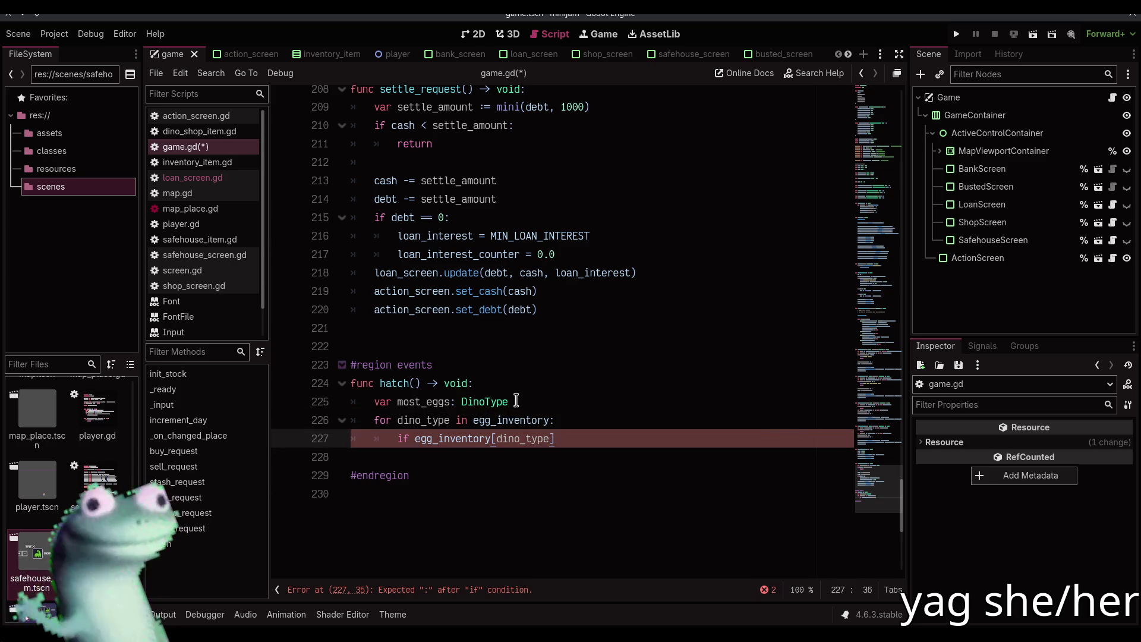
- Check egg_inventory's declaration, then try and undo a comparison on hatch()'s unfinished if line
left_click(480, 428, "ctrl")
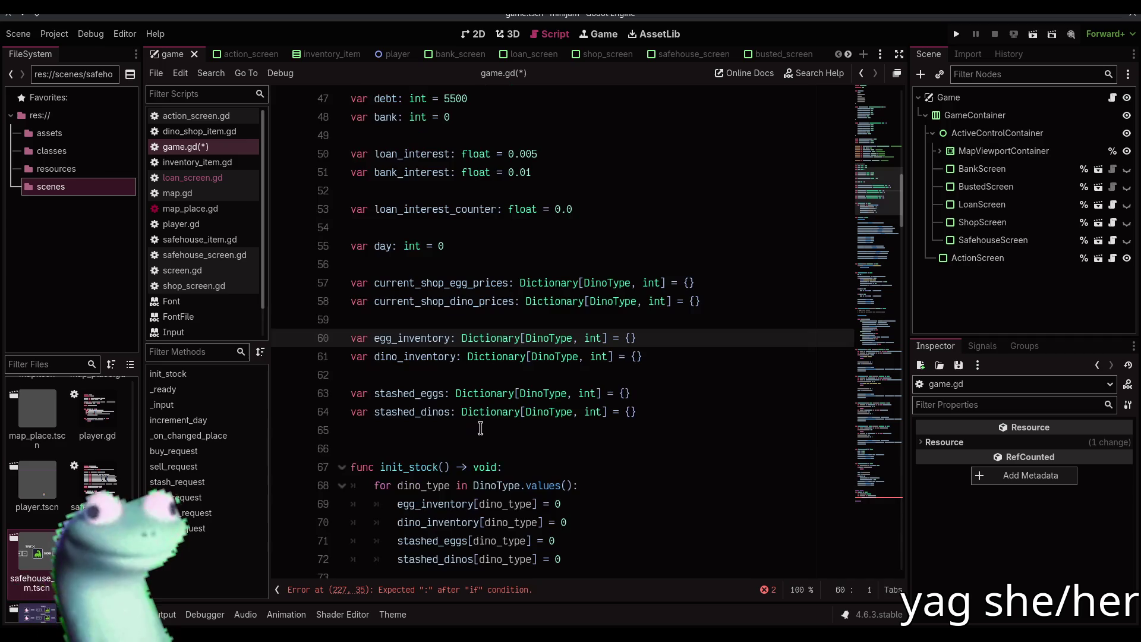
left_click_drag(876, 191, 869, 98)
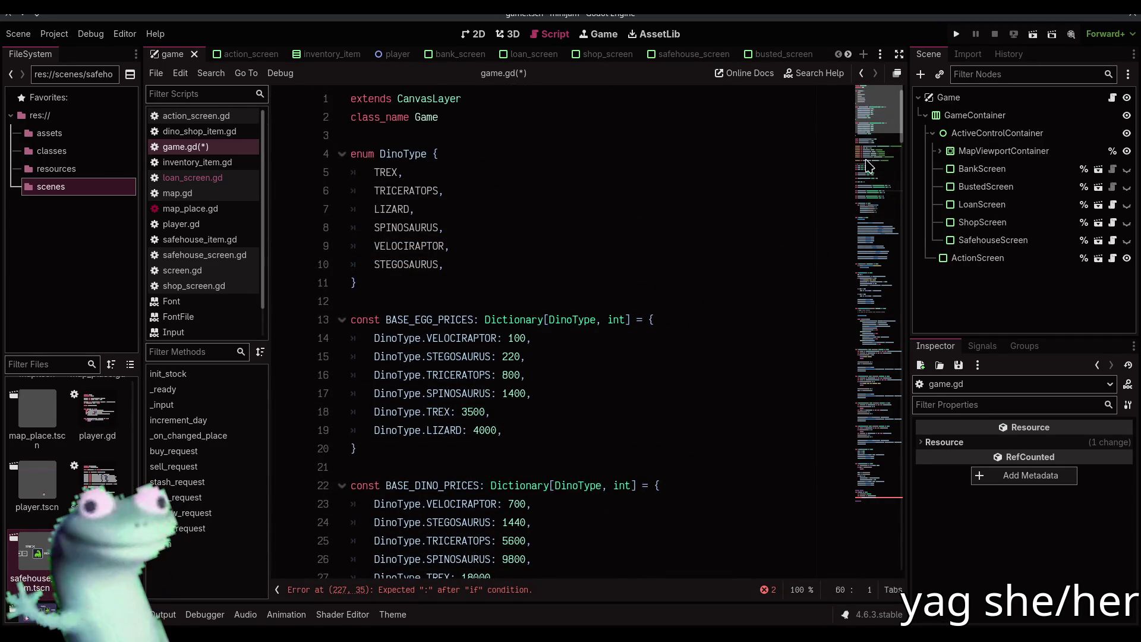
left_click_drag(880, 505, 881, 496)
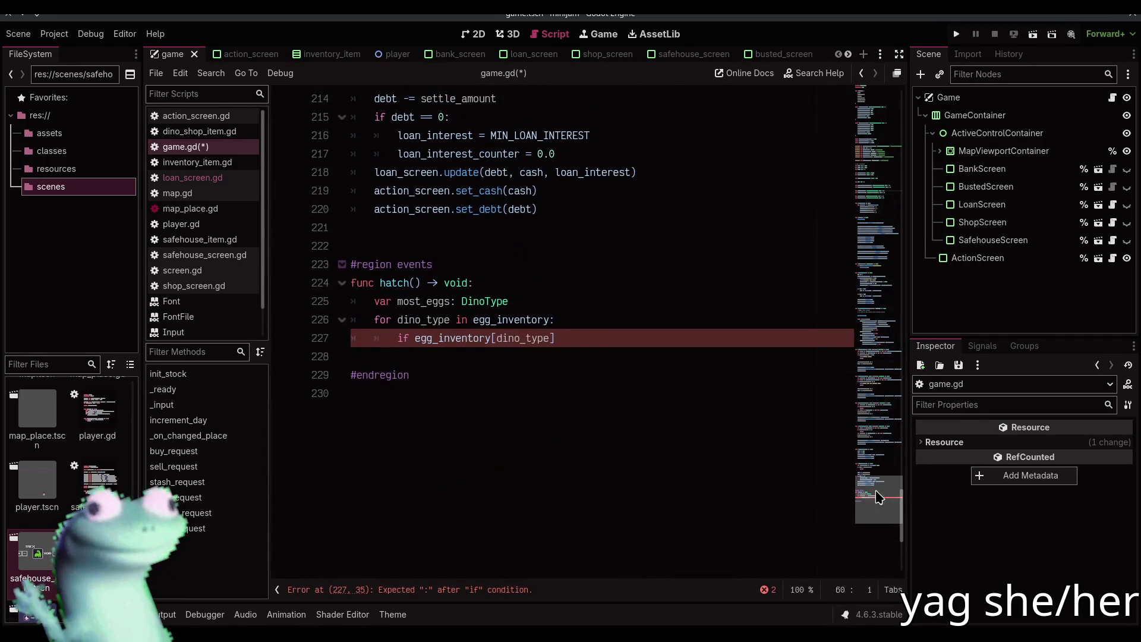
left_click(589, 338)
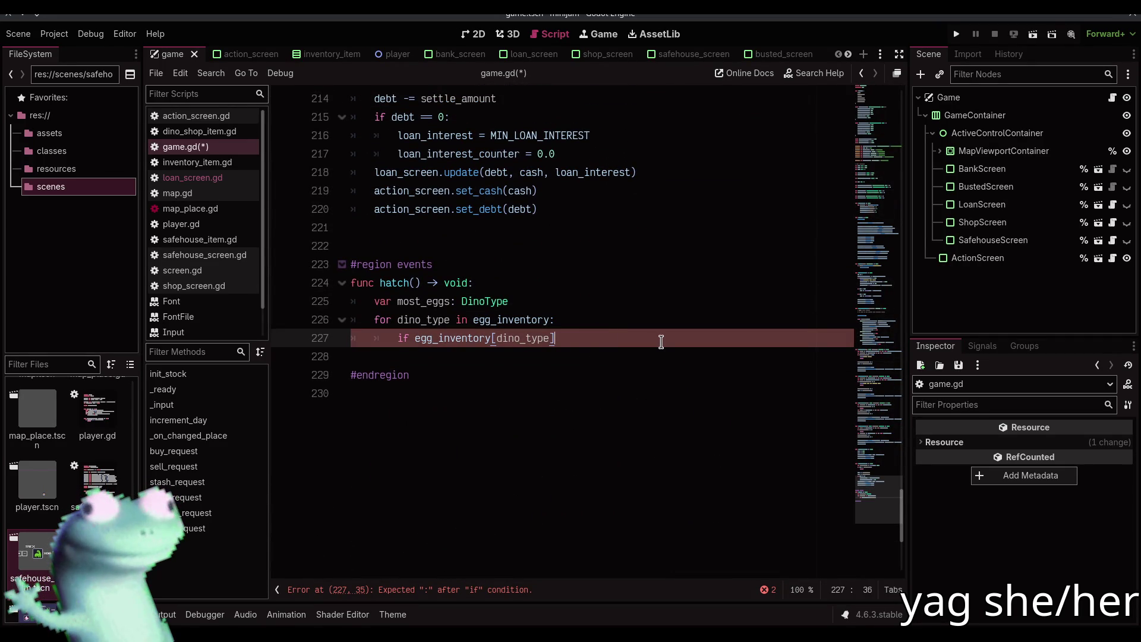
type(">")
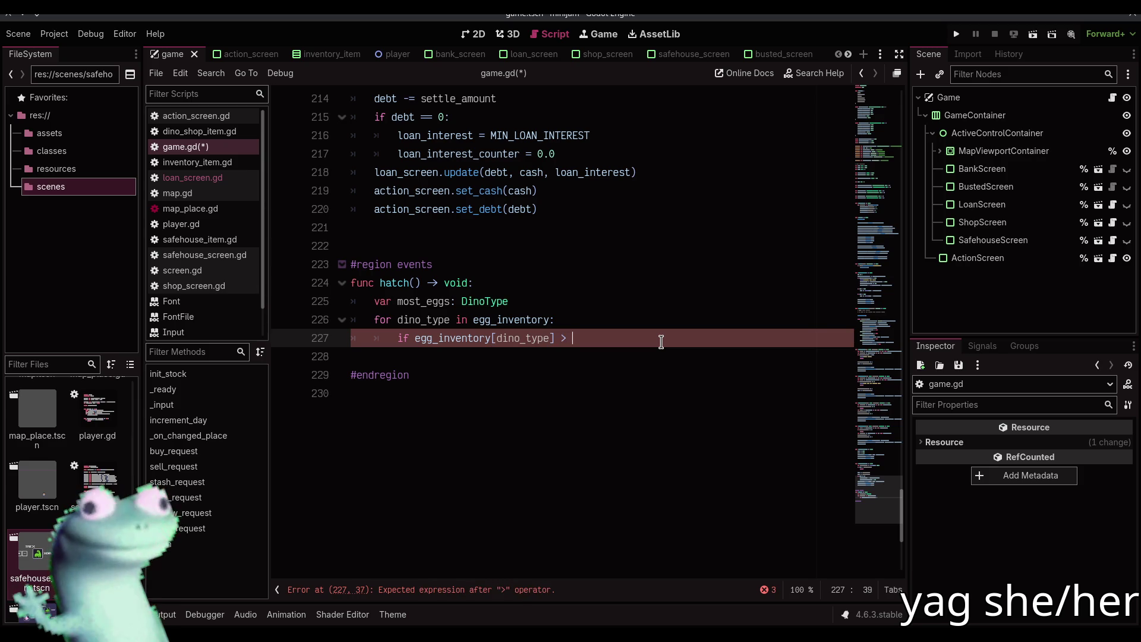
key("BackSpace")
key("BackSpace")
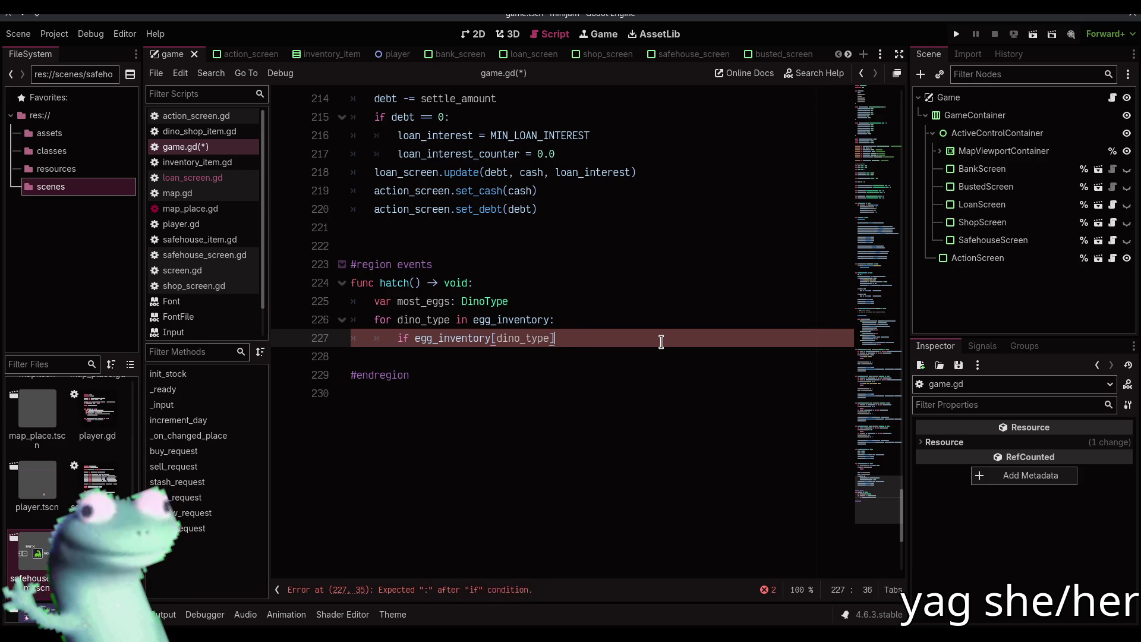
type(">")
key("BackSpace")
key("BackSpace")
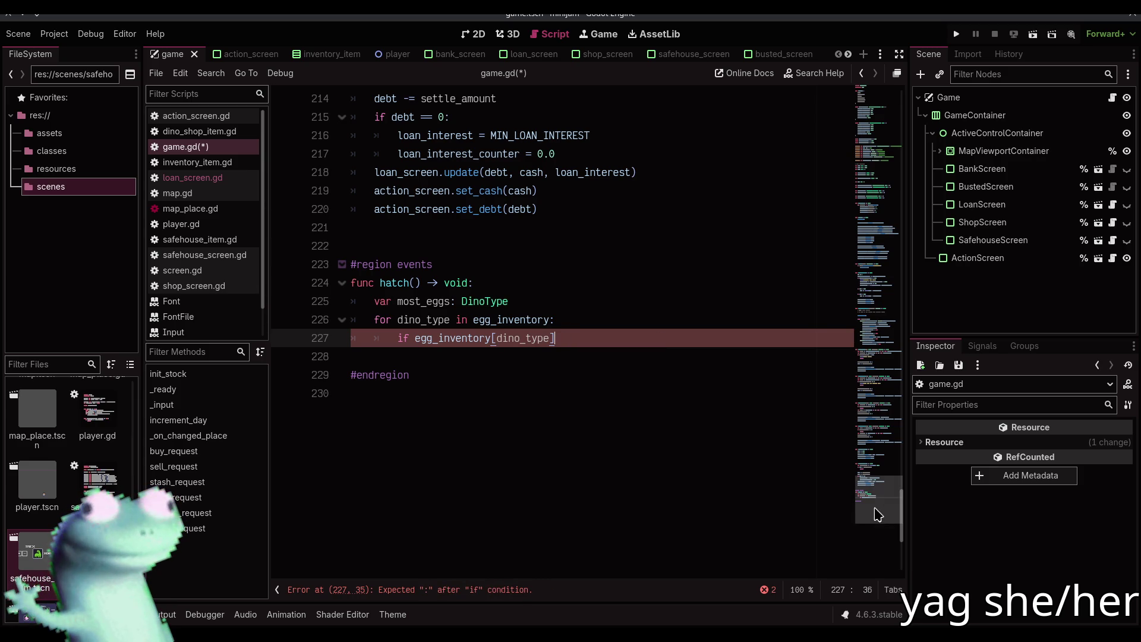
key("ctrl+z")
key("ctrl+z")
key("ctrl+z")
- Add 'NONE = -1,' as the first DinoType enum entry, save, and bring up the action_screen scene
scroll(866, 504, "up", 20)
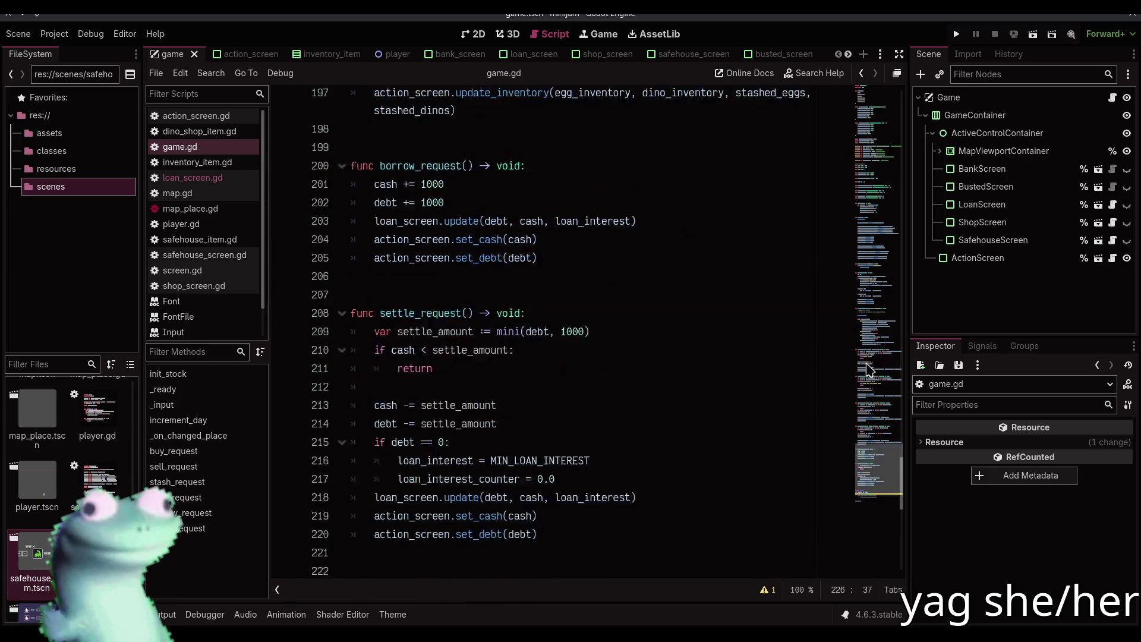
left_click(455, 155)
key("Return")
type("NONE = 0")
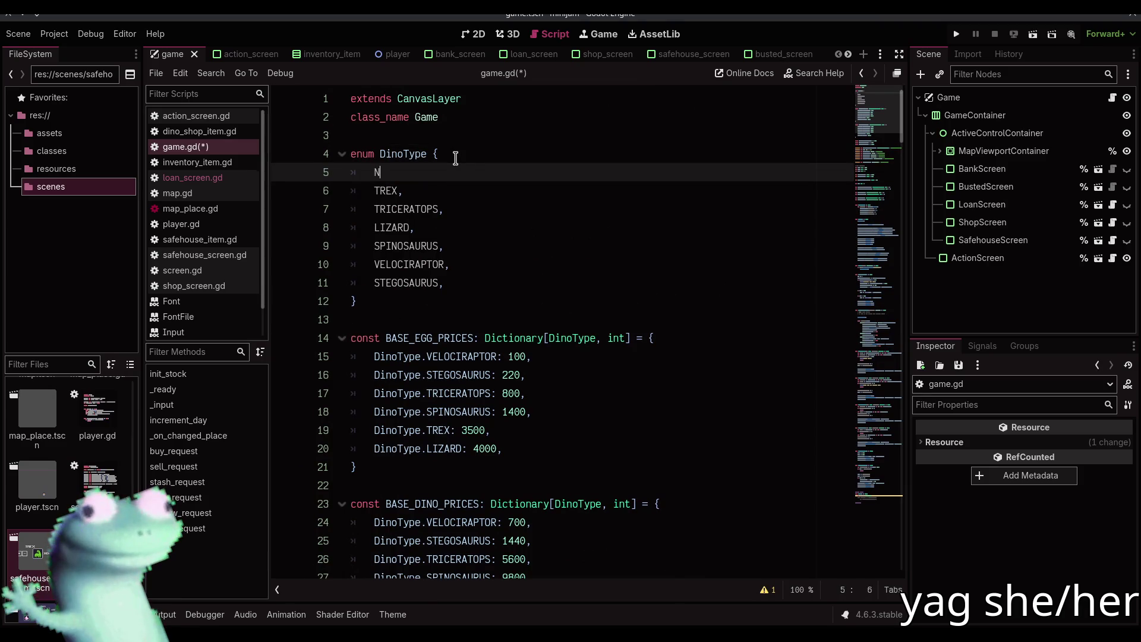
key("BackSpace")
type("-1,")
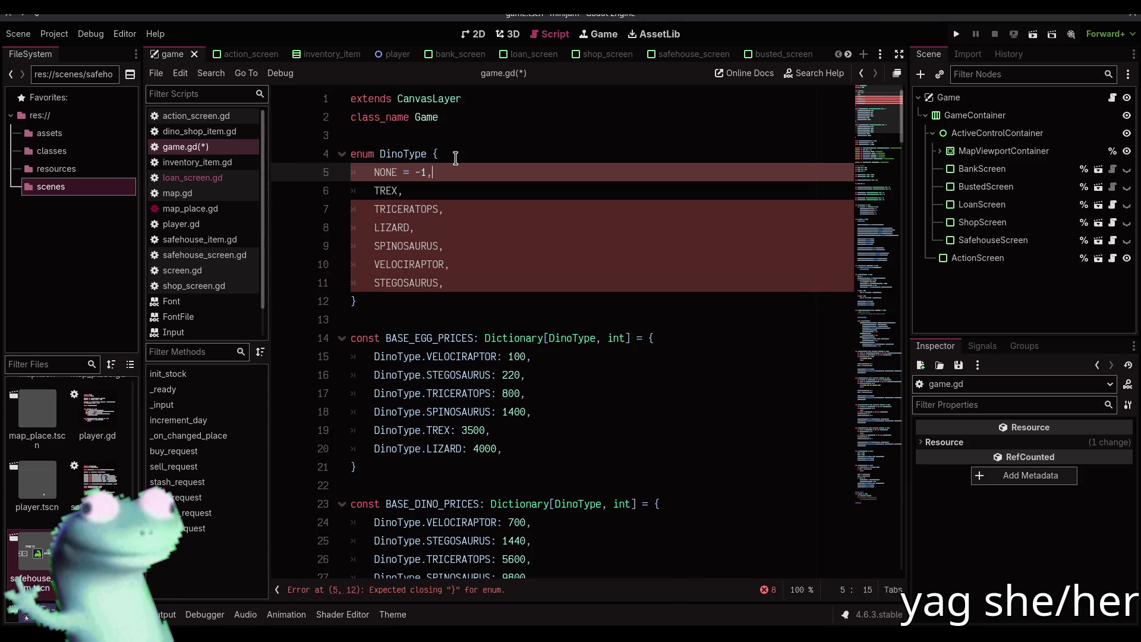
key("ctrl+s")
left_click(271, 57)
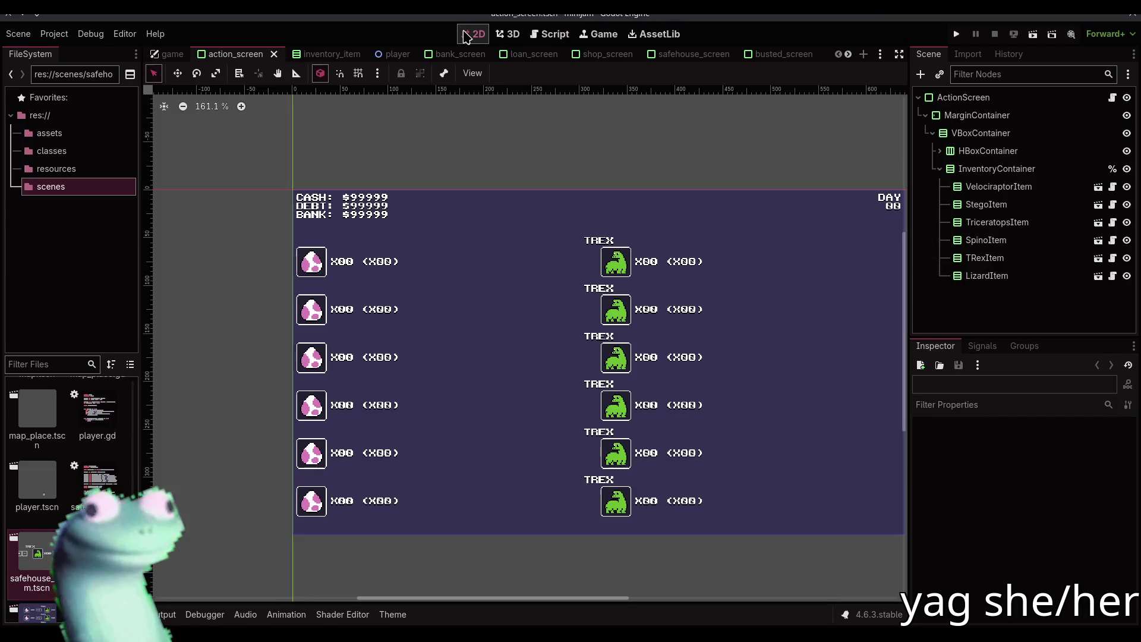
left_click(360, 271)
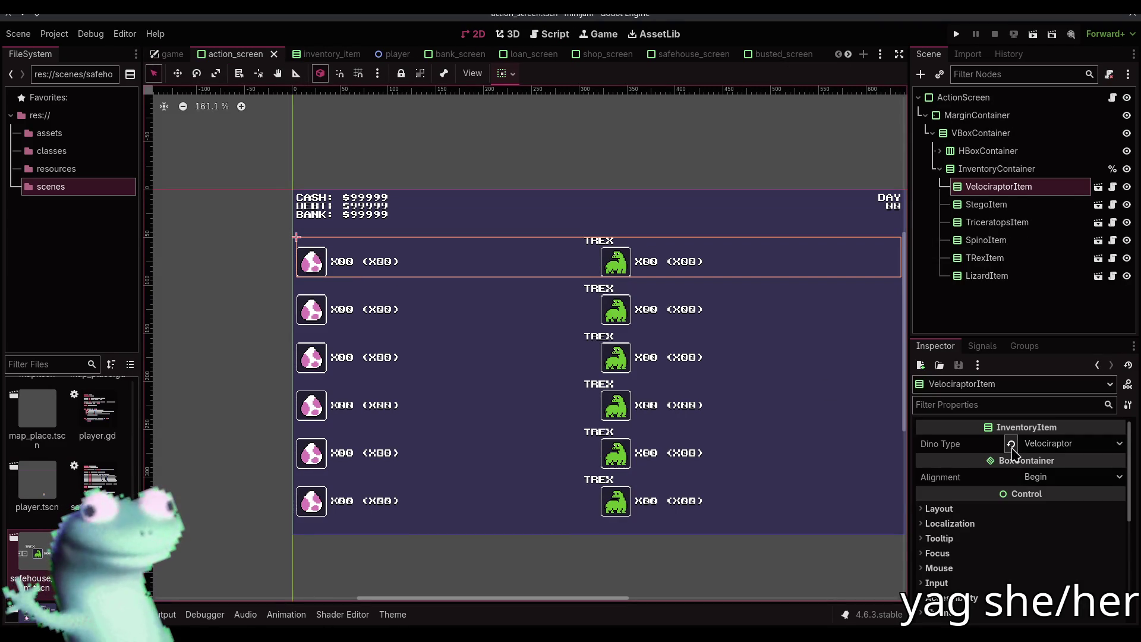
left_click(479, 313)
left_click(624, 371)
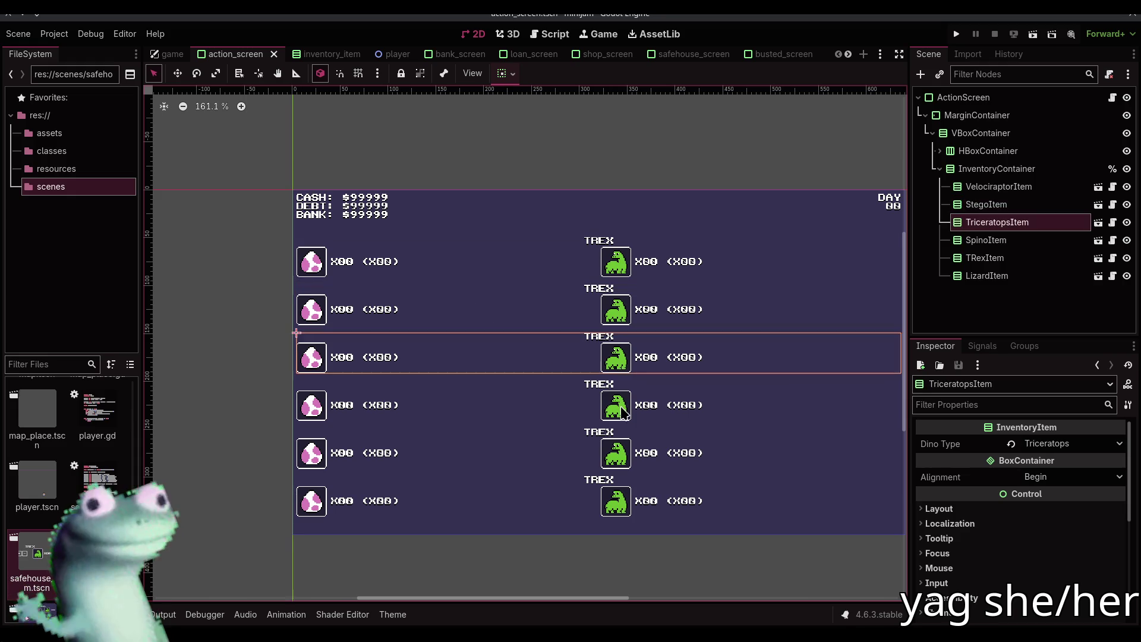
left_click(624, 413)
left_click(613, 472)
left_click(615, 458)
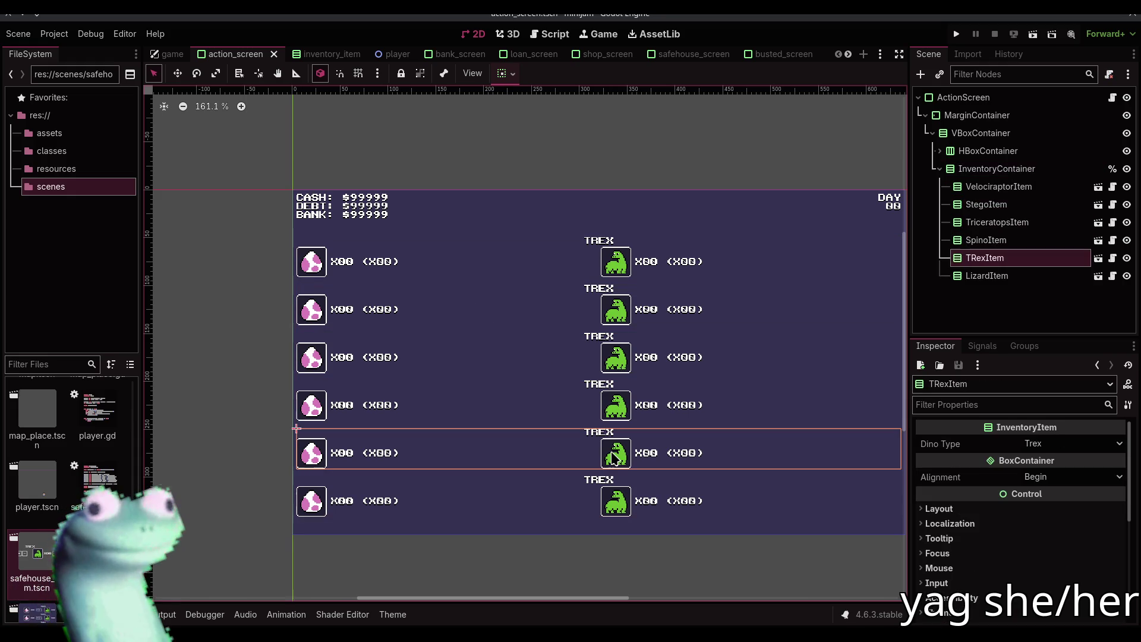
left_click(617, 499)
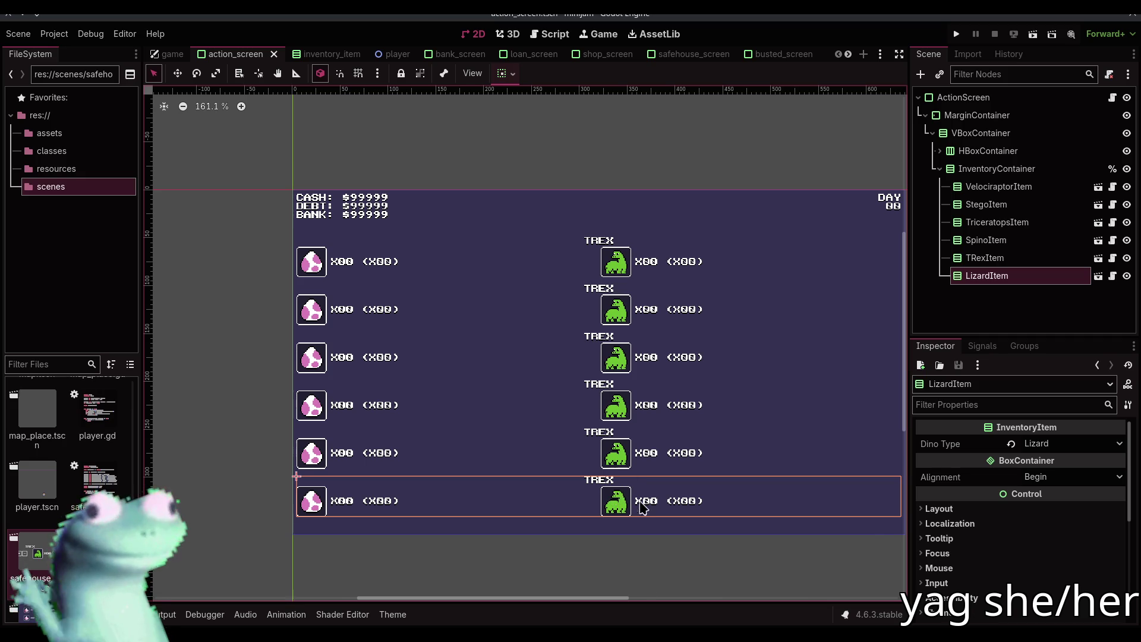
scroll(615, 535, "right", 1)
left_click(598, 104)
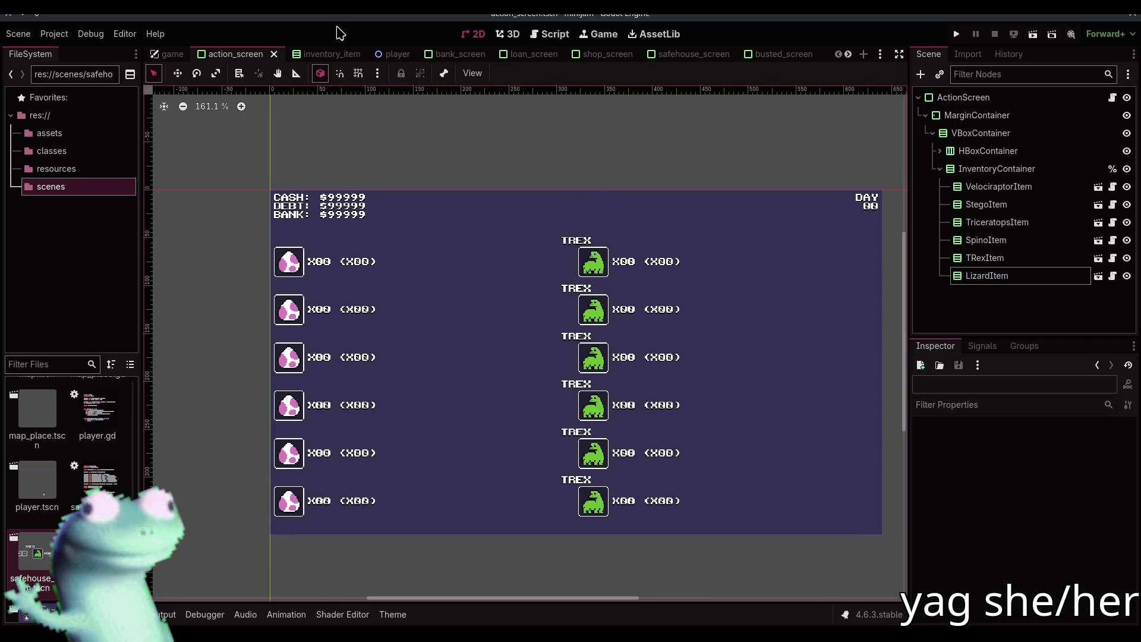
- Initialize most_eggs to DinoType.NONE and uncomment the for loop and if lines in hatch()
left_click(548, 34)
mouse_move(891, 146)
left_mouse_down()
mouse_move(858, 532)
mouse_move(861, 475)
left_mouse_up()
left_click_drag(496, 380, 488, 364)
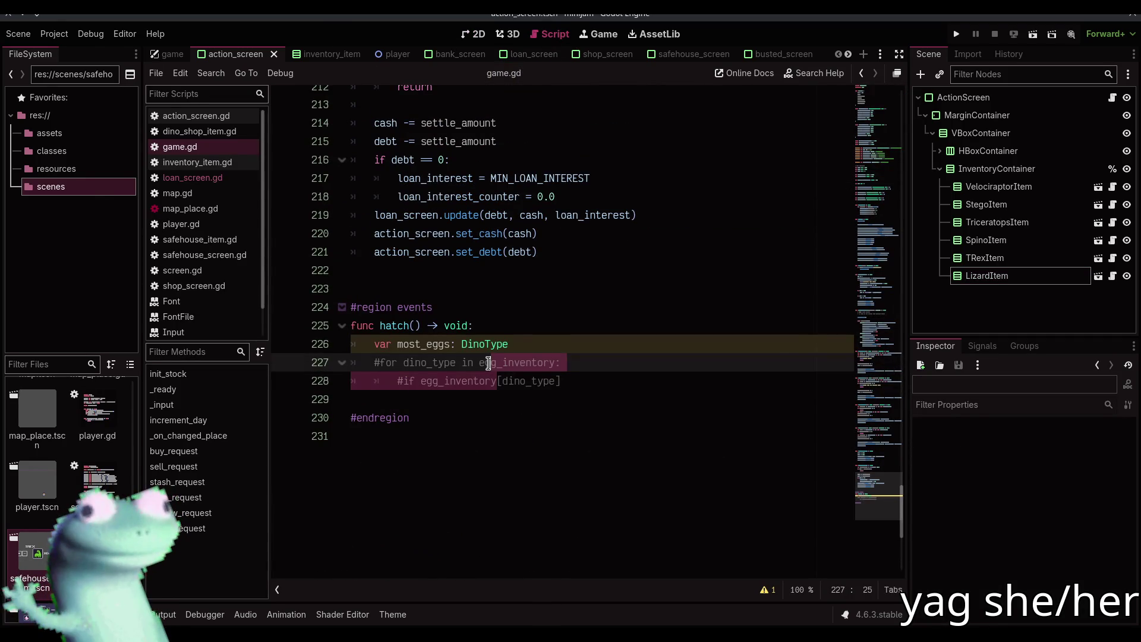
type("= DinoType")
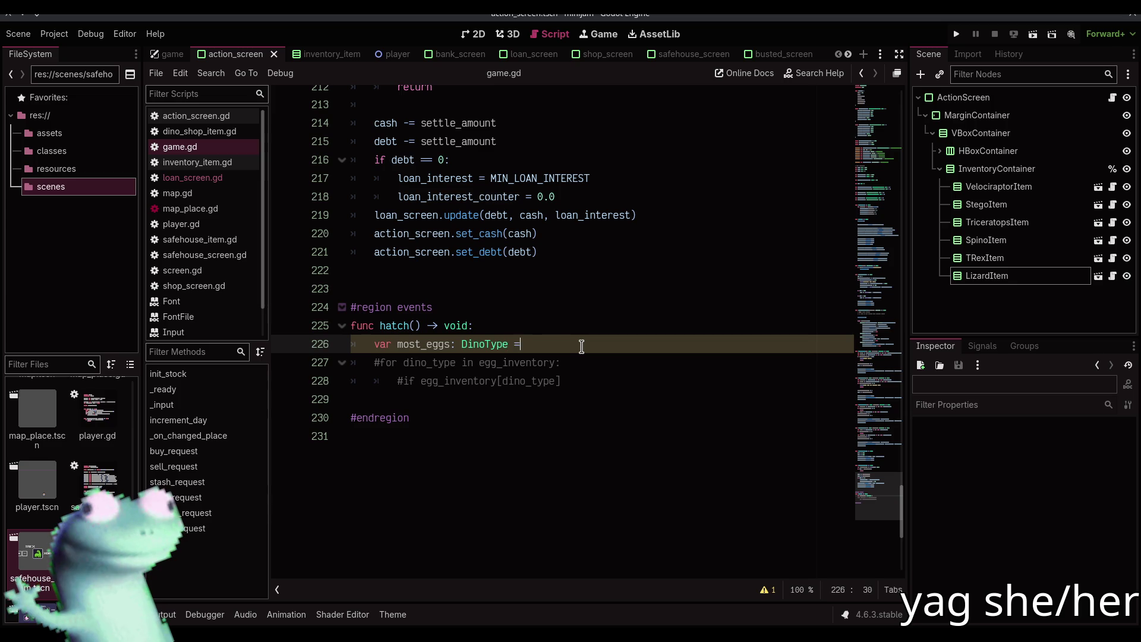
type(".NONE")
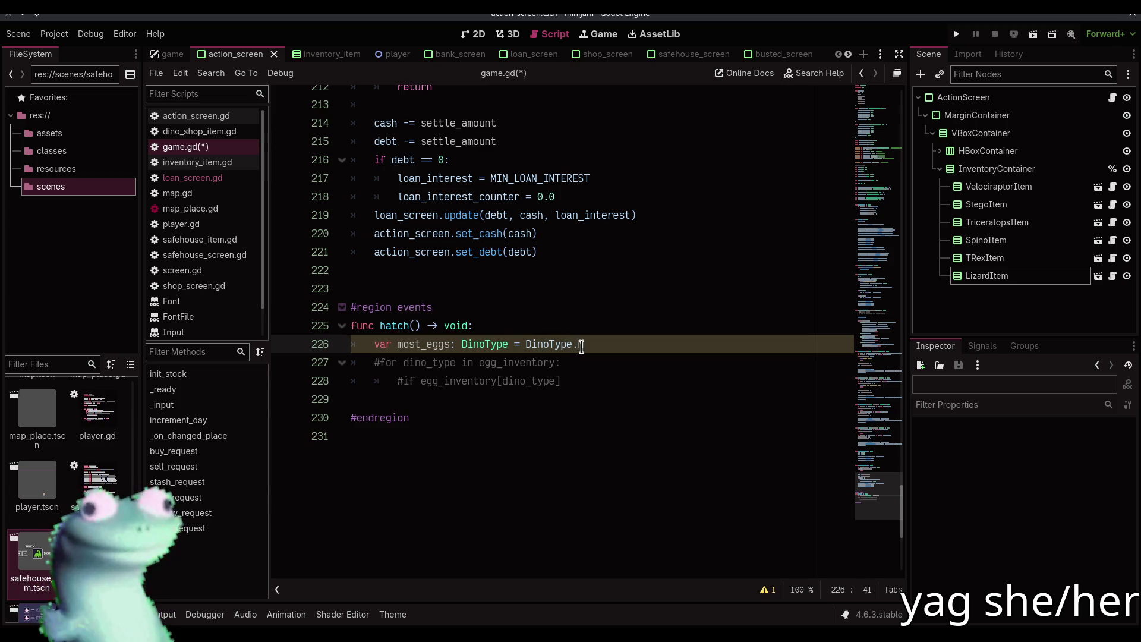
key("Down")
key("shift+Down")
key("ctrl+k")
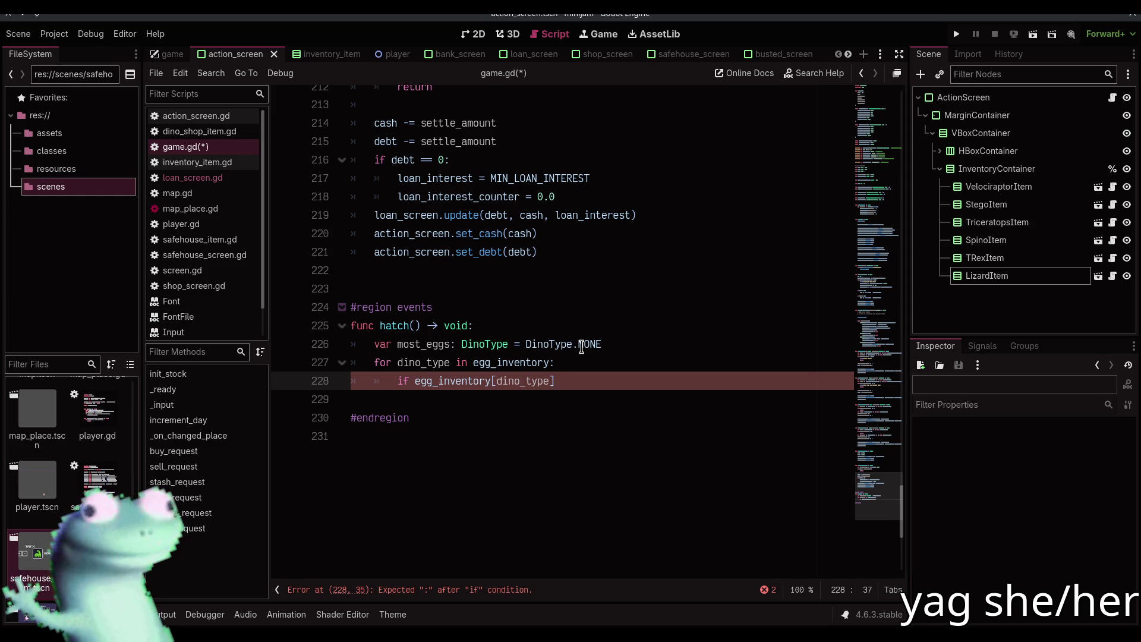
- Finish the condition '> egg_inventory.get(most_eggs, 0):' with body 'most_eggs = dino_type', then save
type("> ")
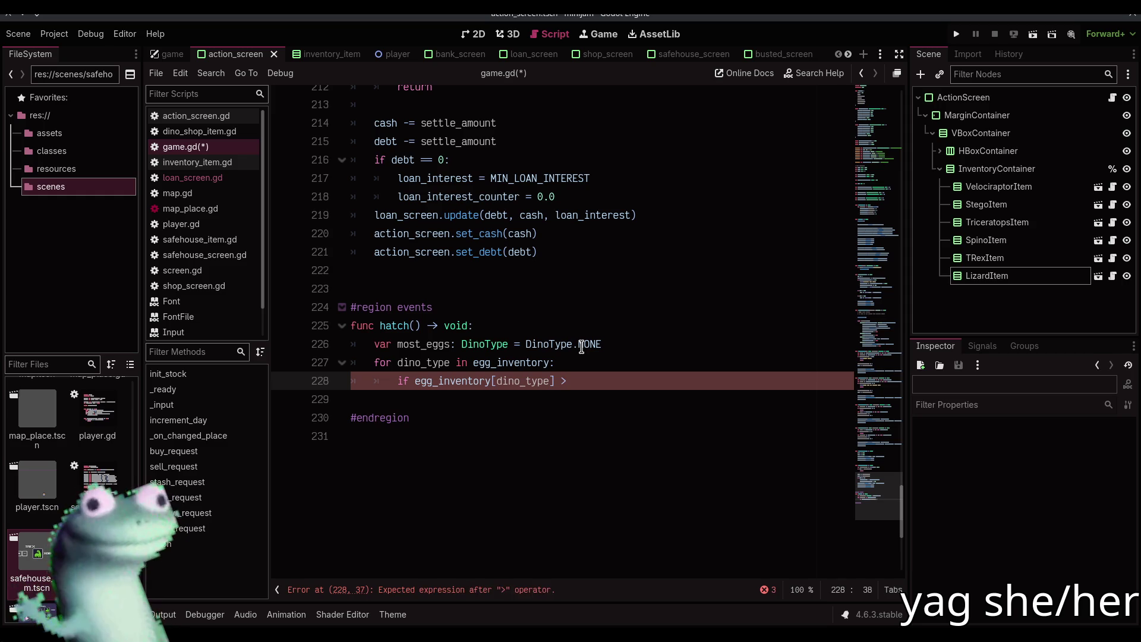
type("egg_inv")
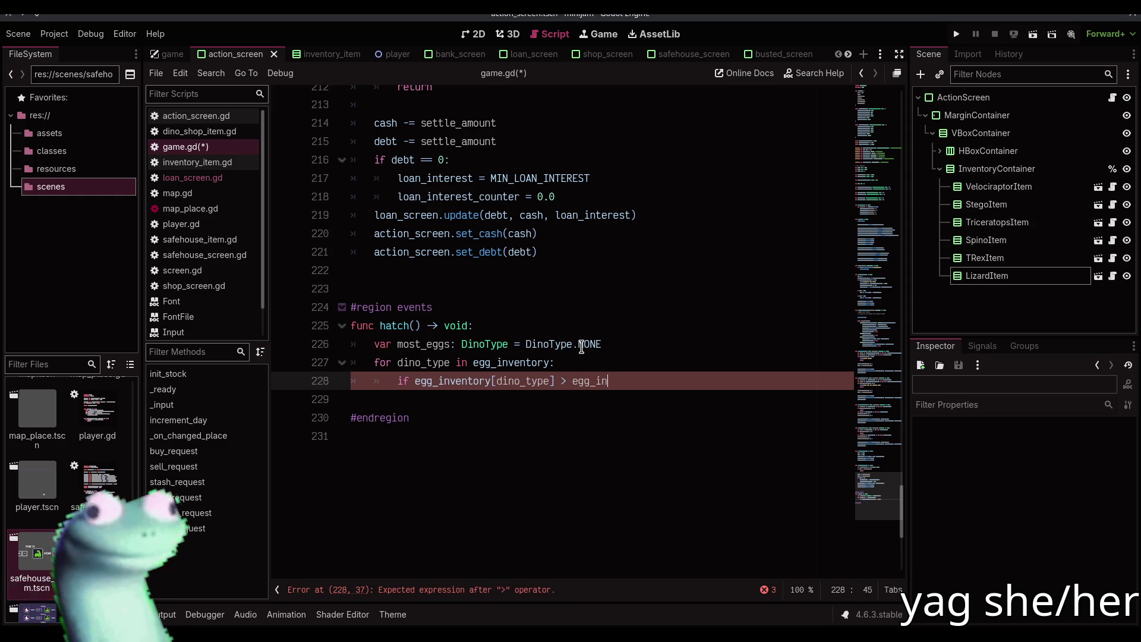
key("Return")
type(".get(")
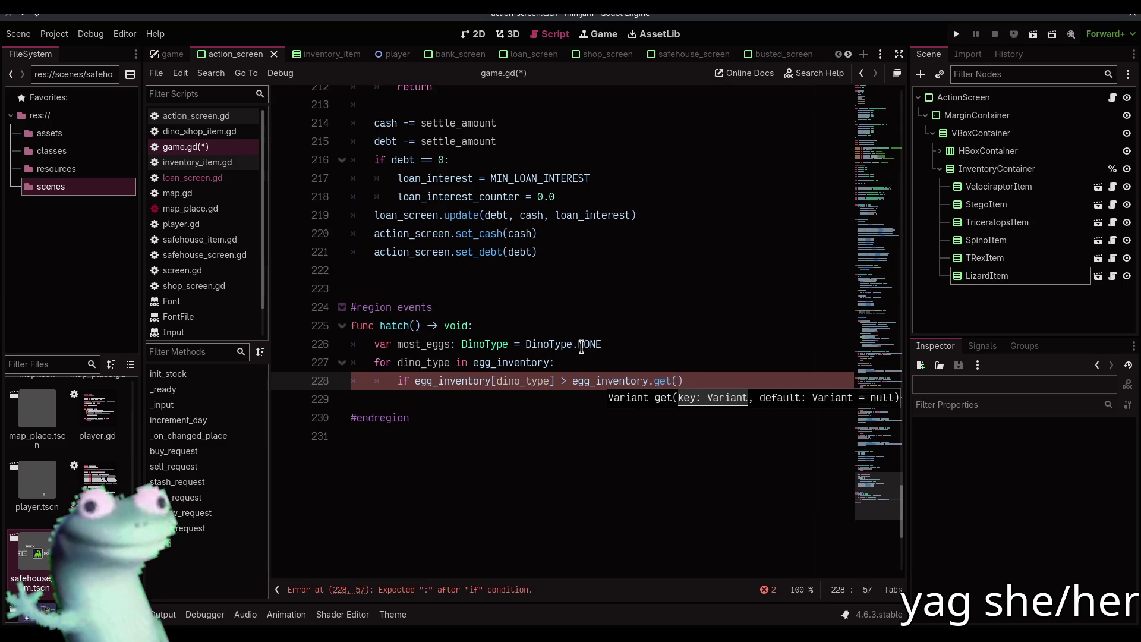
type("most_eggs, 0")
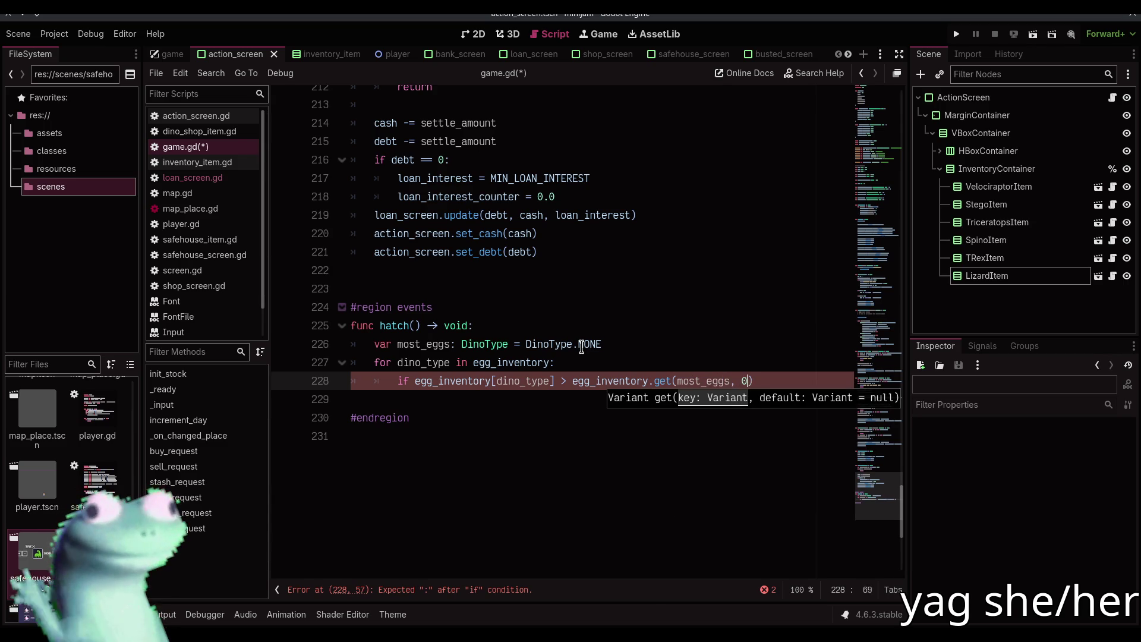
type("):")
key("Return")
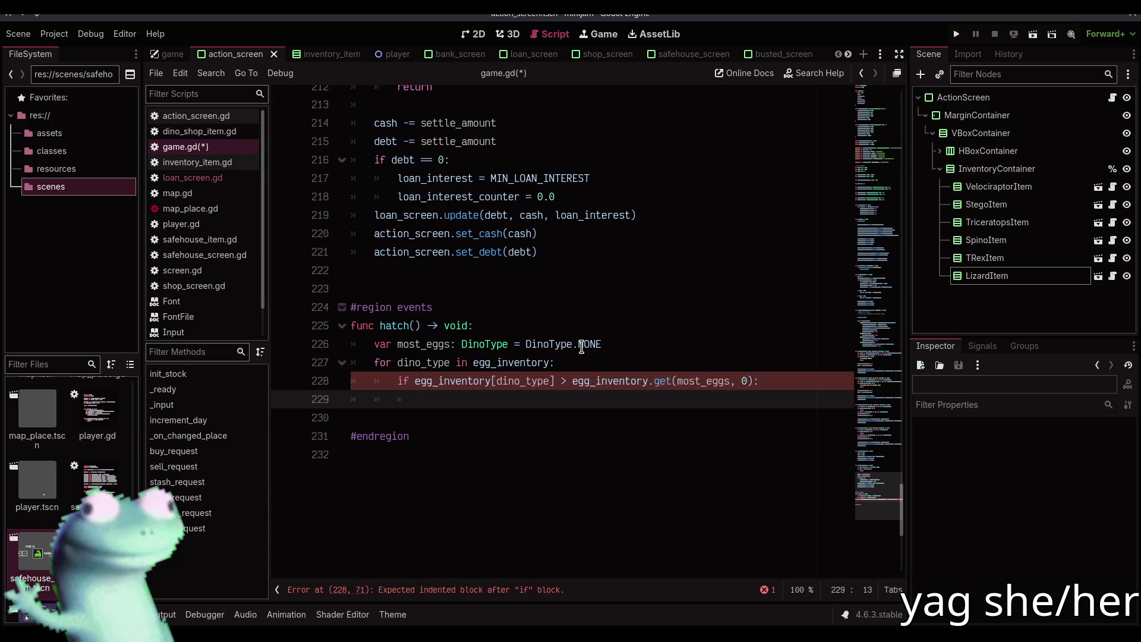
type("most_")
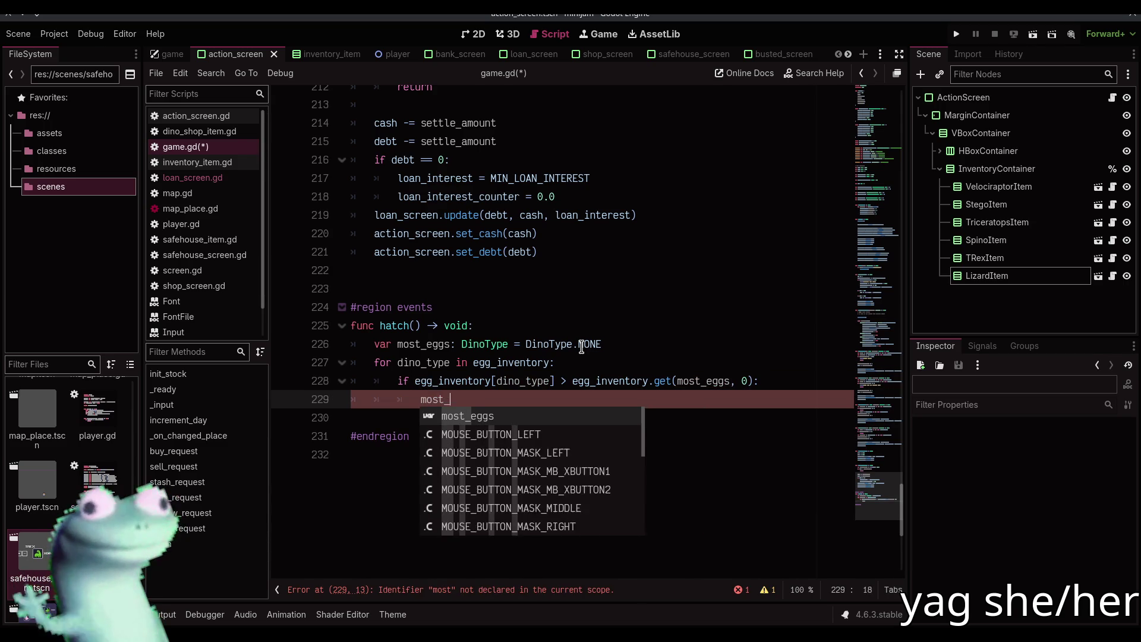
type("eggs = dino_type")
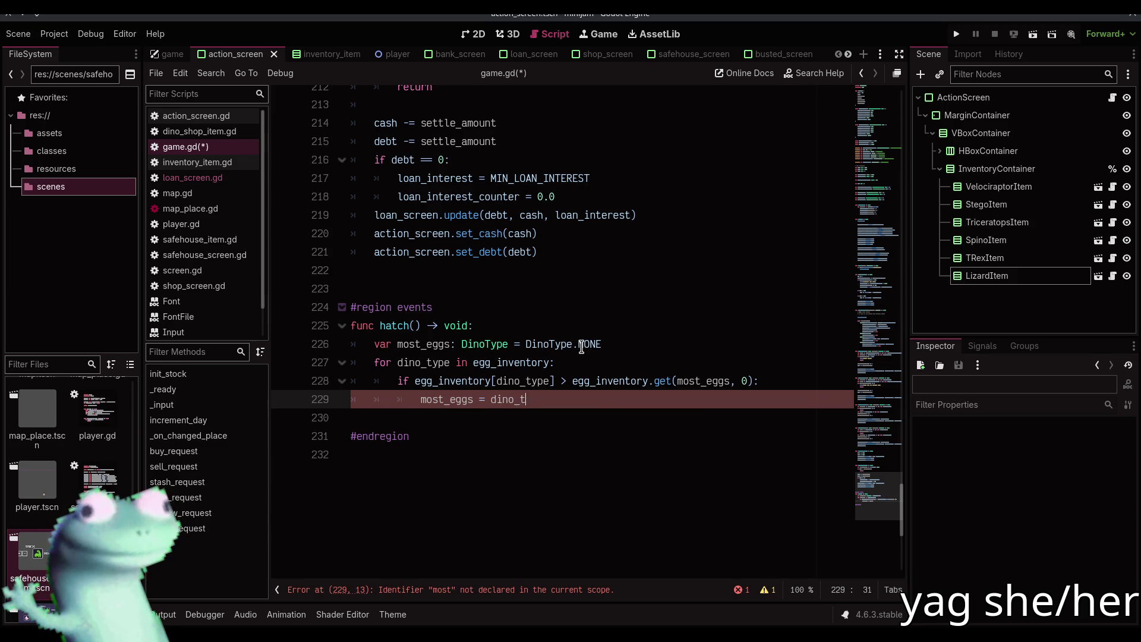
key("Return")
key("BackSpace")
key("BackSpace")
key("Return")
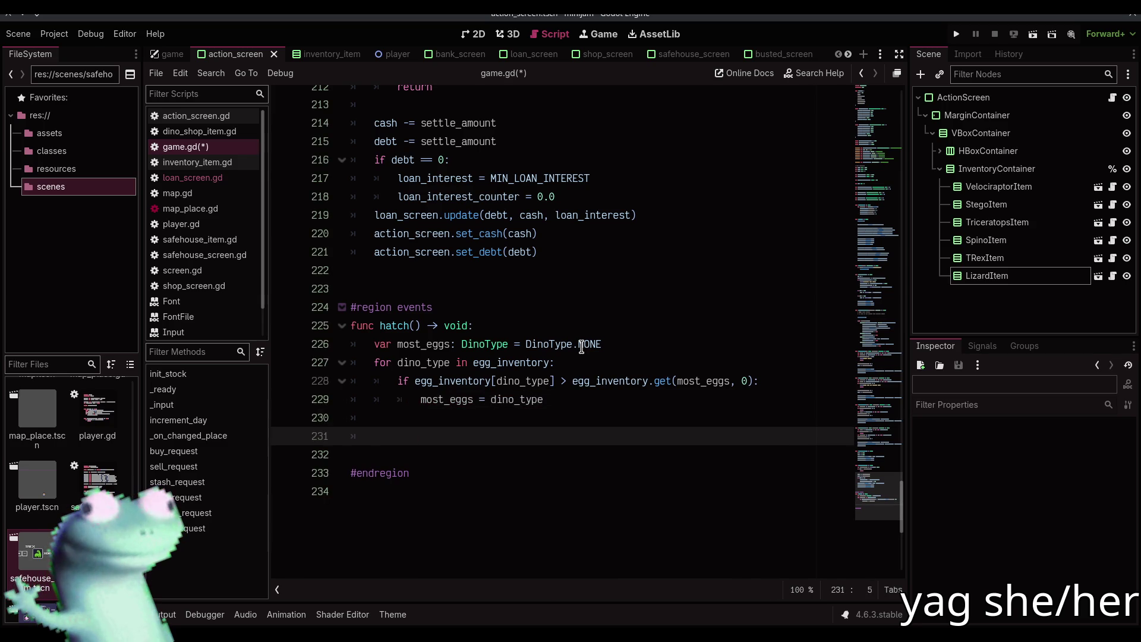
key("ctrl+s")
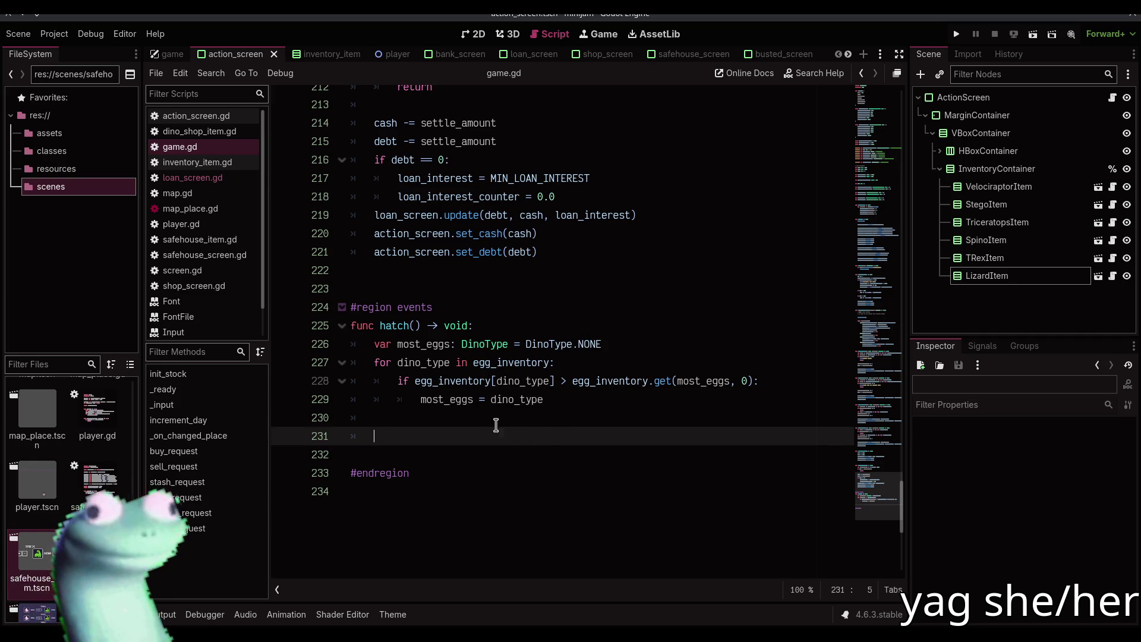
- Select the whole most-eggs loop body in hatch() for replacement
key("shift+Up")
key("shift+Up")
key("shift+Up")
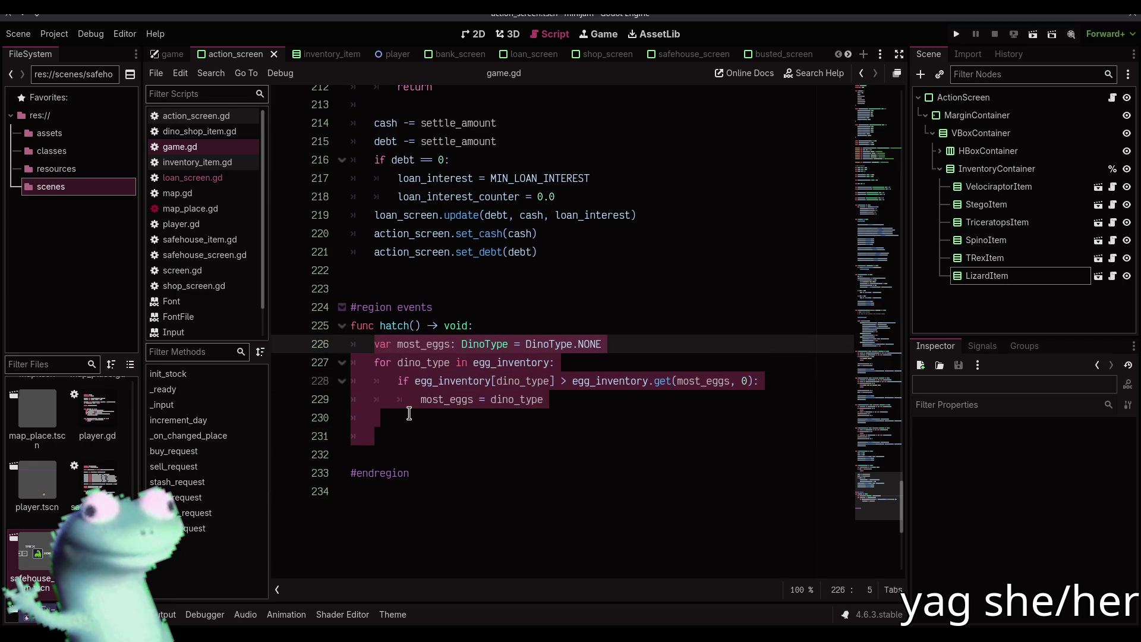
- Delete the loop and start 'var filtered_eggs := egg_inventory.keys()' using autocomplete
key("BackSpace")
type("for")
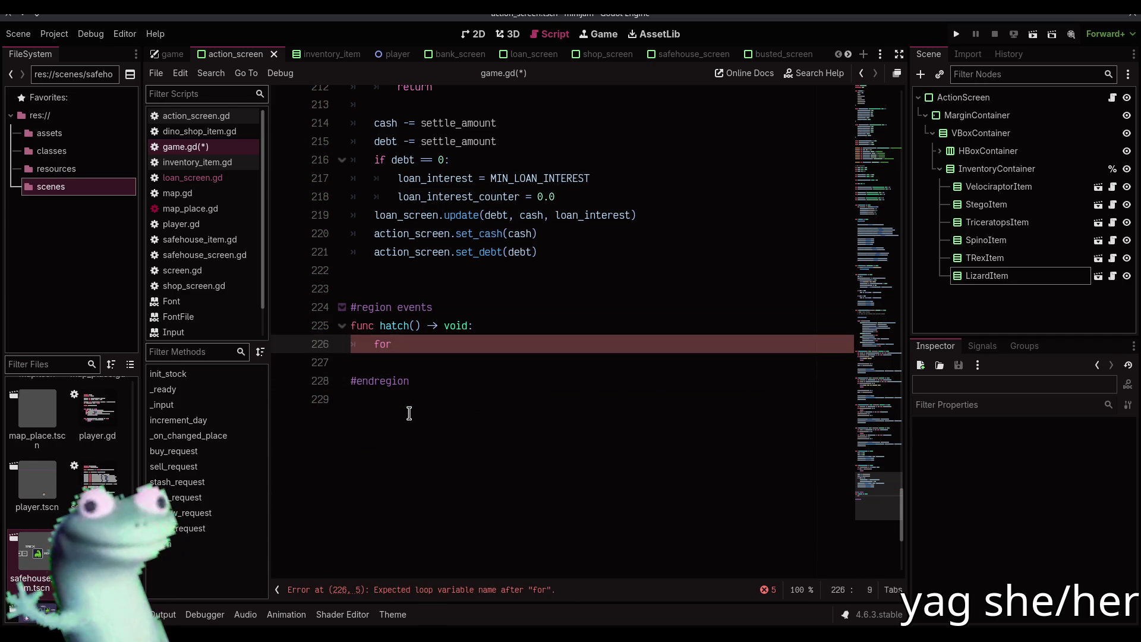
key("BackSpace")
key("BackSpace")
key("BackSpace")
type("var ")
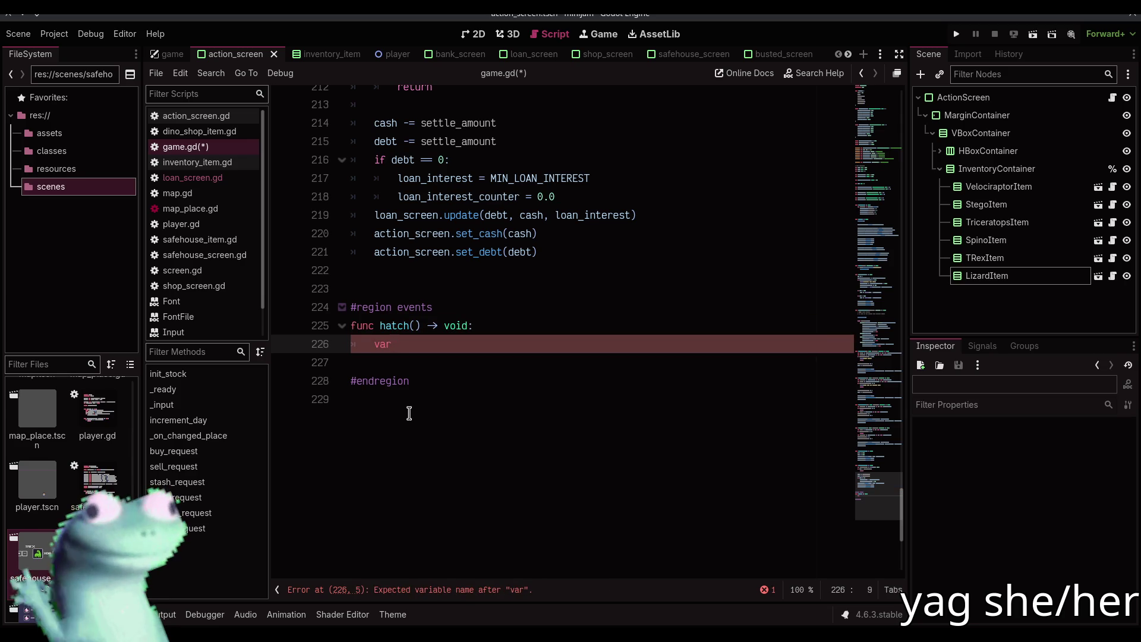
type("filtere")
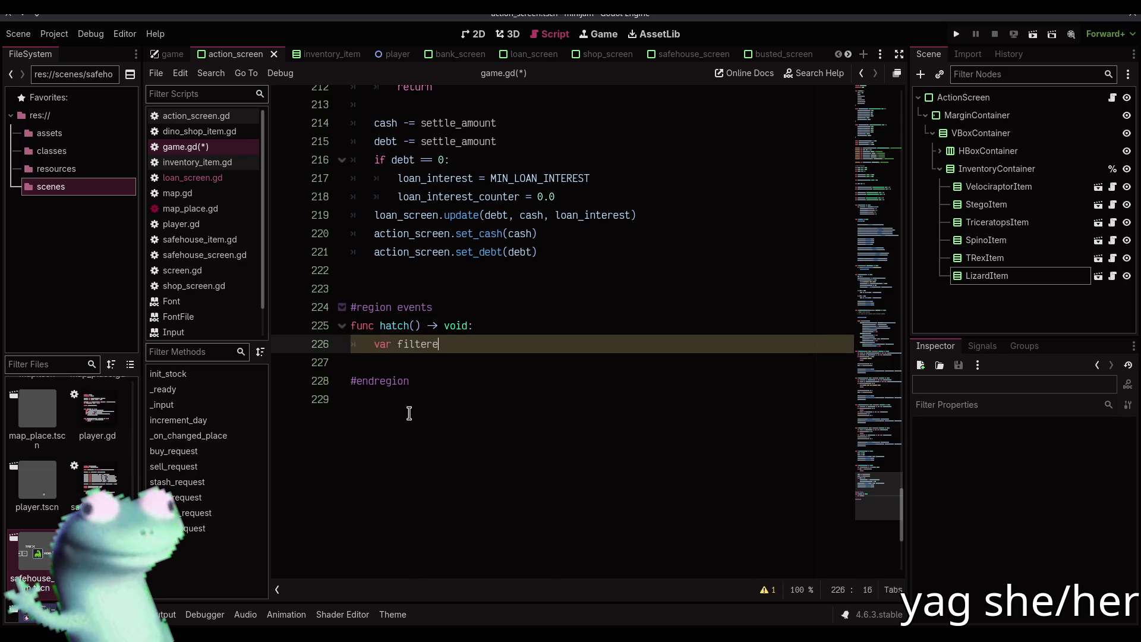
type("d_eggs ")
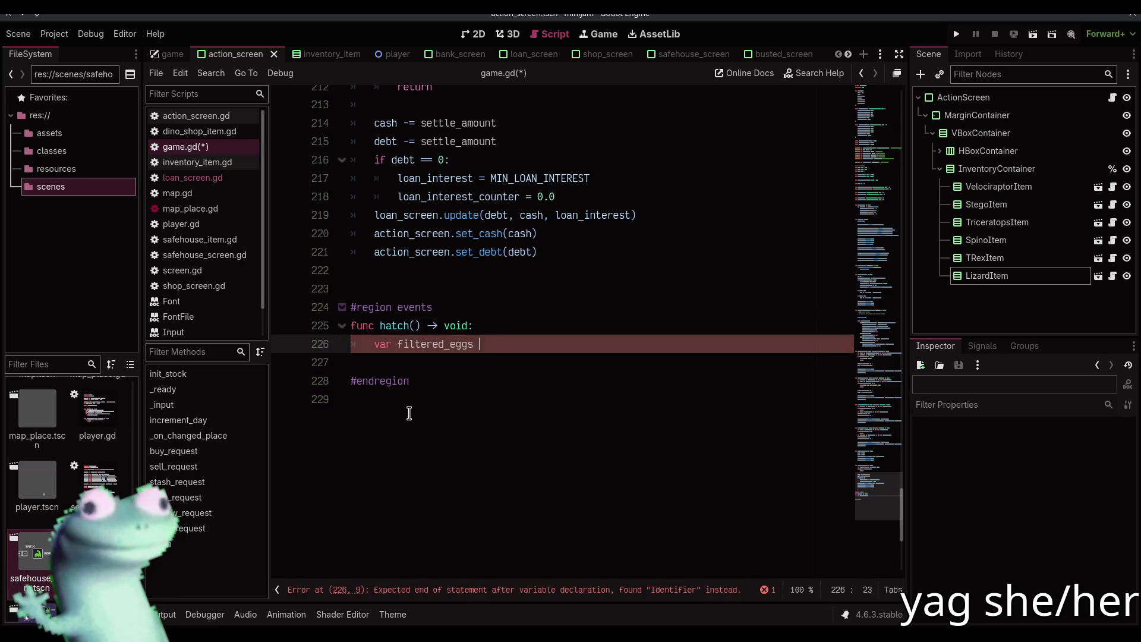
type(":= e")
key("Return")
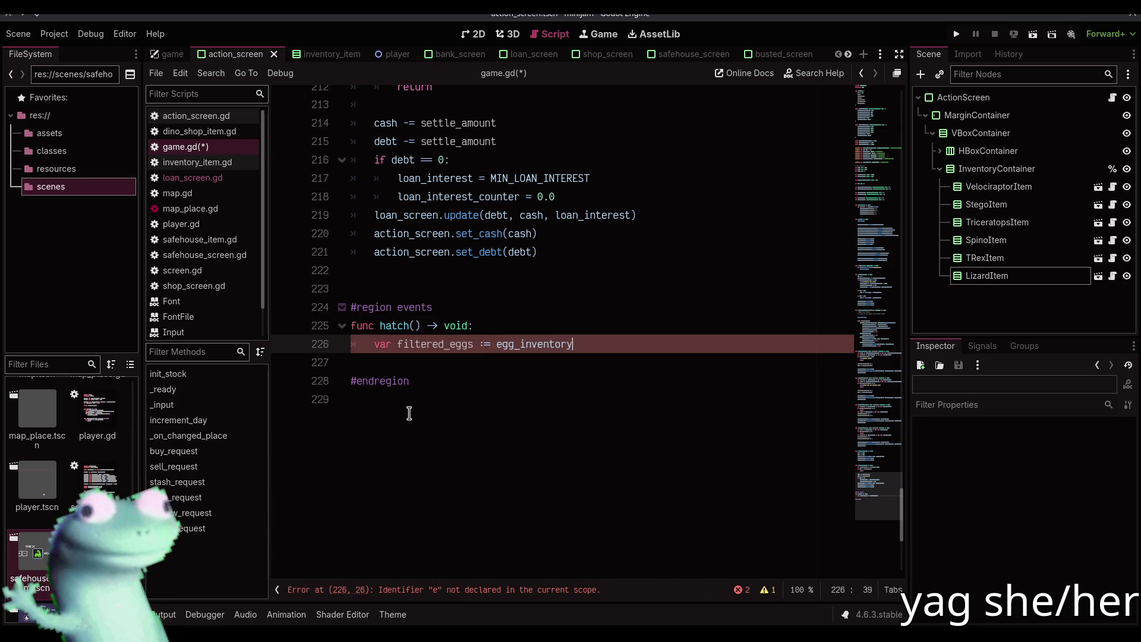
type(".k")
key("Return")
- Chain '.filter(func(x: DinoType): return egg_inventory[x] > 0)' onto the keys call
type(".")
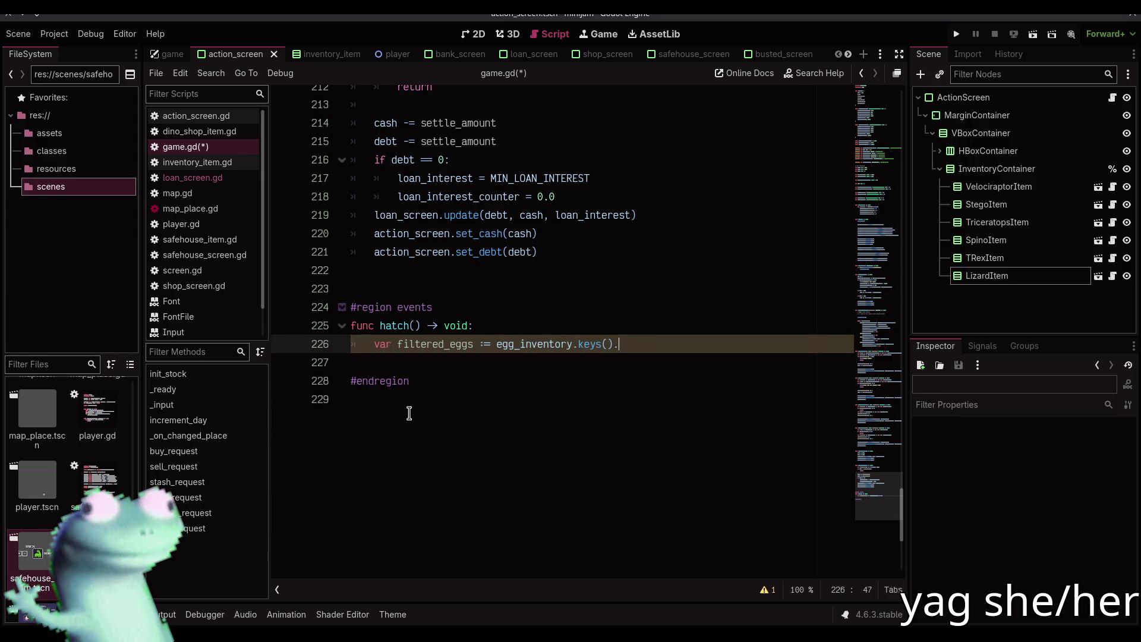
type("filter")
key("Return")
key("Return")
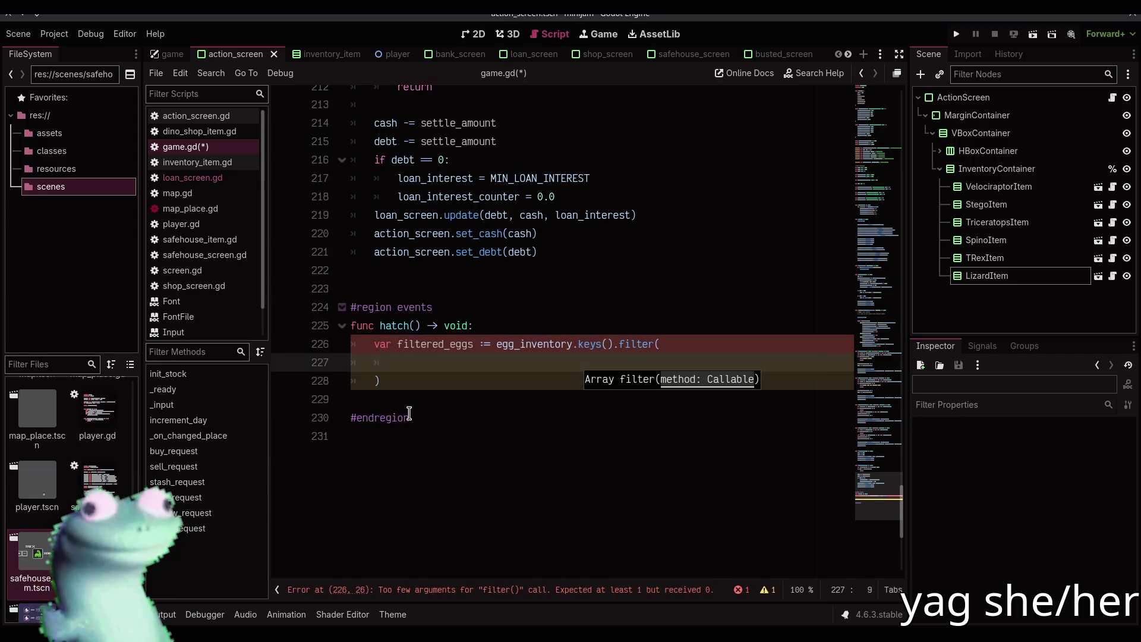
type("func(x: Dino")
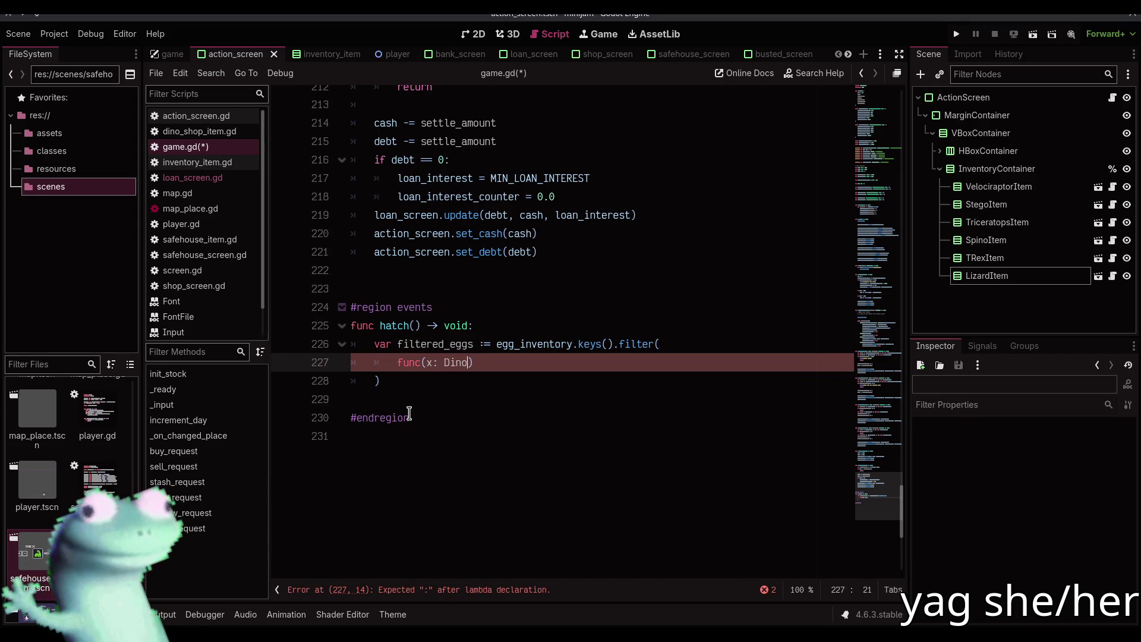
type("Type):")
key("Return")
type("re")
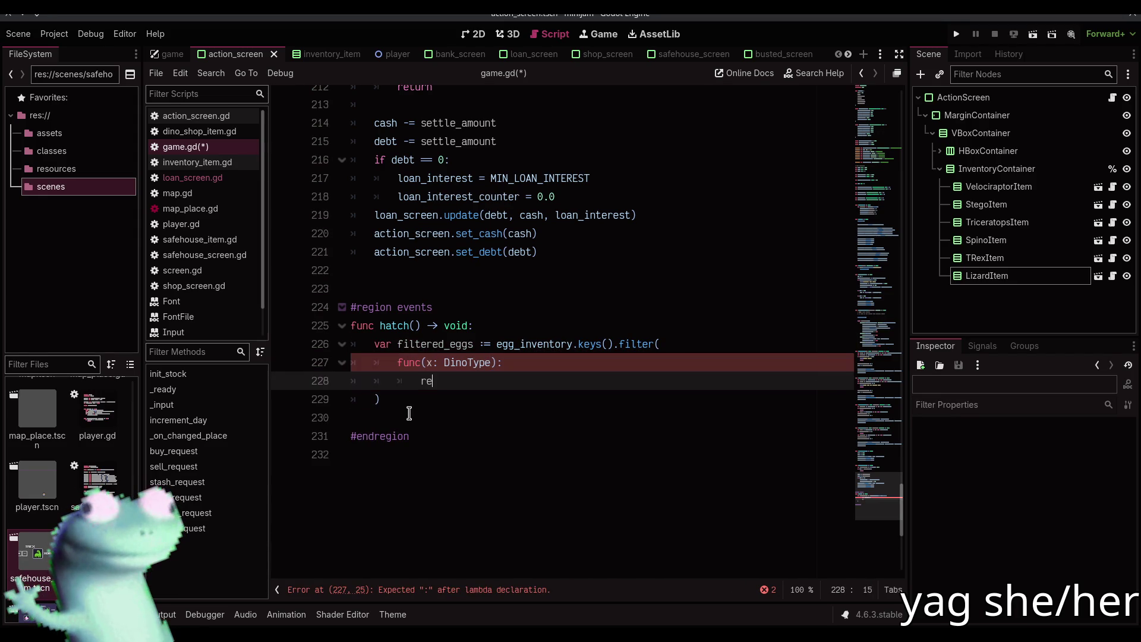
type("turn egg_")
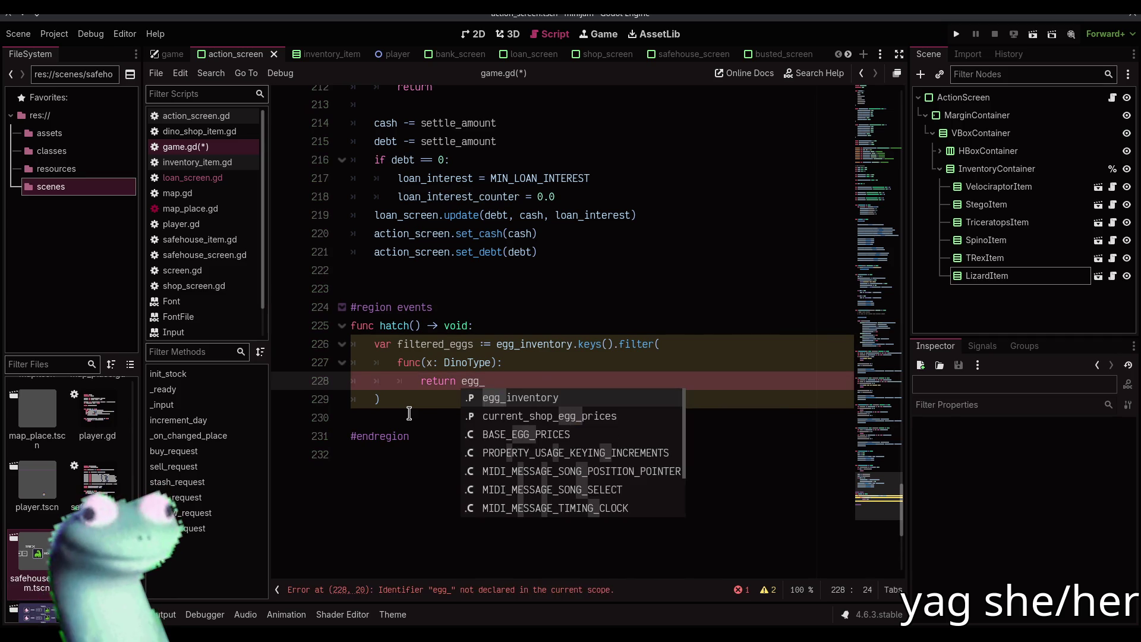
key("Return")
type("[")
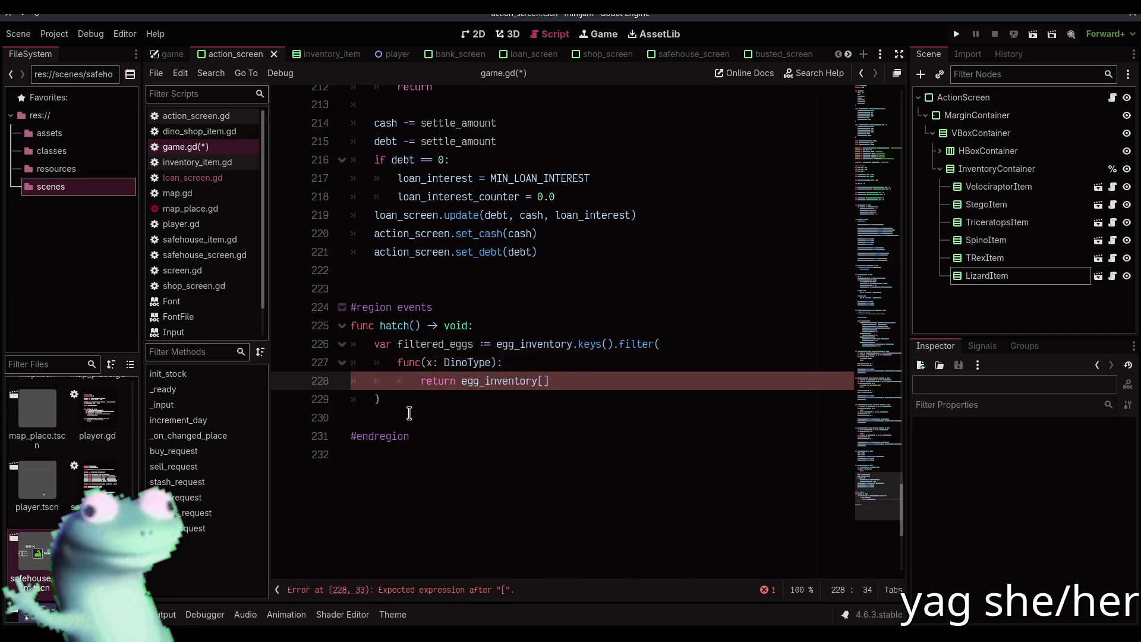
type("x] > 0")
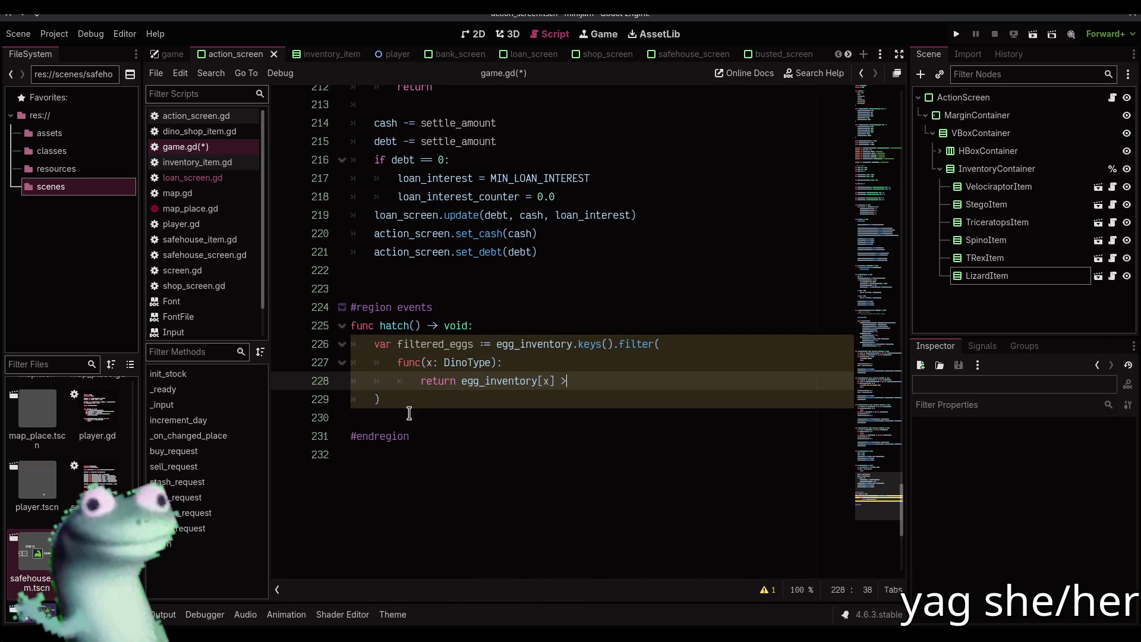
key("Down")
key("Return")
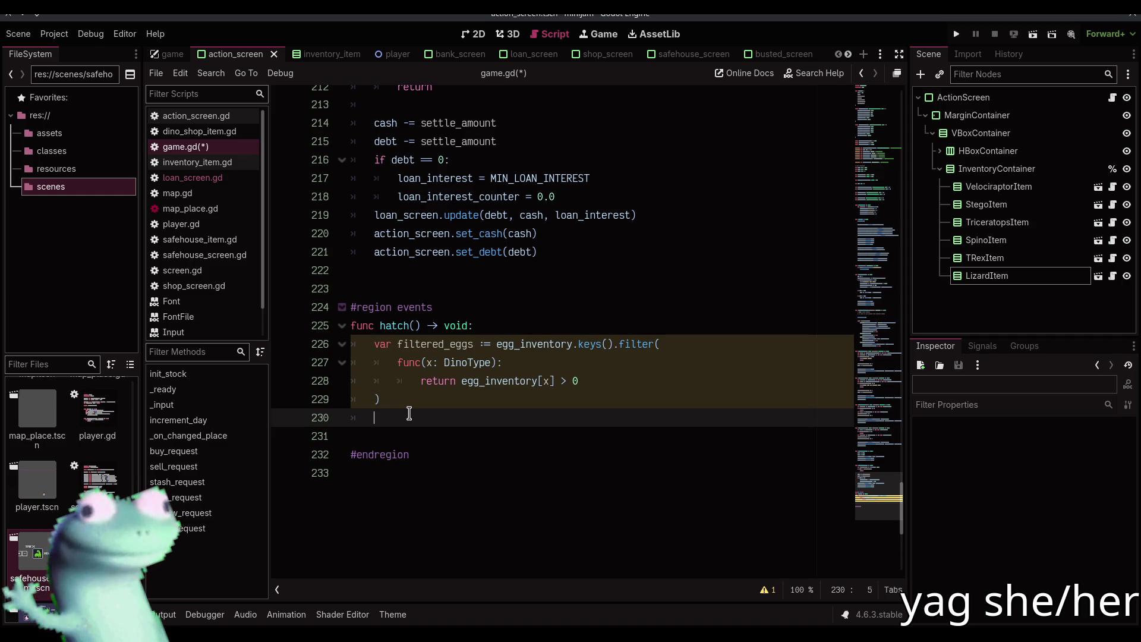
- Begin a new line declaring 'var egg_type: DinoType'
type("var e")
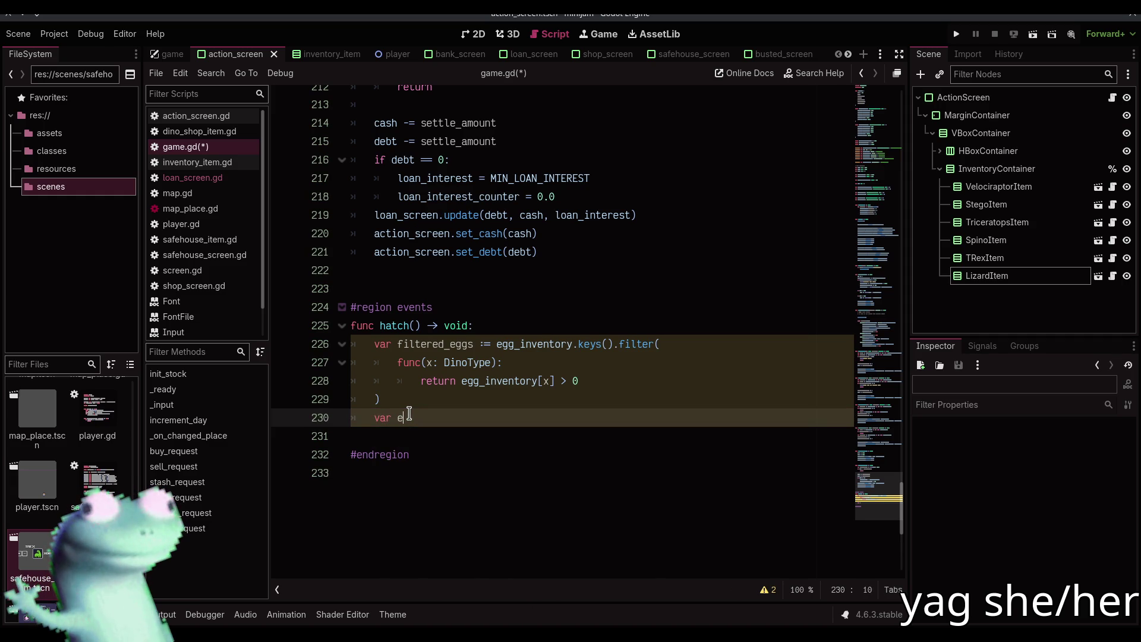
key("BackSpace")
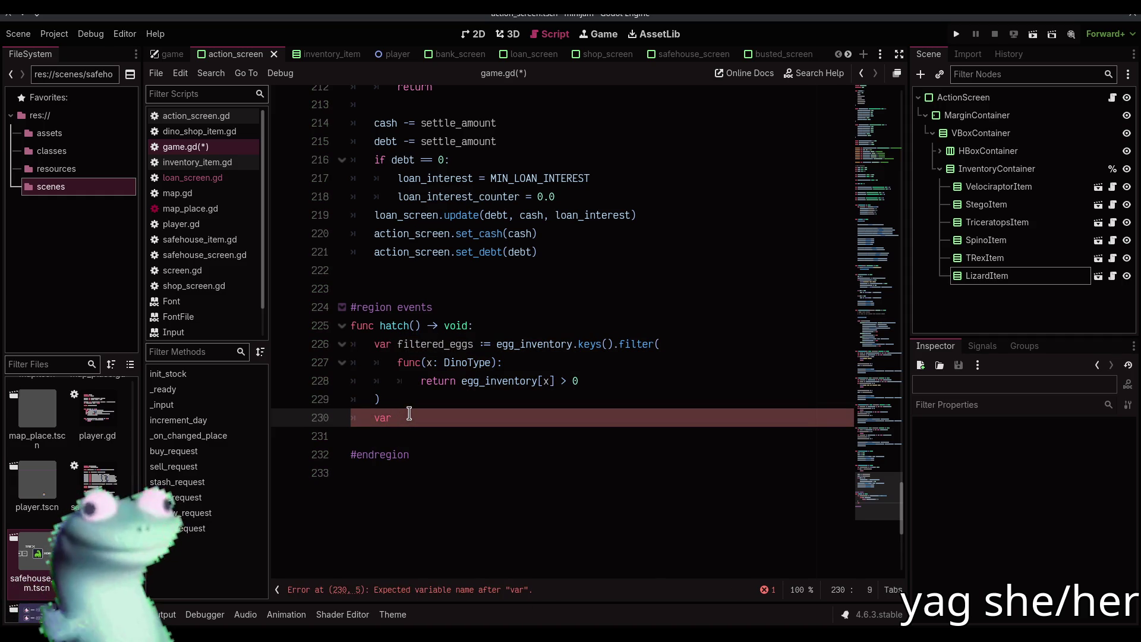
type("egg_type: DinoT")
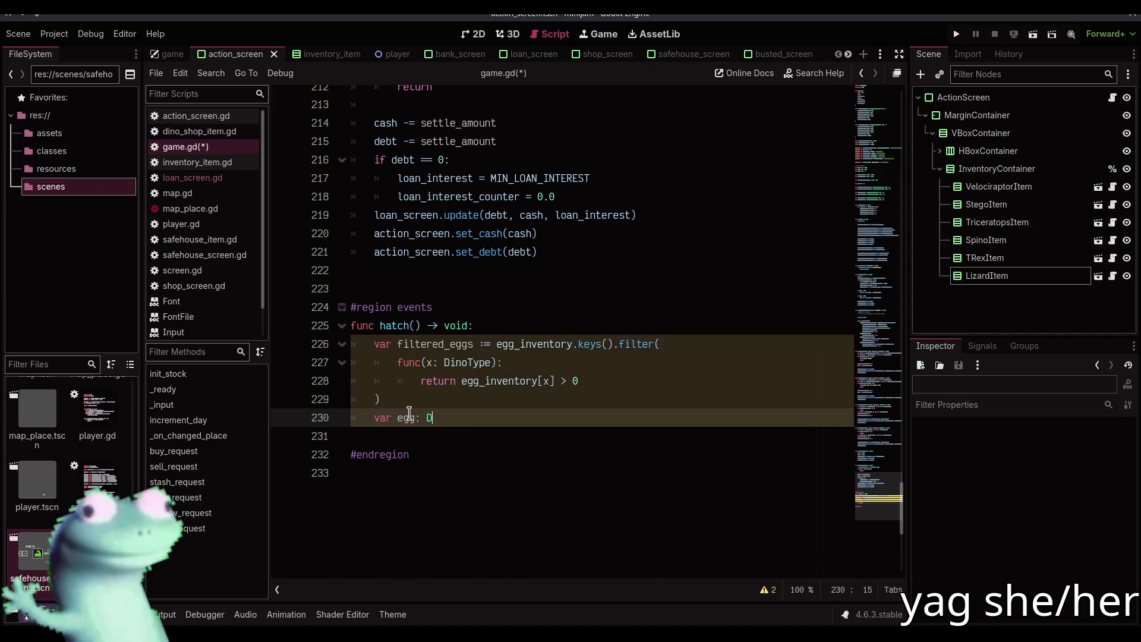
type("ype")
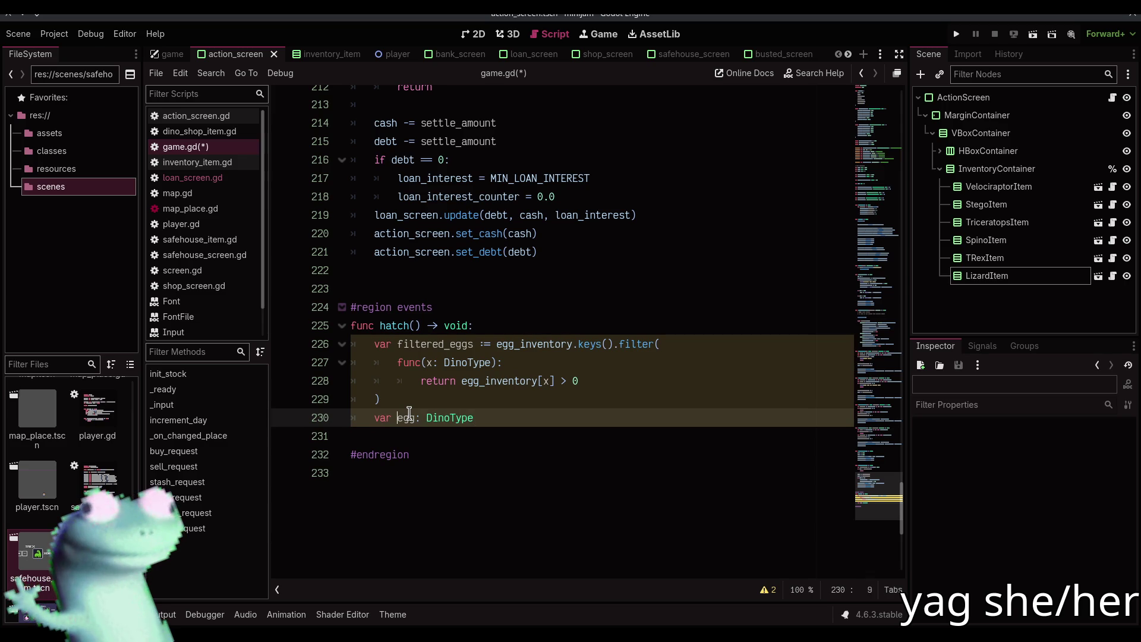
- Fix the egg_type variable name and assign it '= filtered_eggs' via autocomplete
key("ctrl+Left")
key("ctrl+Left")
type("_type")
key("End")
type("= ")
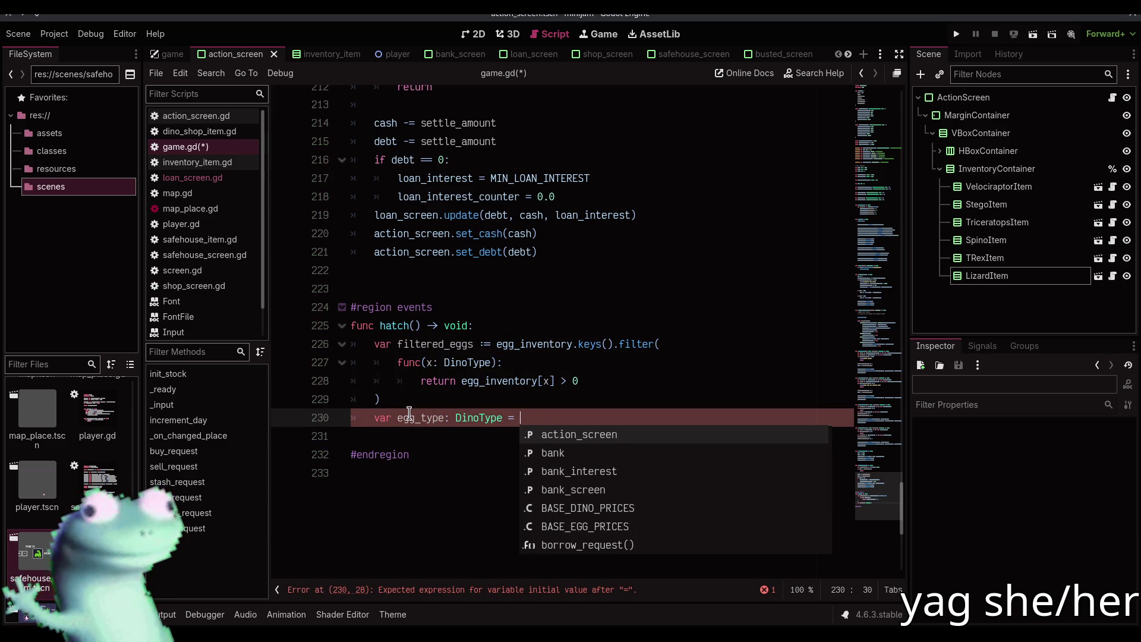
type("filt")
key("Return")
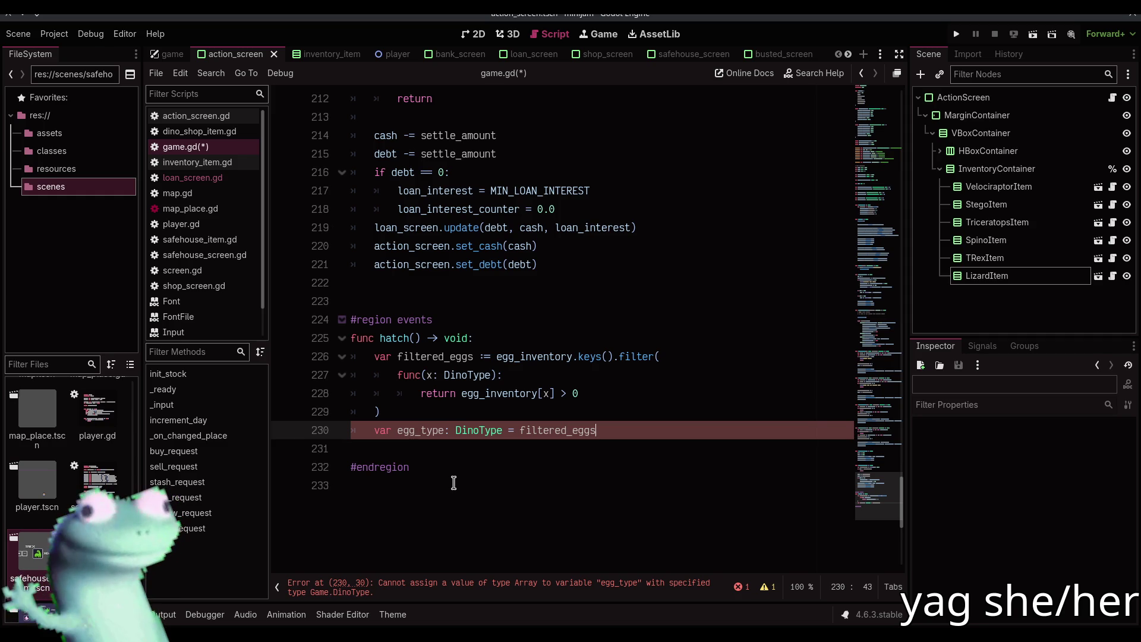
- Index filtered_eggs with '[randi_range(0, filtered_eggs.size())' and save game.gd
mouse_move(558, 429)
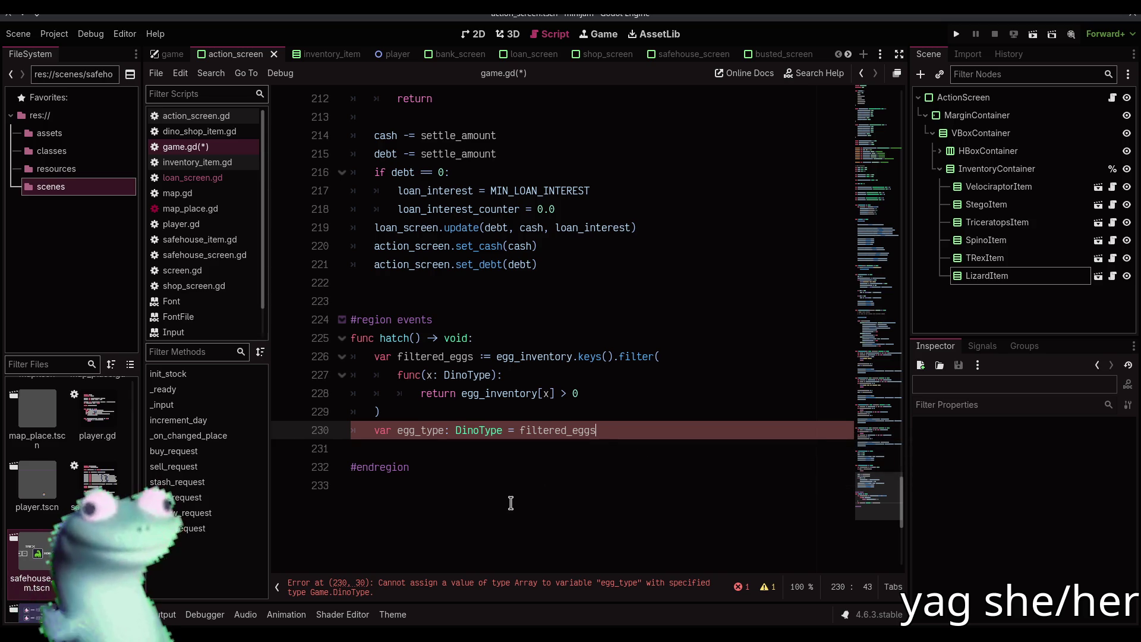
key("ctrl+Left")
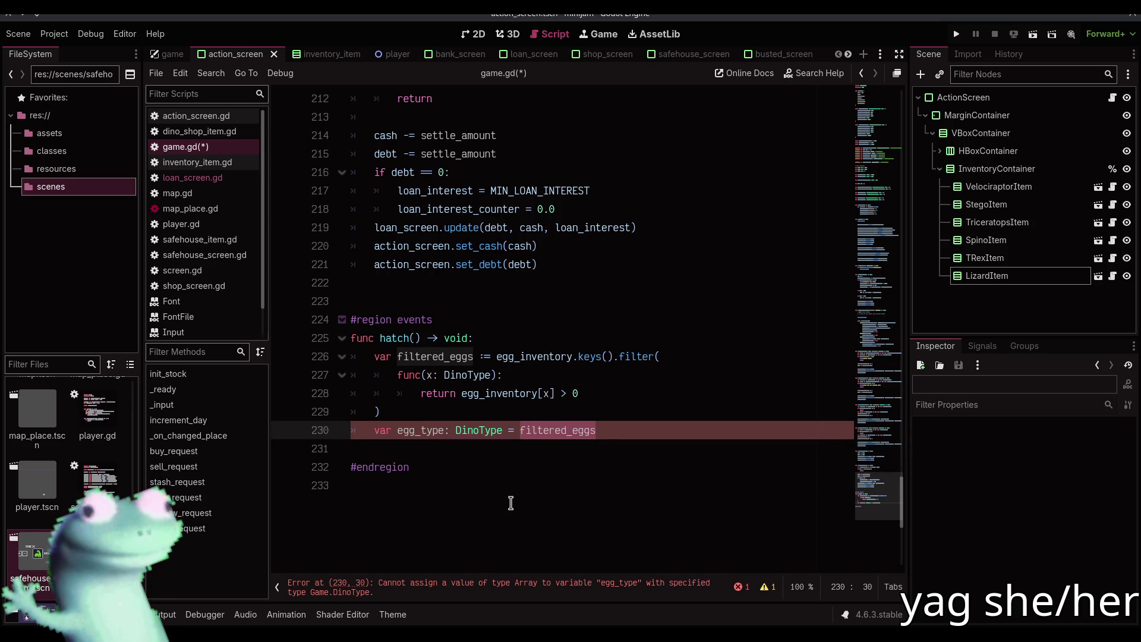
key("ctrl+Right")
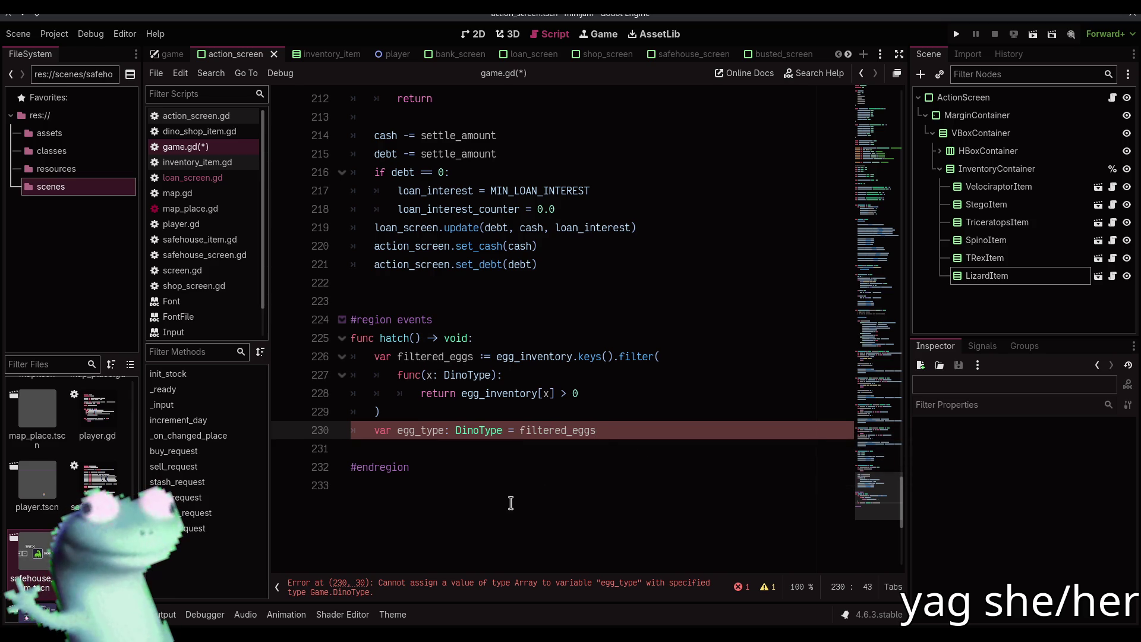
type("[randi_ran")
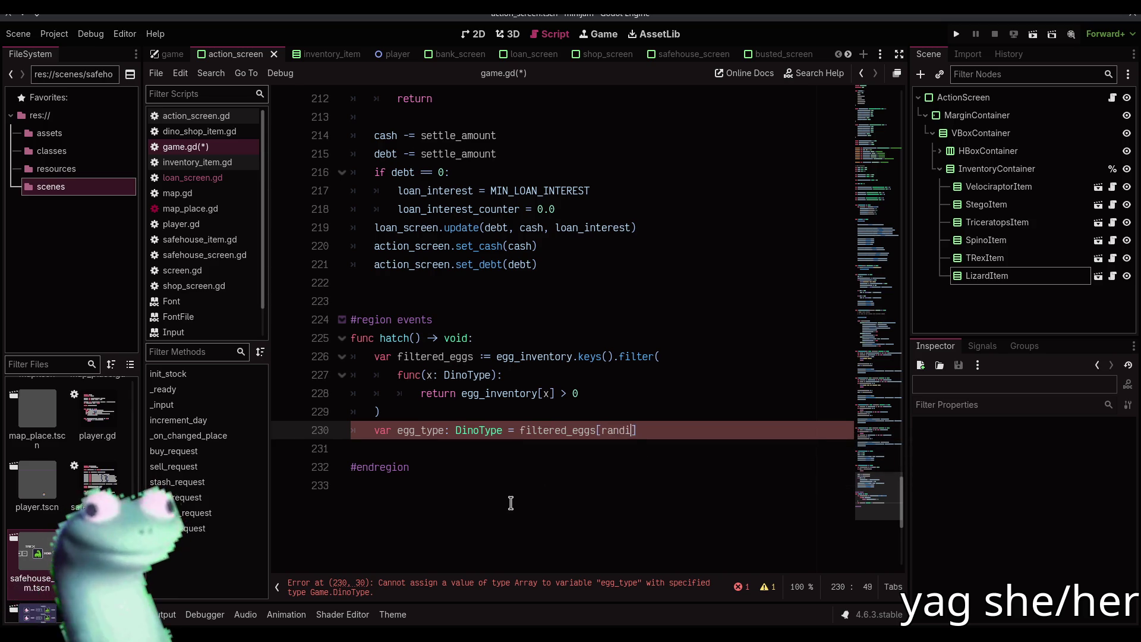
type("ge(")
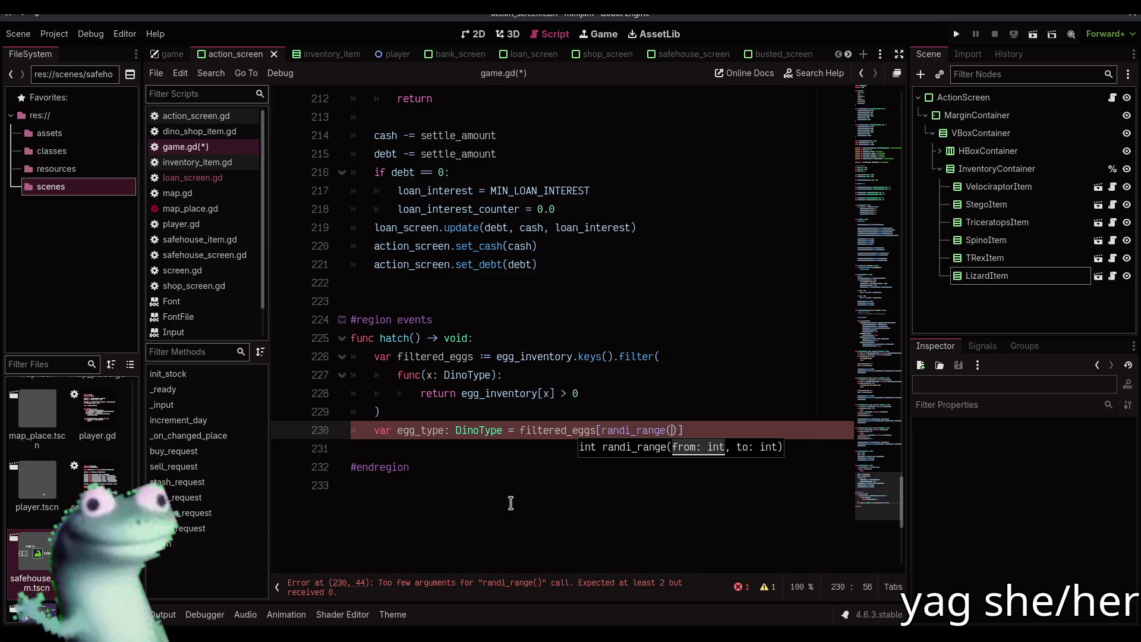
type("0, filt")
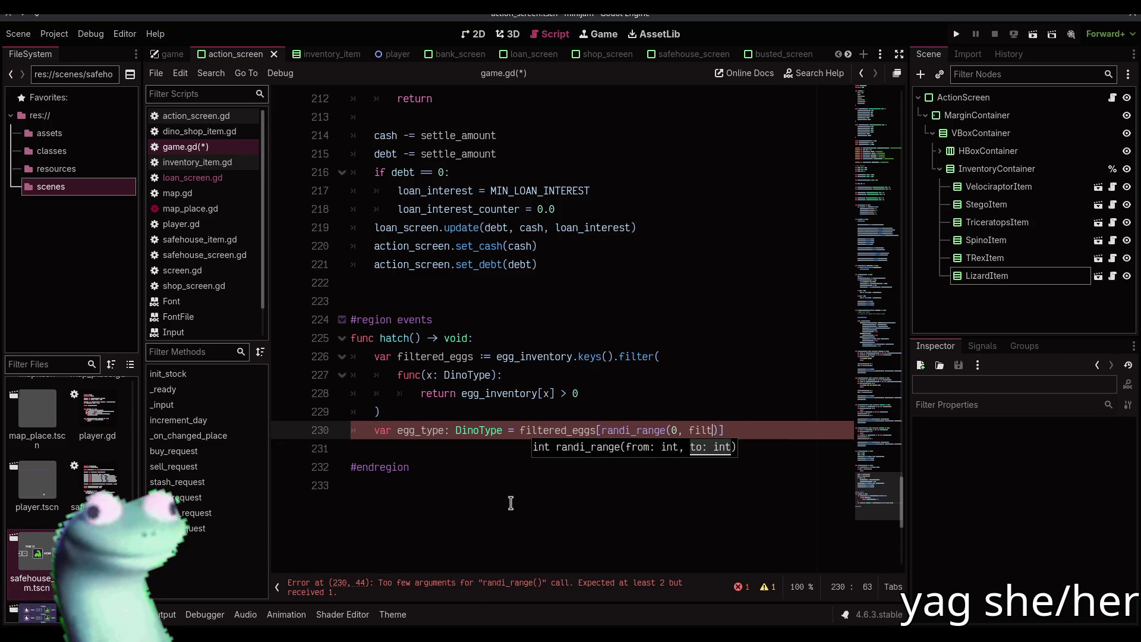
key("Return")
type(".size()")
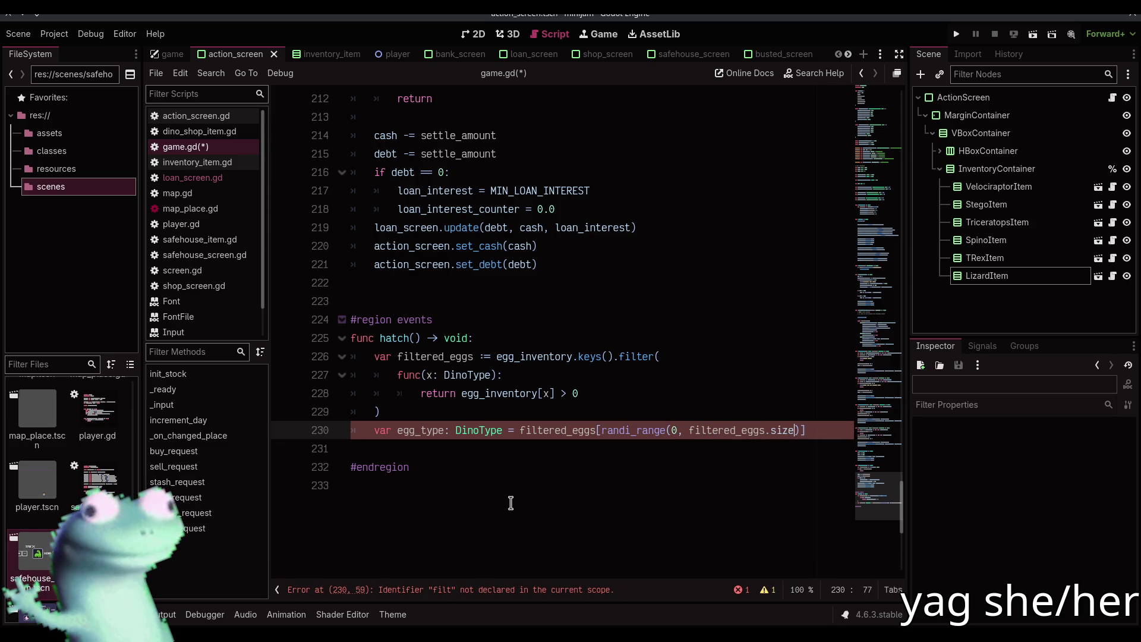
key("ctrl+s")
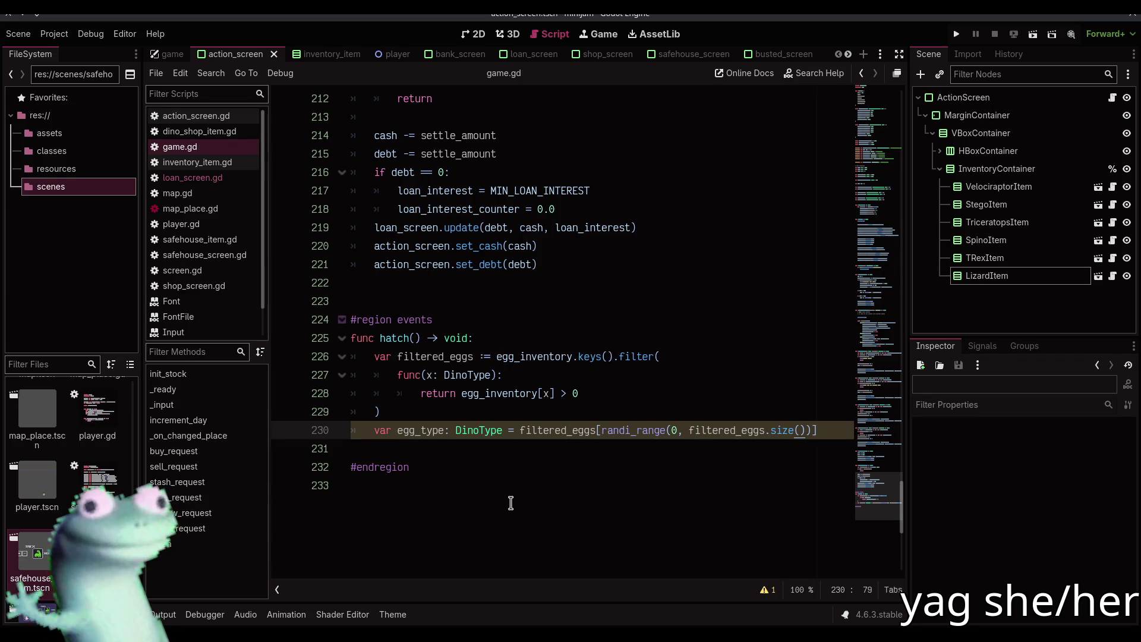
key("End")
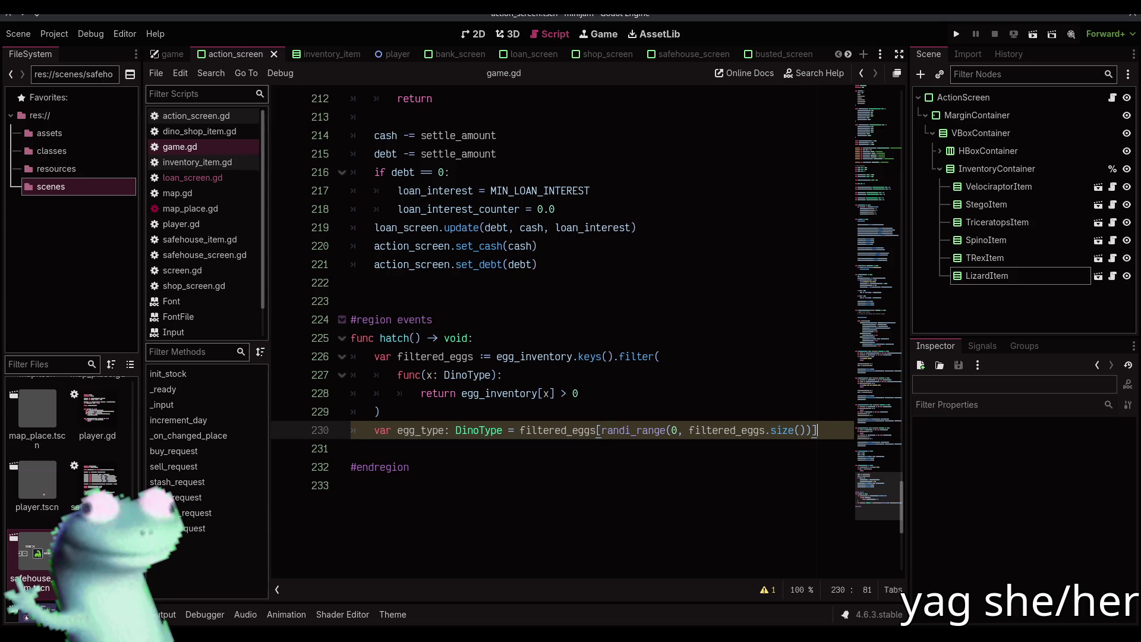
scroll(611, 341, "up", 1)
scroll(611, 341, "down", 1)
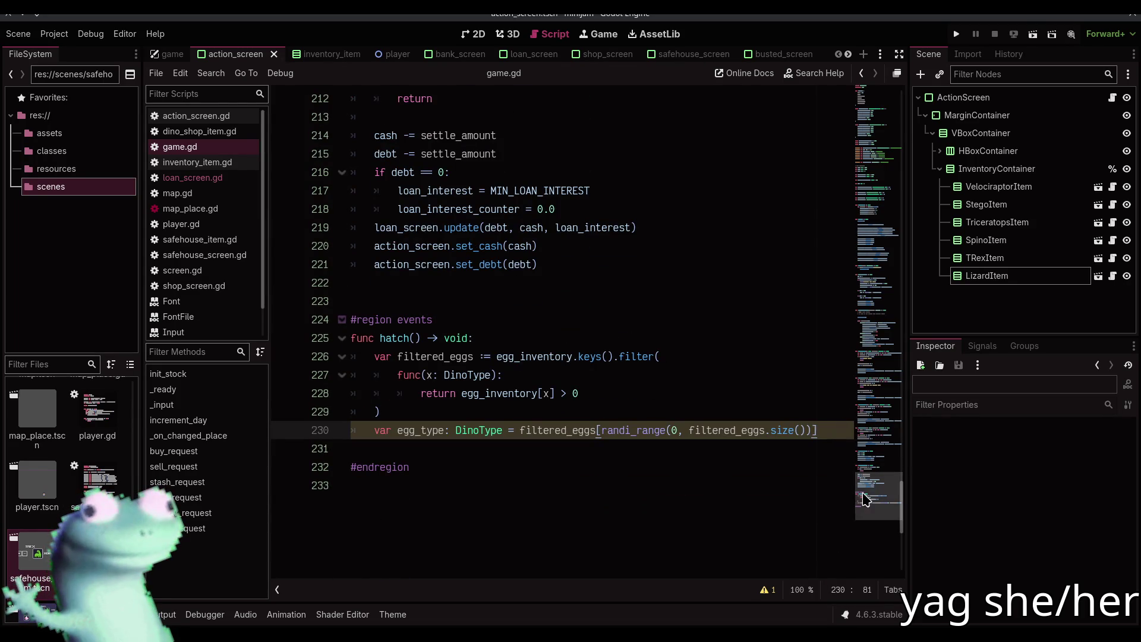
scroll(889, 202, "up", 20)
mouse_move(889, 202)
left_mouse_down()
mouse_move(874, 226)
mouse_move(861, 214)
mouse_move(859, 66)
mouse_move(874, 428)
mouse_move(870, 95)
mouse_move(875, 505)
left_mouse_up()
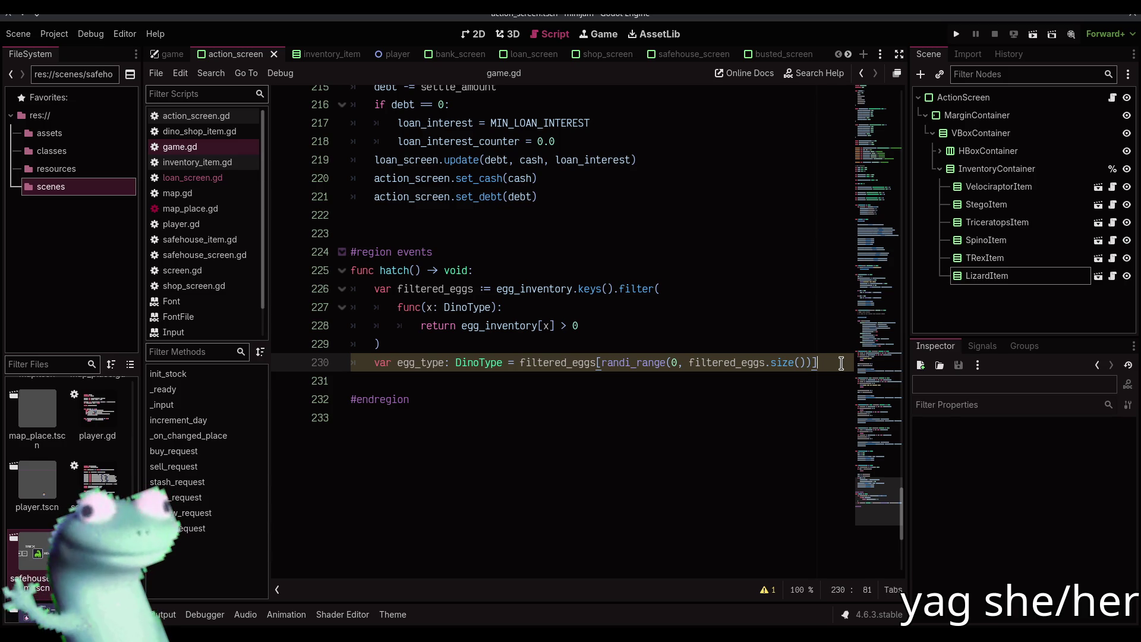
- Add 'var eggs_to_hatch: int = randi_range(1, egg_inventory[egg_type])' after the egg_type line and save game.gd
key("Return")
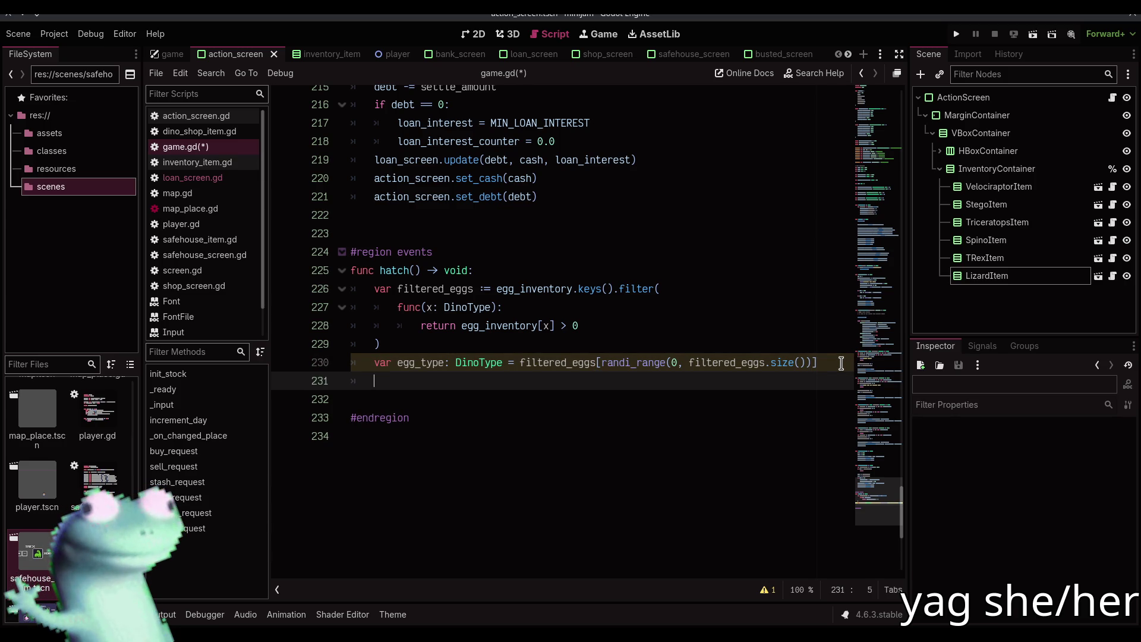
type("var ")
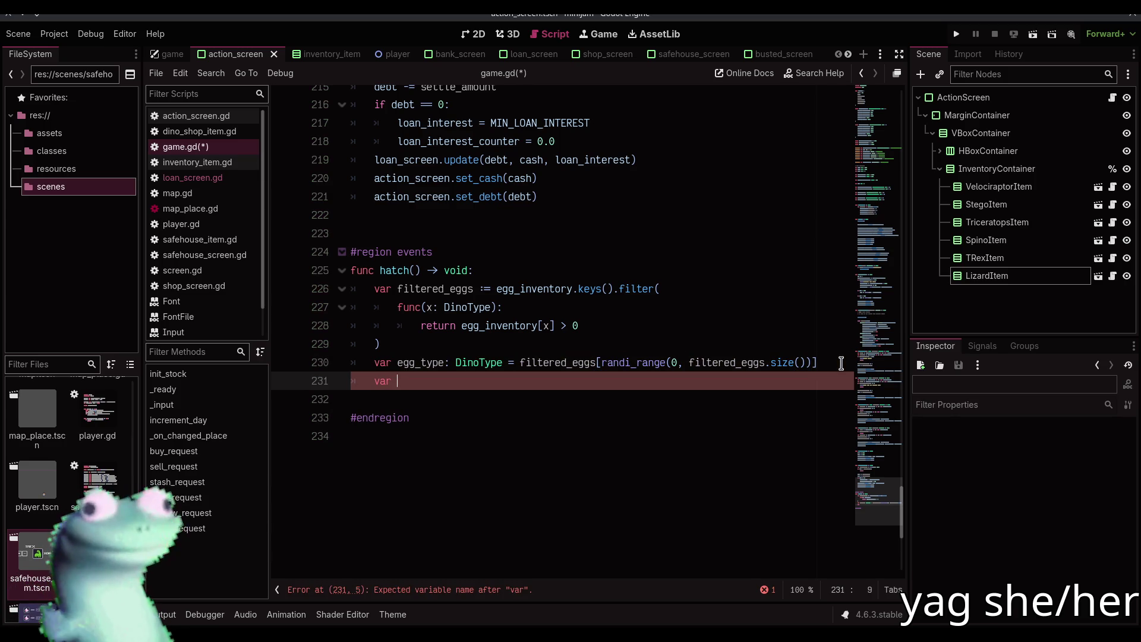
type("eg")
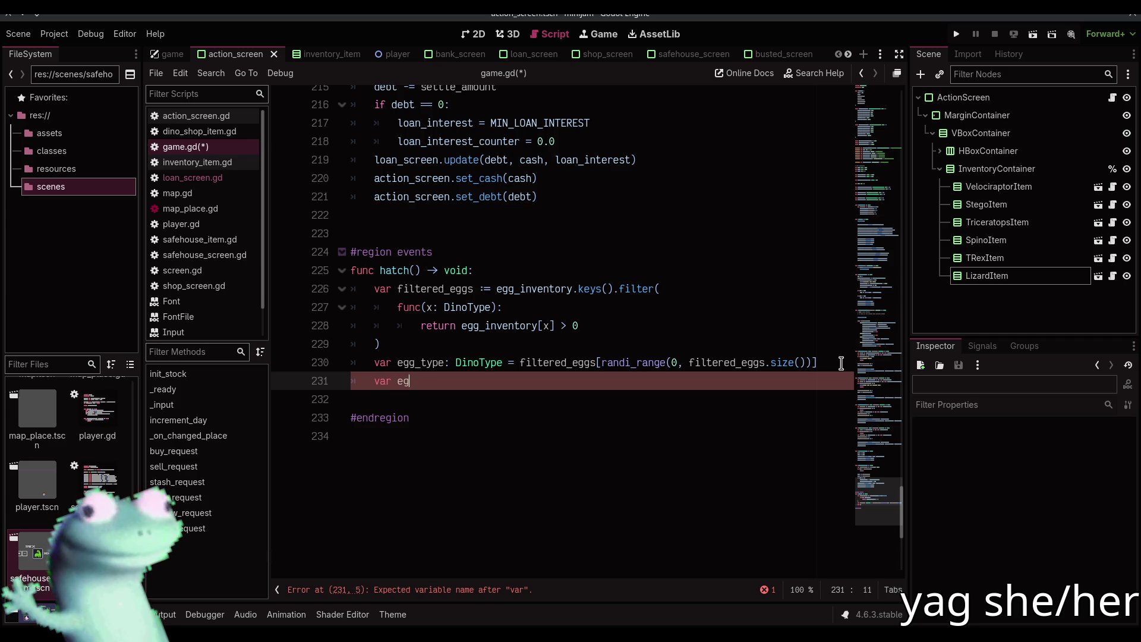
type("gs_to_hatch:")
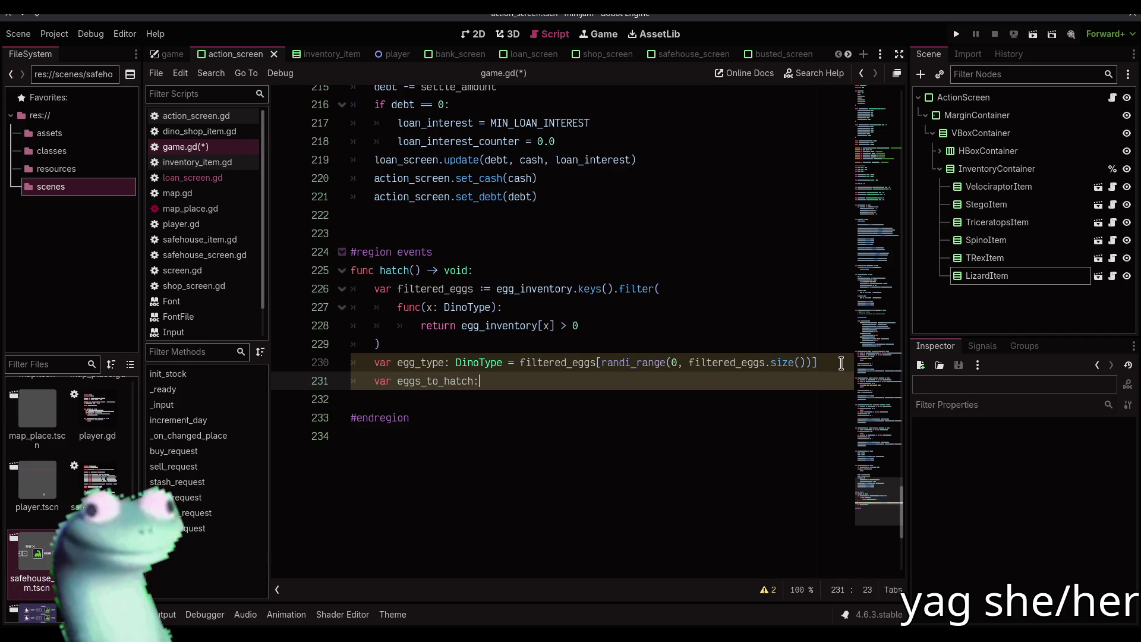
type(" int = ")
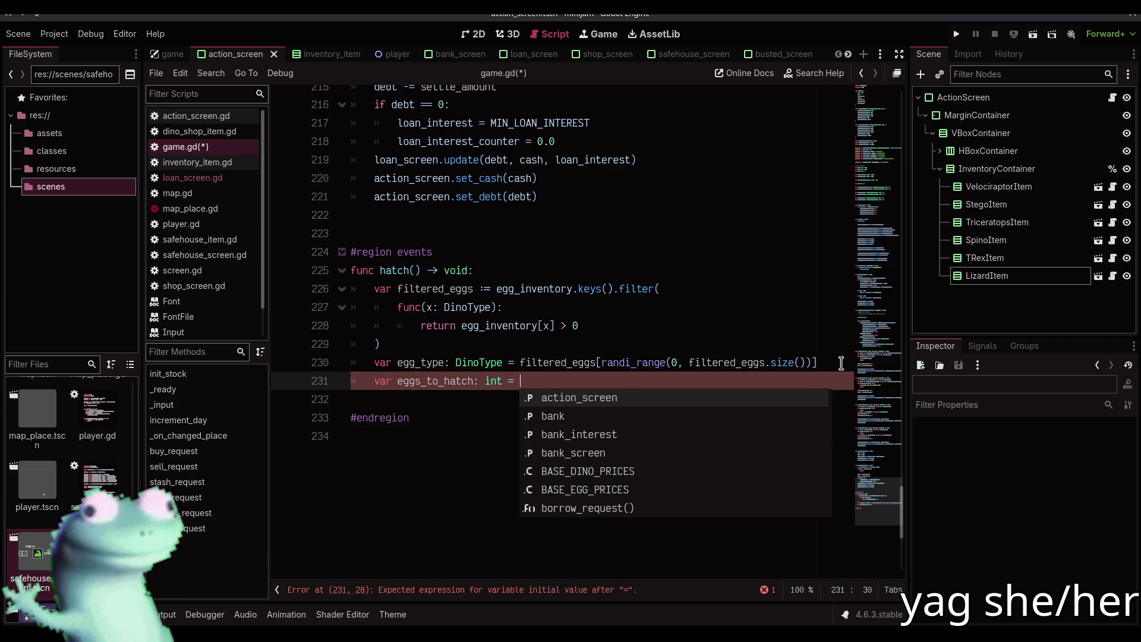
type("randi(0")
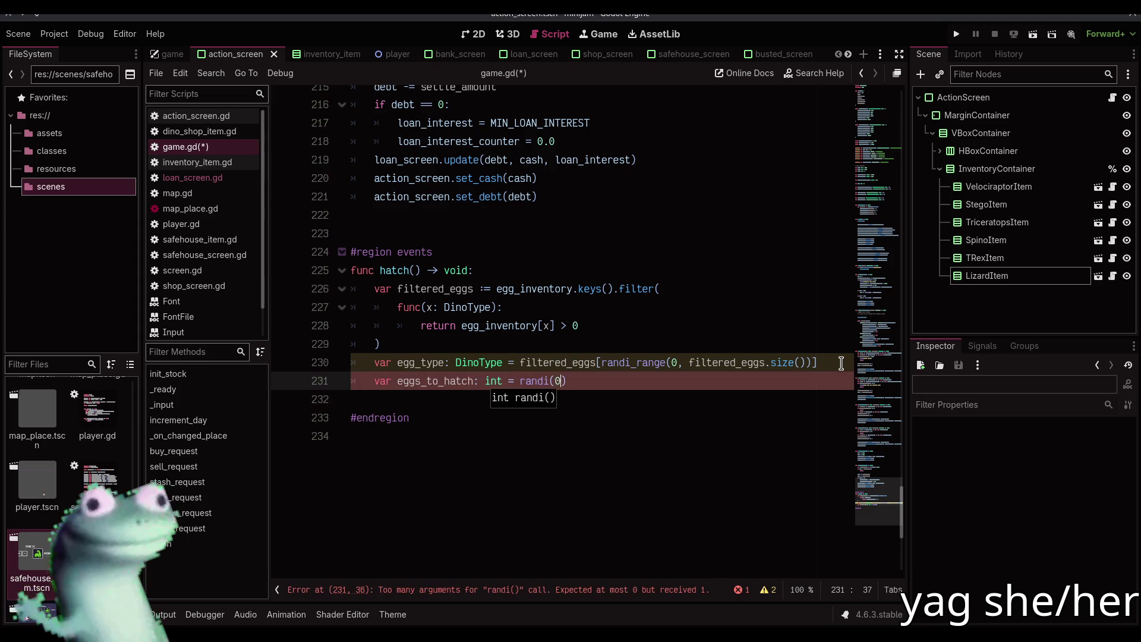
key("BackSpace")
type("1,")
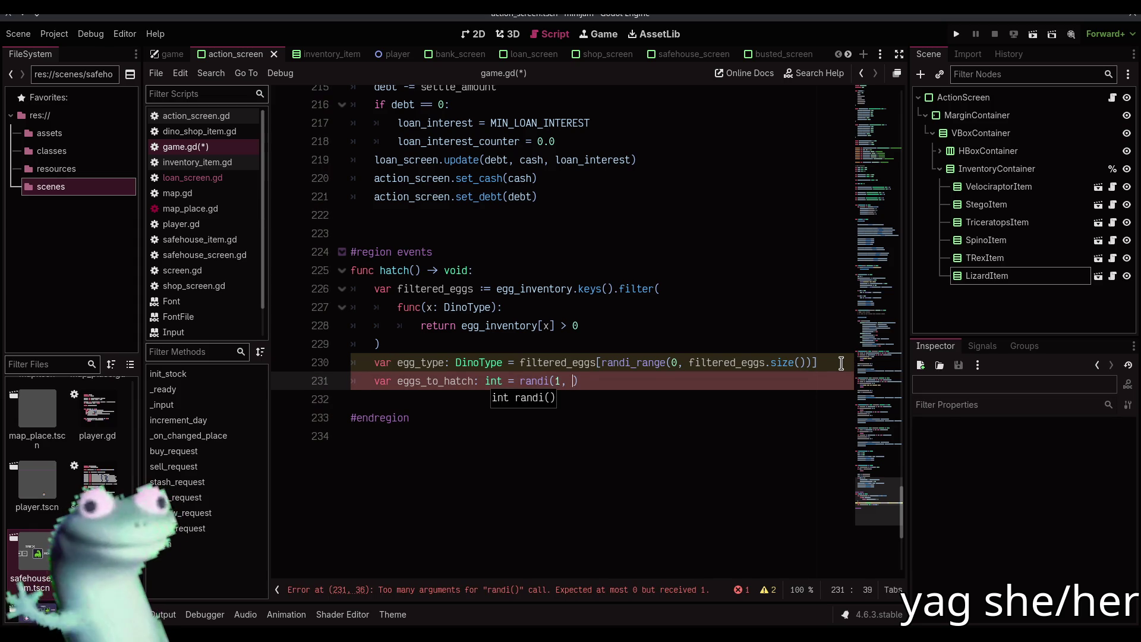
type(" egg_")
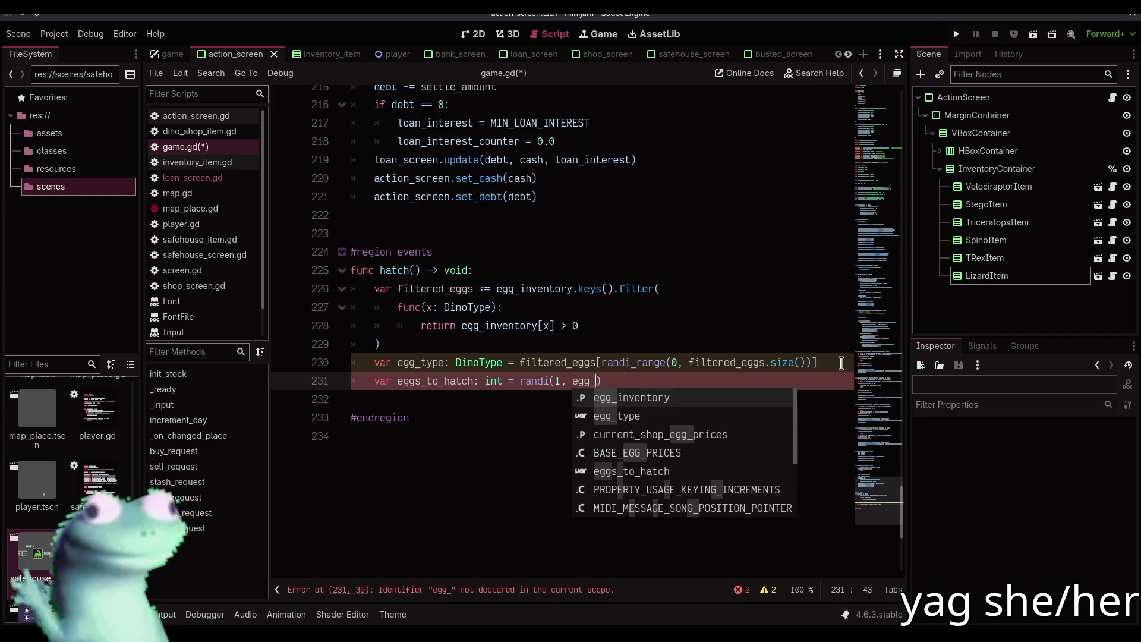
key("Return")
type("[")
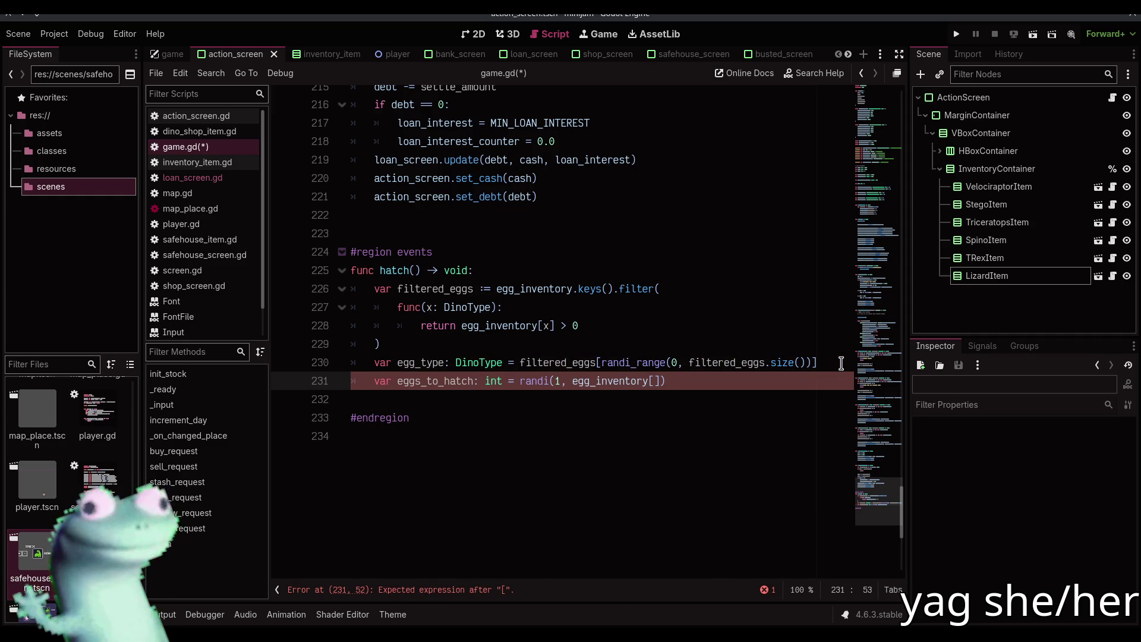
type("egg_type")
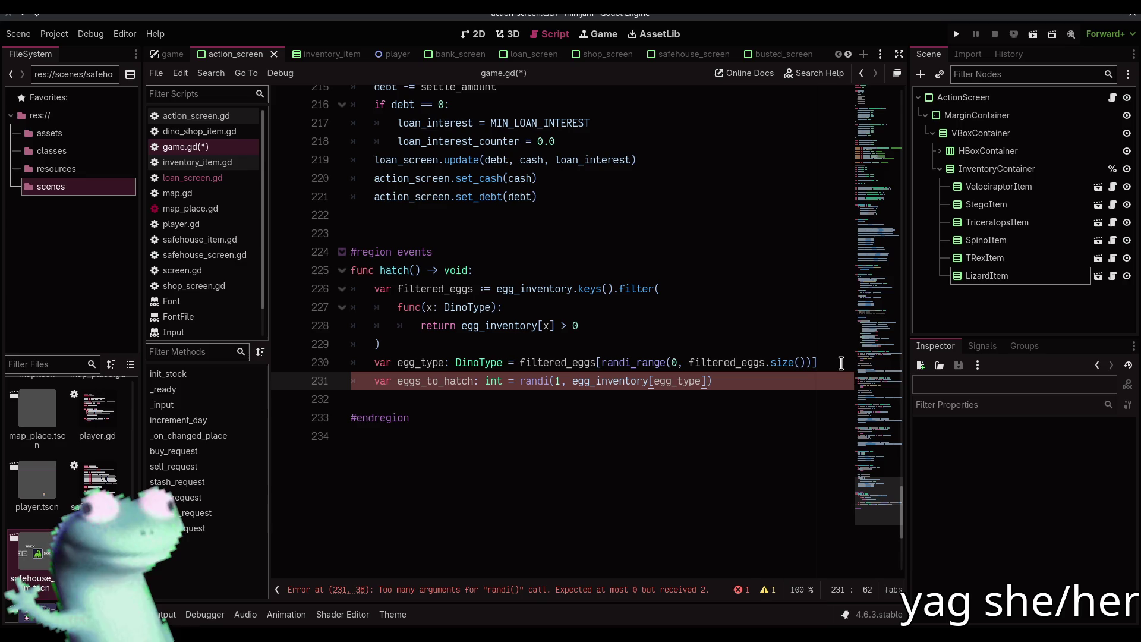
type("_range")
key("End")
key("Return")
key("ctrl+s")
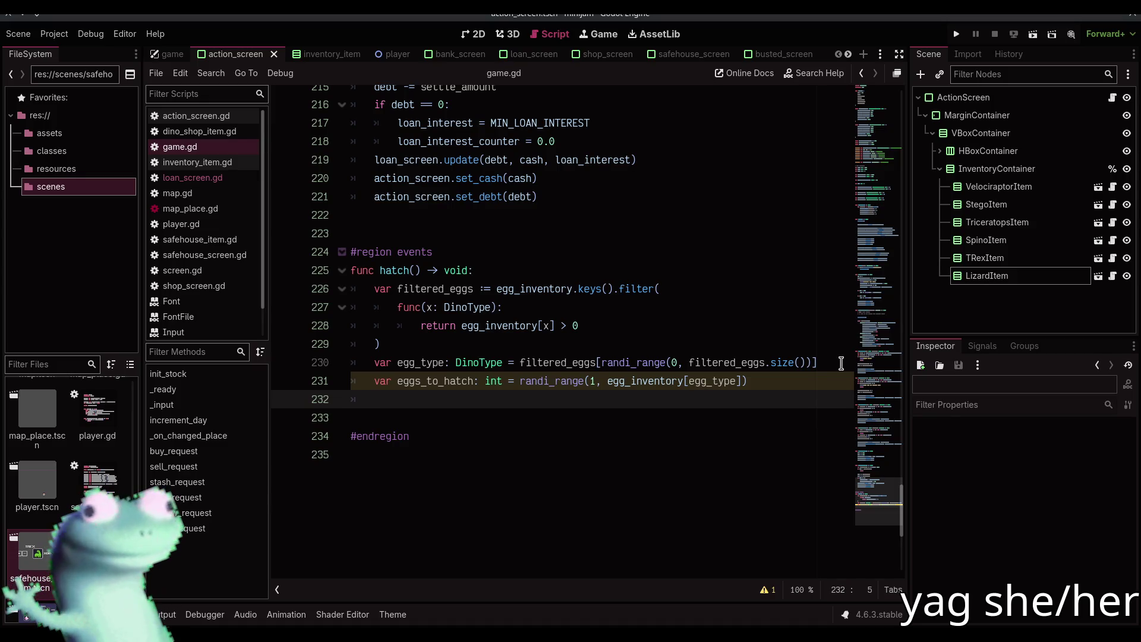
key("Up")
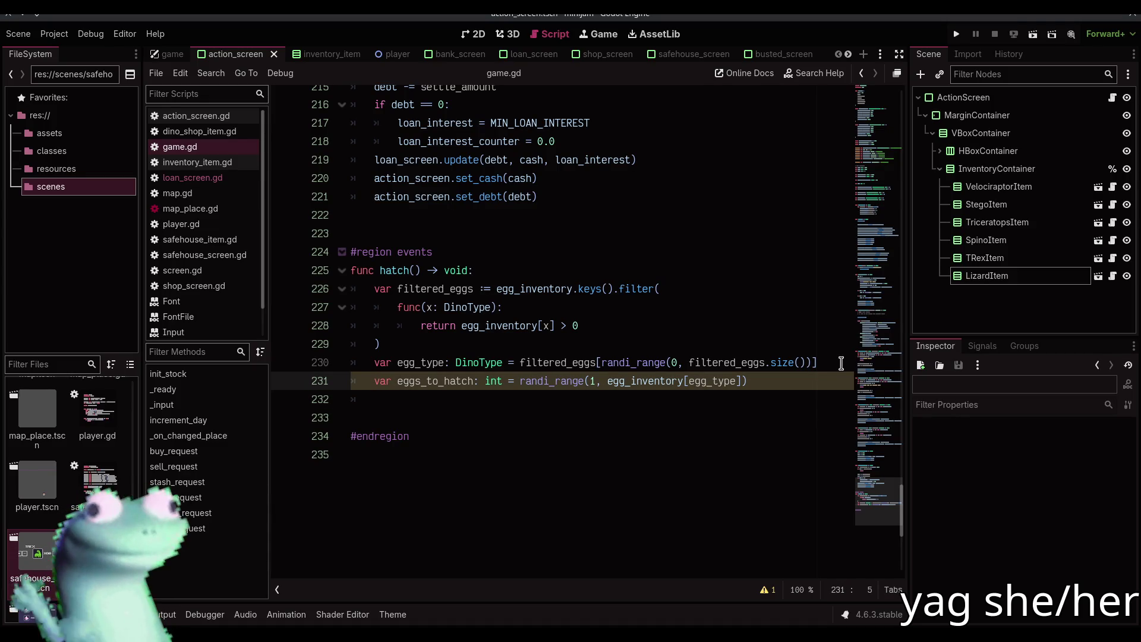
- Try a 0 lower bound and '+ 1' in the range call, then undo back to the 1 lower bound
key("ctrl+Right")
key("ctrl+Right")
key("ctrl+Right")
key("Delete")
type("0")
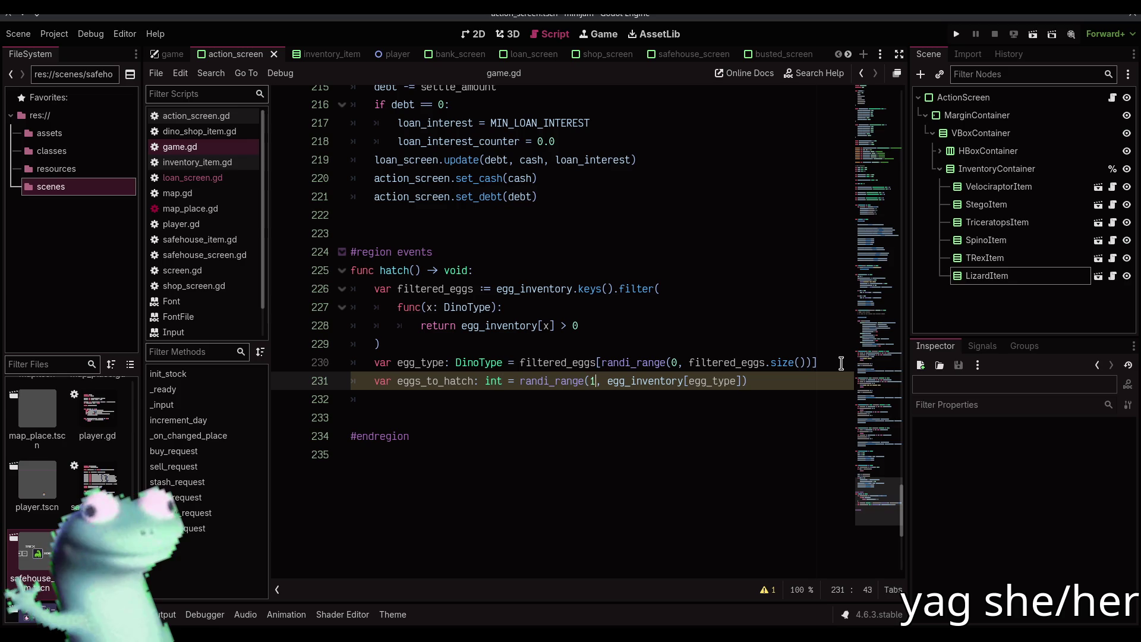
key("End")
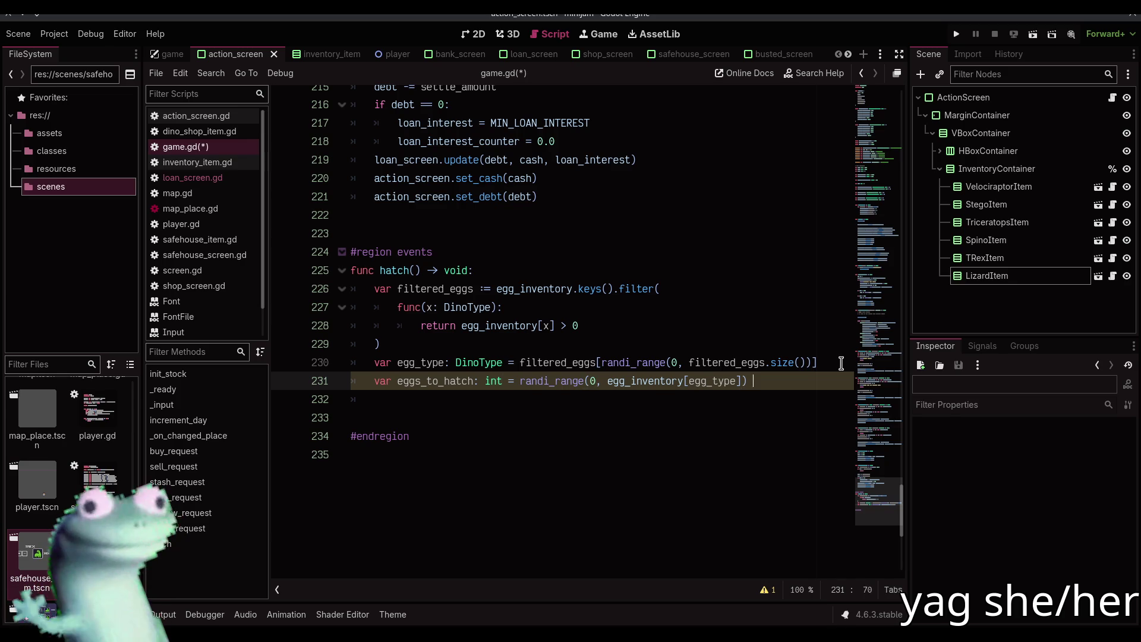
type("+ 1")
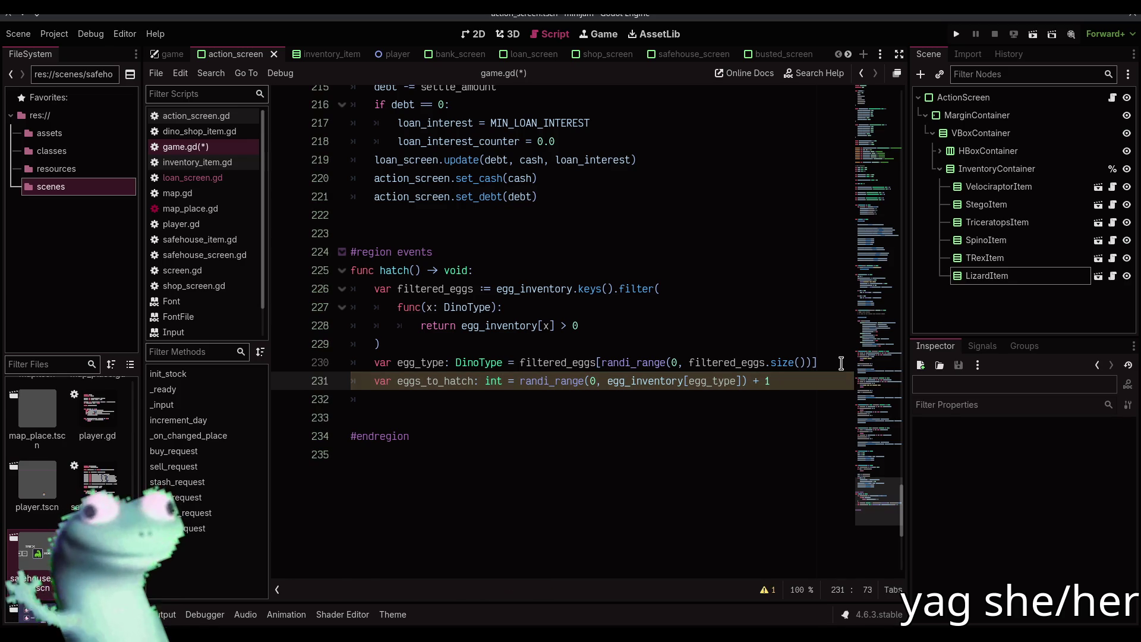
key("ctrl+s")
mouse_move(527, 381)
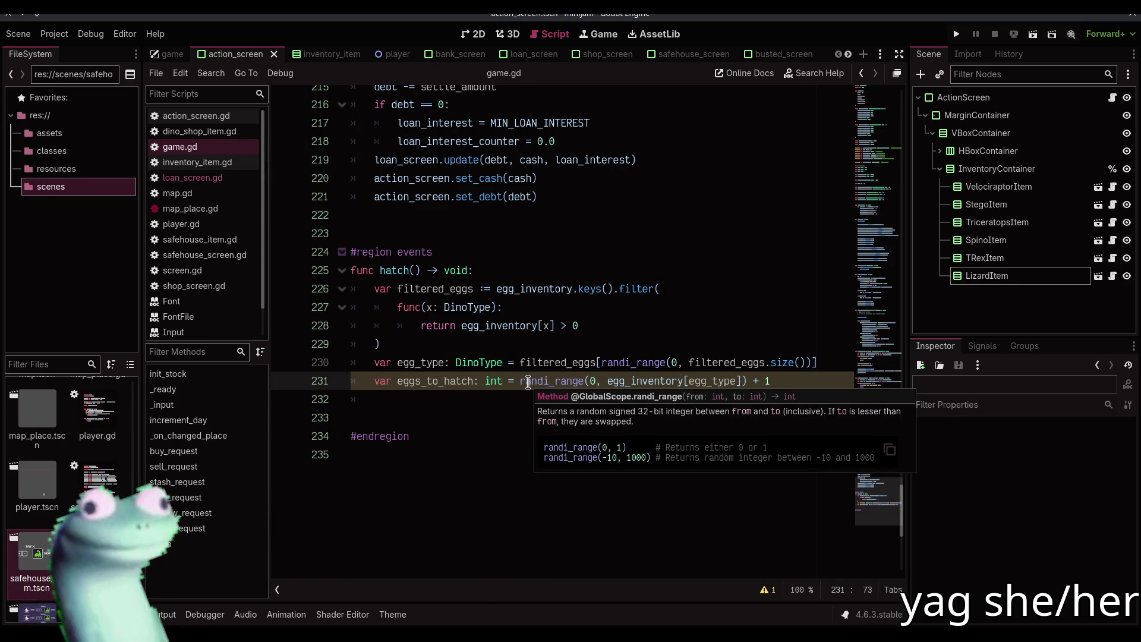
key("ctrl+z")
key("ctrl+z")
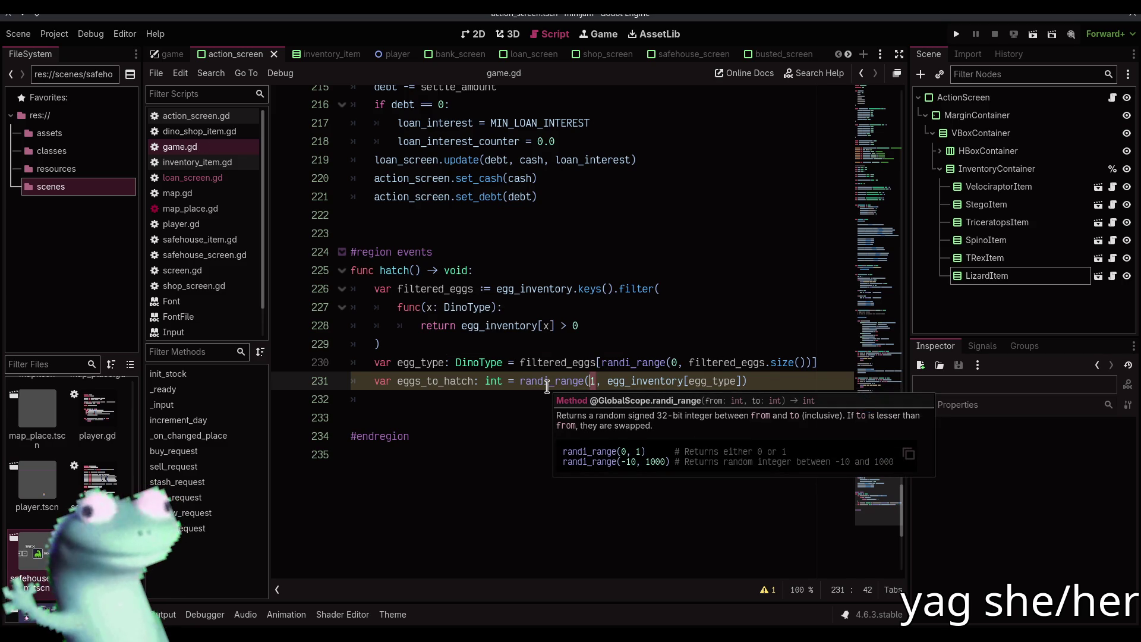
- Fix the egg_type off-by-one with randi_range(0, filtered_eggs.size() - 1) and save game.gd
left_click(479, 404)
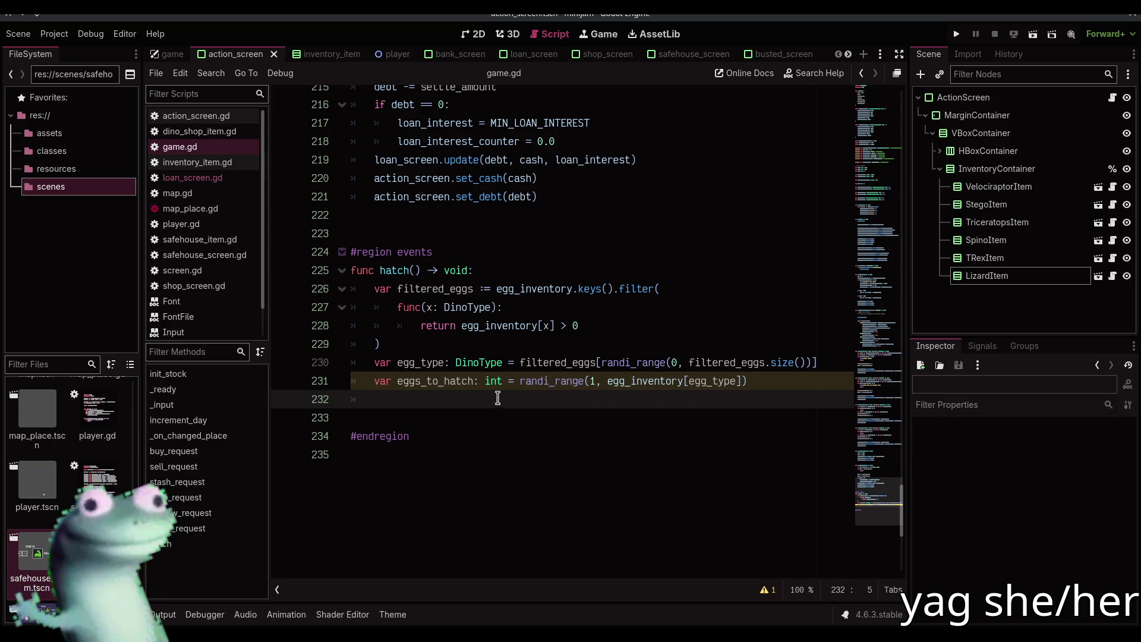
left_click(803, 362)
type("-1")
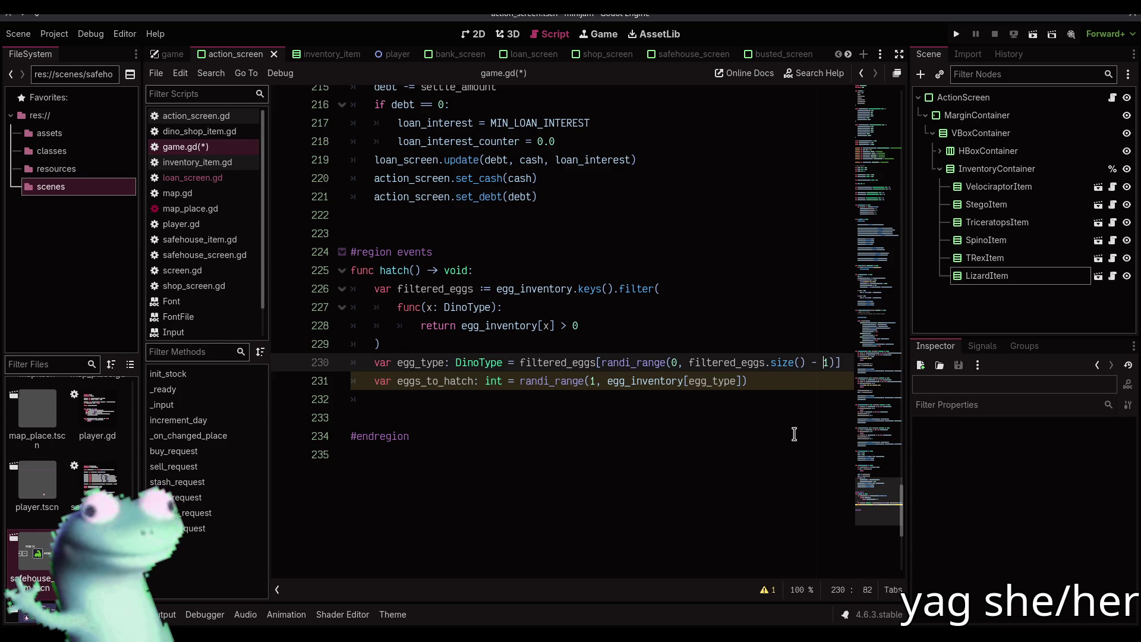
key("ctrl+s")
left_click(523, 402)
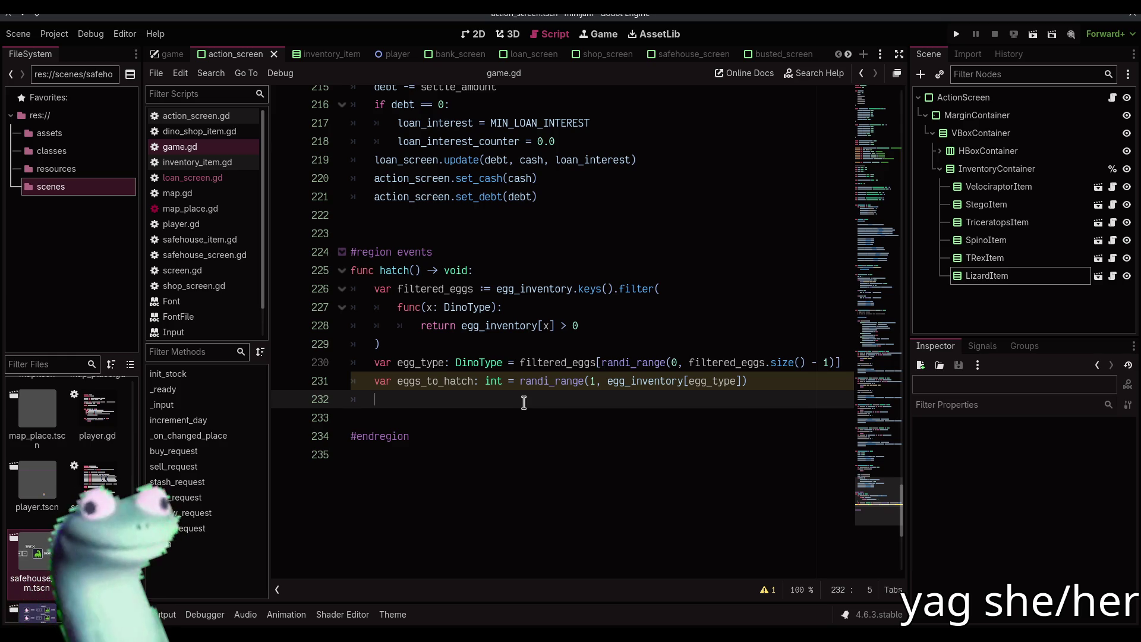
- Subtract eggs_to_hatch from egg_inventory[egg_type] in hatch()
type("egg_in")
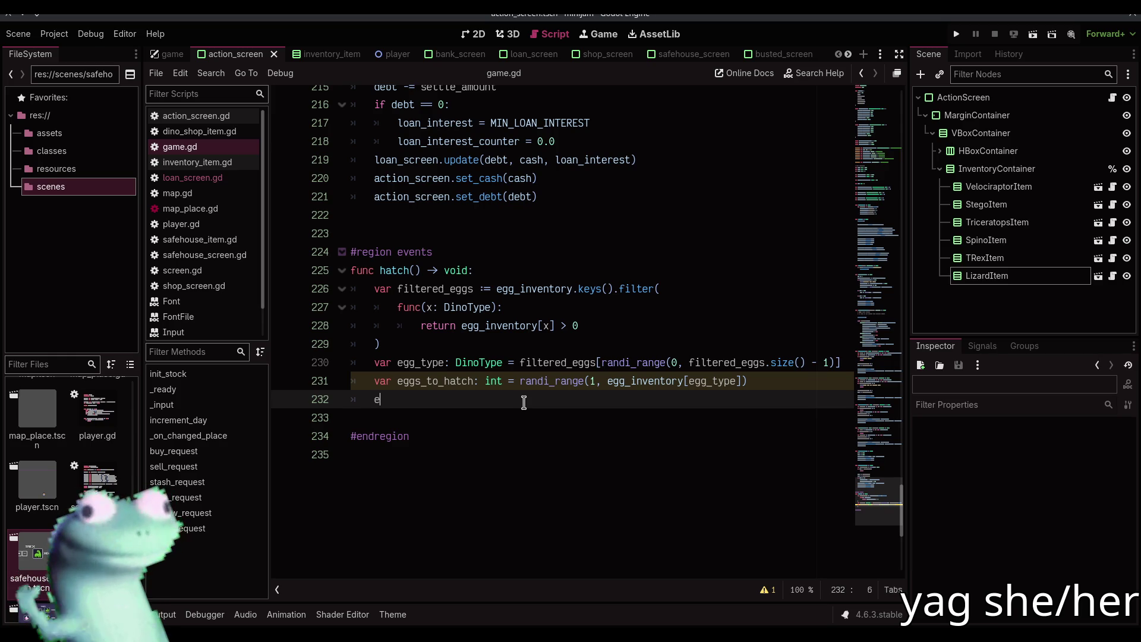
key("Return")
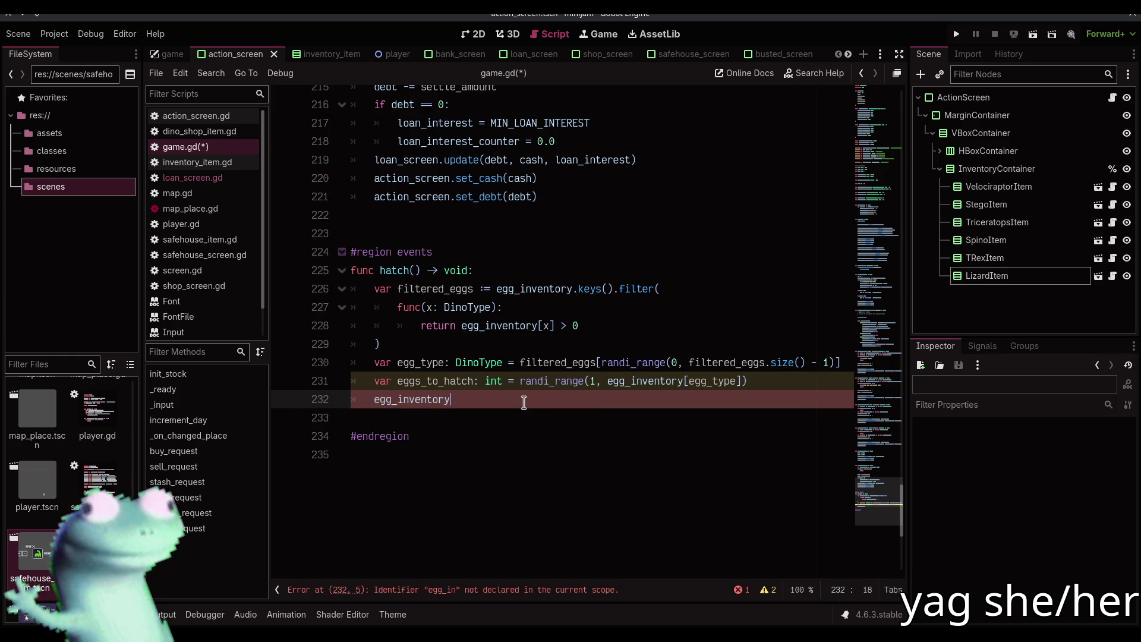
type("[egg_ty")
key("Return")
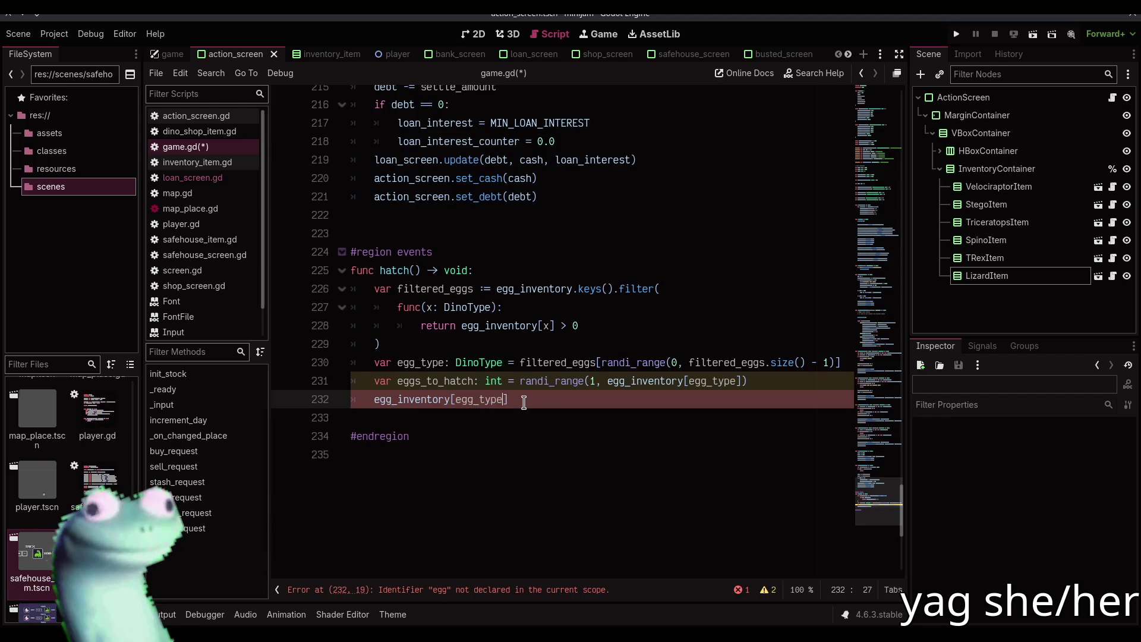
type("] -= eggs_to")
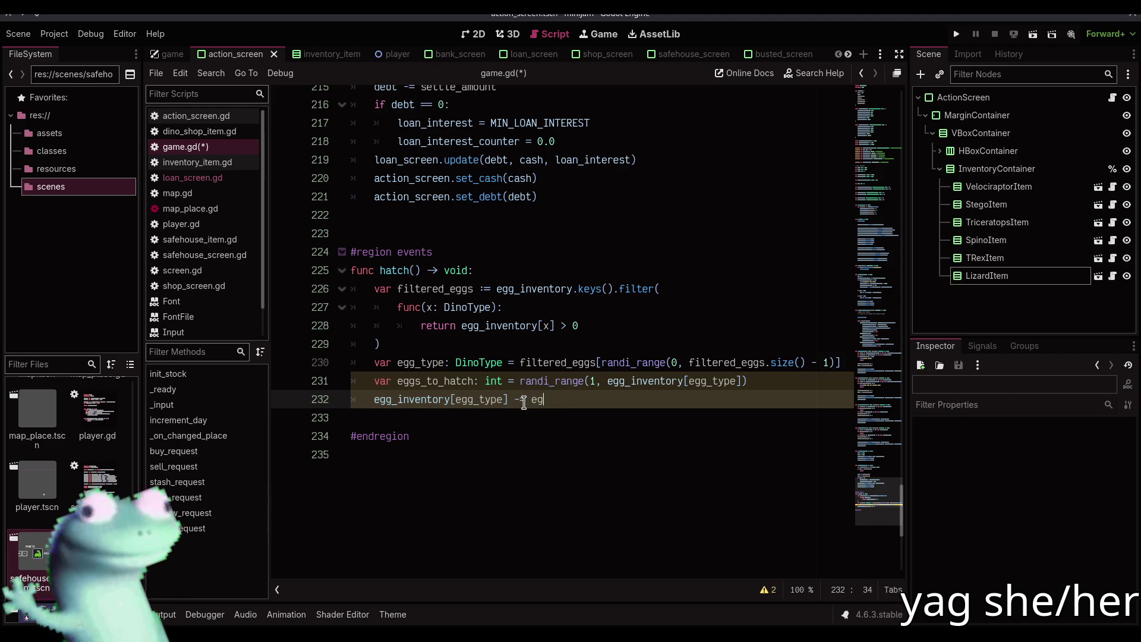
key("Return")
key("Return")
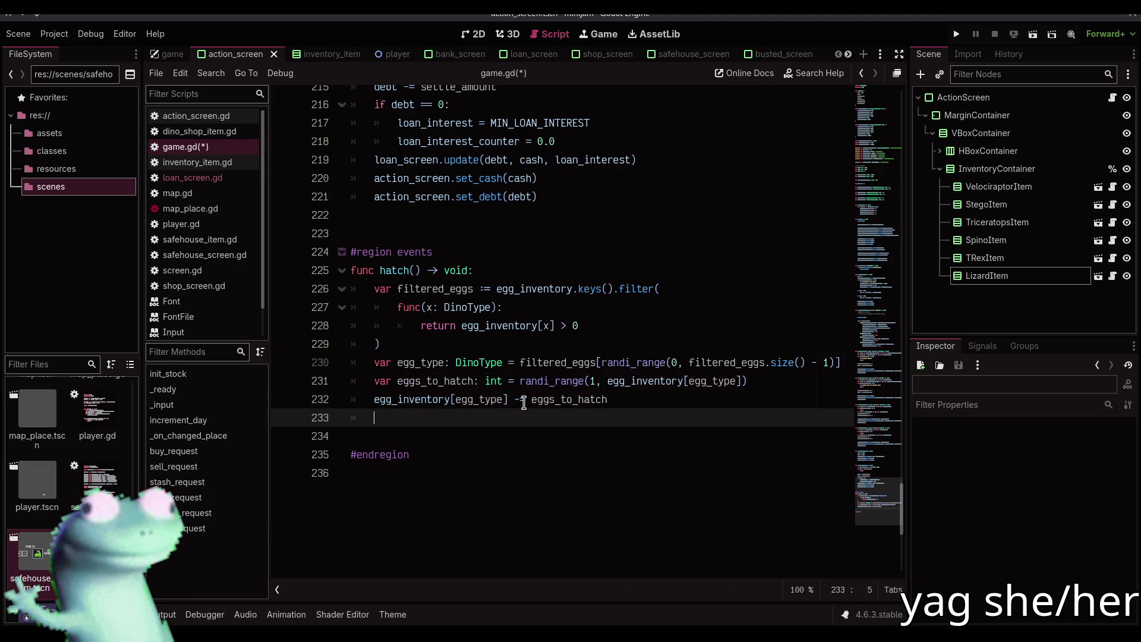
- Add eggs_to_hatch to dino_inventory[egg_type] and save game.gd
type("dino")
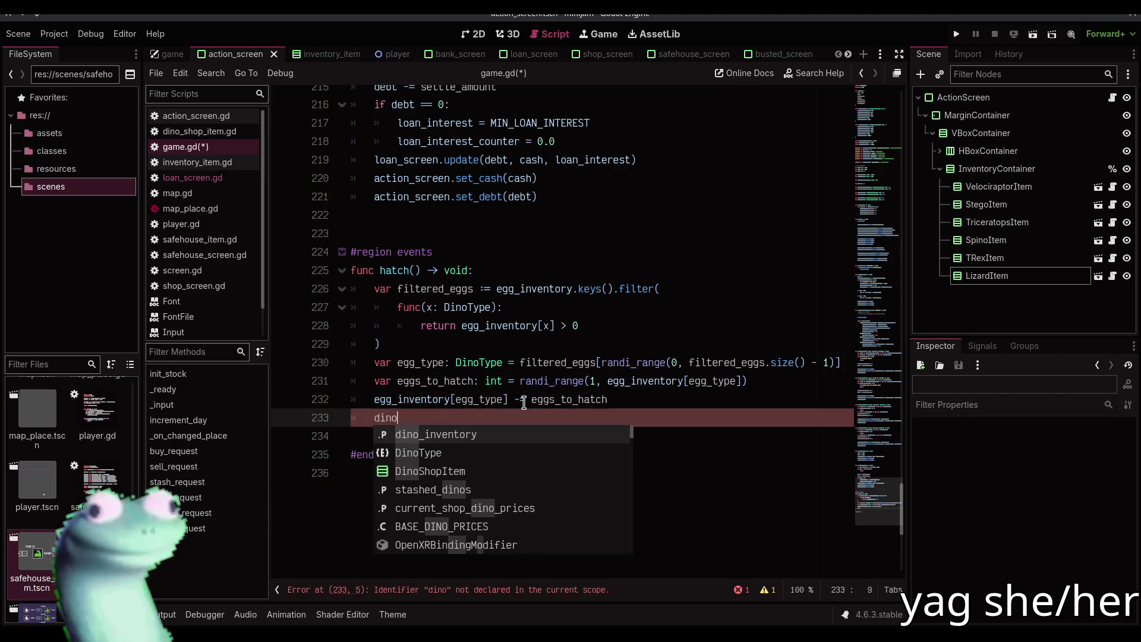
key("Return")
type("[egg_type")
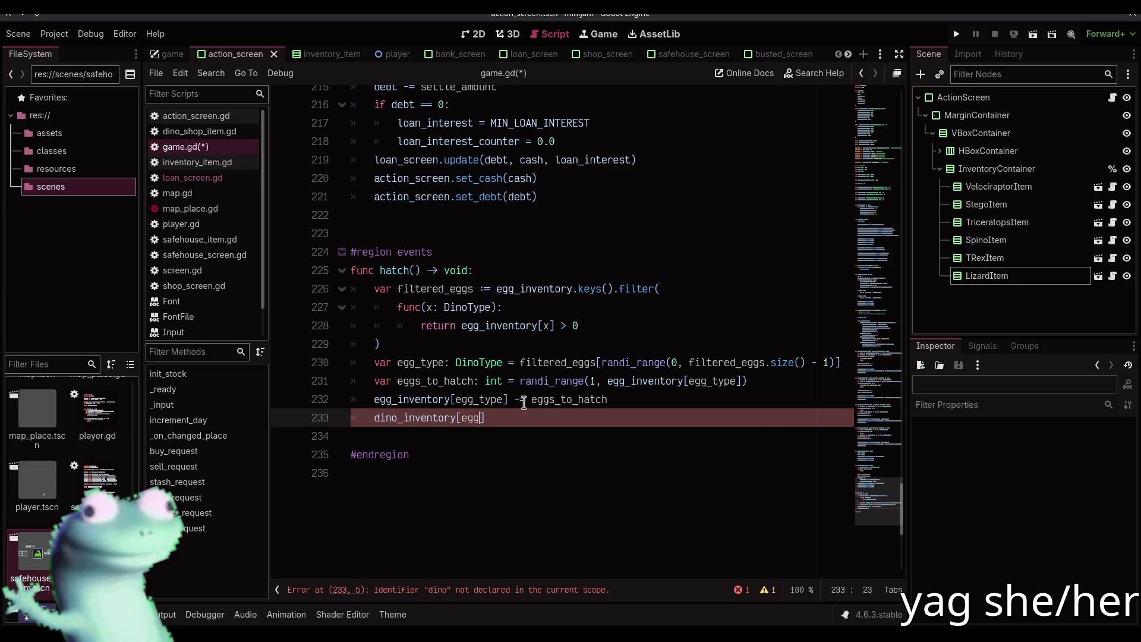
type("] += ")
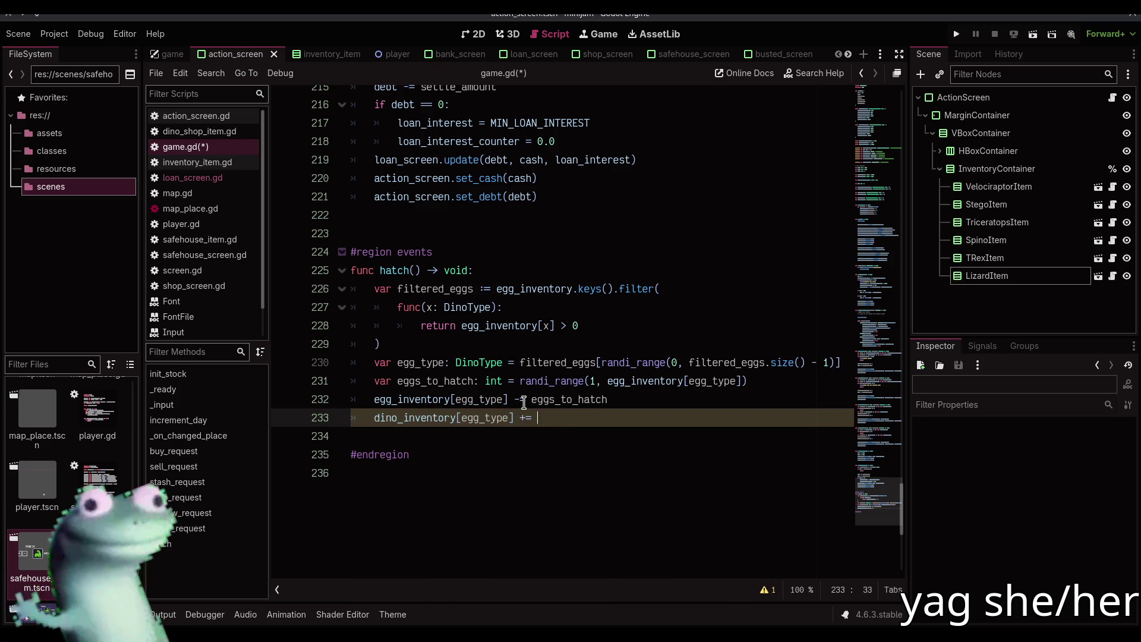
type("eggs_to")
key("Return")
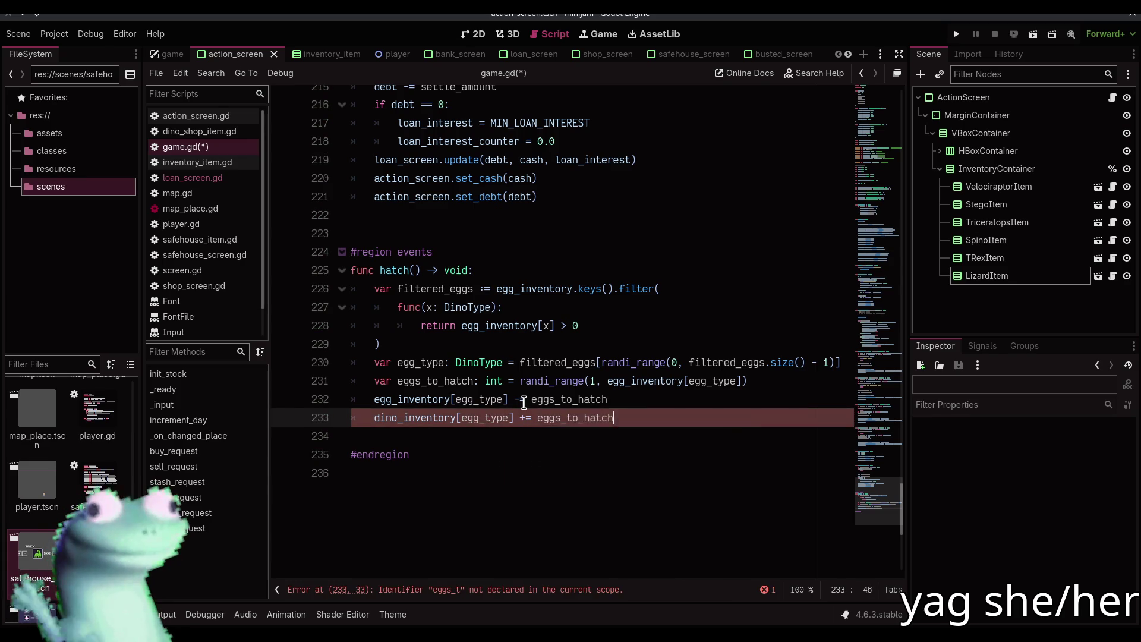
key("ctrl+s")
key("Return")
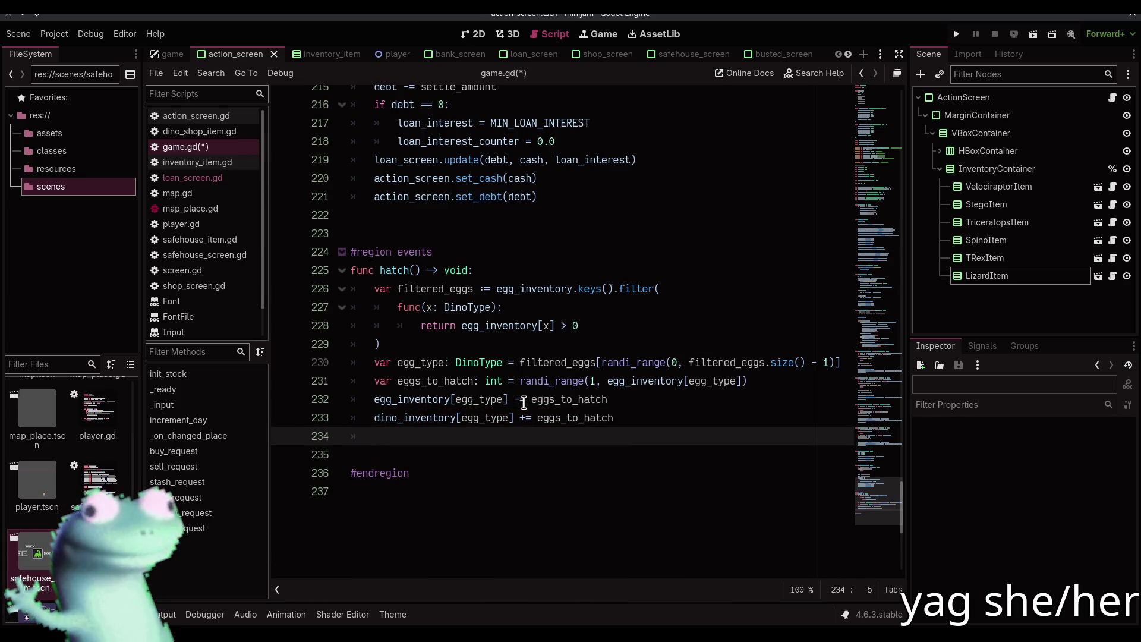
key("alt+Up")
key("alt+Up")
key("alt+Up")
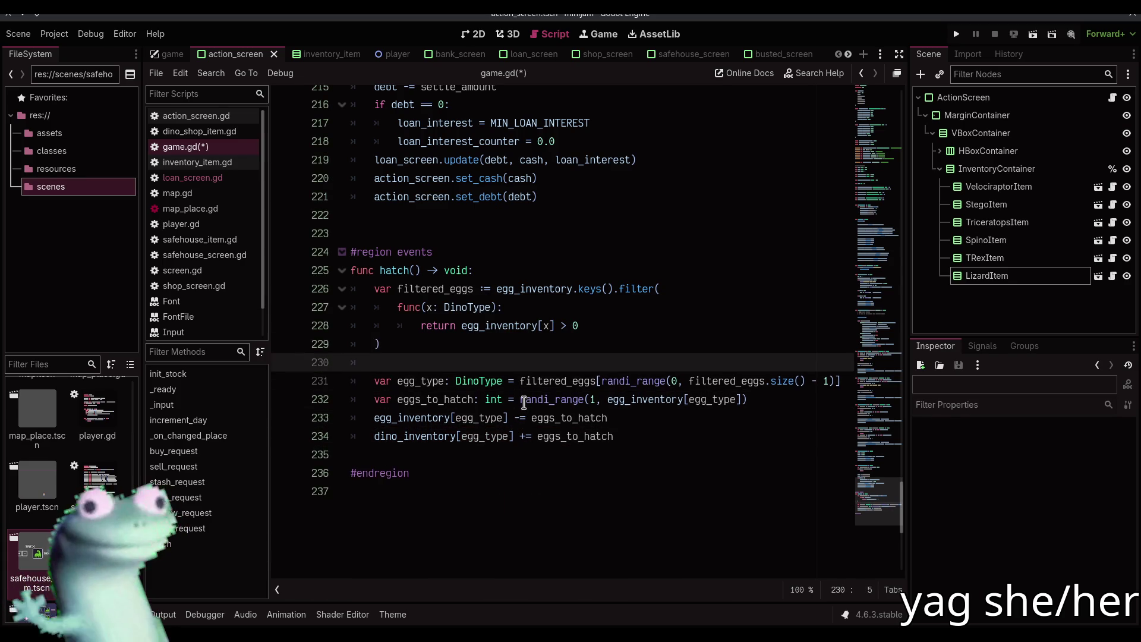
- Insert 'if filtered_eggs.is_empty(): return' before the egg_type line and save game.gd
type("if filt")
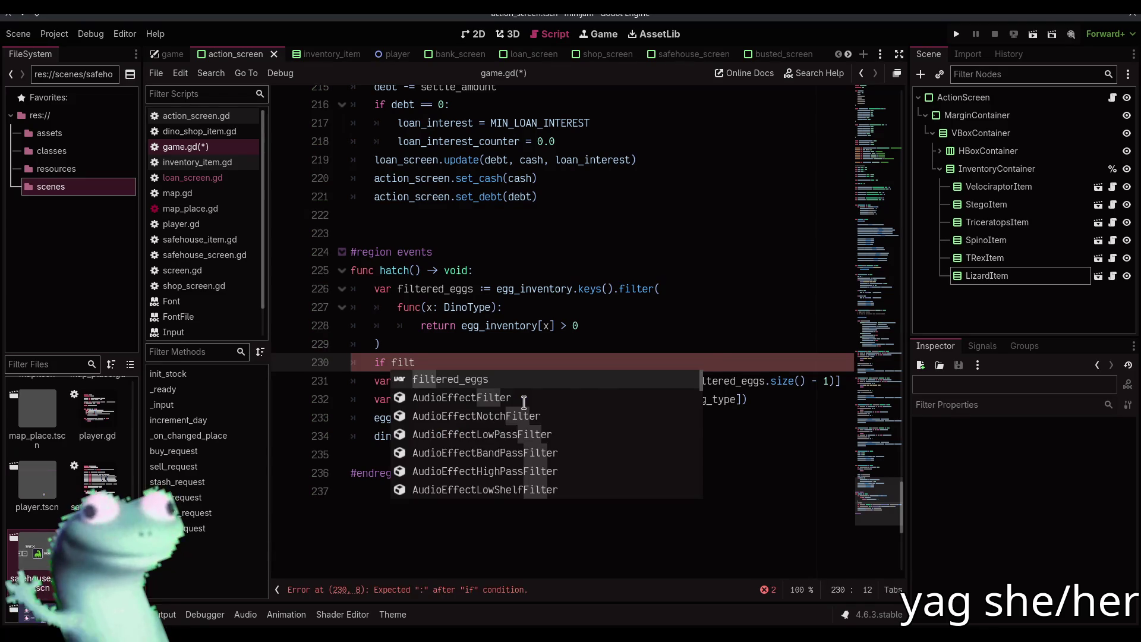
key("Return")
type("is")
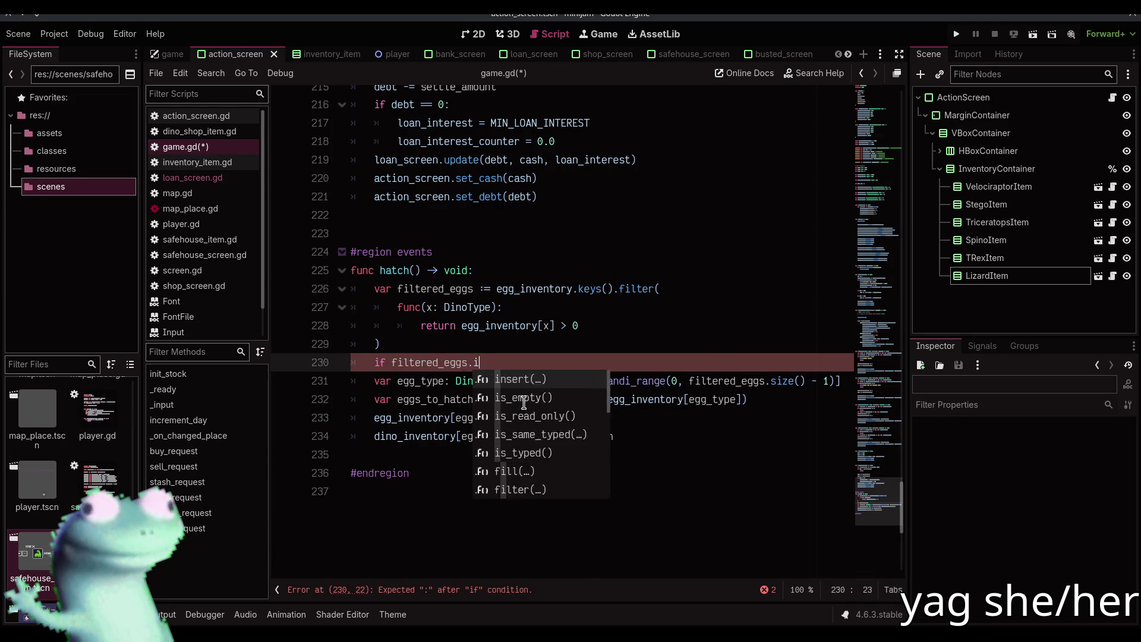
key("Return")
type(":")
key("Return")
type("return")
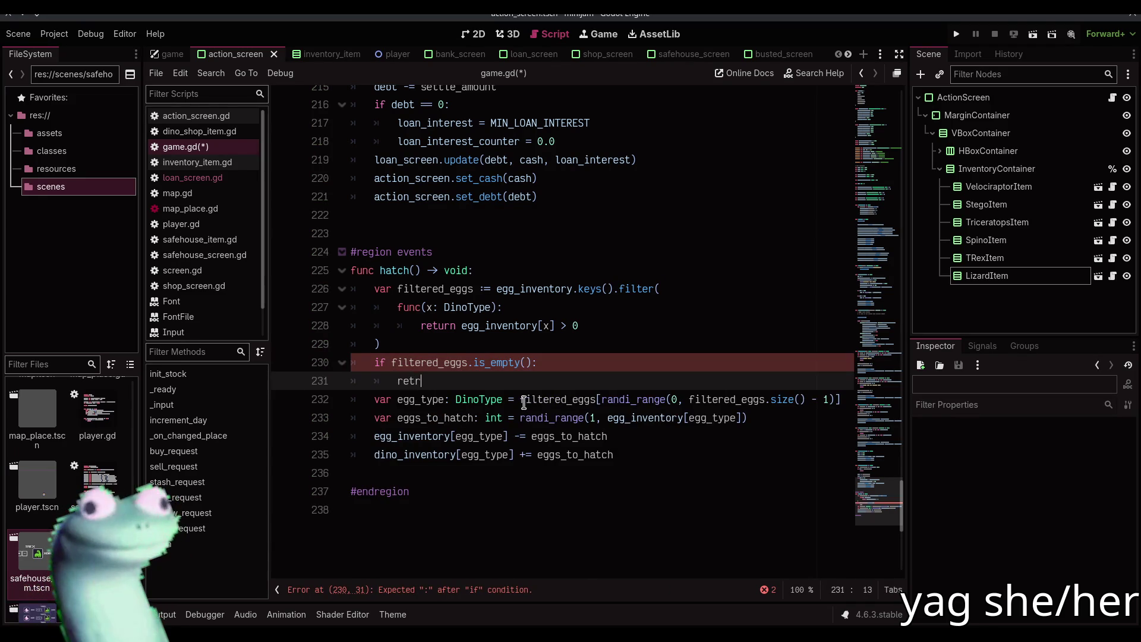
key("ctrl+s")
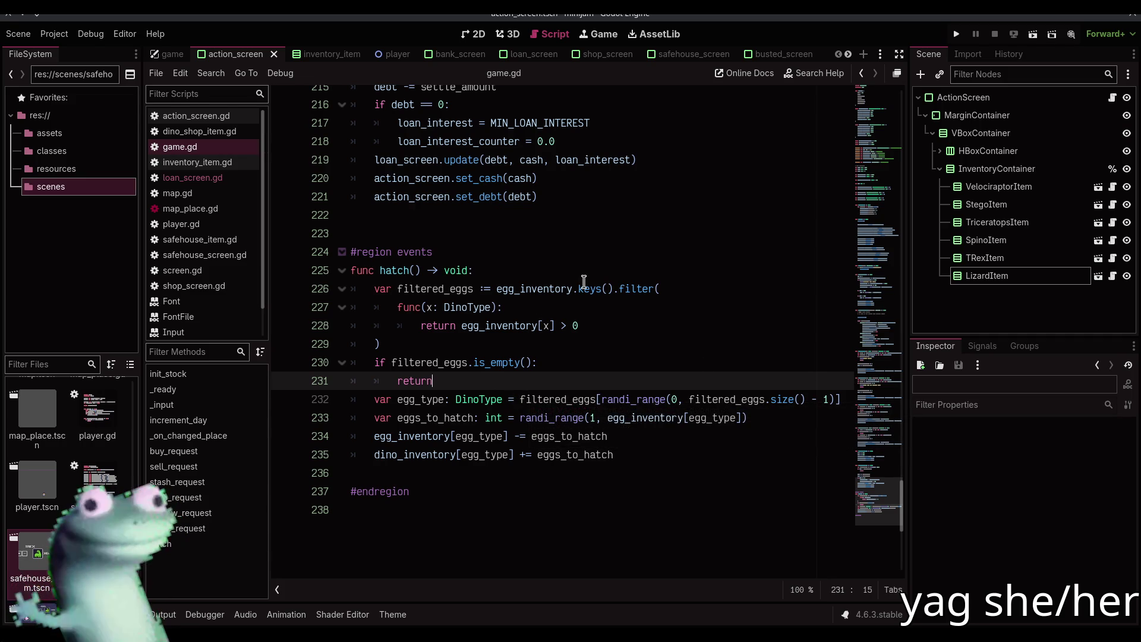
- Change hatch() from void to bool, returning false early and true at the end, and save
double_click(464, 270)
type("bool")
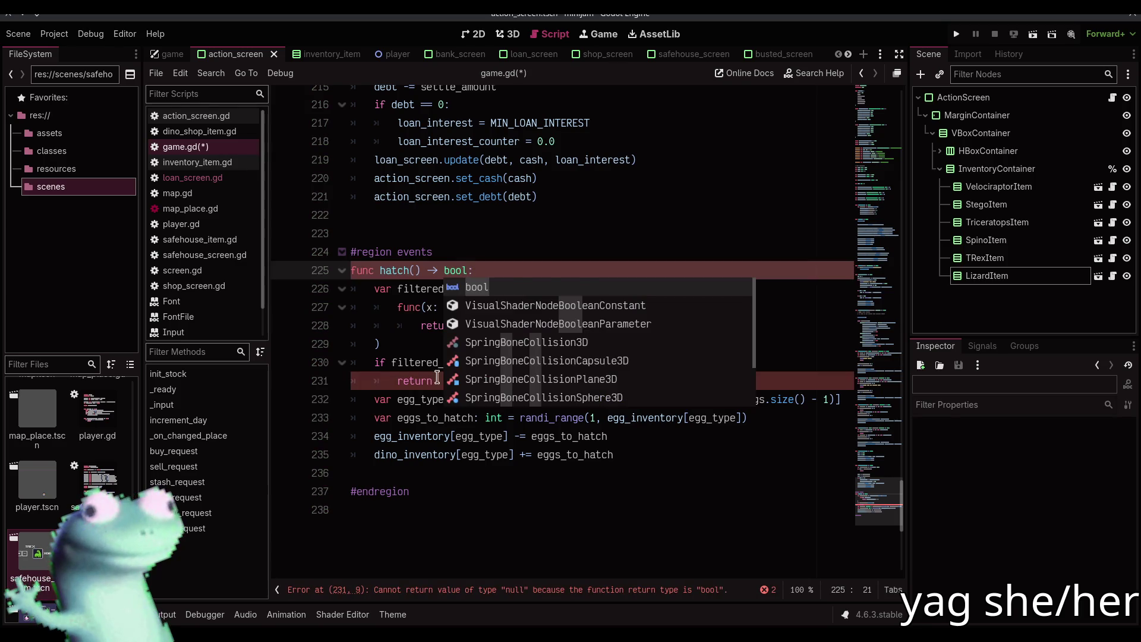
left_click(438, 381)
type("false")
key("Down")
key("Down")
key("Down")
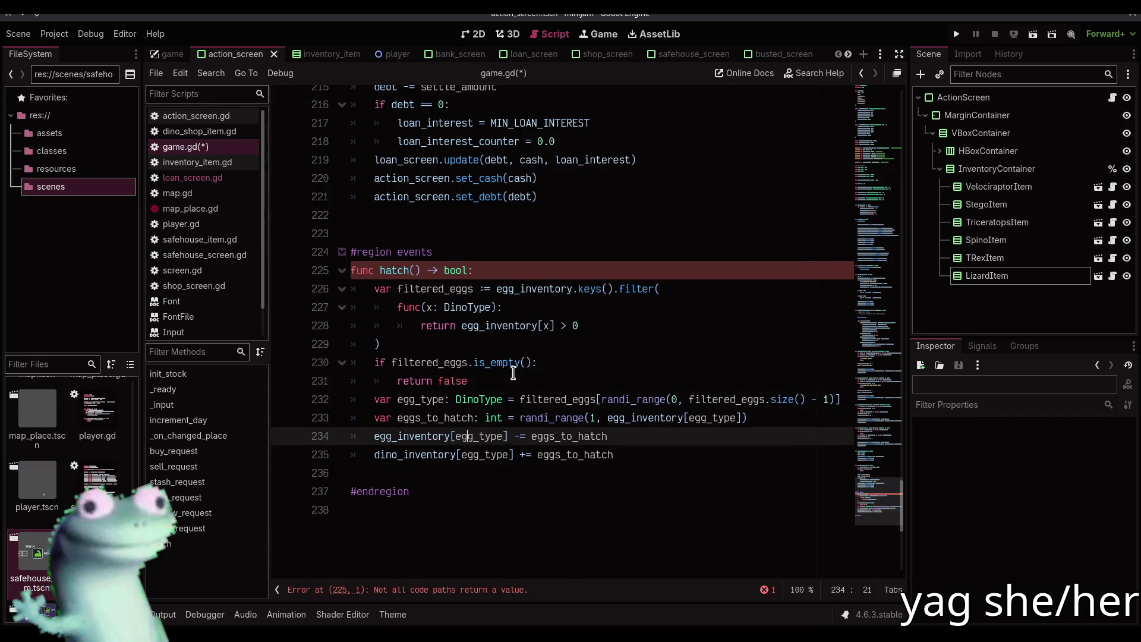
key("Return")
key("Return")
type("return true")
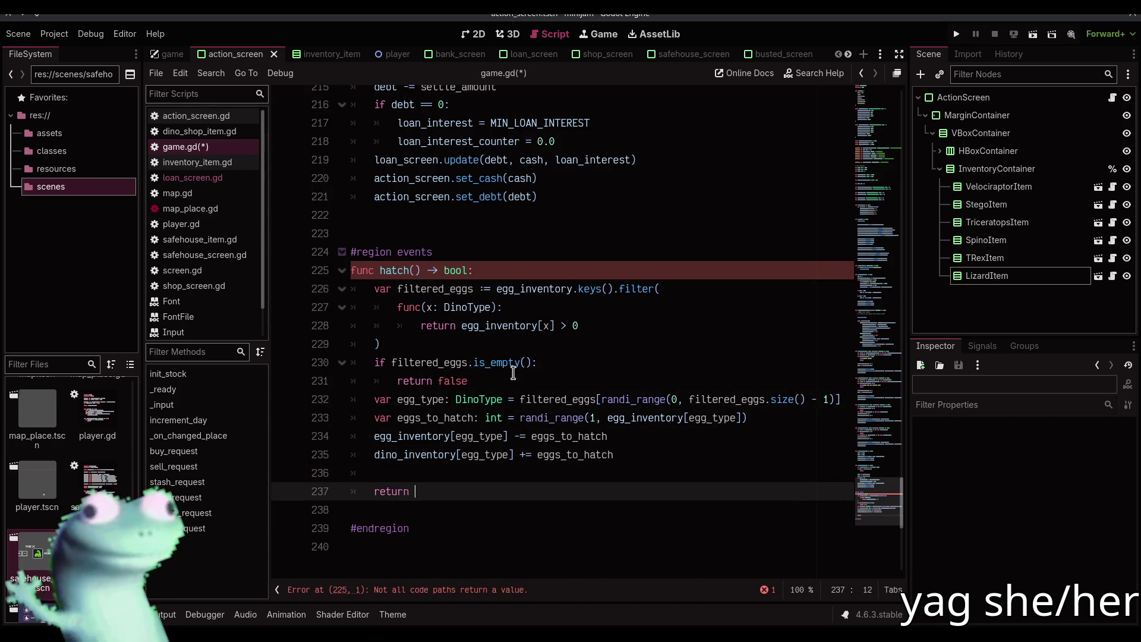
key("ctrl+s")
left_click(472, 510)
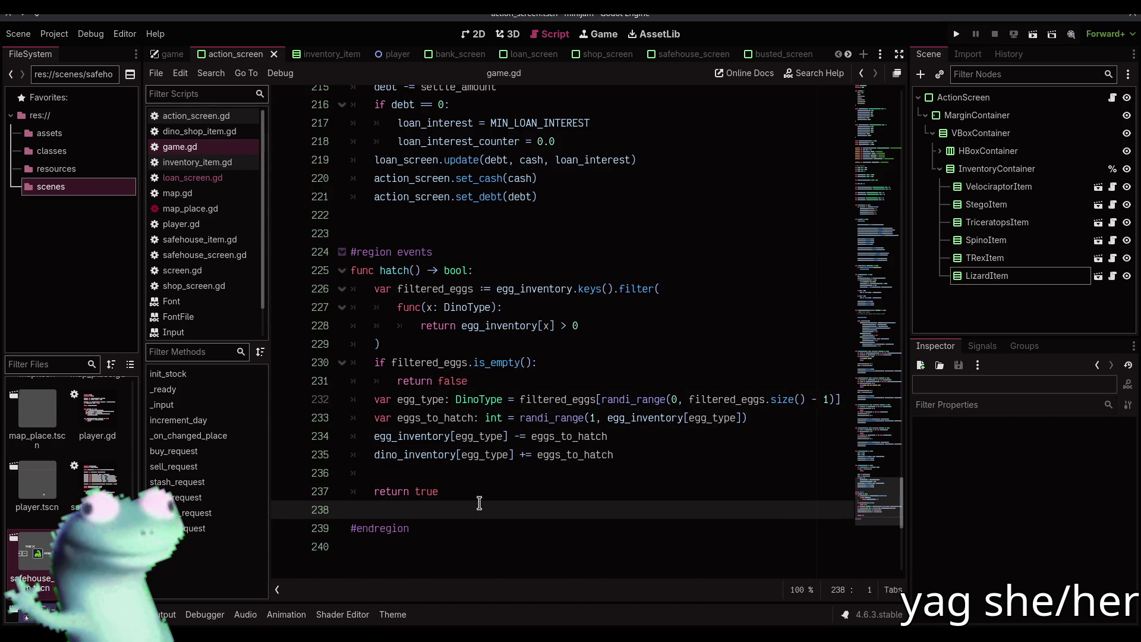
key("BackSpace")
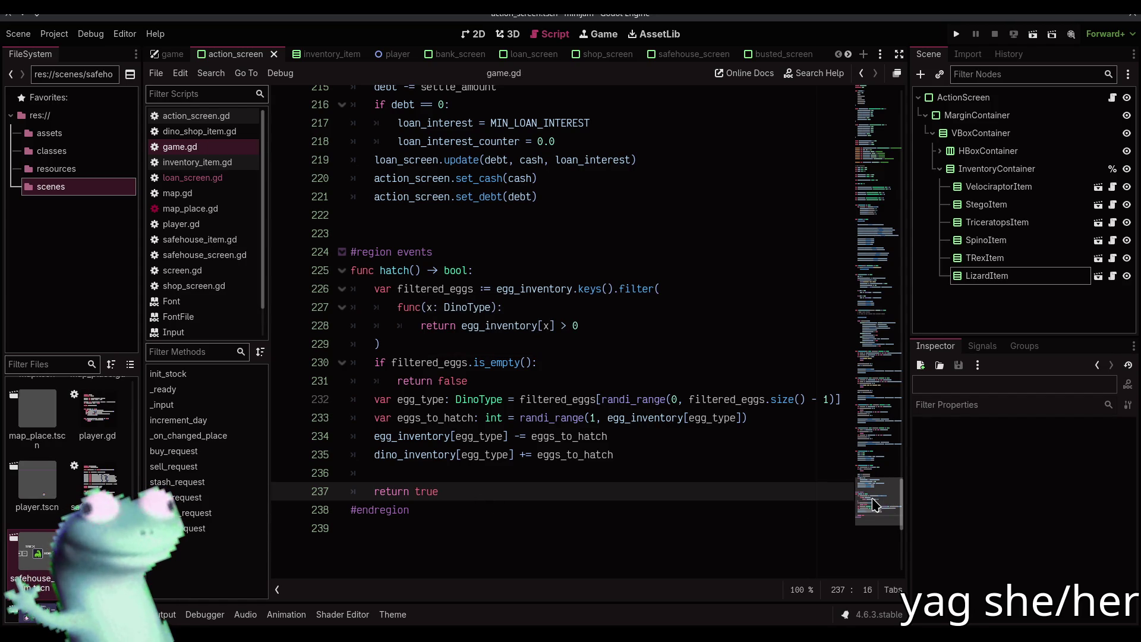
- Scroll through game.gd, then jump back to the loan-interest constants near line 35
mouse_move(872, 503)
left_mouse_down()
mouse_move(869, 119)
mouse_move(872, 192)
left_mouse_up()
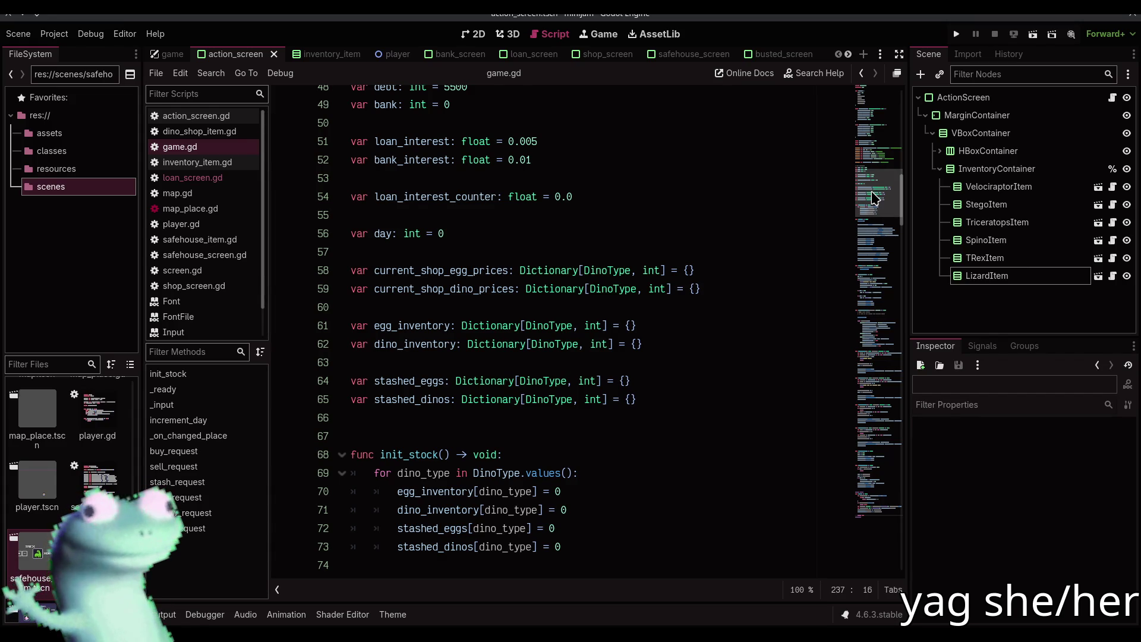
scroll(705, 371, "down", 4)
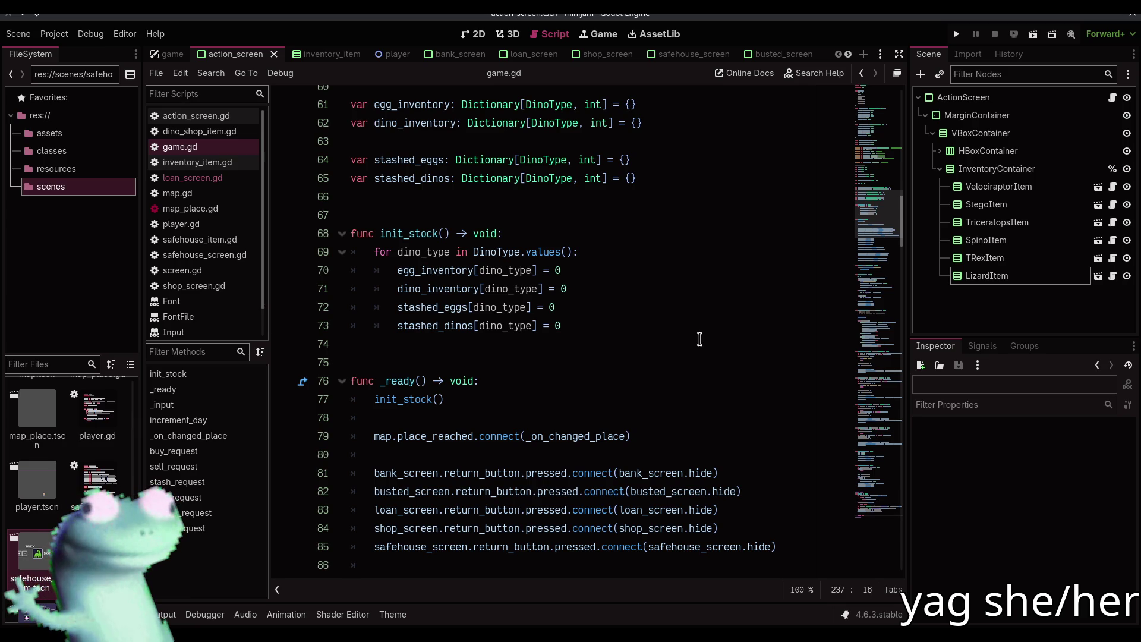
scroll(700, 339, "down", 6)
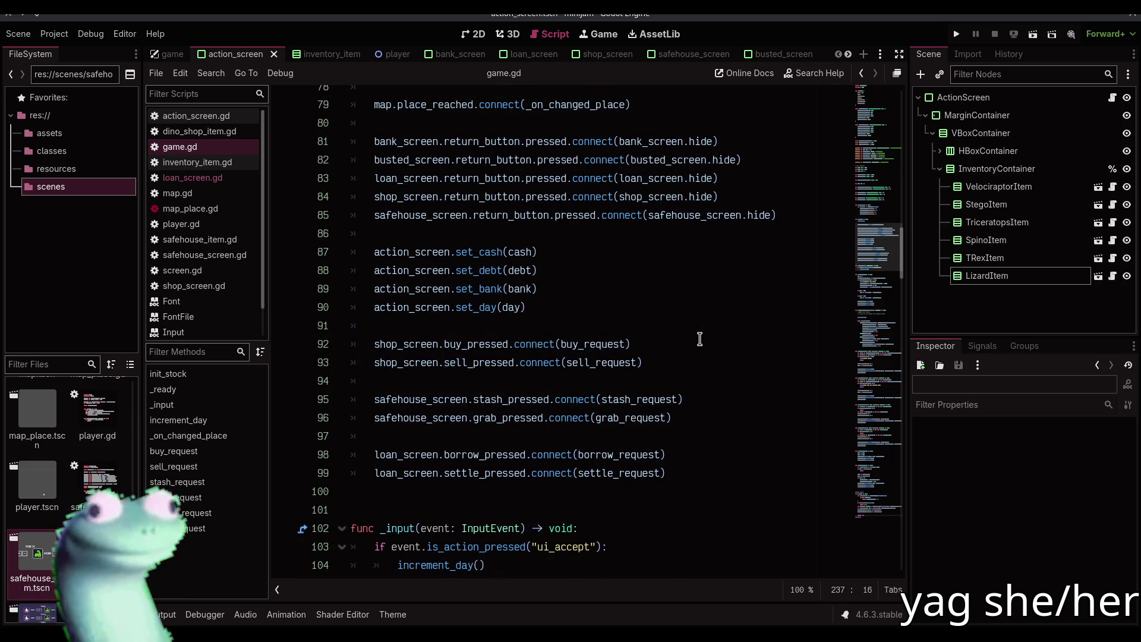
scroll(699, 338, "up", 1)
scroll(699, 339, "down", 1)
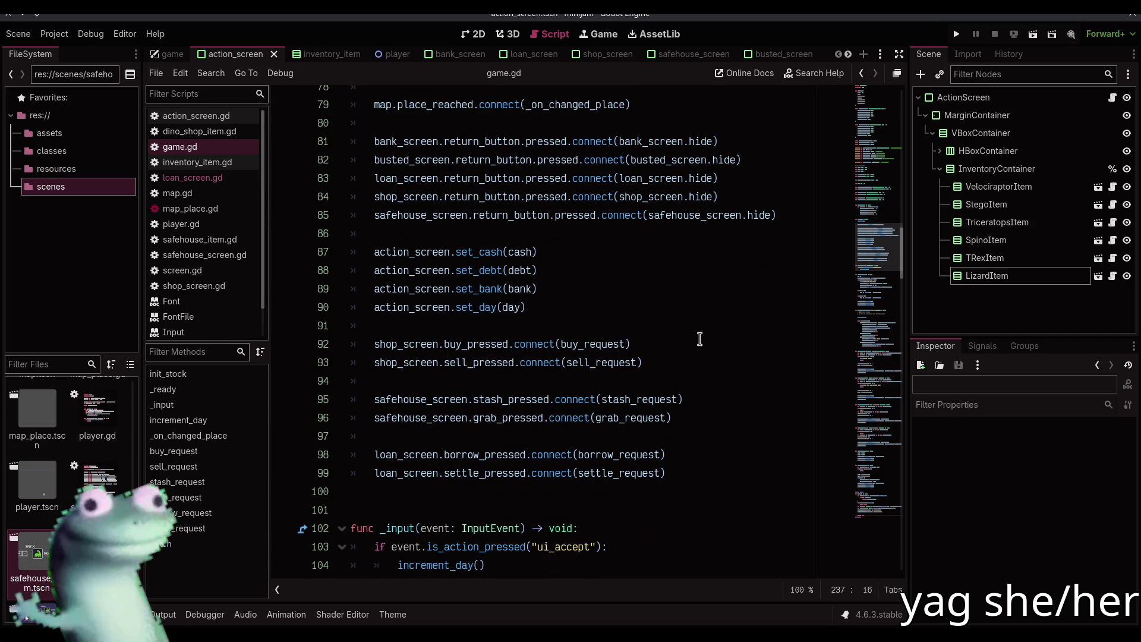
scroll(700, 339, "up", 3)
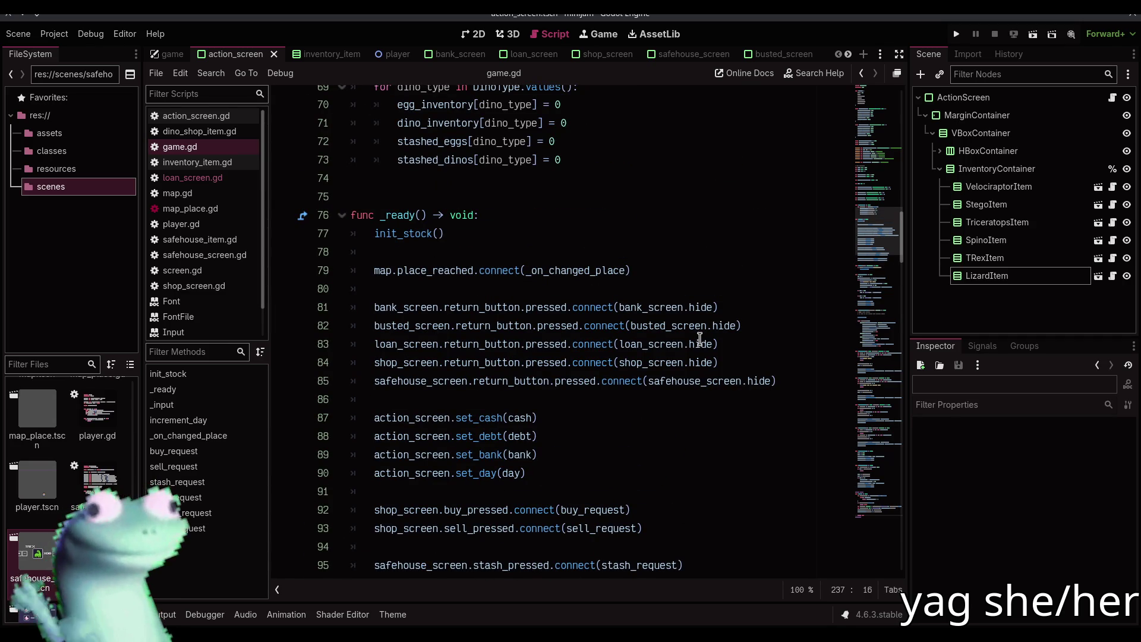
scroll(700, 338, "down", 3)
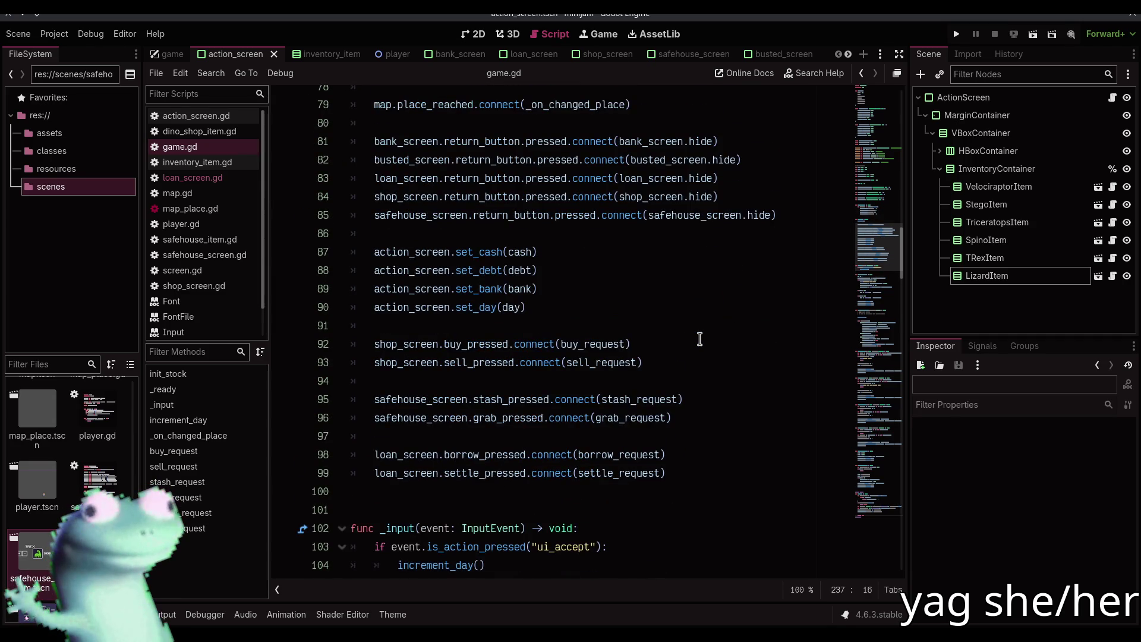
scroll(699, 339, "down", 4)
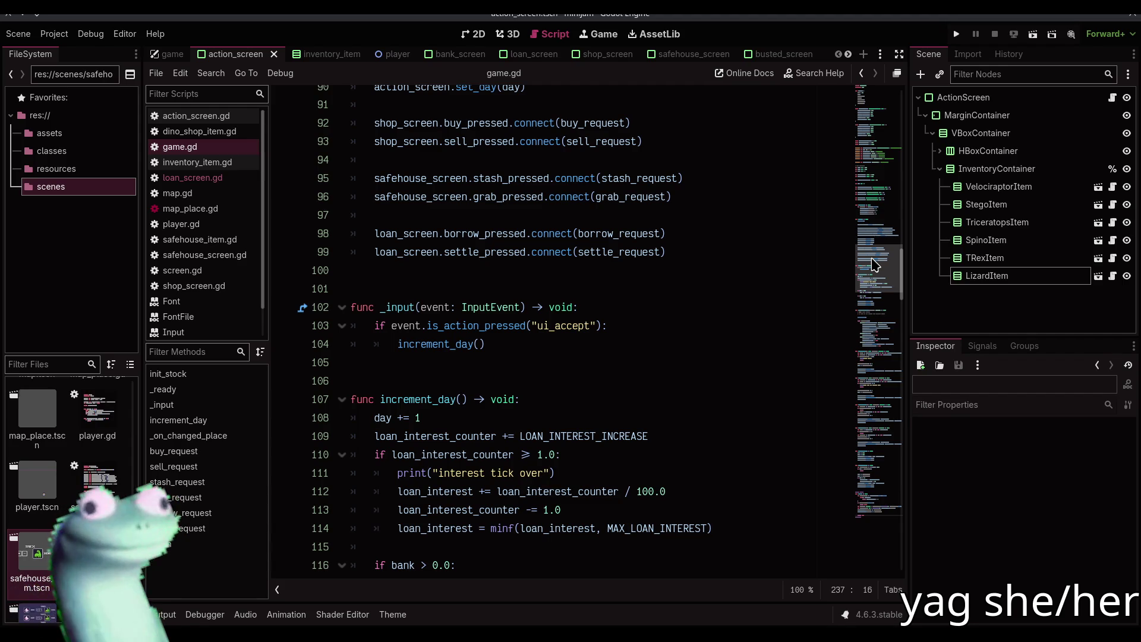
scroll(658, 318, "down", 7)
scroll(789, 302, "up", 1)
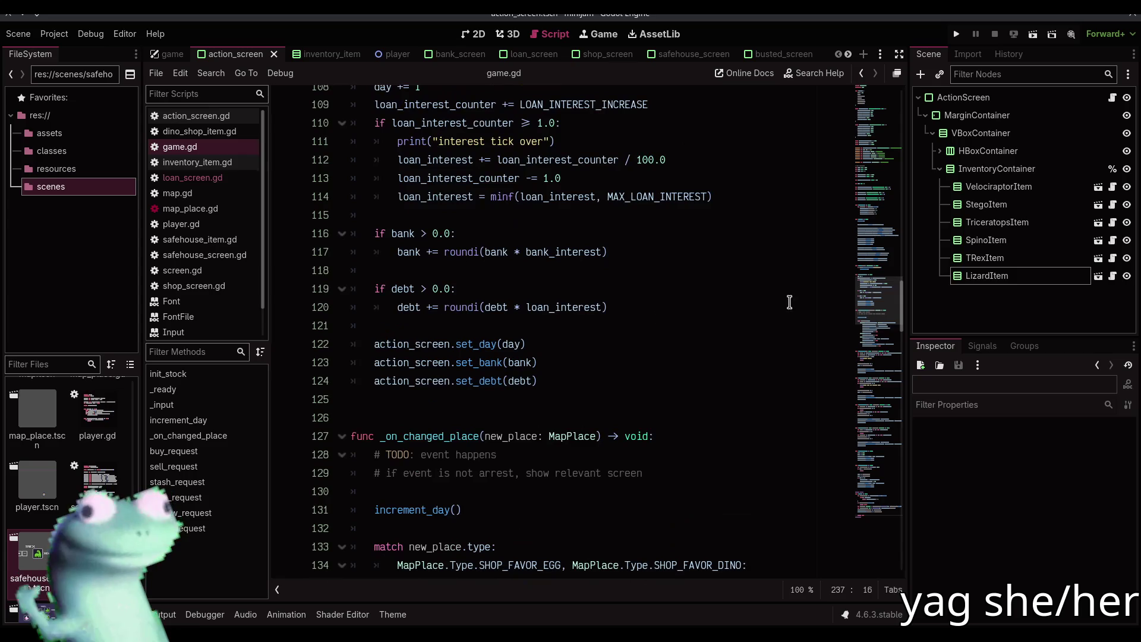
left_click(656, 404)
left_click_drag(885, 300, 884, 148)
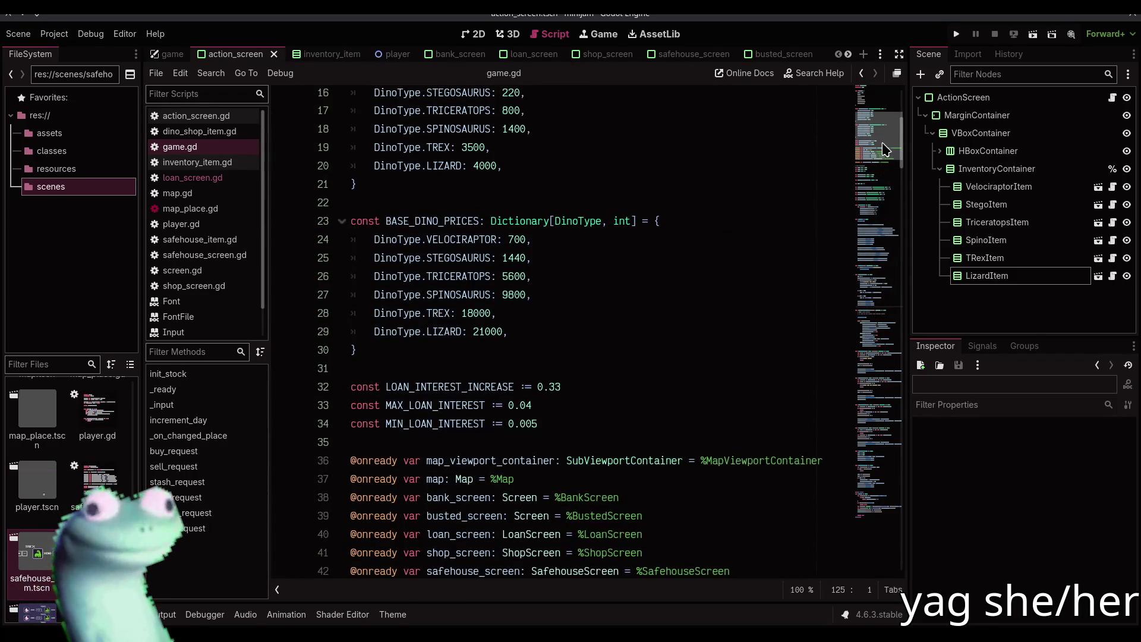
scroll(885, 142, "down", 3)
scroll(680, 333, "up", 2)
- Declare an empty 'var events: Dictionary[Callable, float]' below MIN_LOAN_INTEREST and save game.gd
left_click(612, 378)
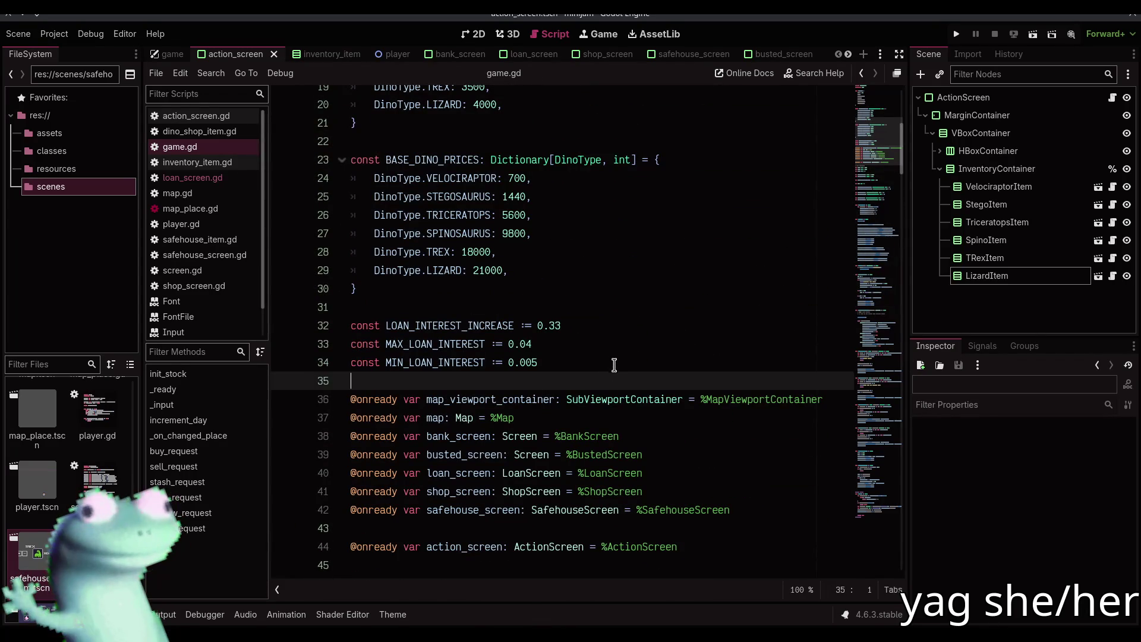
left_click(615, 363)
key("Return")
key("Return")
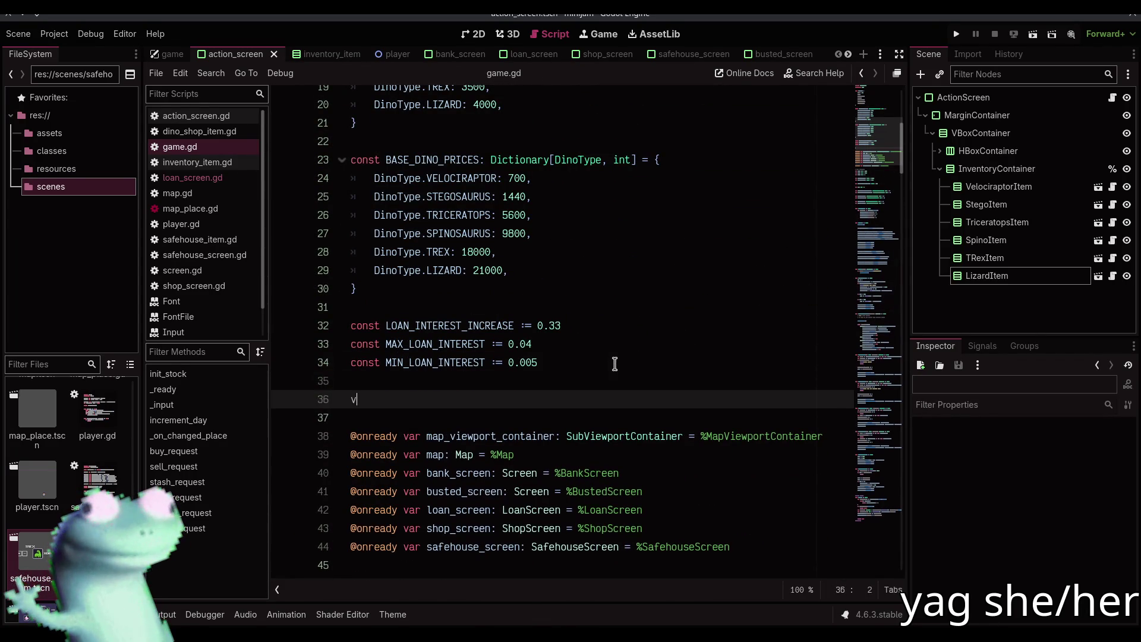
type("var")
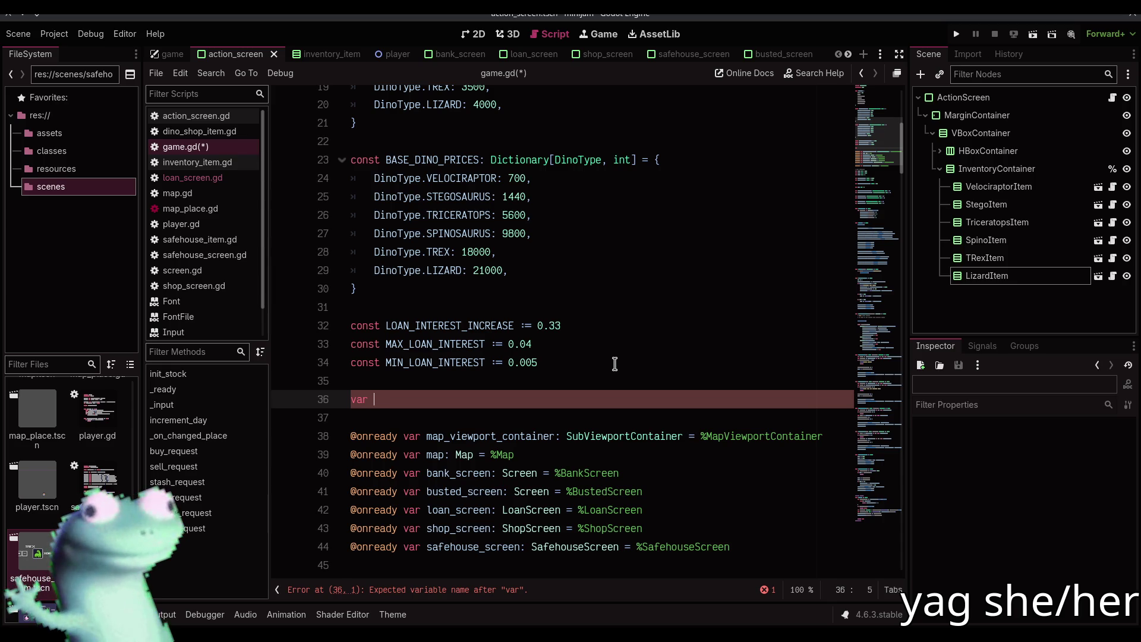
type("events")
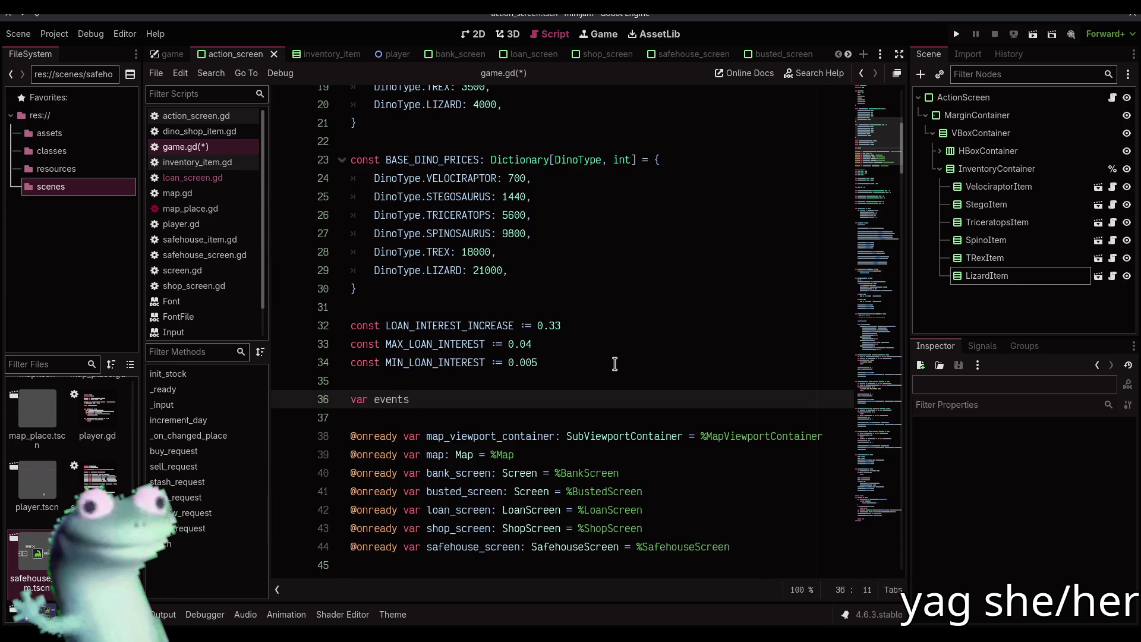
type(": Dictionary[")
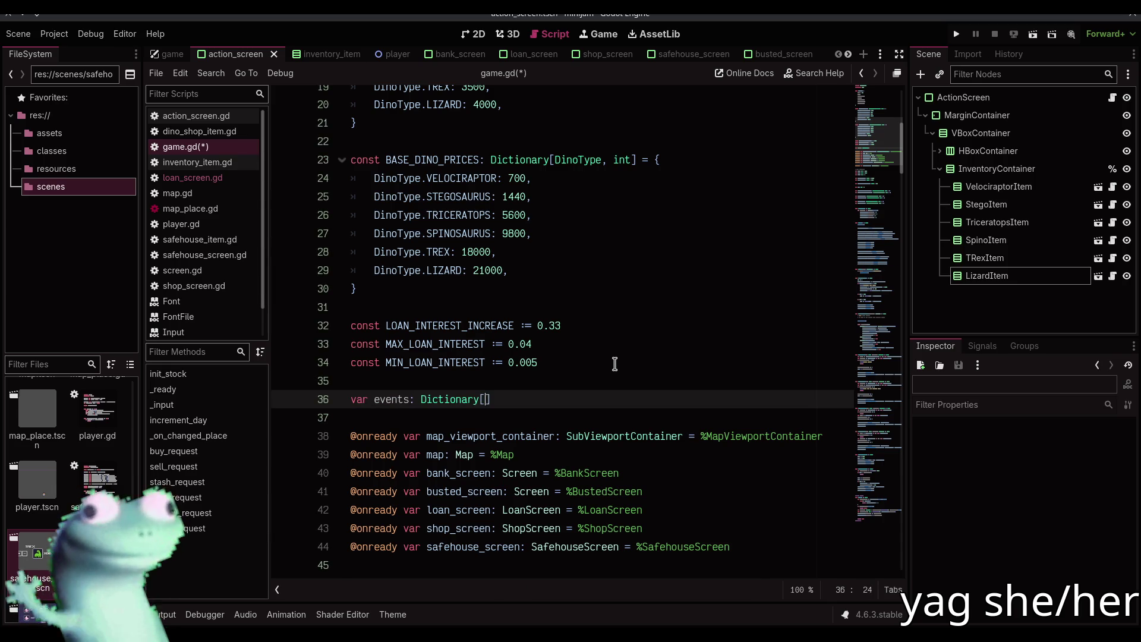
type("Callable, ")
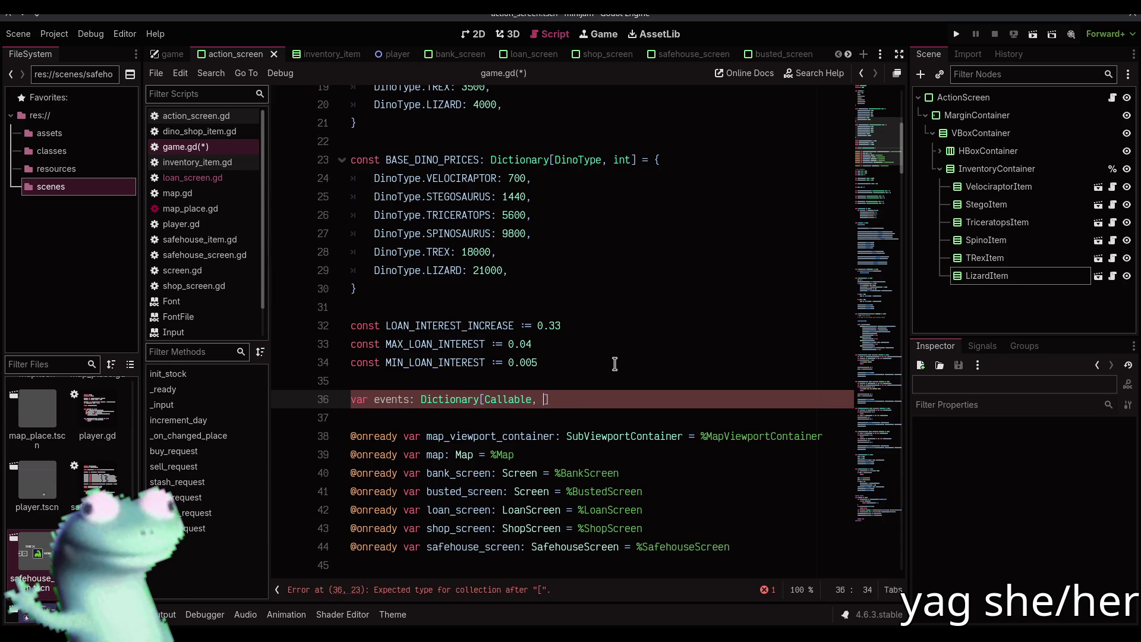
type("float] = {")
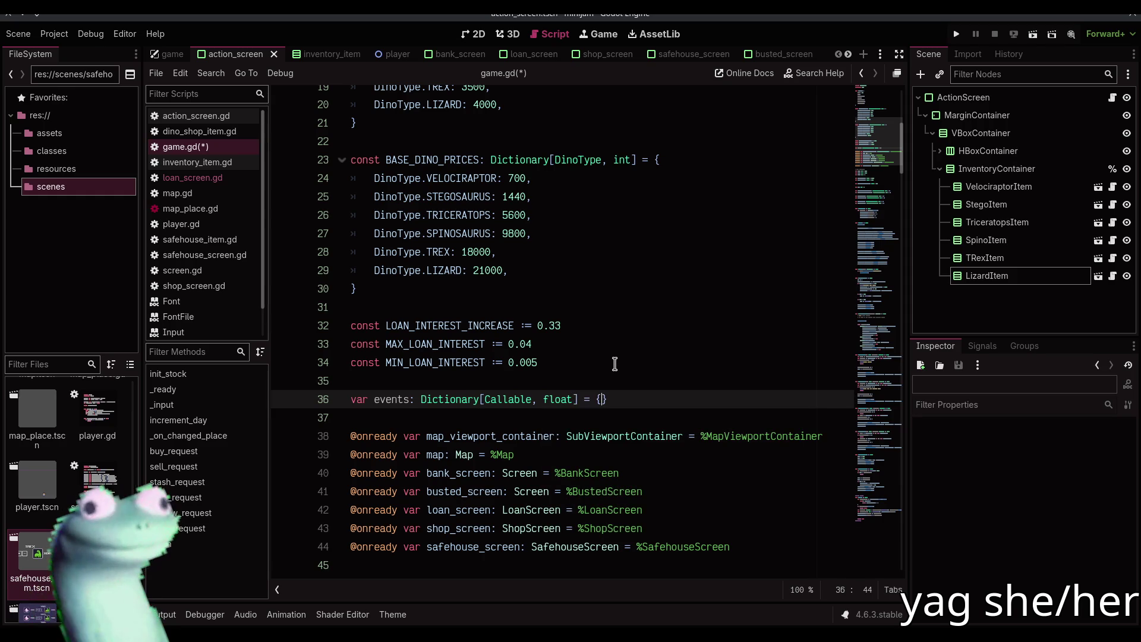
key("Return")
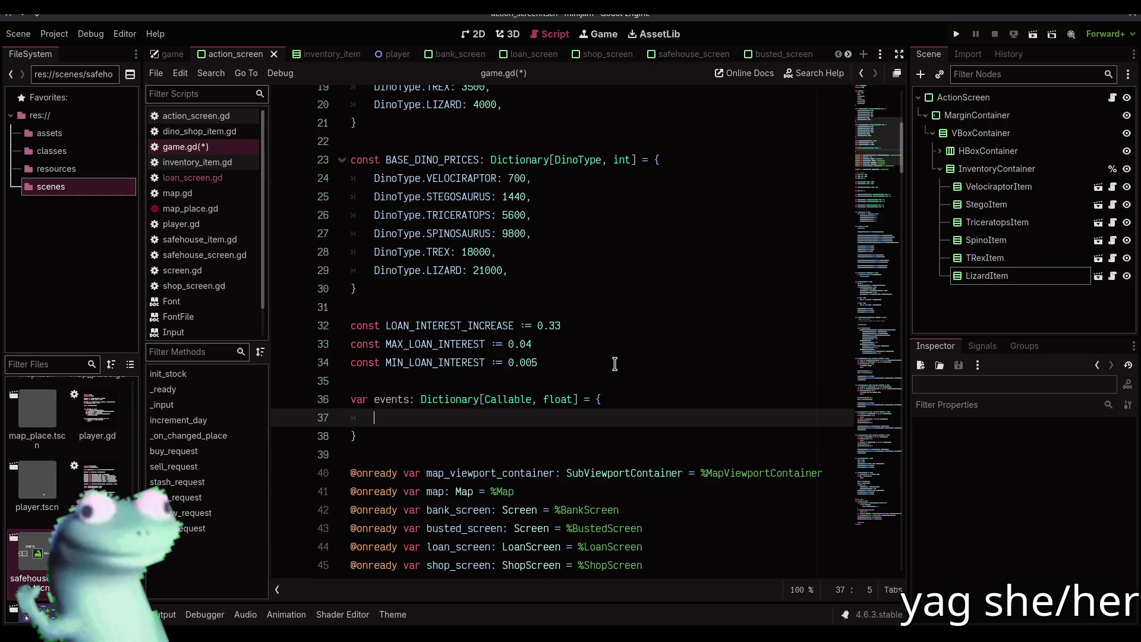
key("ctrl+s")
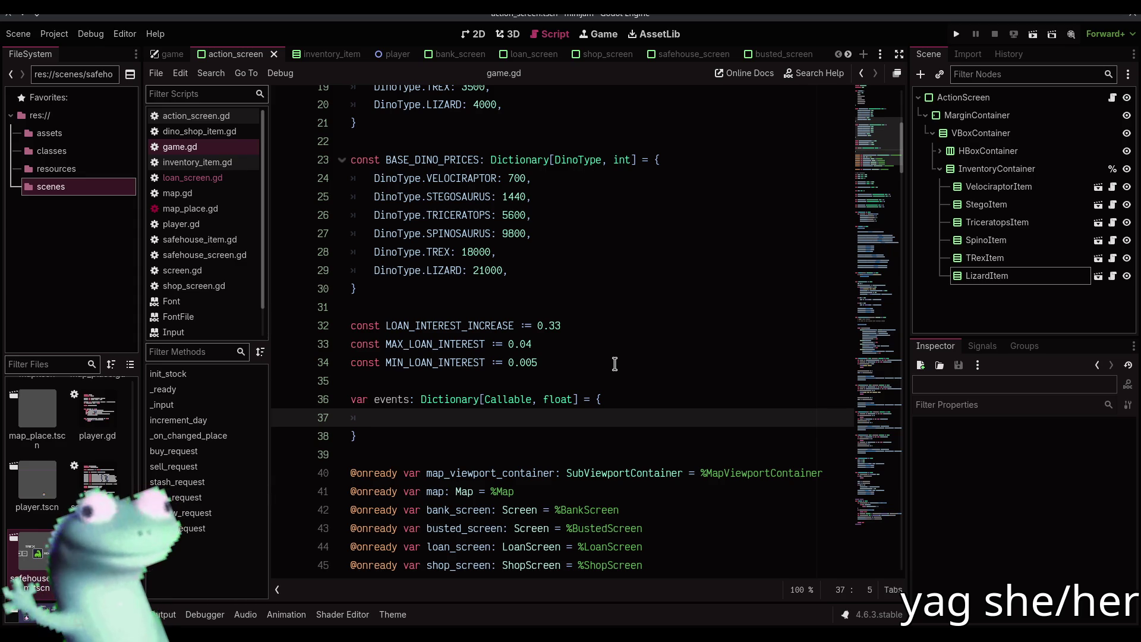
- Add 'const EVENT_CHANCE := 0.3' below the loan-interest constants and save
left_click(615, 364)
key("Return")
key("Return")
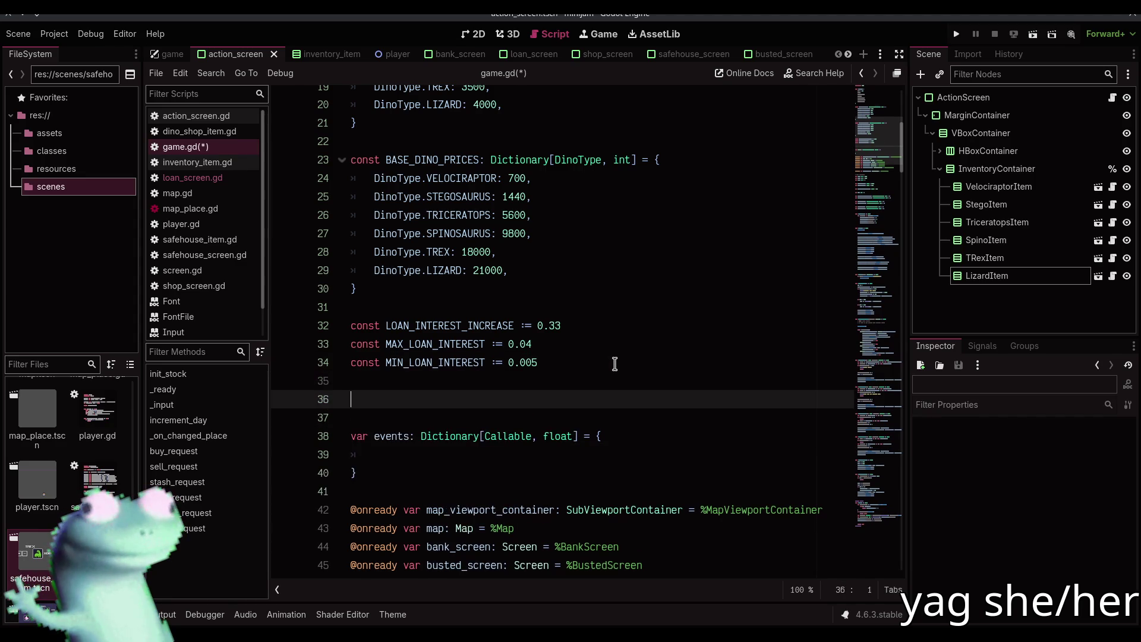
type("const EVENT_CHANCE")
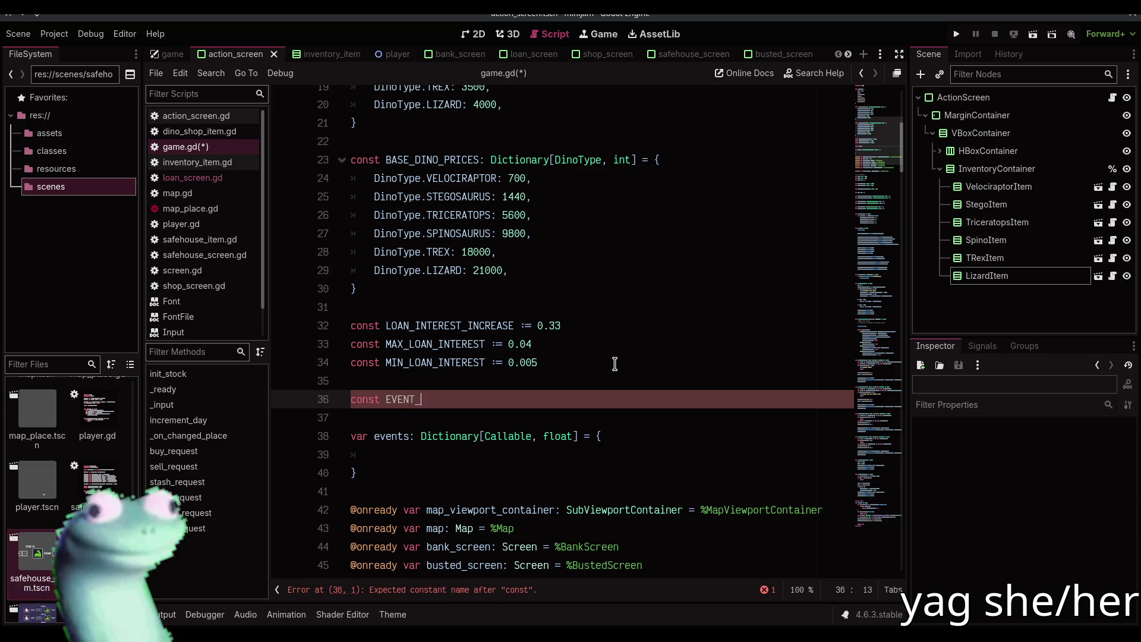
type(" := ")
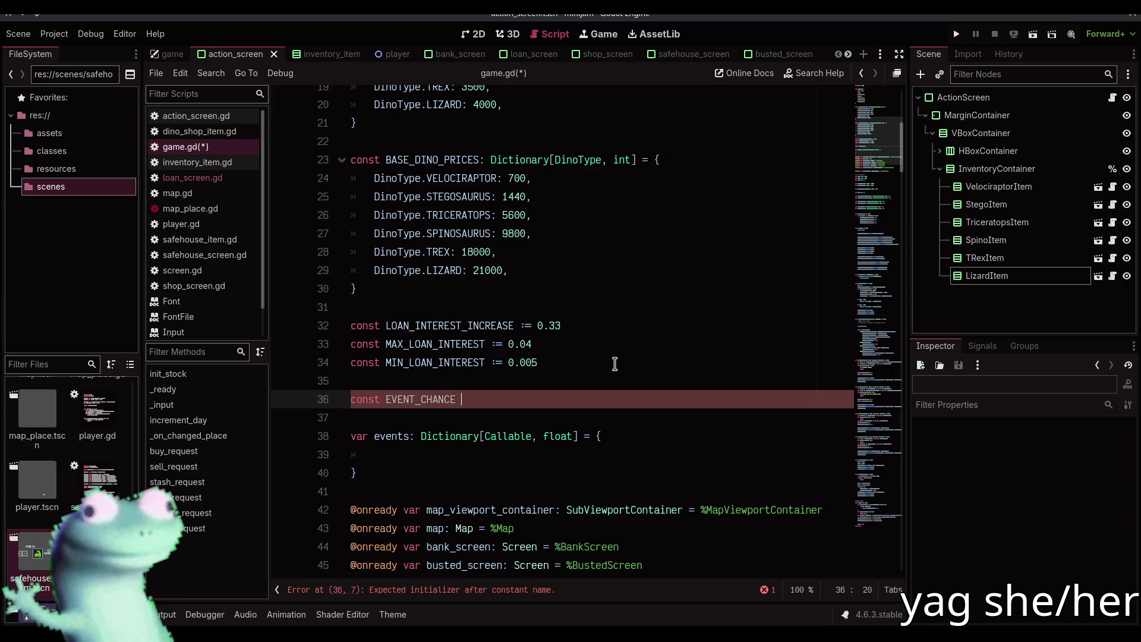
type("0.3")
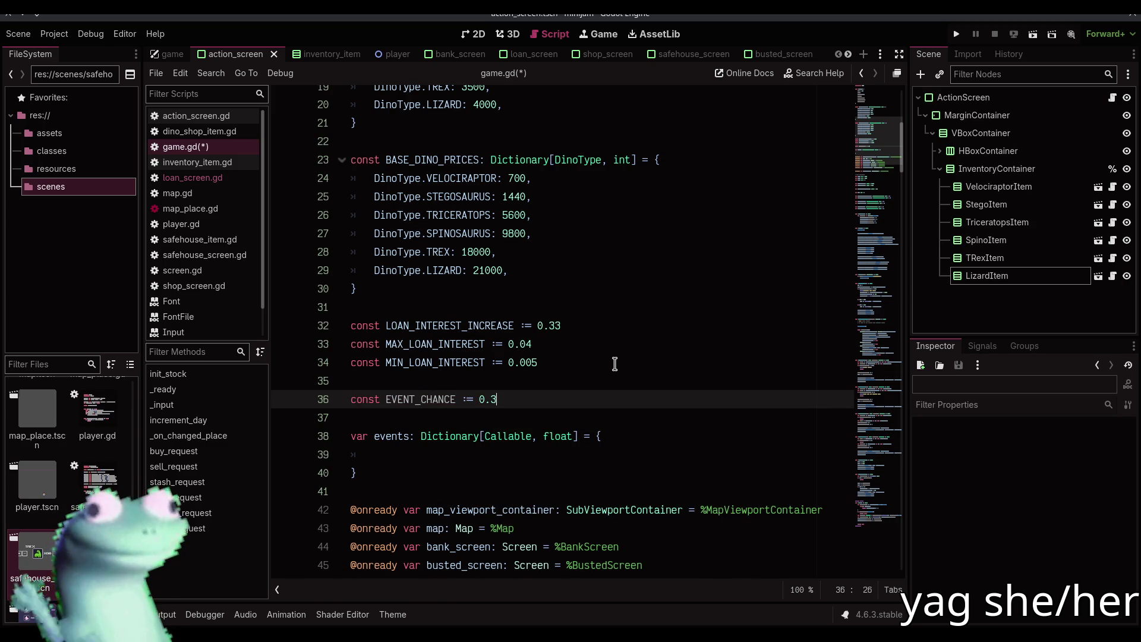
key("ctrl+s")
- Add a 'hatch: 1.0' entry to the events dictionary and save game.gd
key("Down")
key("Down")
key("Down")
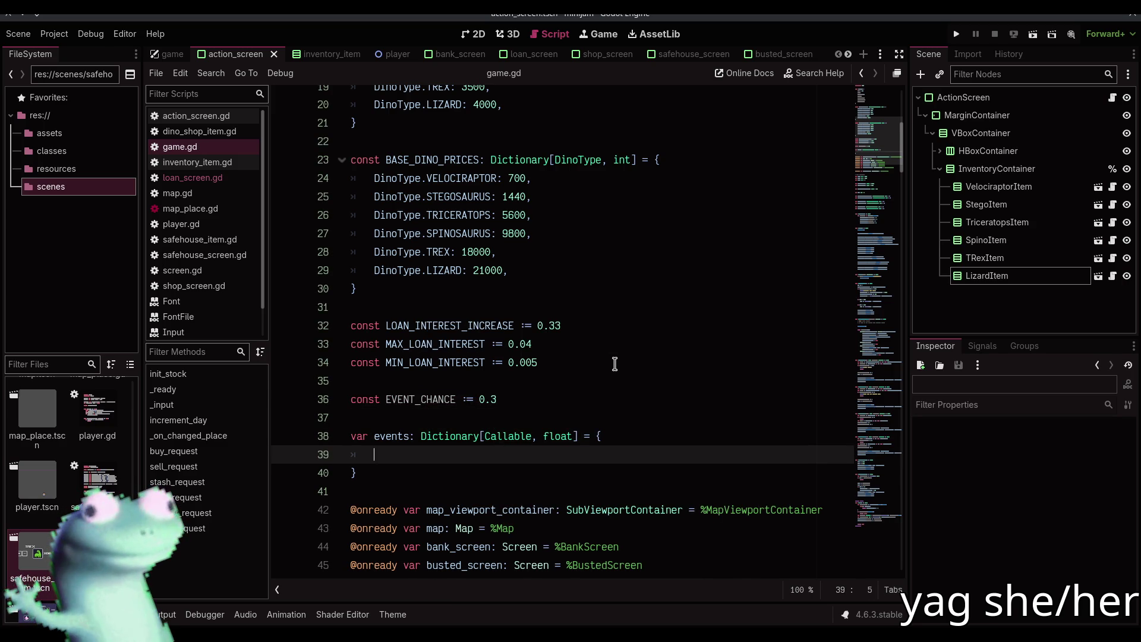
type("hatch")
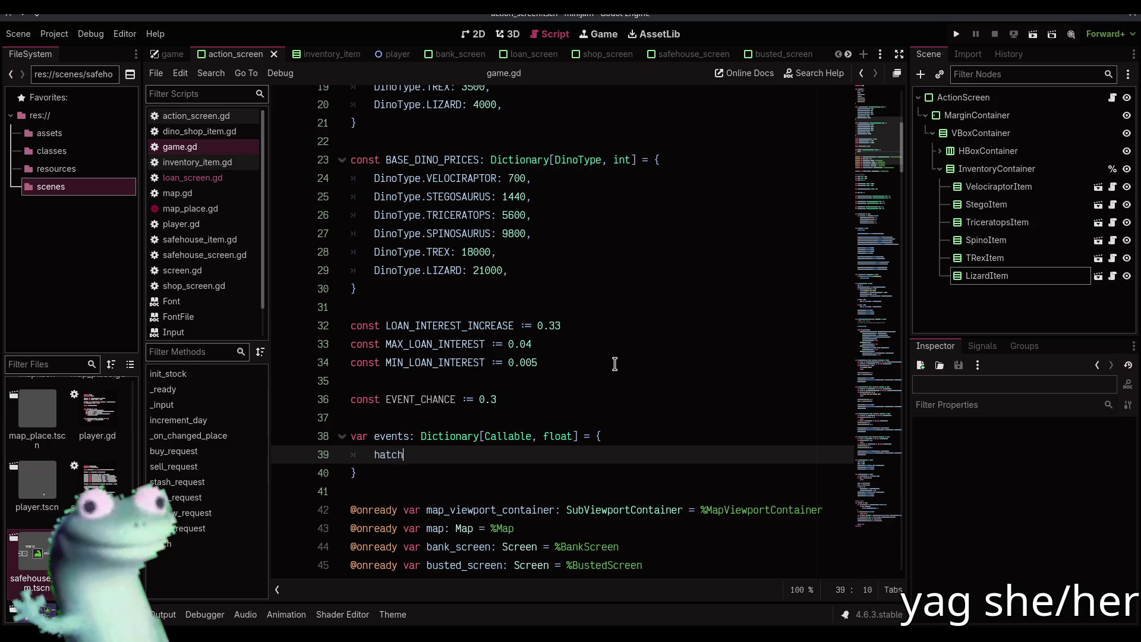
type(": 1,")
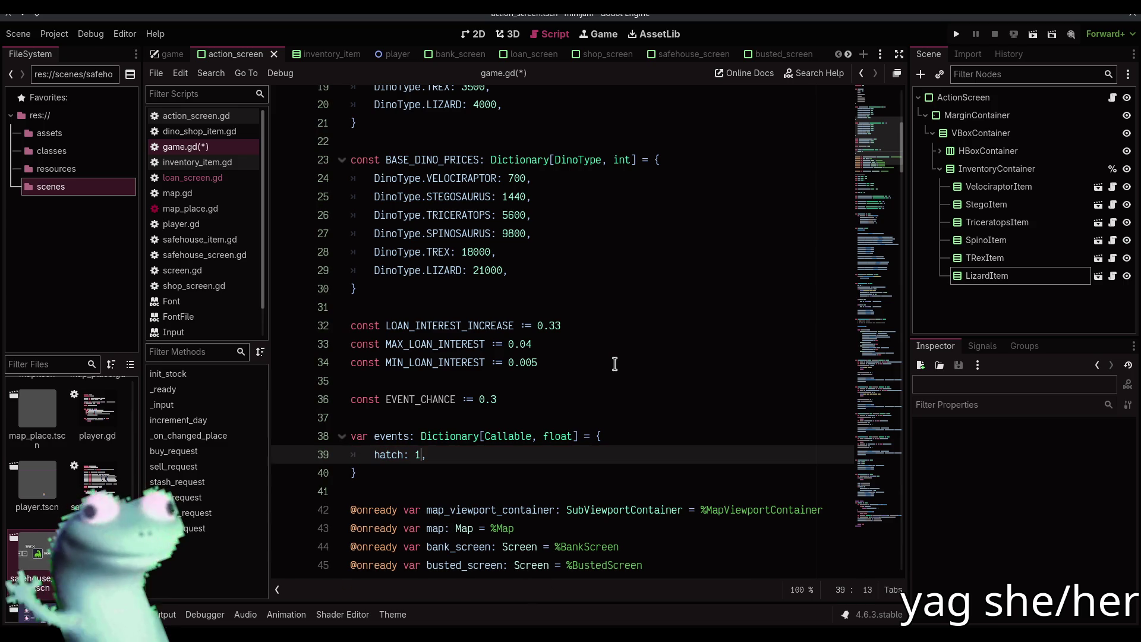
type(".0")
key("ctrl+s")
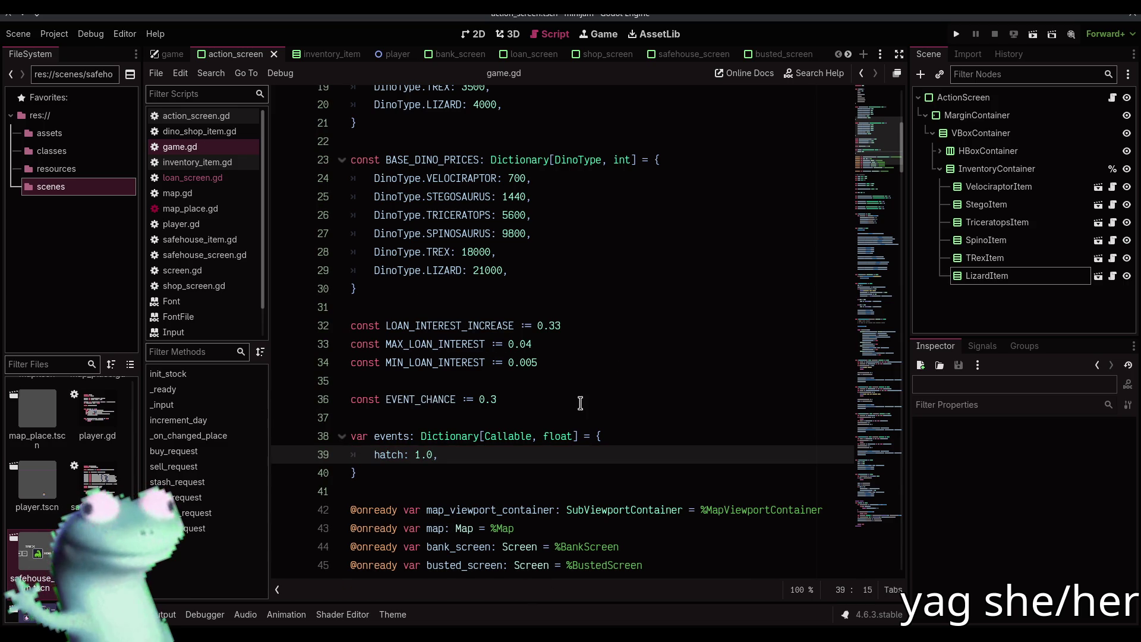
left_click(580, 403)
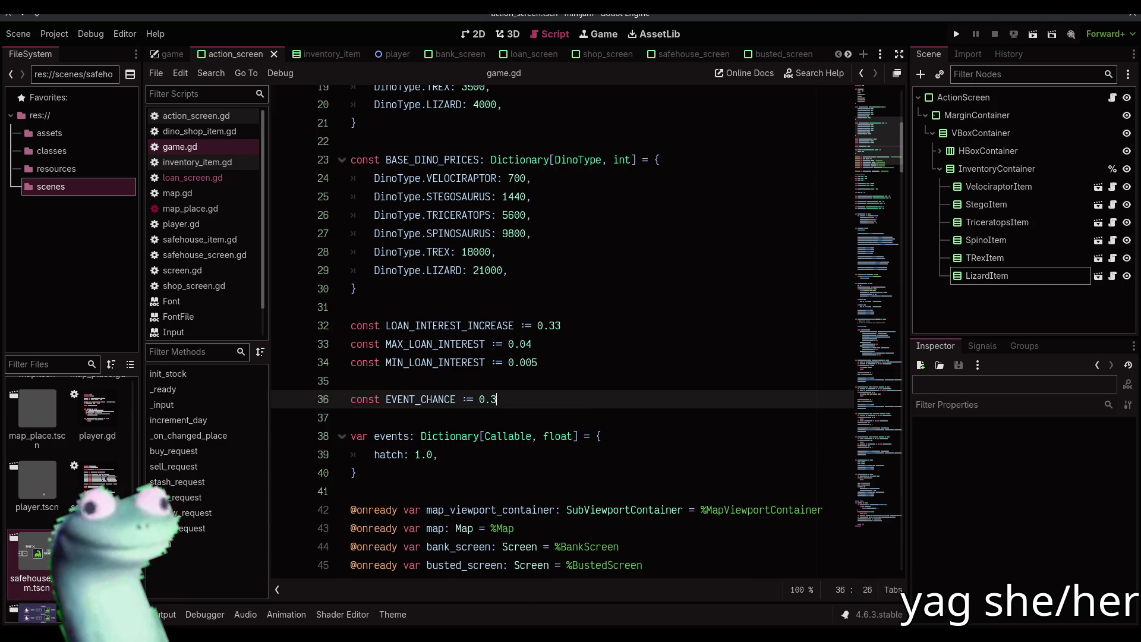
key("alt+Tab")
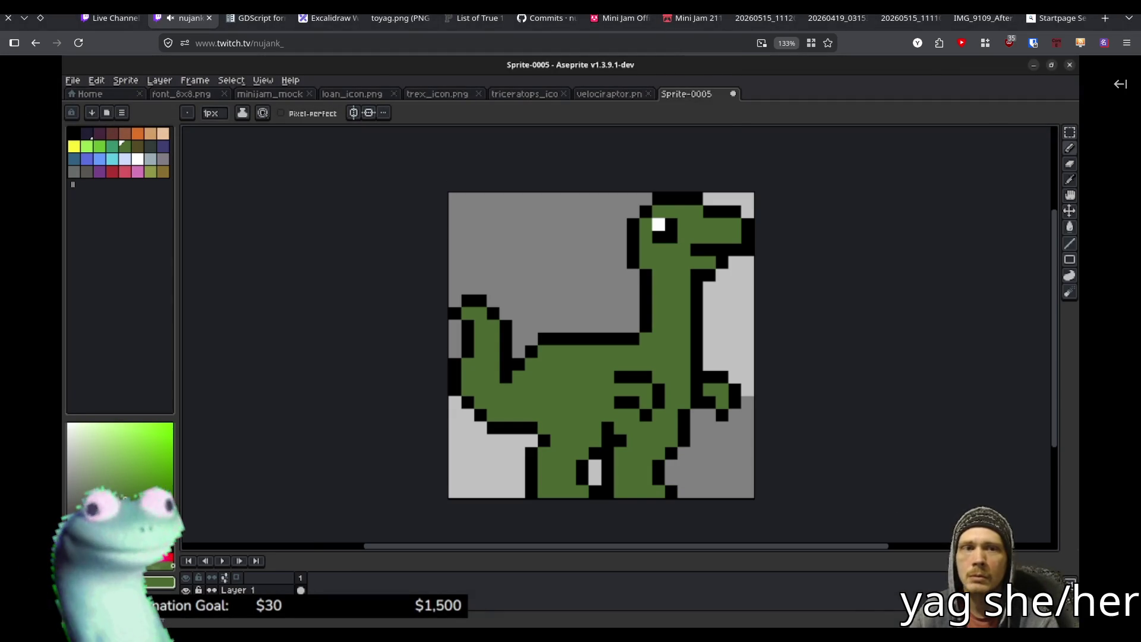
- Switch from the Twitch browser window back to the Godot editor
key("alt+Tab")
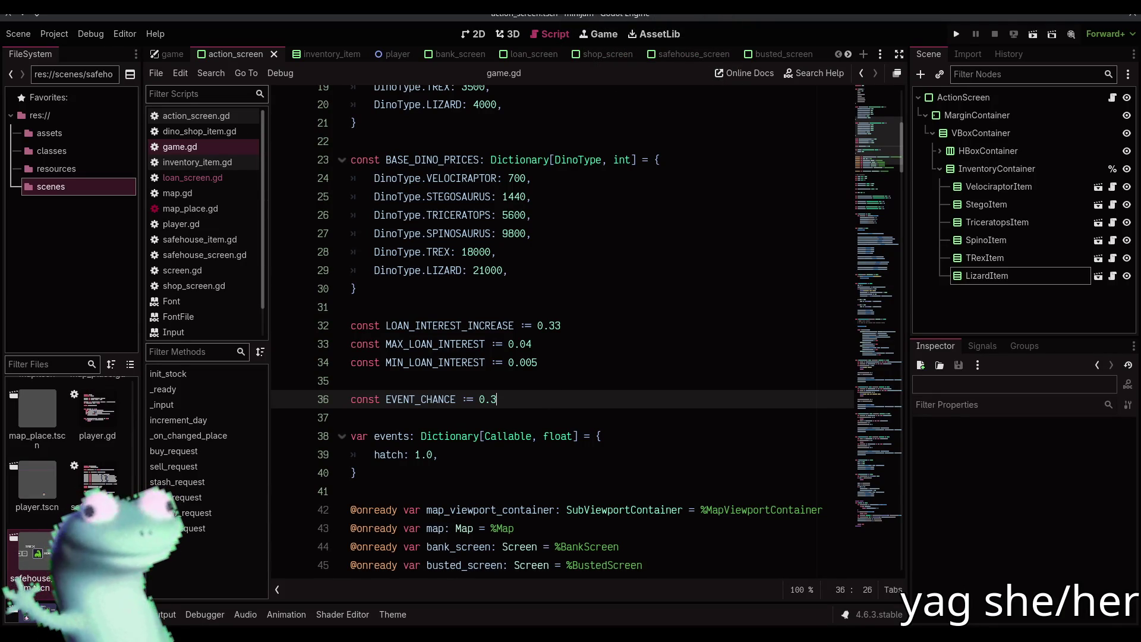
- Move from hatch() up to the _on_changed_place function around lines 127–152 of game.gd
left_click(506, 455)
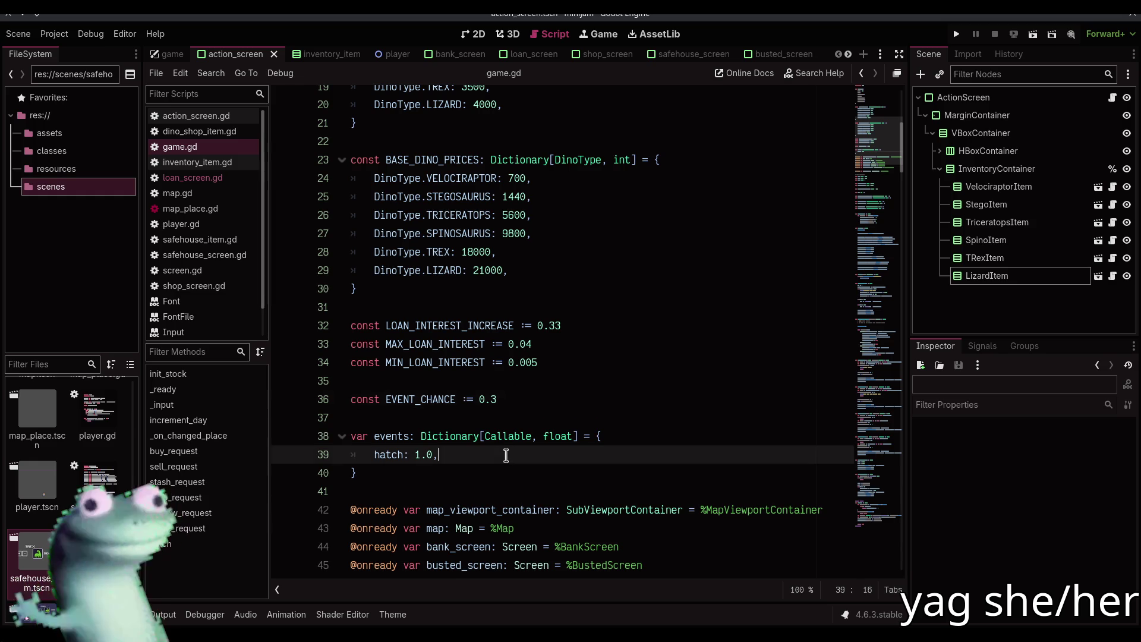
mouse_move(865, 300)
left_mouse_down()
mouse_move(864, 553)
mouse_move(835, 226)
mouse_move(862, 219)
mouse_move(860, 204)
mouse_move(871, 556)
mouse_move(872, 497)
left_mouse_up()
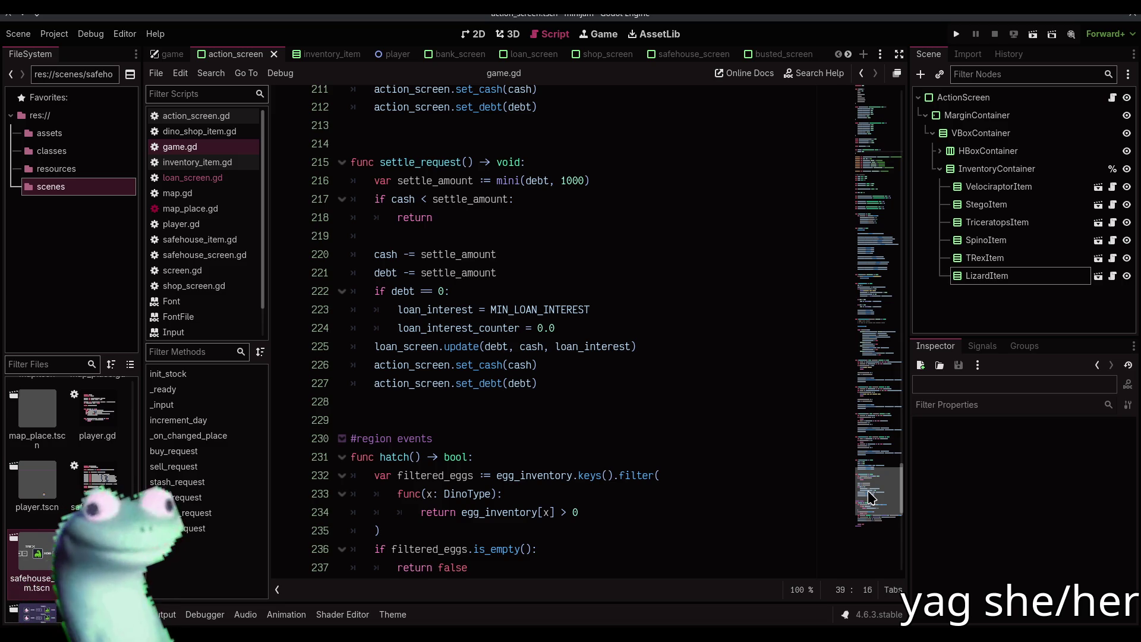
scroll(717, 502, "down", 2)
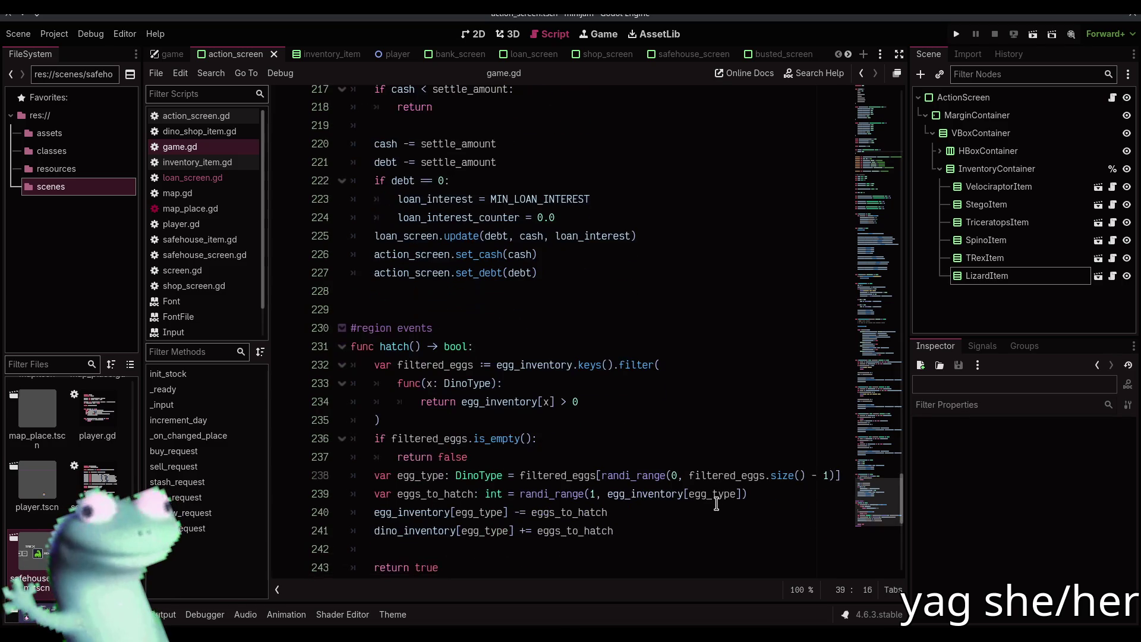
left_click(692, 426)
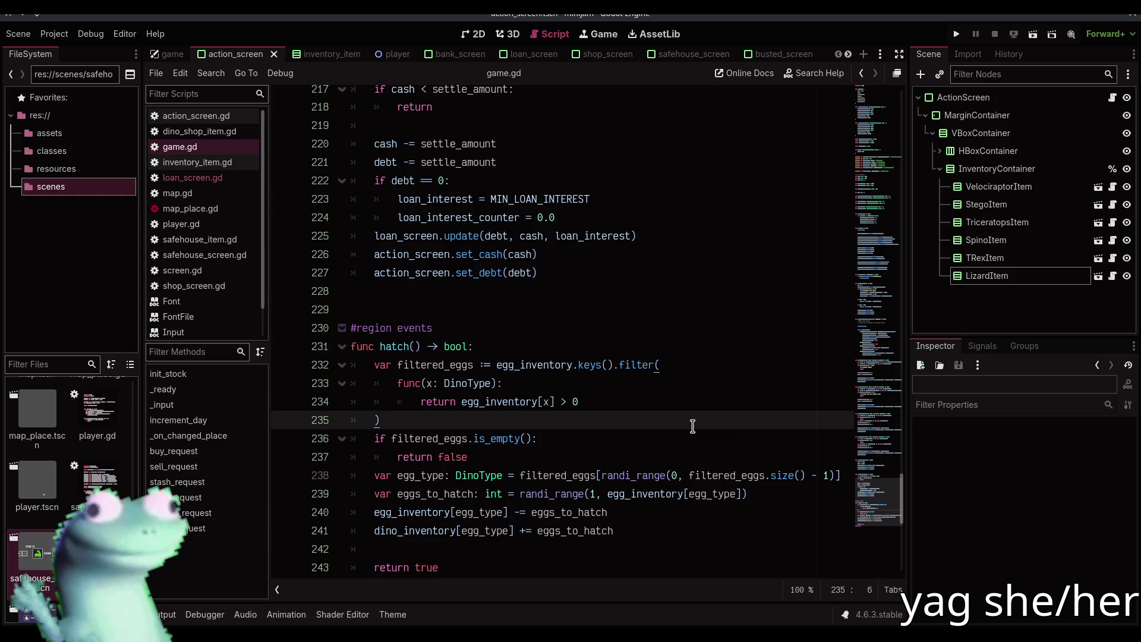
scroll(830, 469, "down", 2)
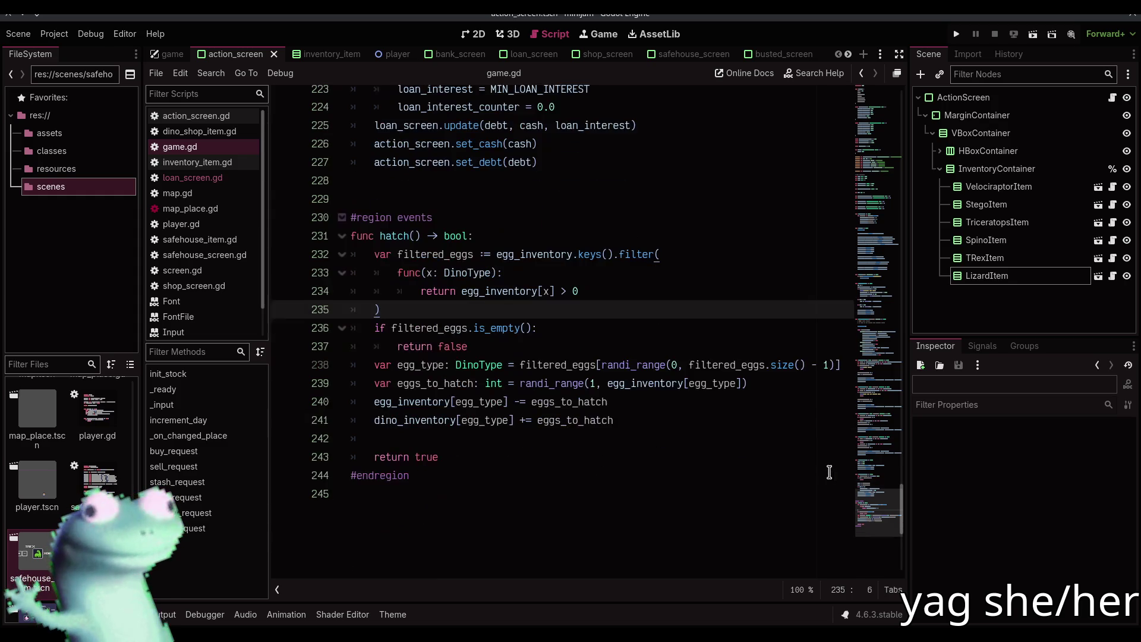
mouse_move(873, 516)
left_mouse_down()
mouse_move(901, 232)
mouse_move(872, 368)
mouse_move(872, 279)
mouse_move(871, 348)
mouse_move(870, 314)
mouse_move(866, 335)
left_mouse_up()
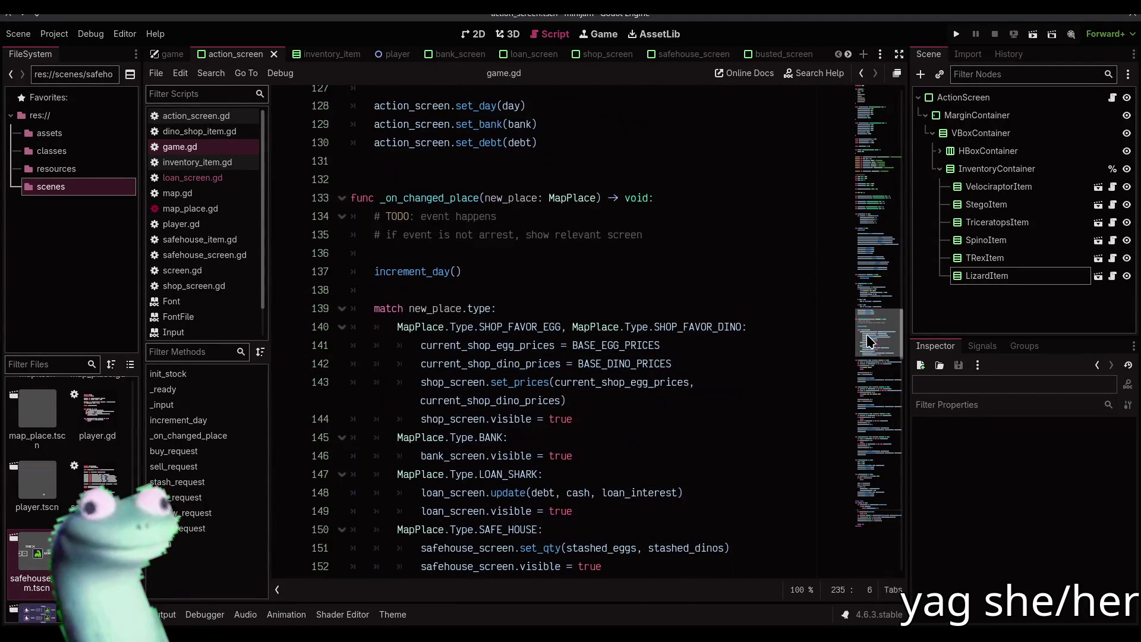
- Below increment_day(), add 'var event := randf() <= EVENT_CHANCE'
left_click(485, 271)
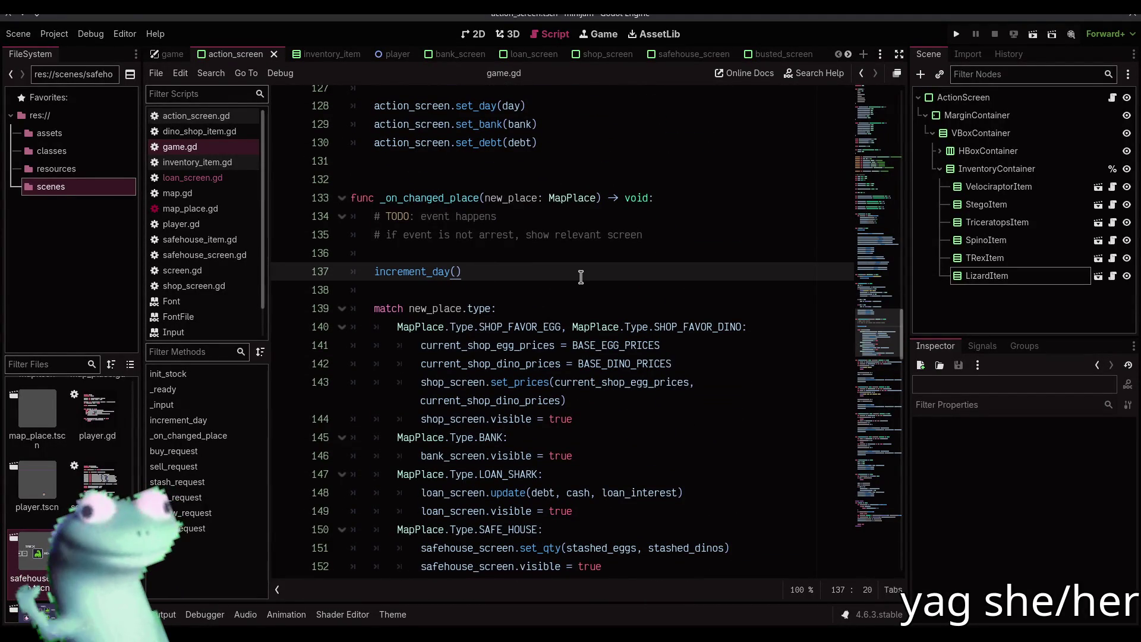
key("Return")
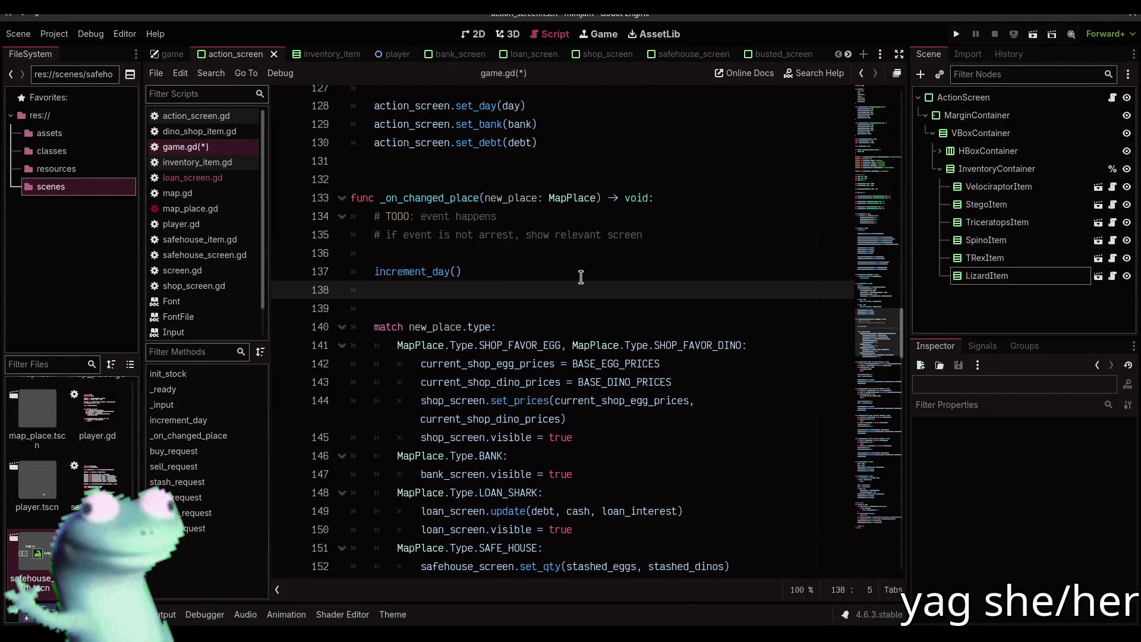
type("var ev")
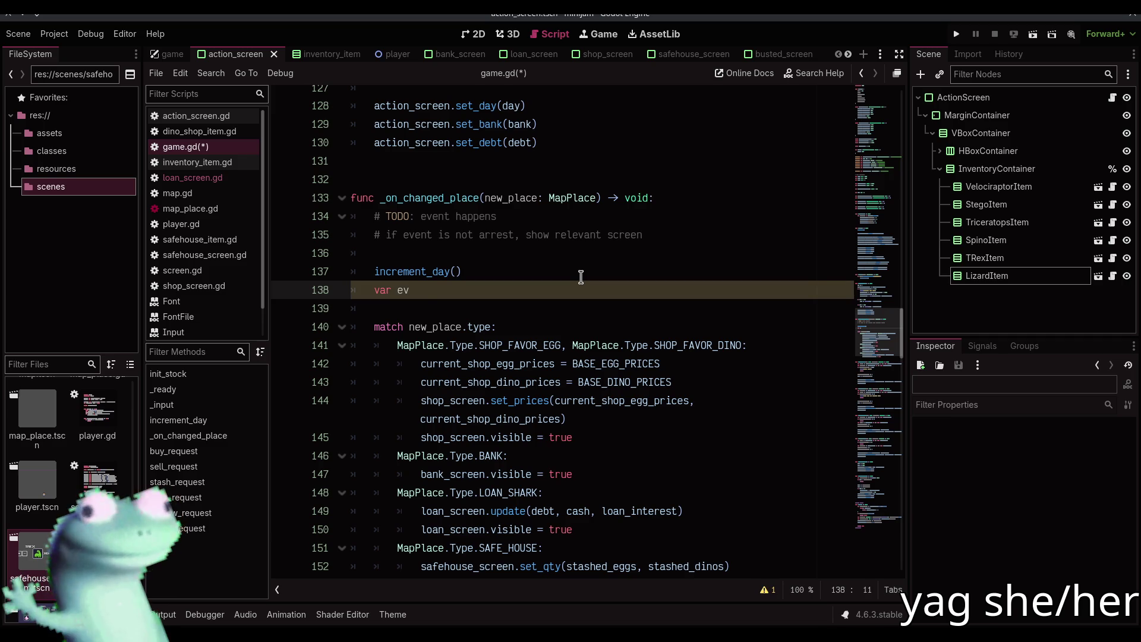
type("ent := ")
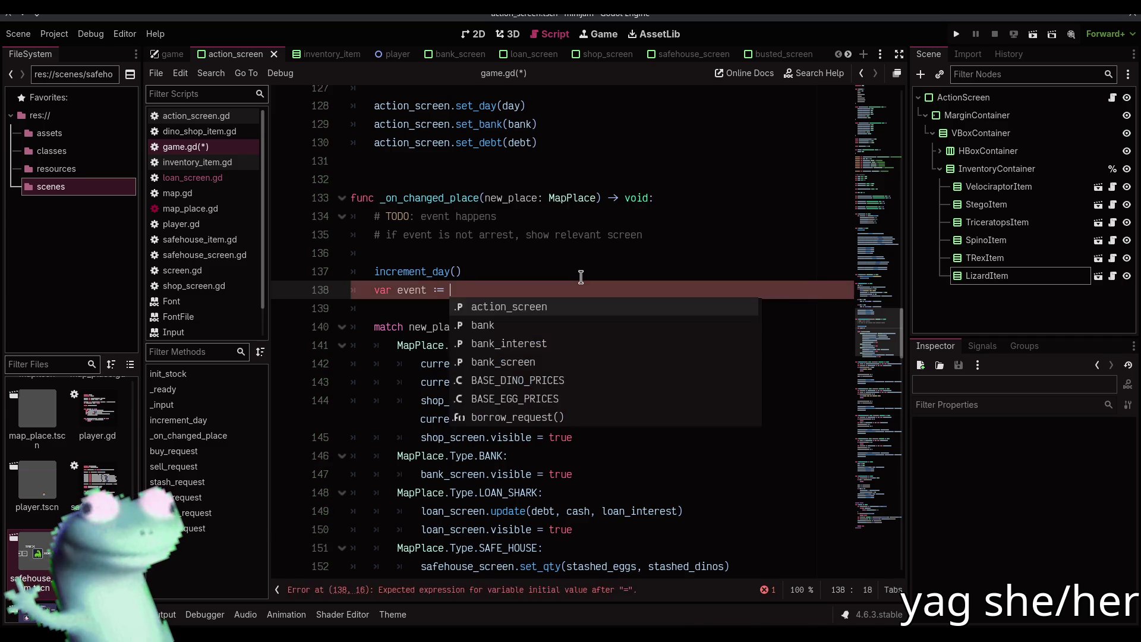
type("rand")
key("Return")
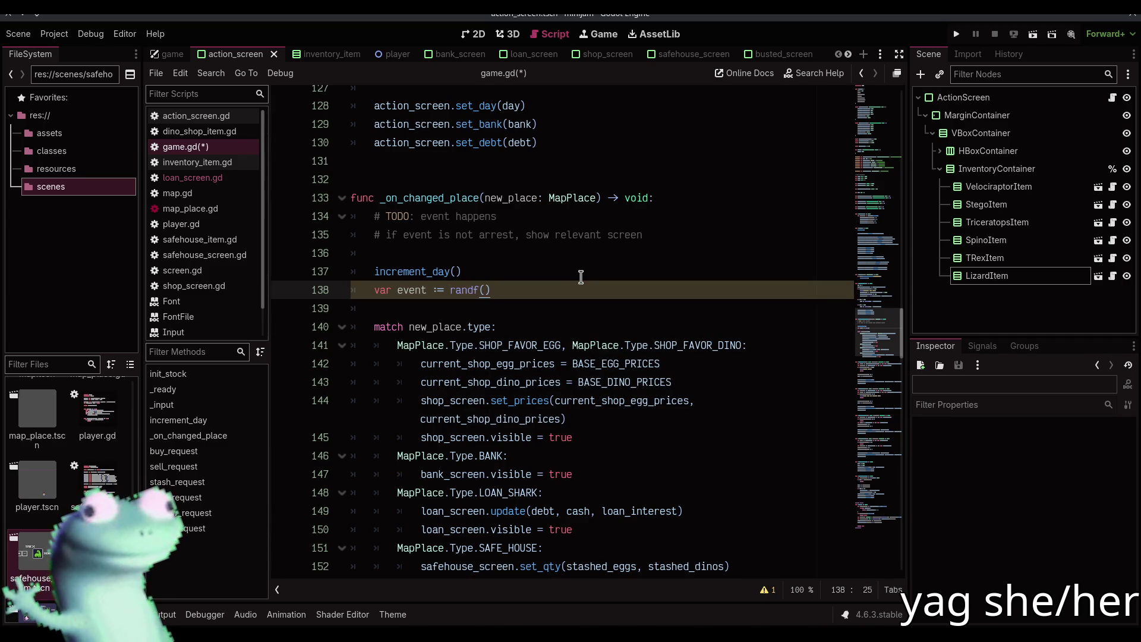
type("<")
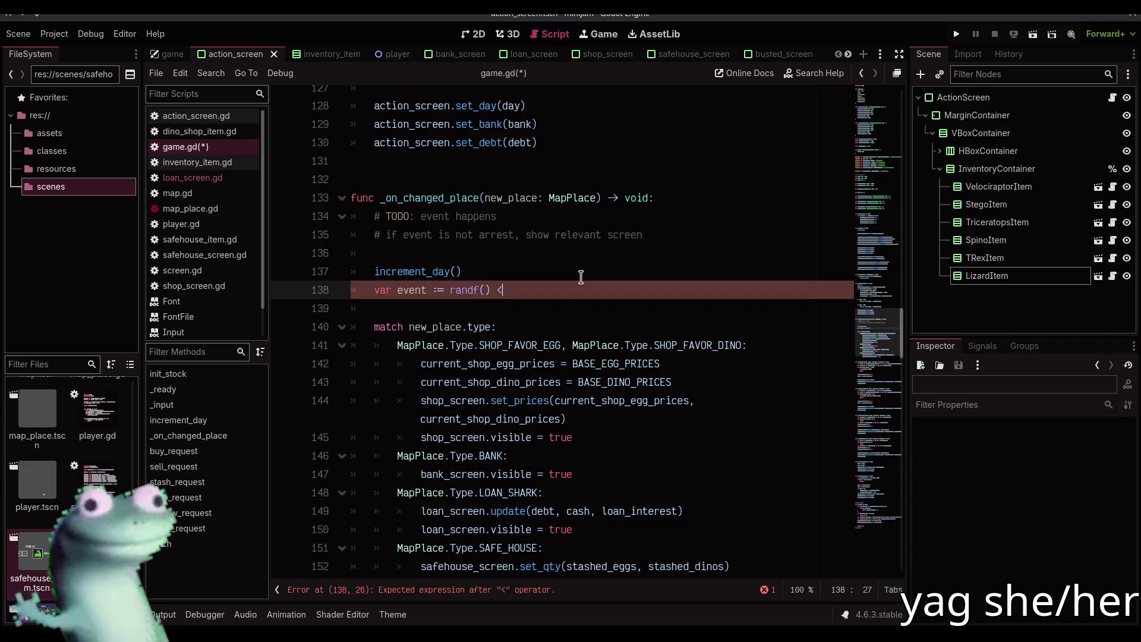
type("= EV")
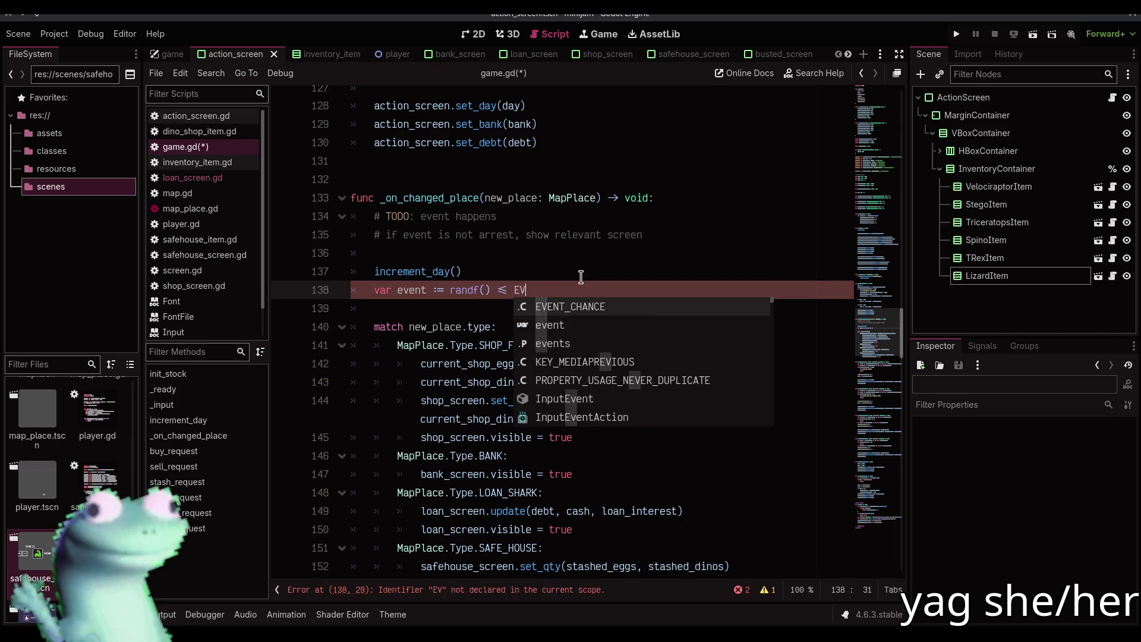
key("Return")
- Add an 'if event:' block that declares 'var weights := events.values()'
key("Return")
type("if event:")
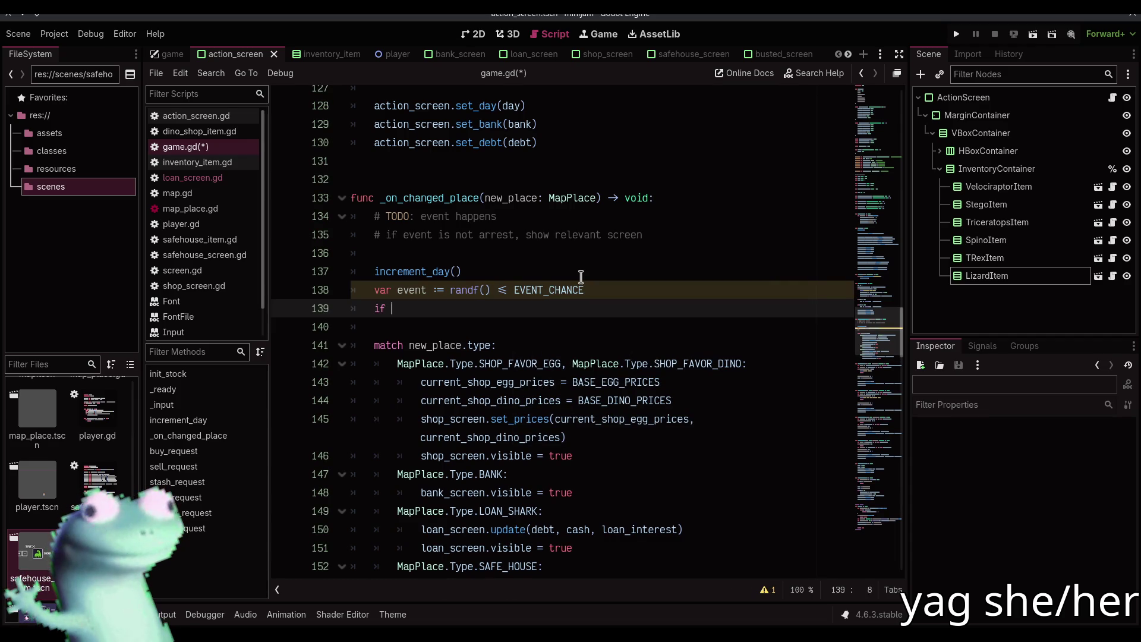
key("Return")
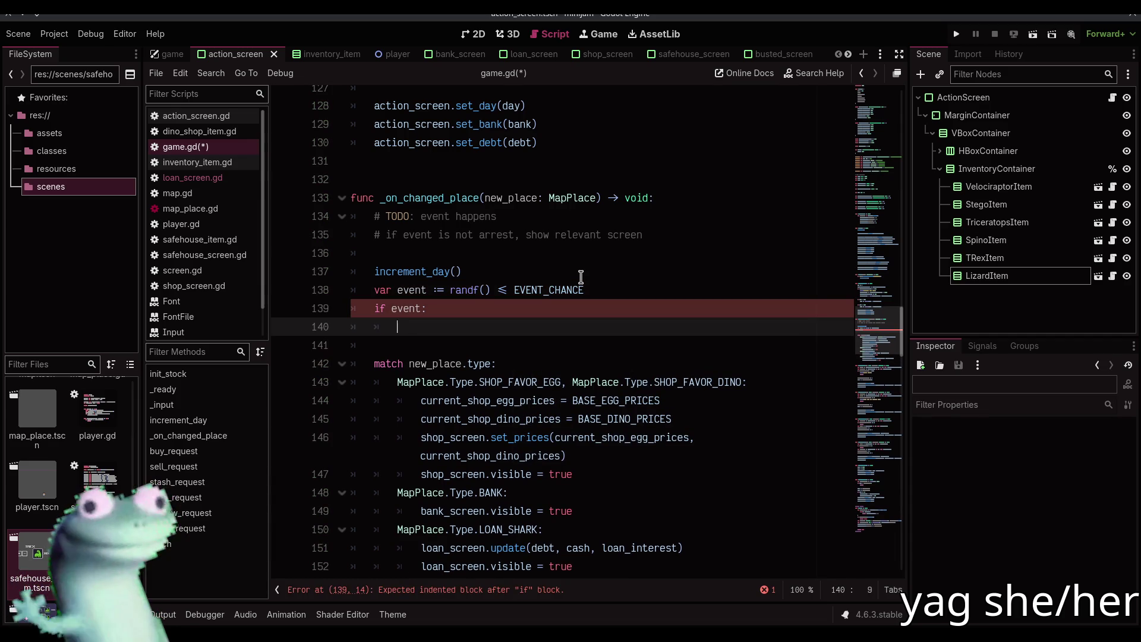
type("var")
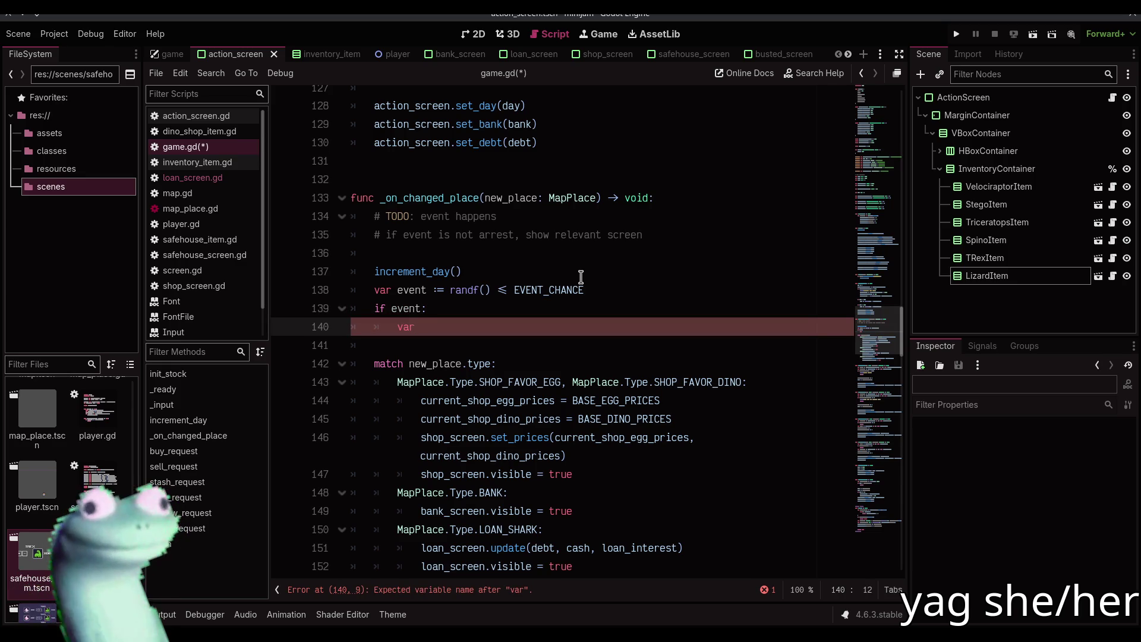
type("success")
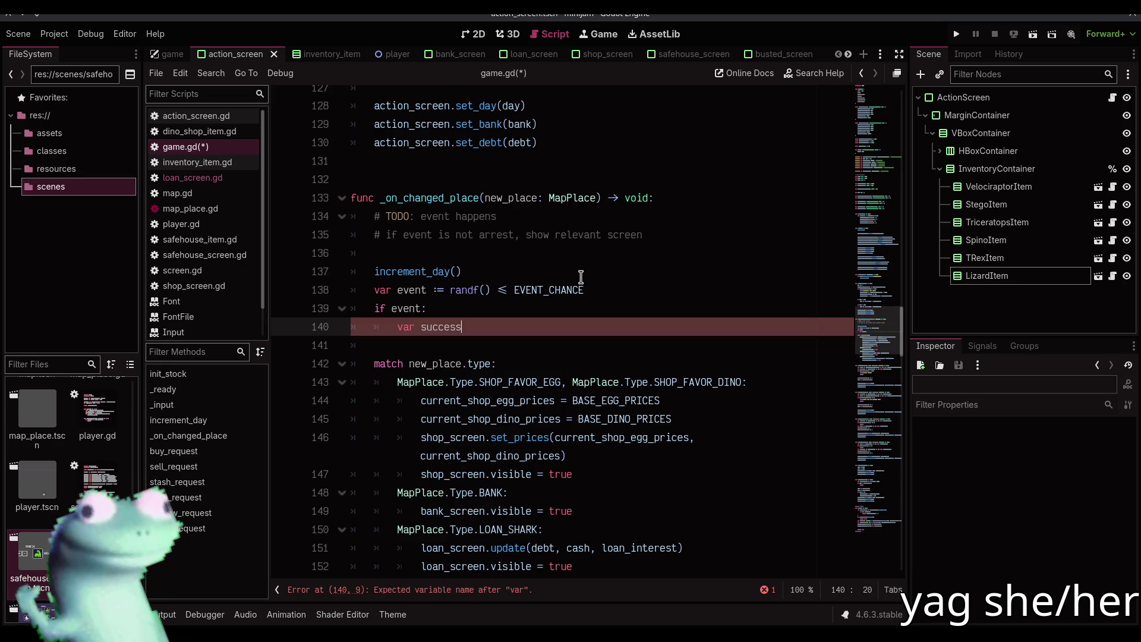
key("ctrl+BackSpace")
key("ctrl+BackSpace")
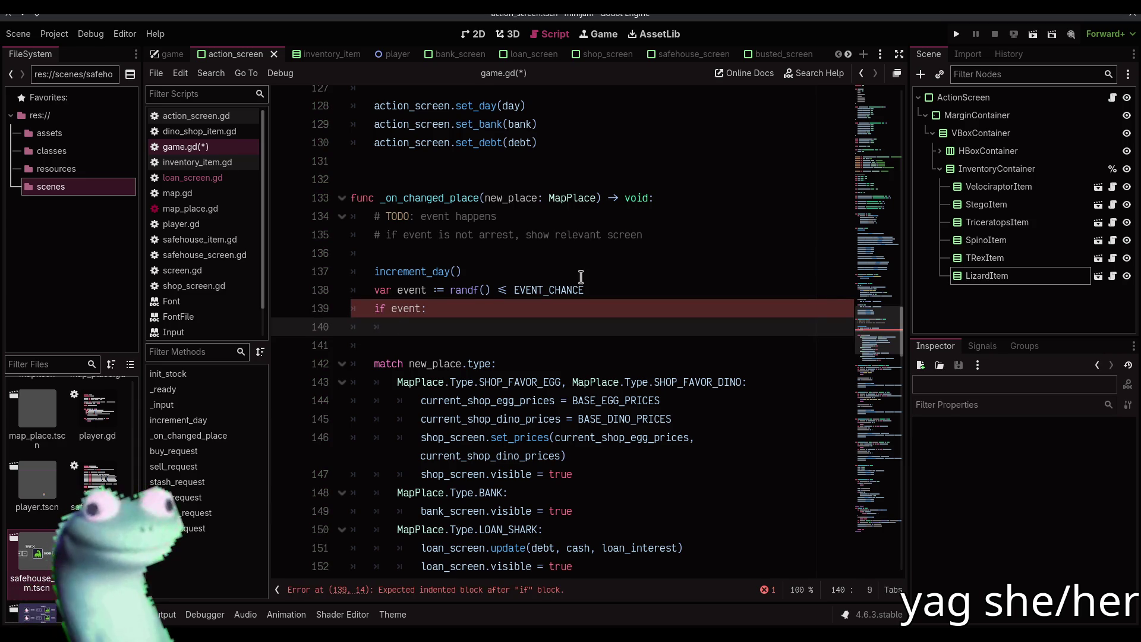
type("var ")
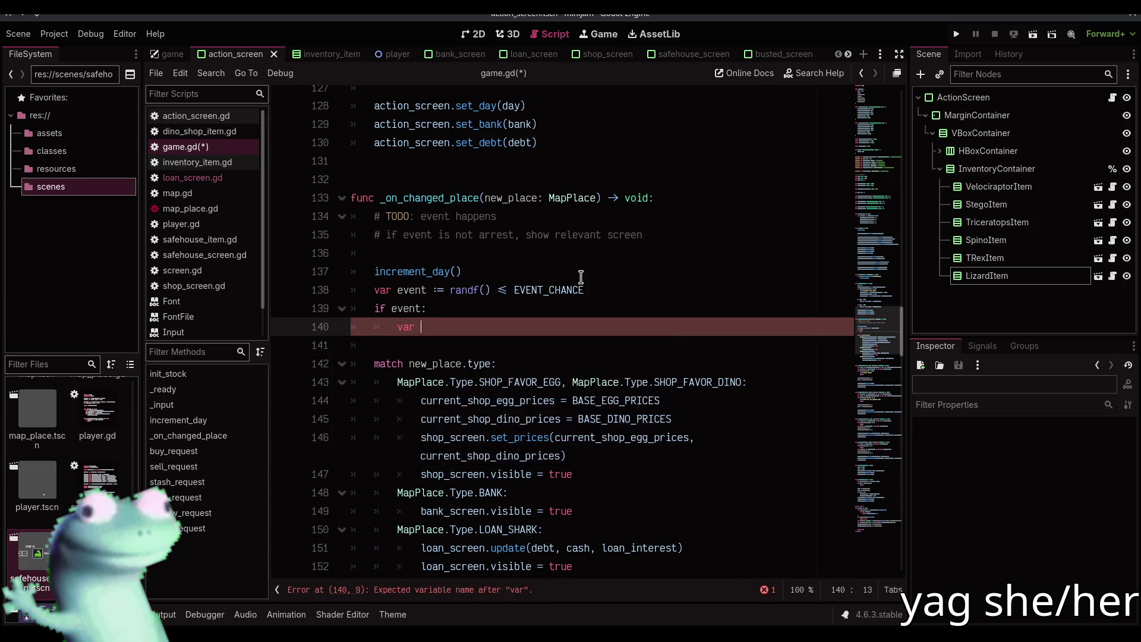
type("weights :=")
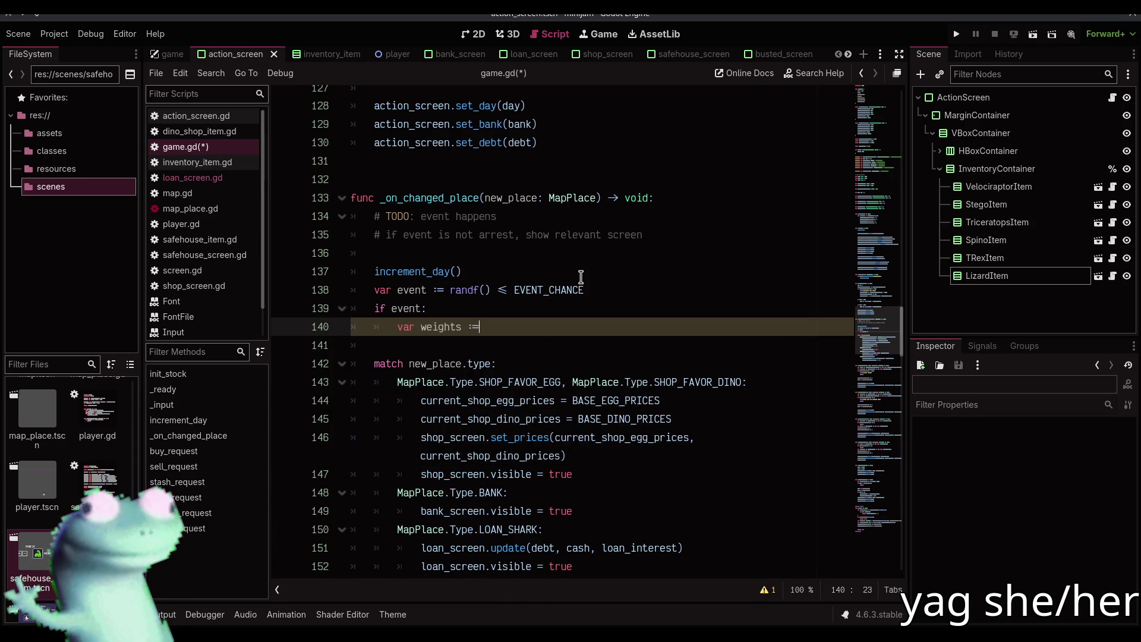
type(" event")
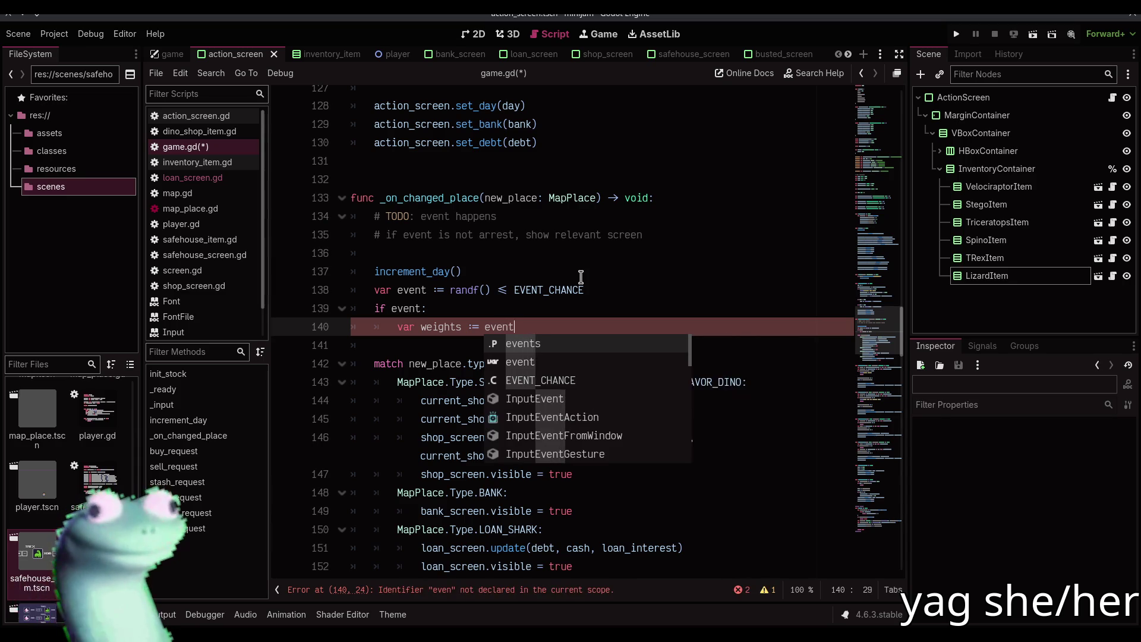
type("s.valu")
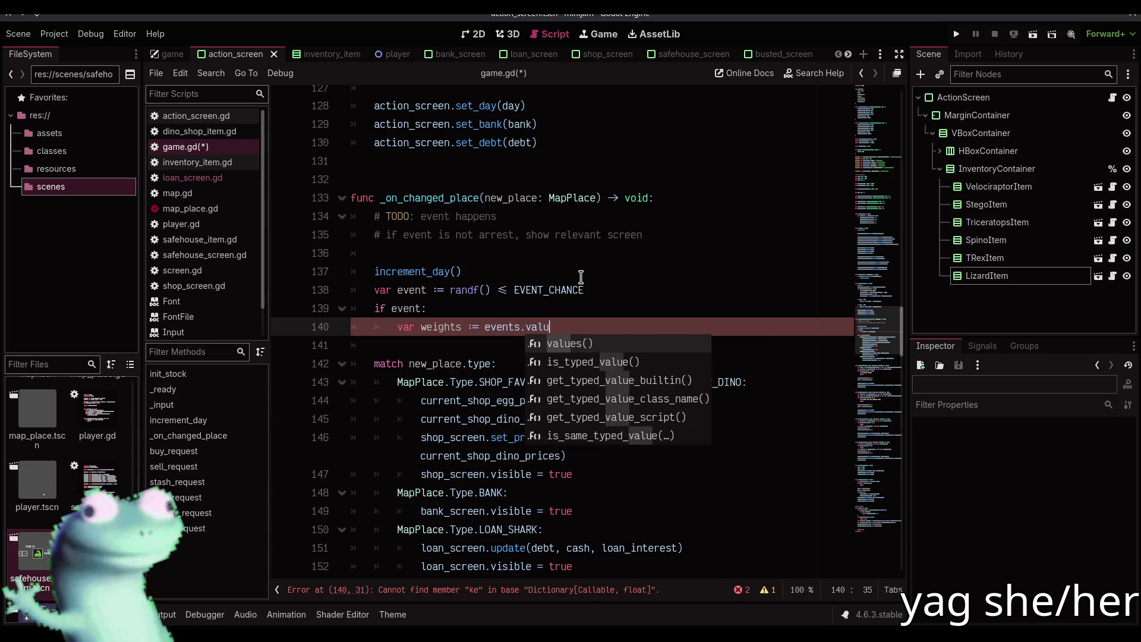
key("Return")
key("Return")
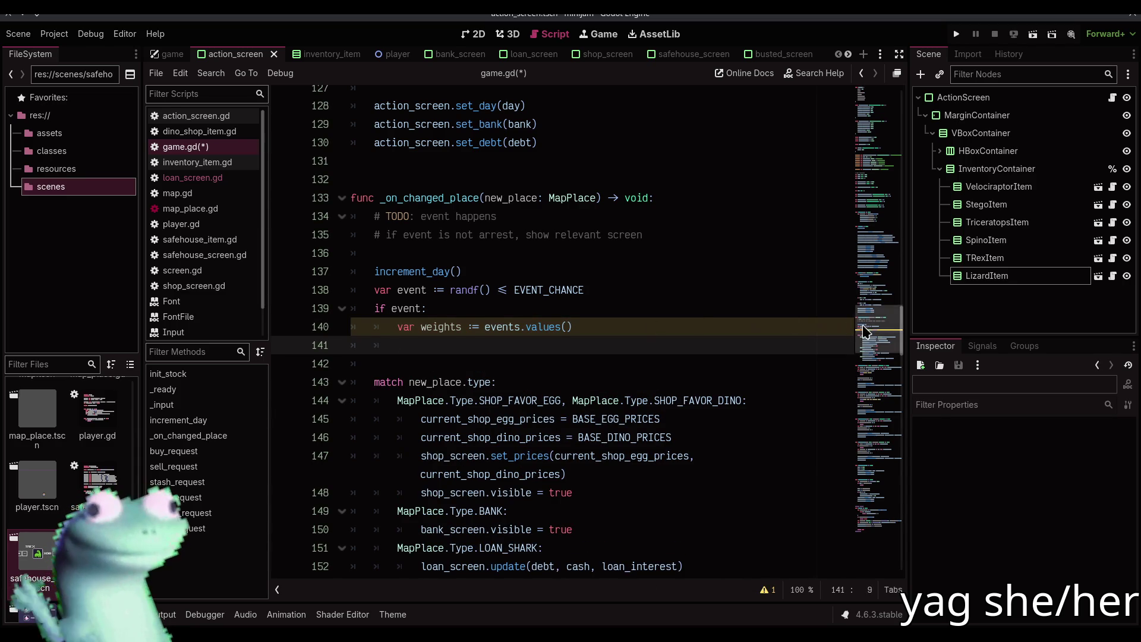
left_click_drag(862, 325, 888, 95)
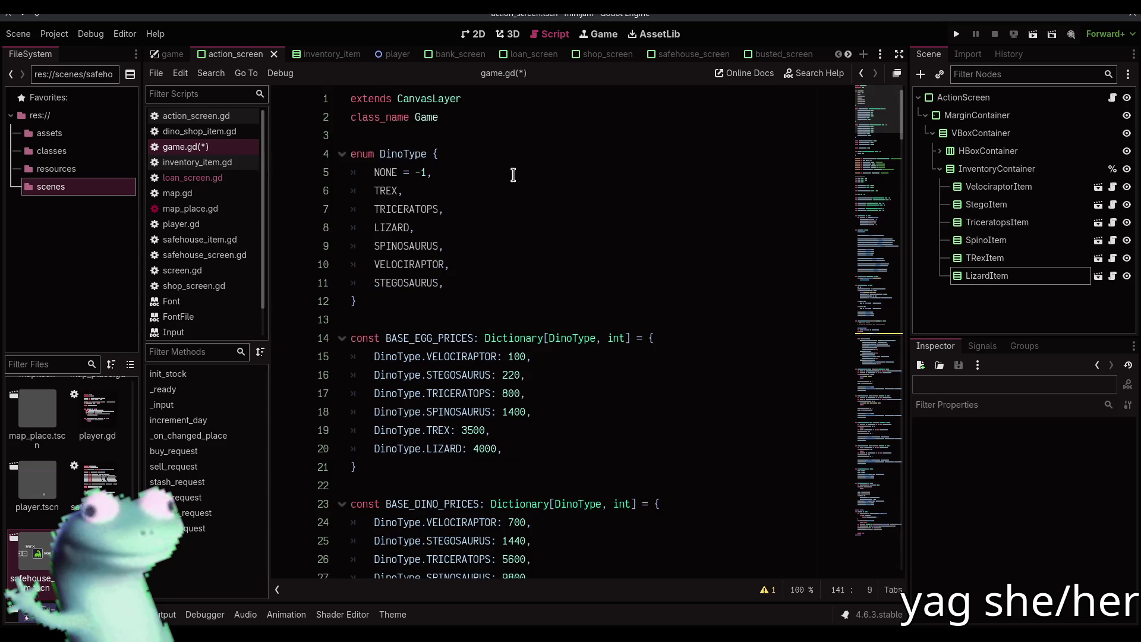
- Declare 'var rng := RandomNumberGenerator.new()' below the EVENT_CHANCE constant
scroll(476, 310, "down", 8)
scroll(476, 310, "down", 1)
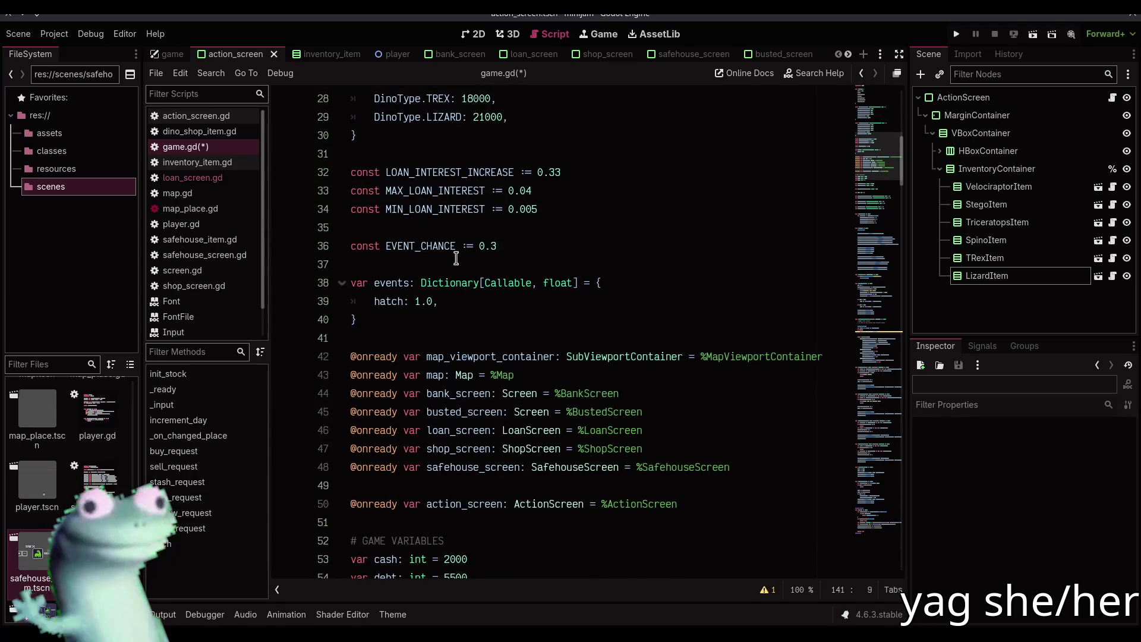
left_click(535, 248)
key("Return")
key("Return")
type("var rng")
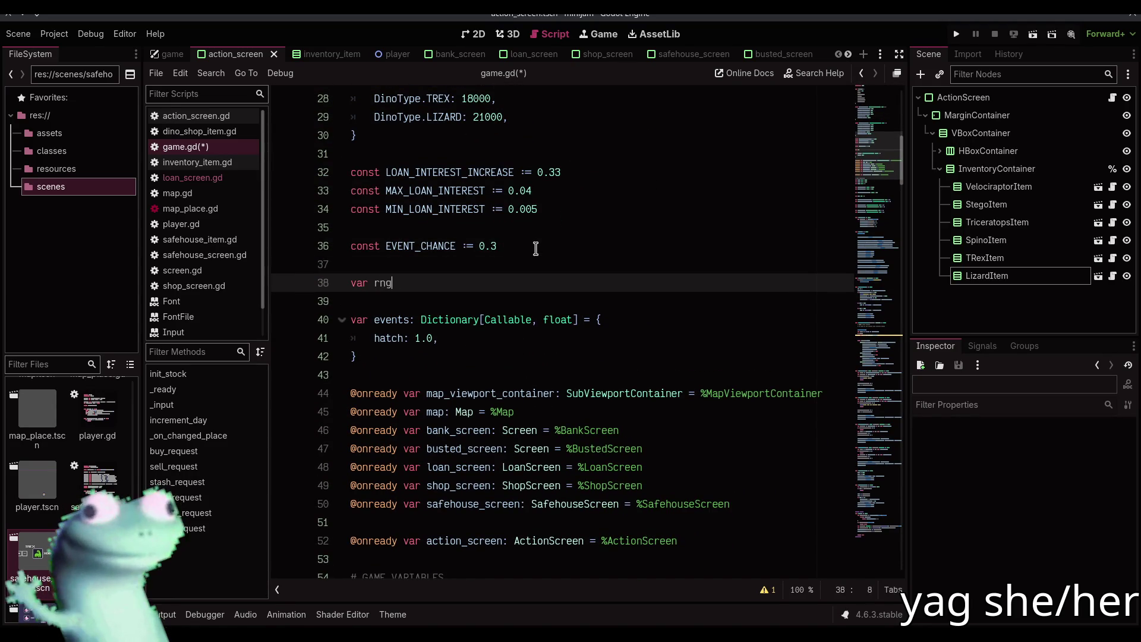
type(" :")
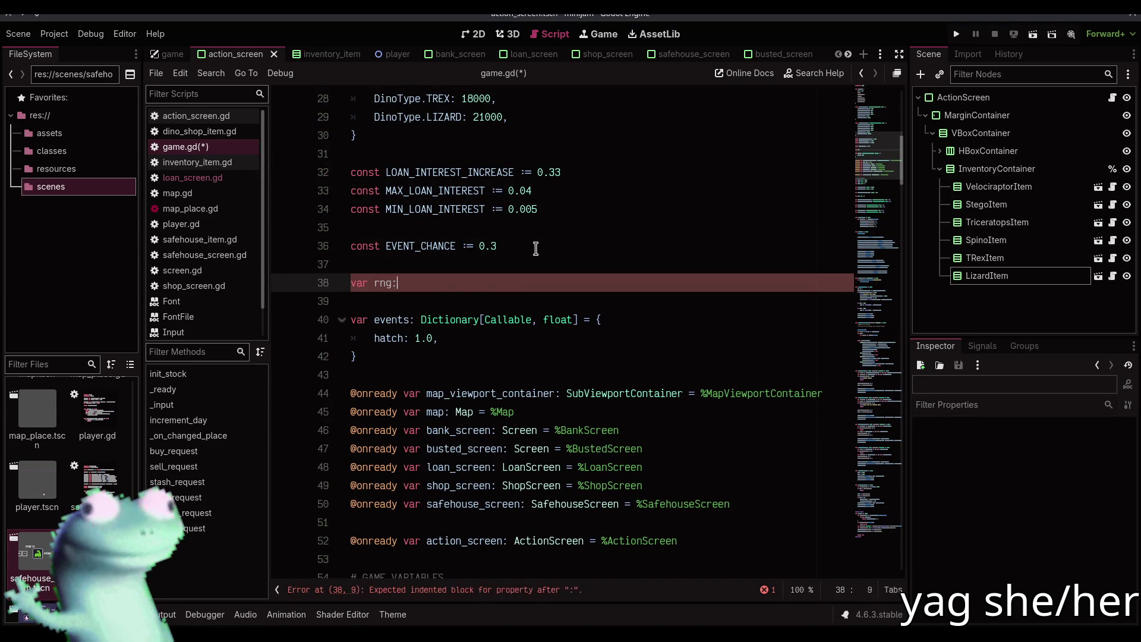
type("= Ran")
key("Return")
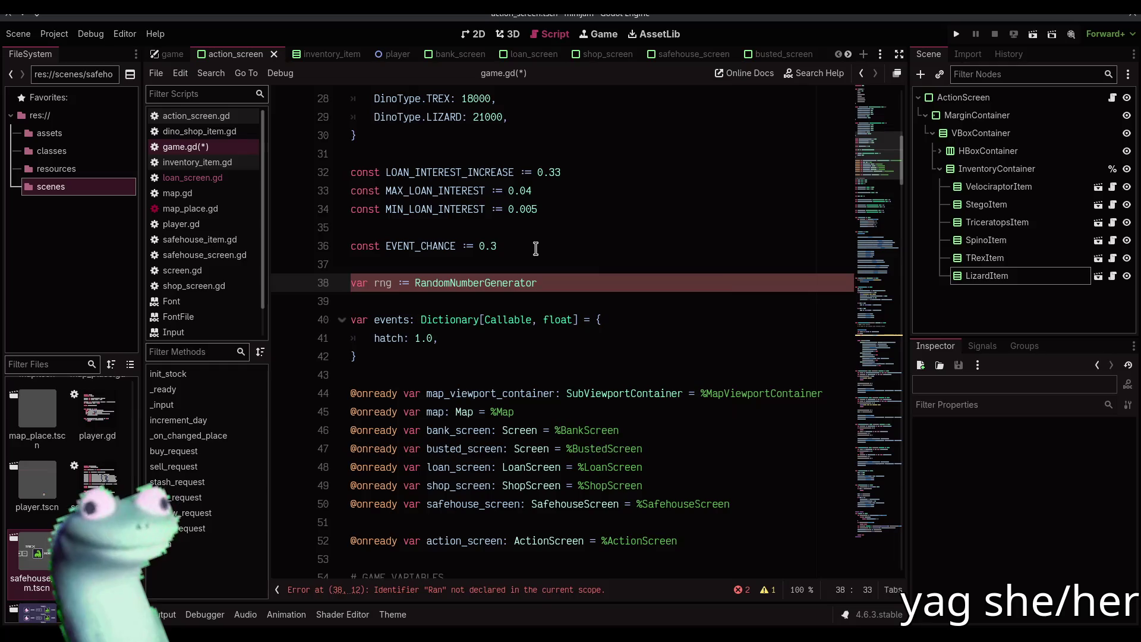
type(".ne")
key("Return")
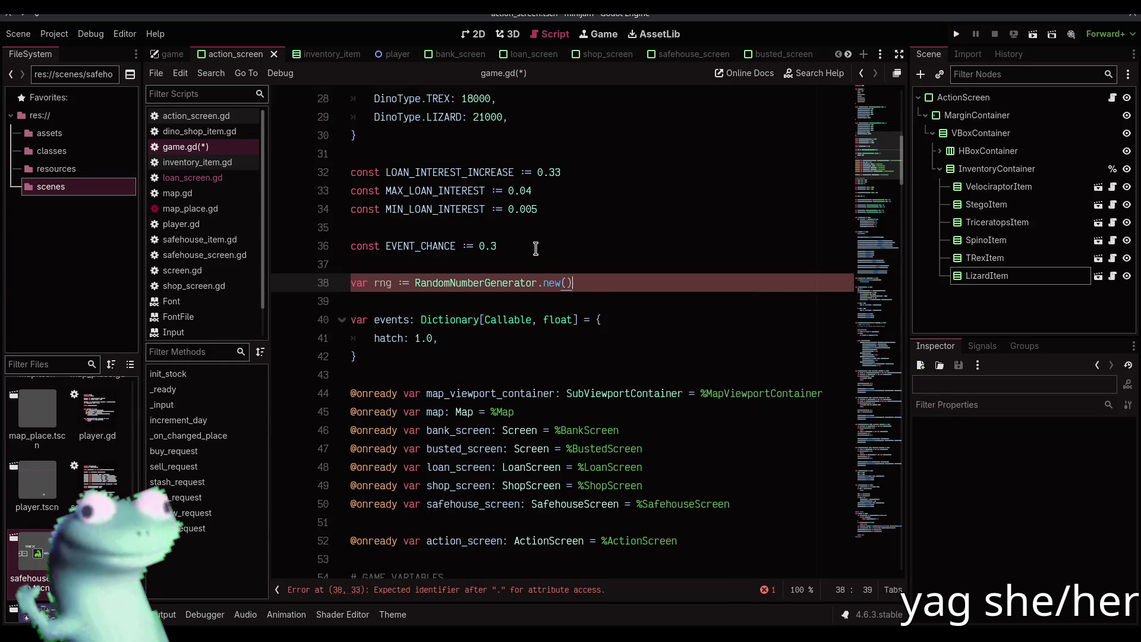
scroll(461, 368, "down", 10)
scroll(462, 367, "down", 4)
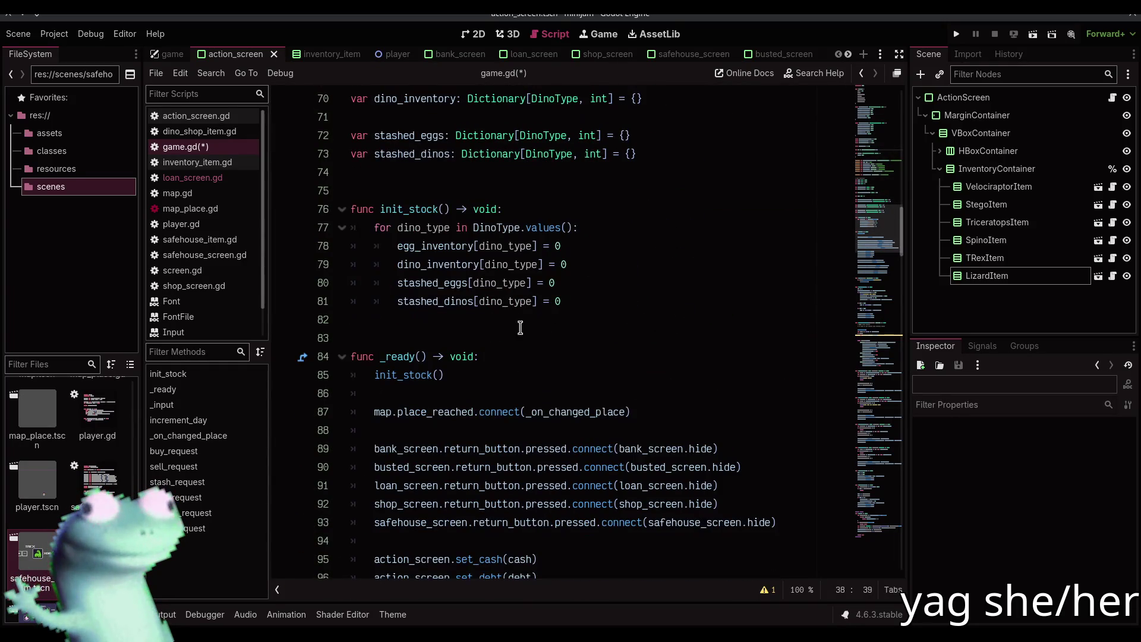
- Insert rng.randomize() as the first line of _ready(), before init_stock()
left_click(510, 357)
key("Return")
type("rng")
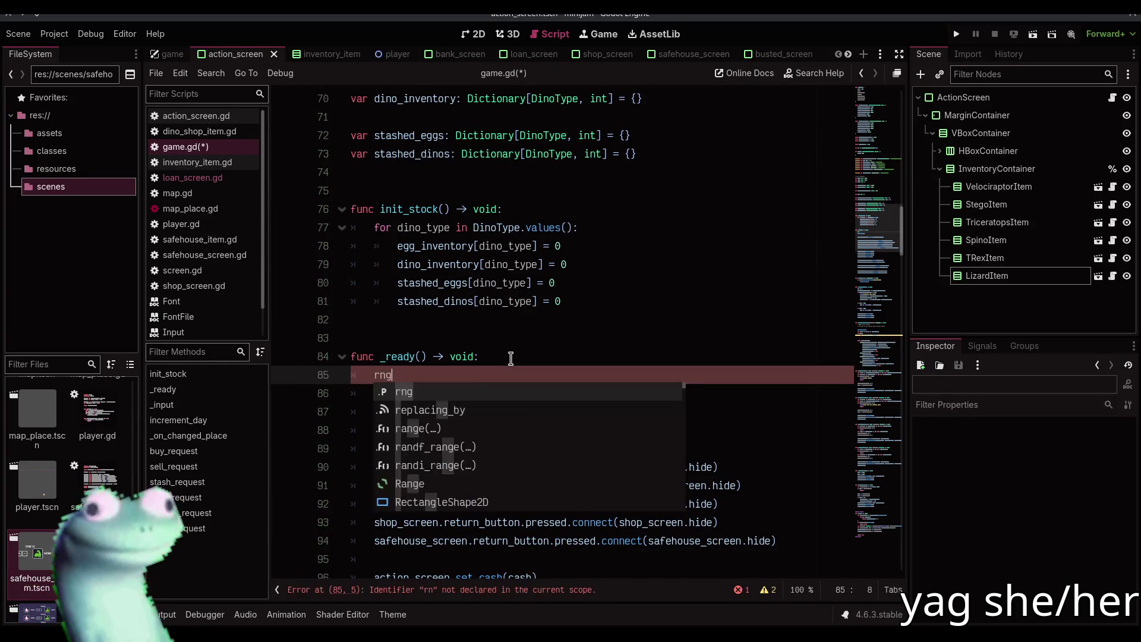
type(".seed =")
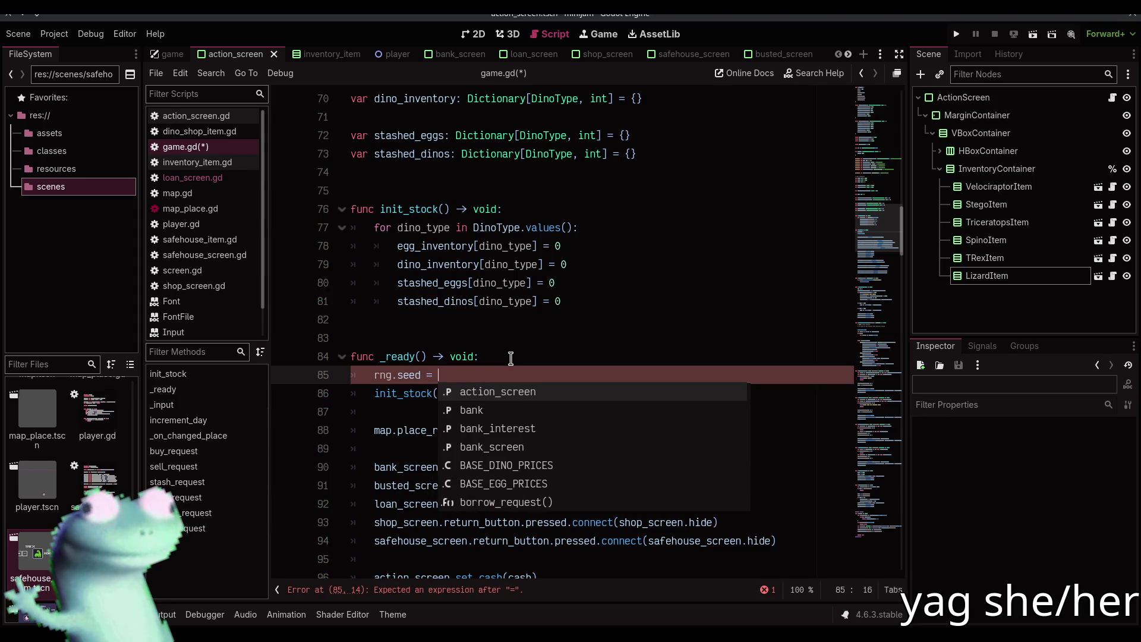
mouse_move(407, 372)
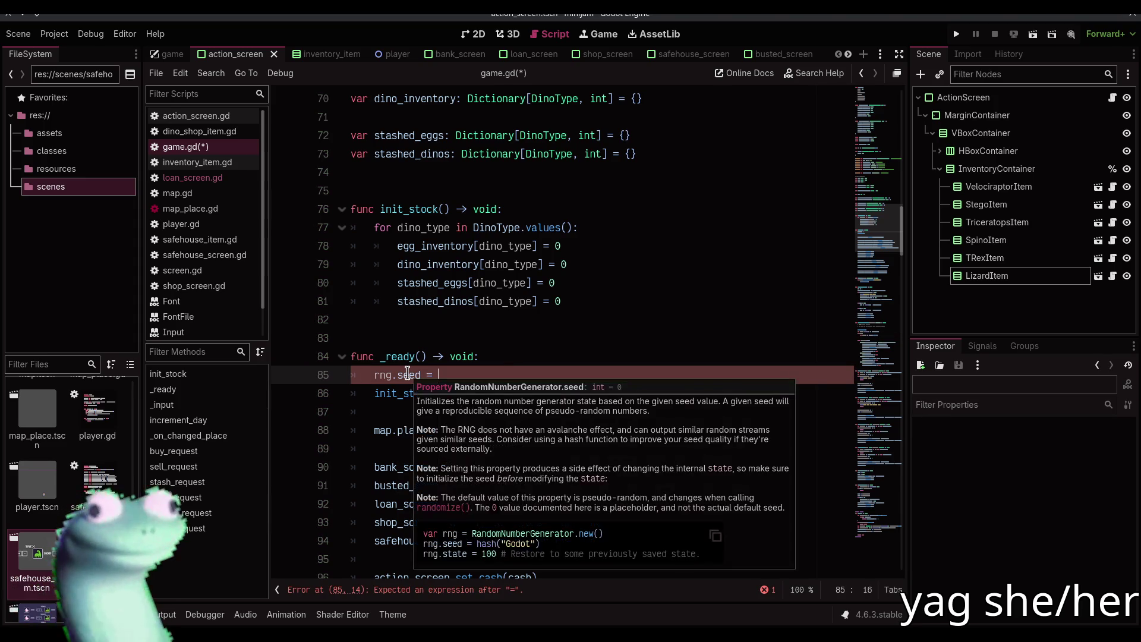
key("BackSpace")
key("BackSpace")
key("BackSpace")
type("ra")
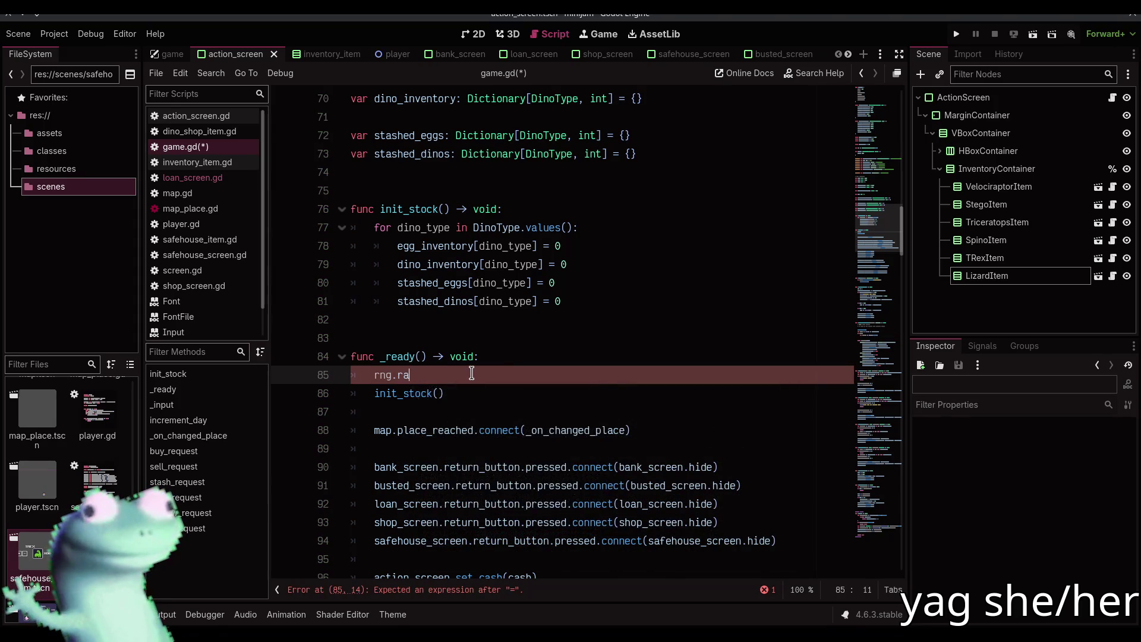
key("Down")
key("Down")
key("Down")
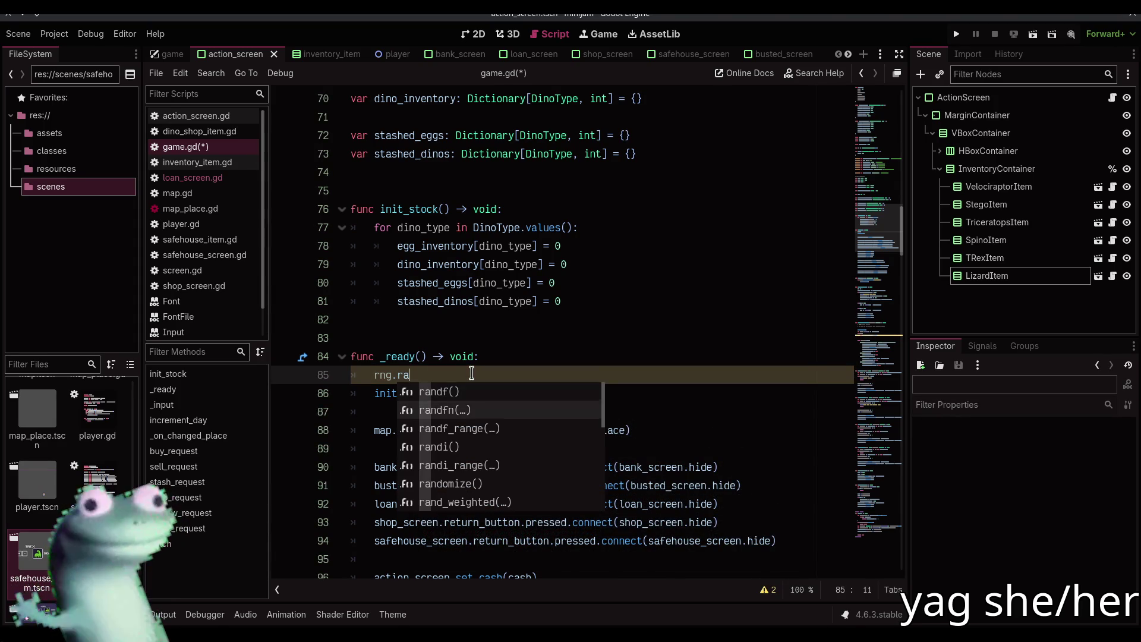
key("Return")
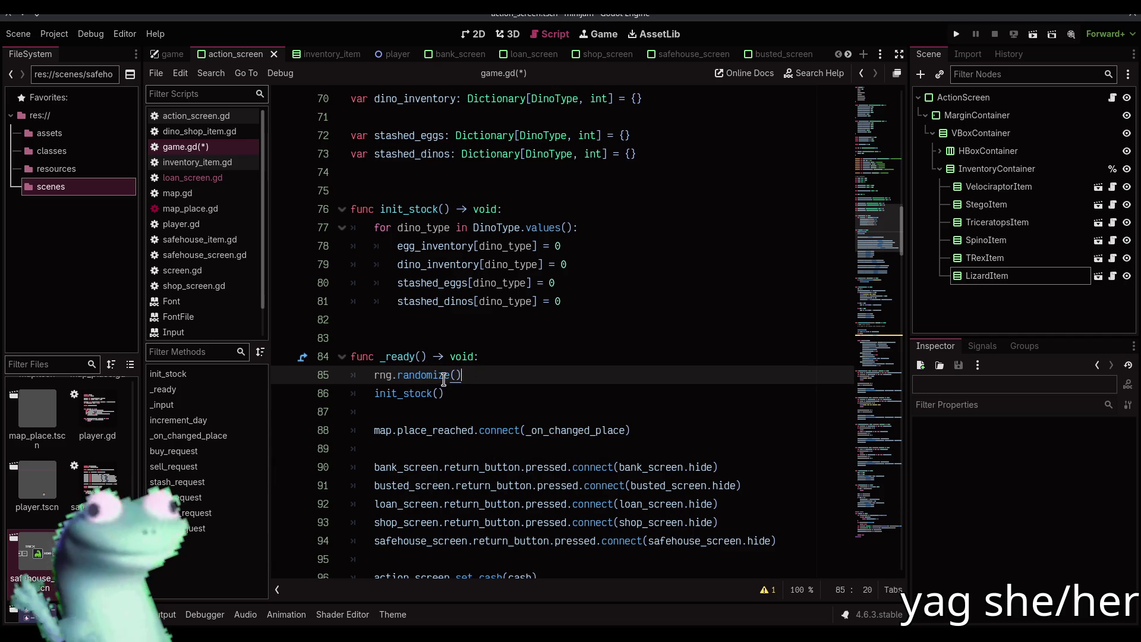
mouse_move(443, 380)
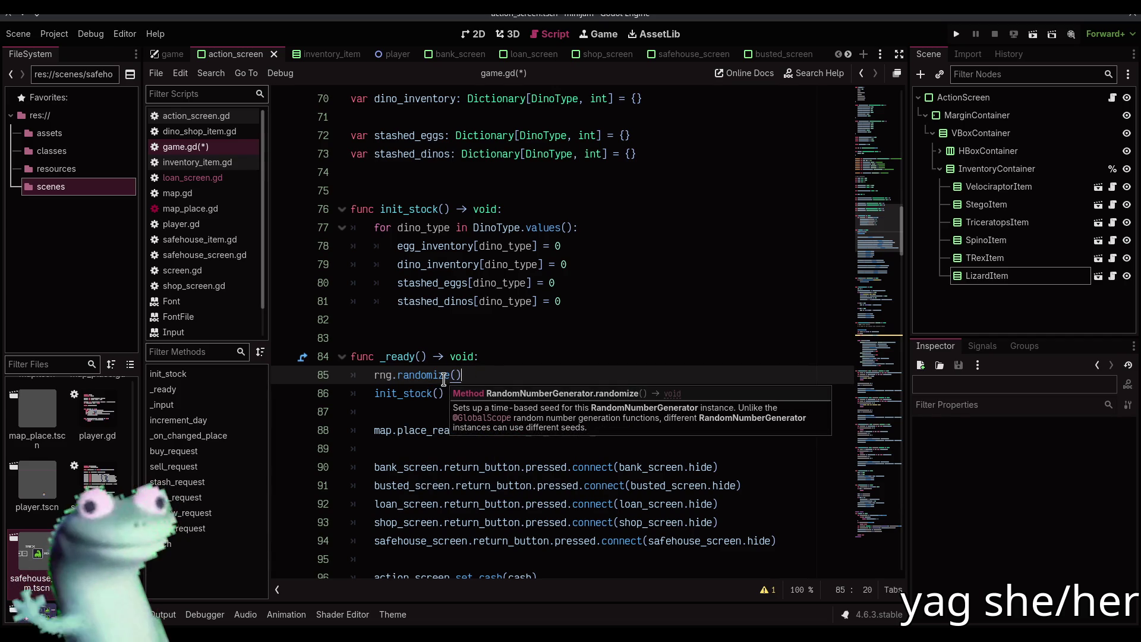
left_click(500, 341)
key("ctrl+f")
- Change the event roll on line 141 to call rng.randf()
type("rand")
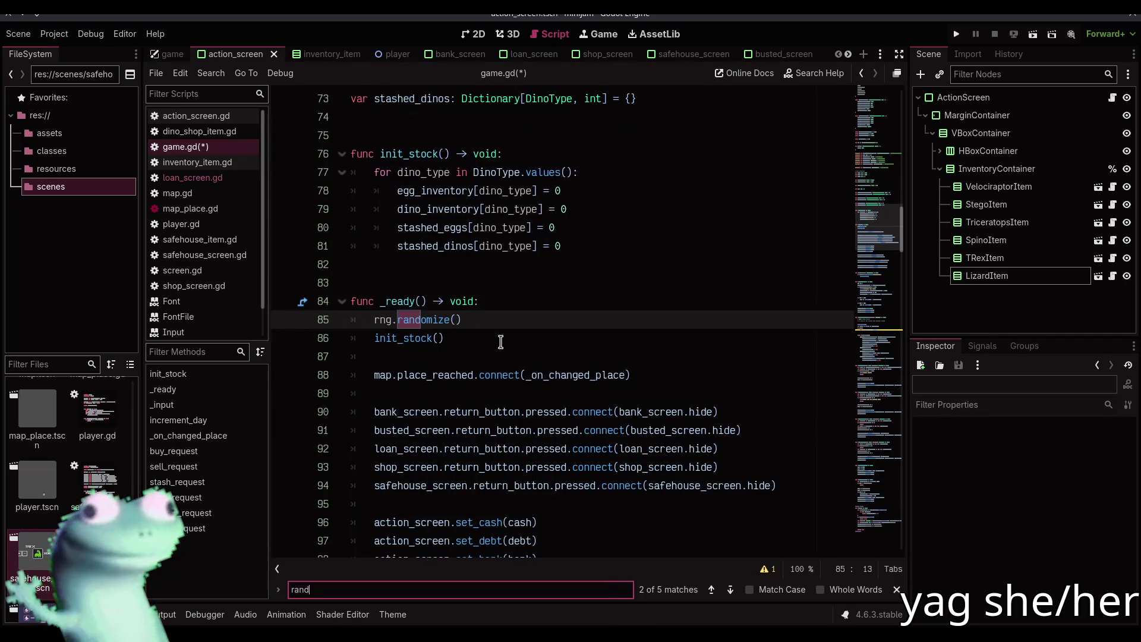
key("Return")
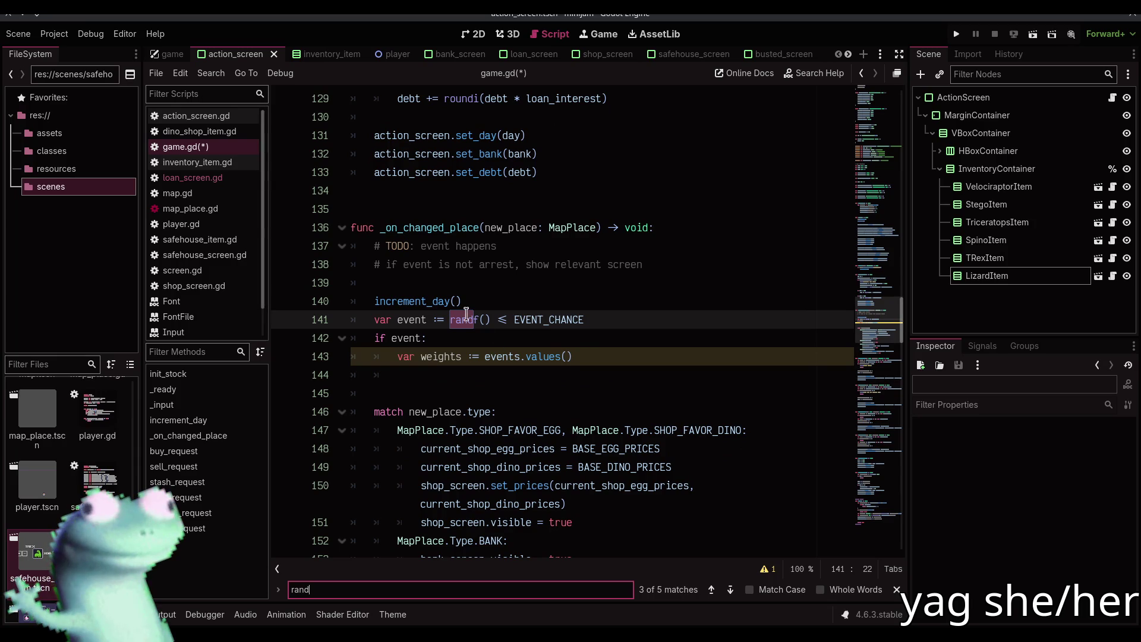
key("Escape")
left_click(451, 320)
type("rng.")
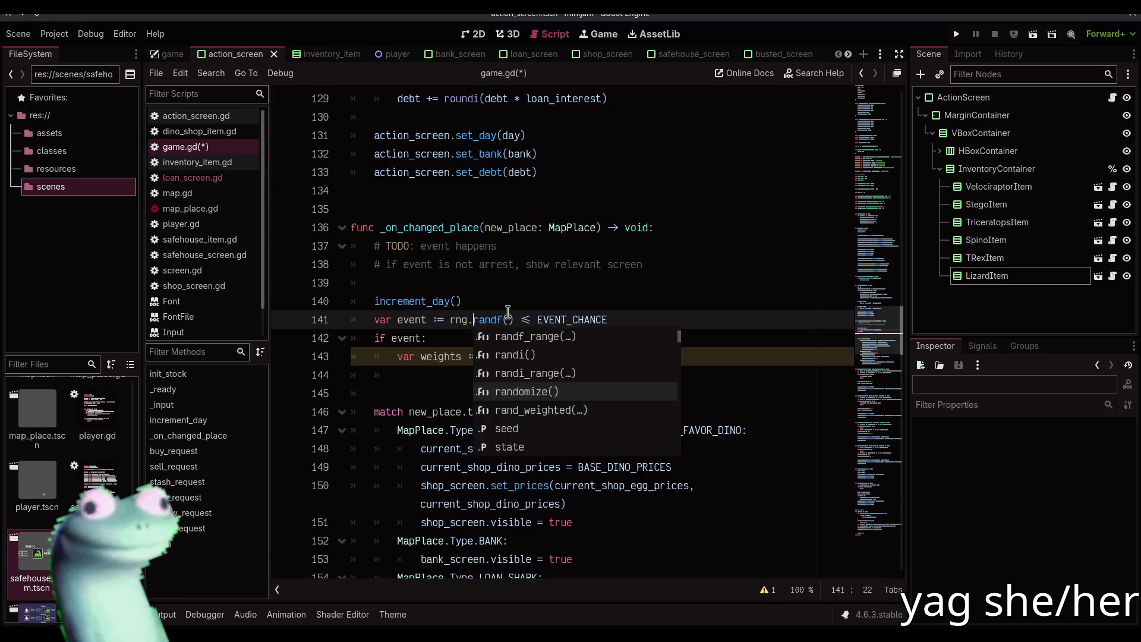
key("Escape")
triple_click(497, 319)
left_click(496, 319)
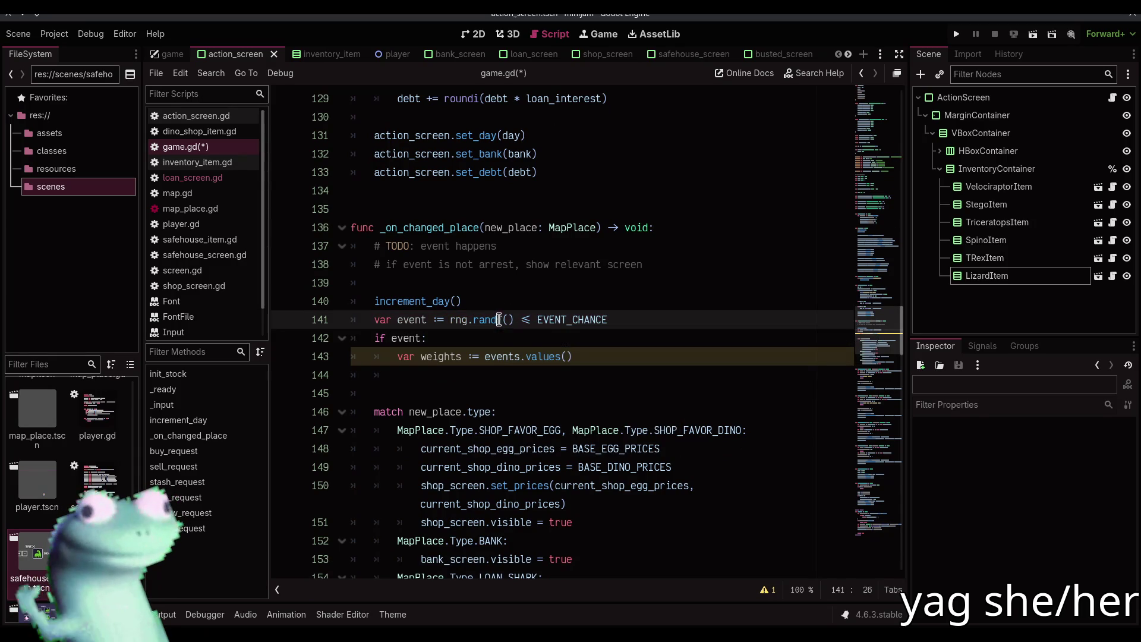
- Prefix the randi_range calls in hatch() with 'rng.' and save game.gd
key("ctrl+f")
type("rand")
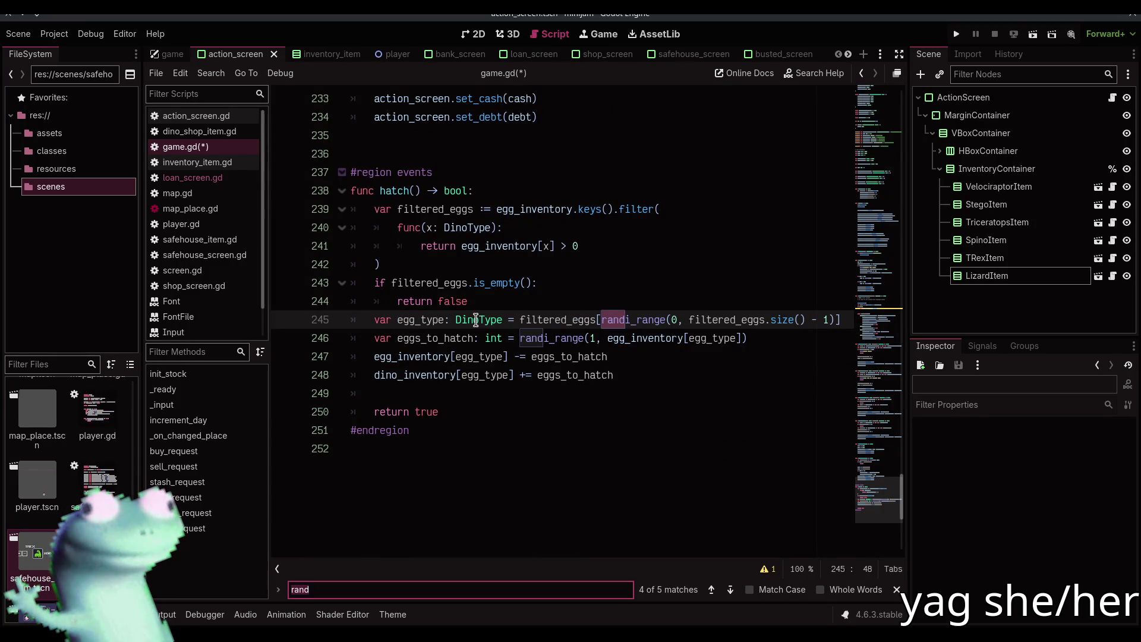
key("Escape")
left_click(520, 338)
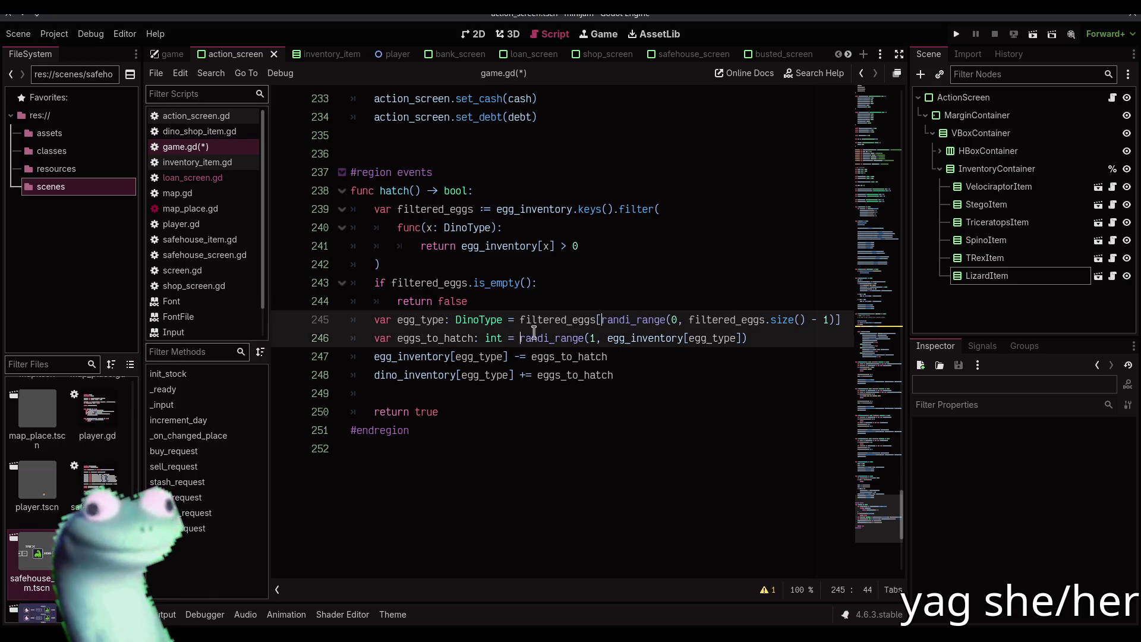
type("rng.")
left_click(566, 306)
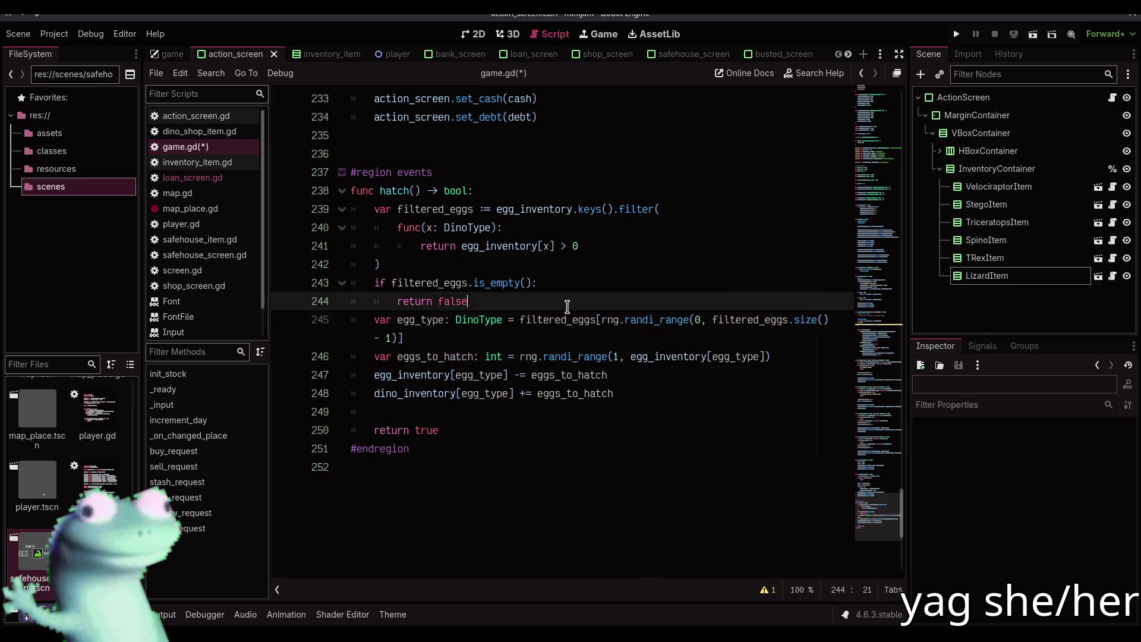
key("ctrl+s")
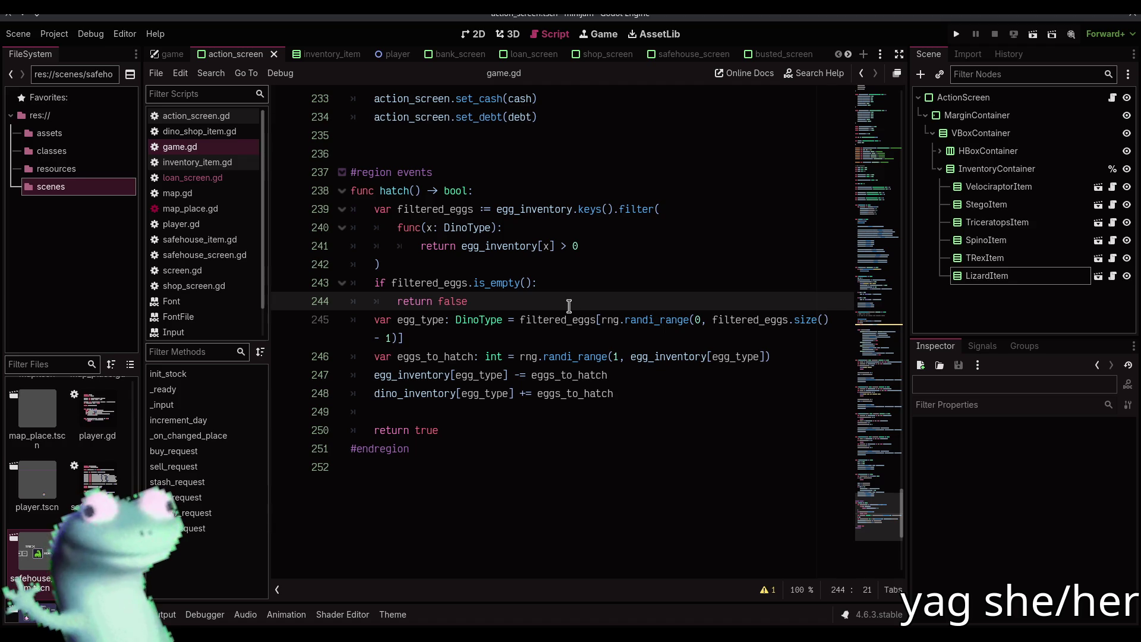
- Step through the 'rand' matches (randomize, randf) and rest the caret on line 144
key("ctrl+f")
type("rand")
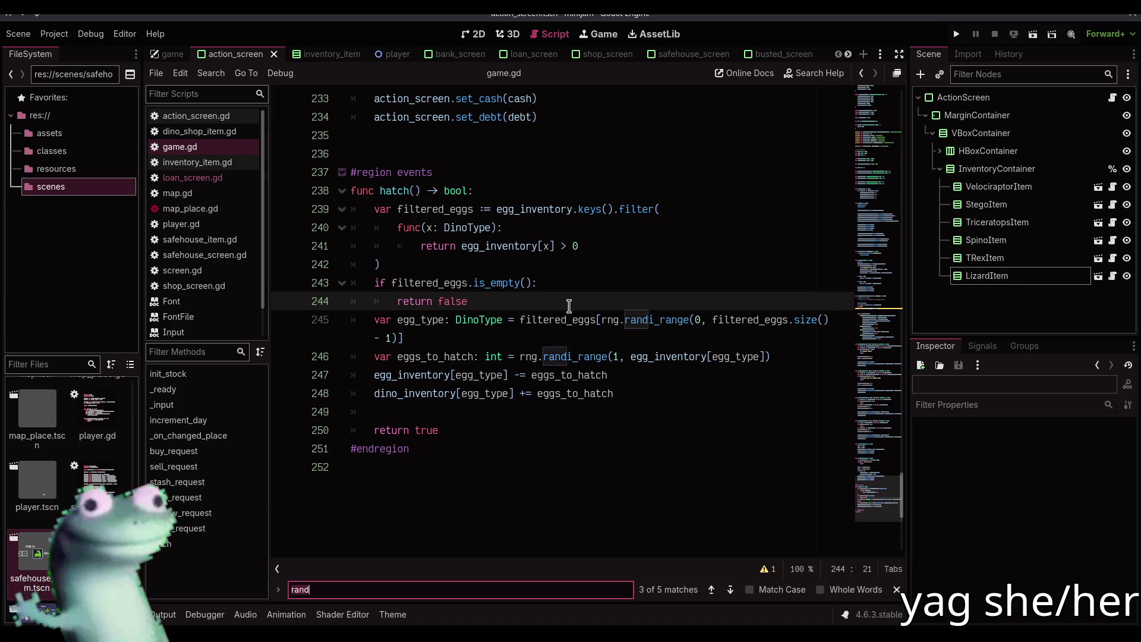
key("Return")
key("Return")
key("Return")
key("Return")
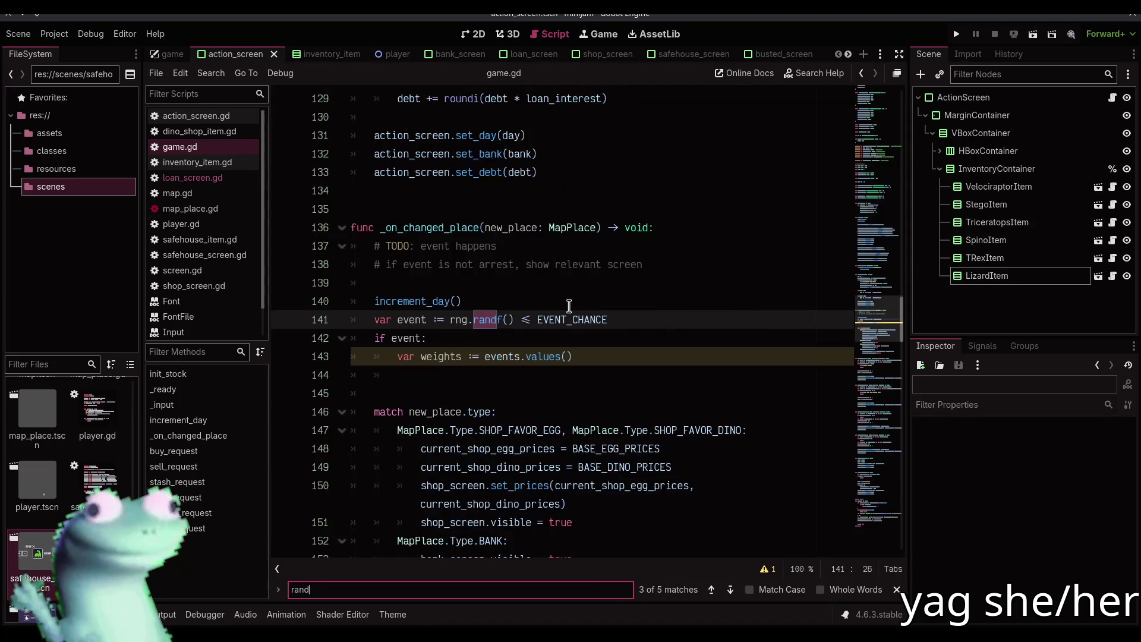
key("Return")
key("Return")
key("Return")
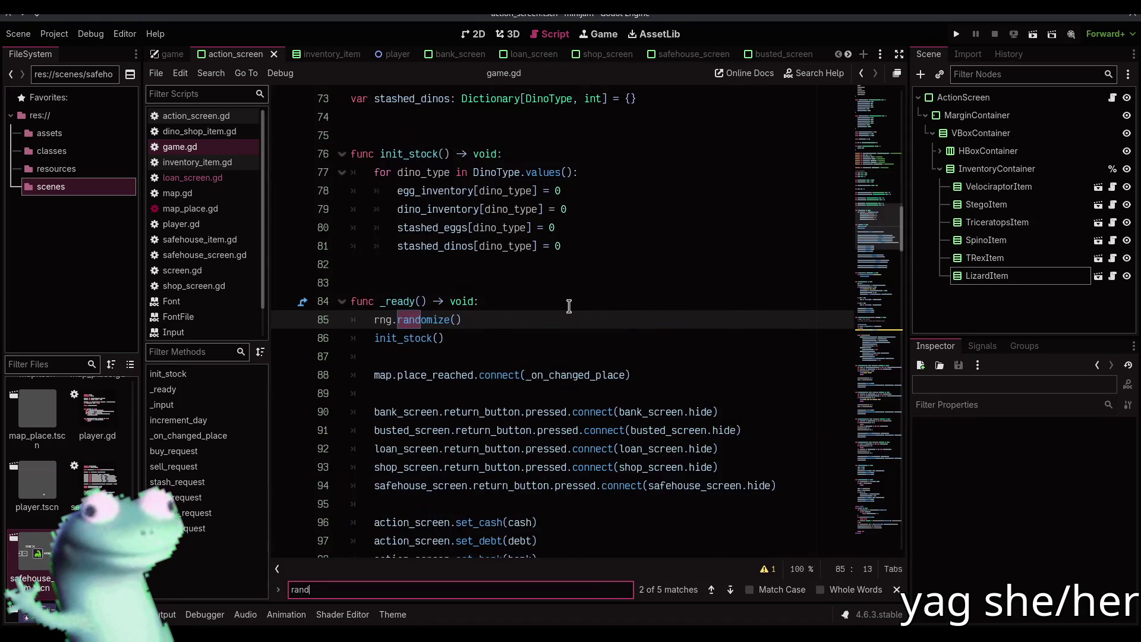
key("Return")
key("Escape")
left_click(582, 371)
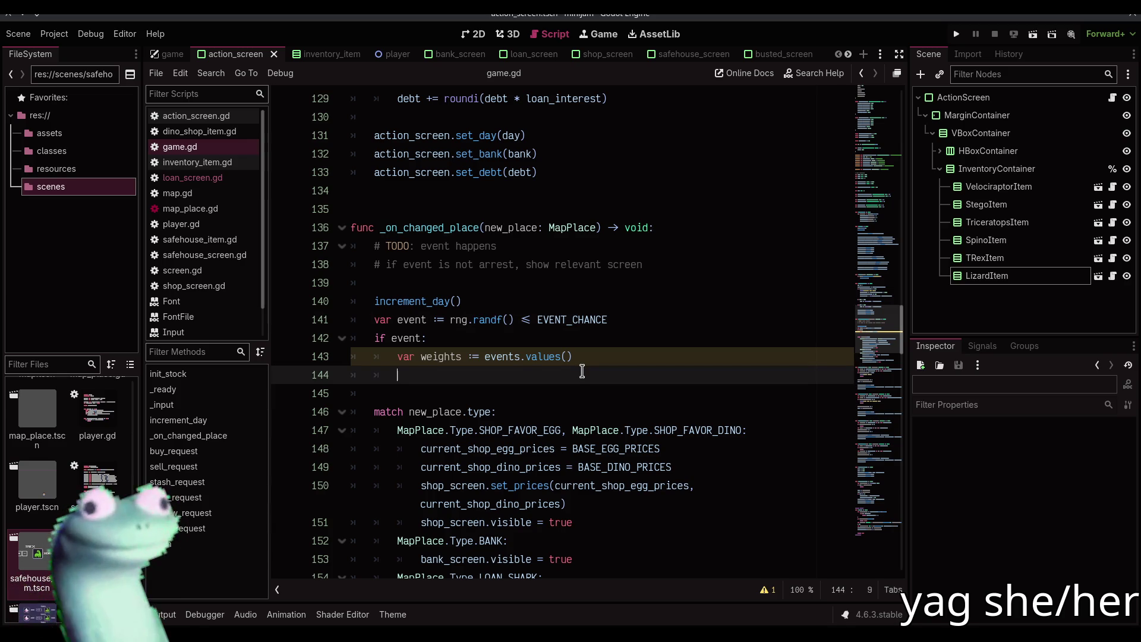
- View the RandomNumberGenerator randf() help and its Methods, then go back to game.gd line 144
left_click(490, 320, "ctrl")
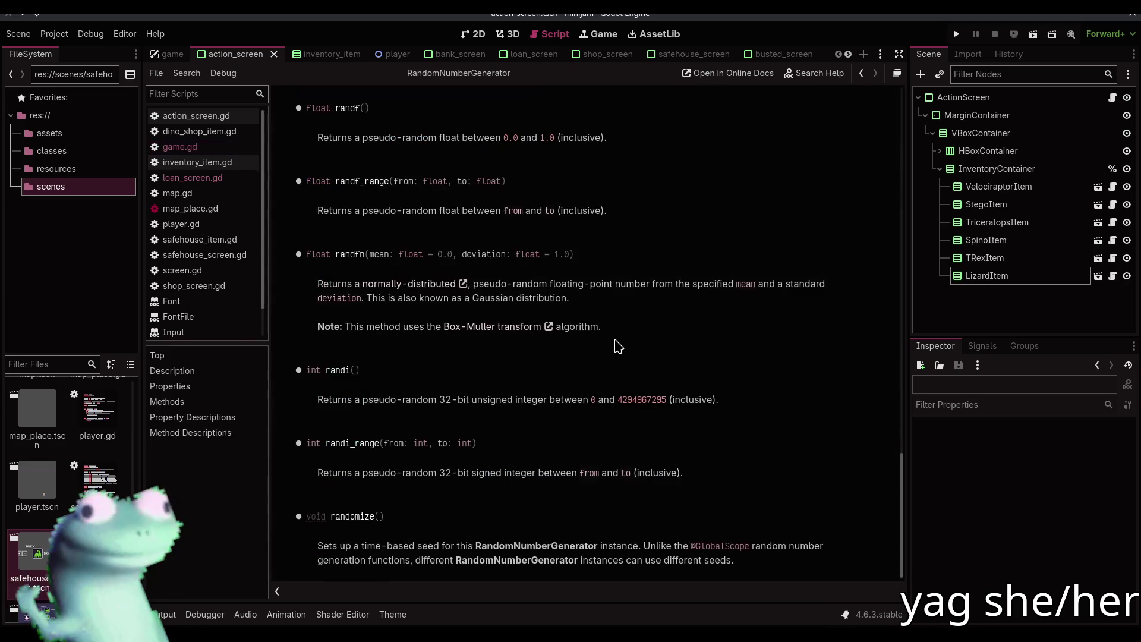
left_click_drag(899, 474, 899, 175)
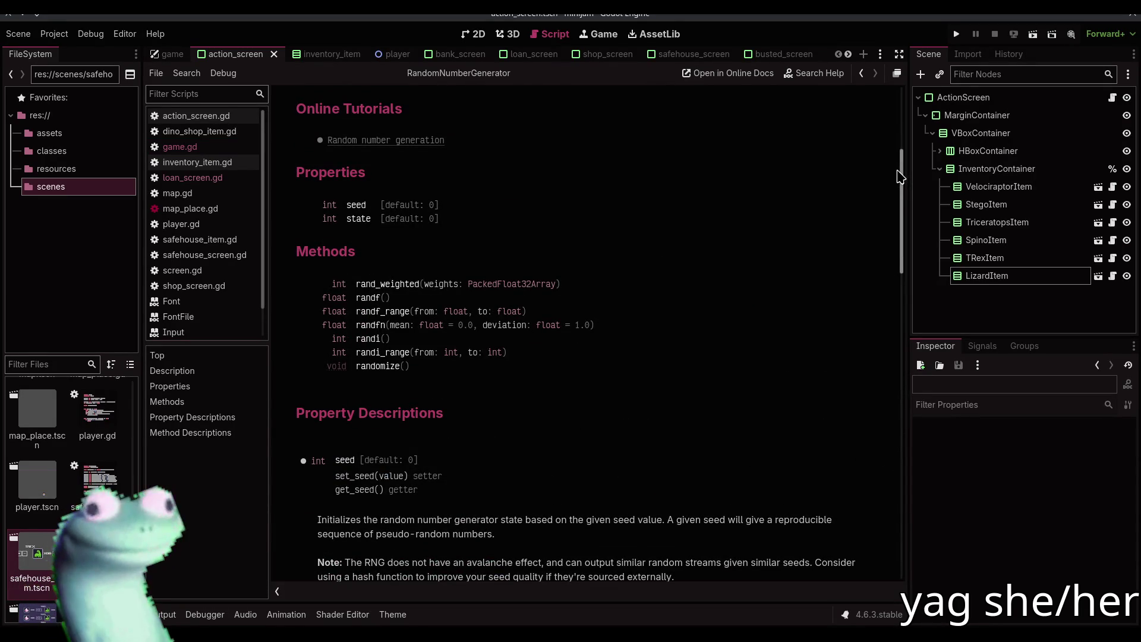
left_click(230, 178)
left_click(229, 148)
left_click(502, 374)
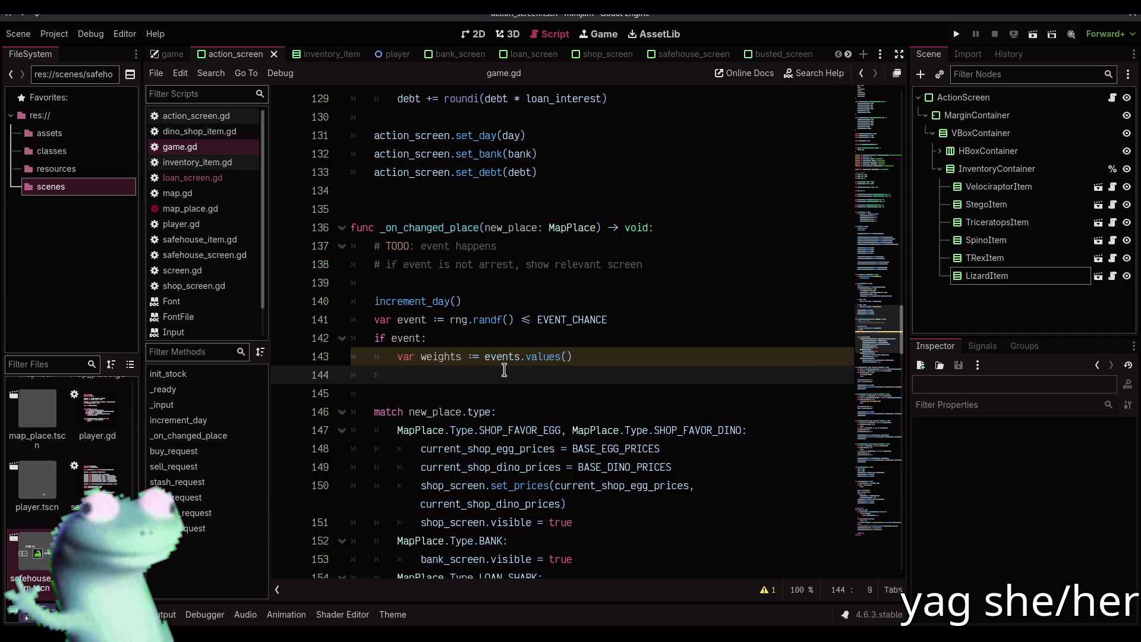
- Start a 'while true:' loop assigning 'var res: bool = events.keys()[rng.rand_weighted(weights)].call()'
type("while true:")
key("Return")
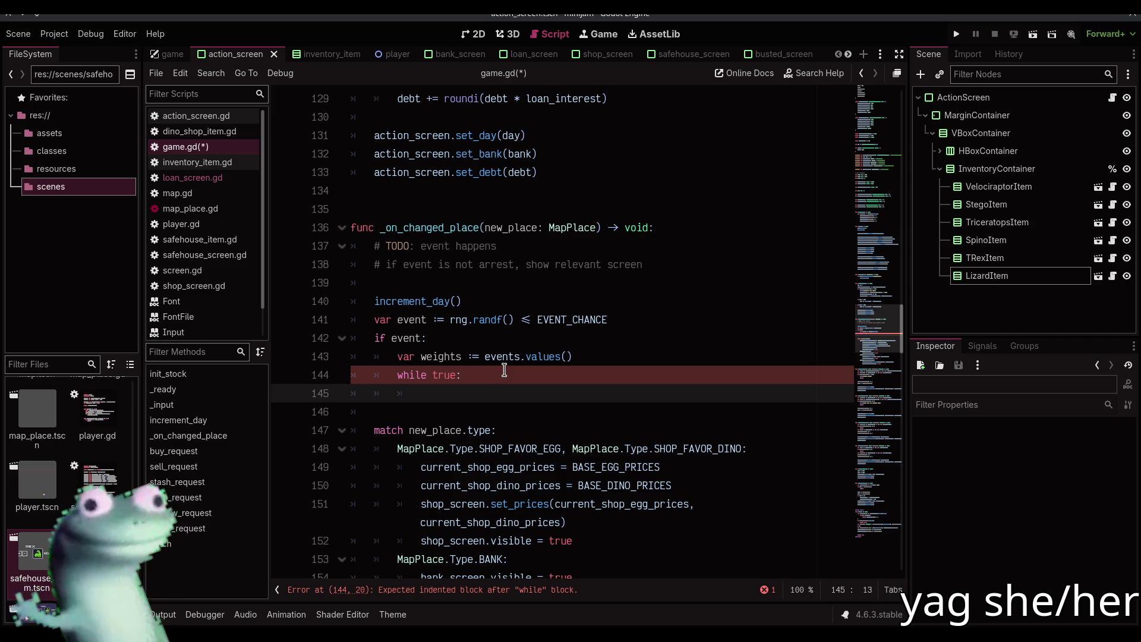
type("var res :=")
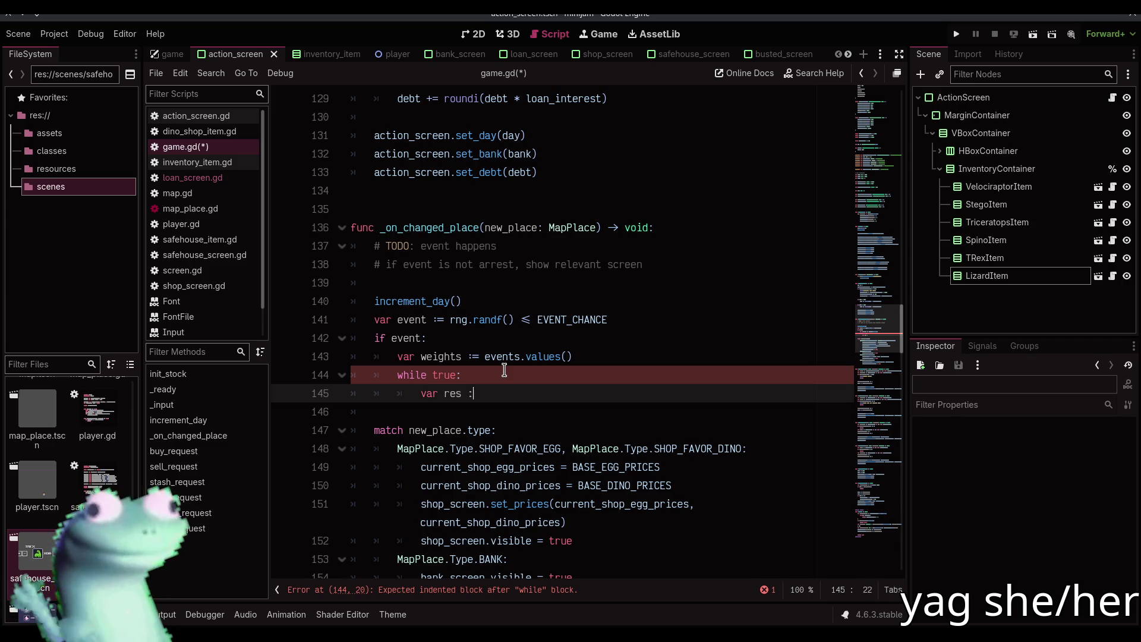
key("ctrl+space")
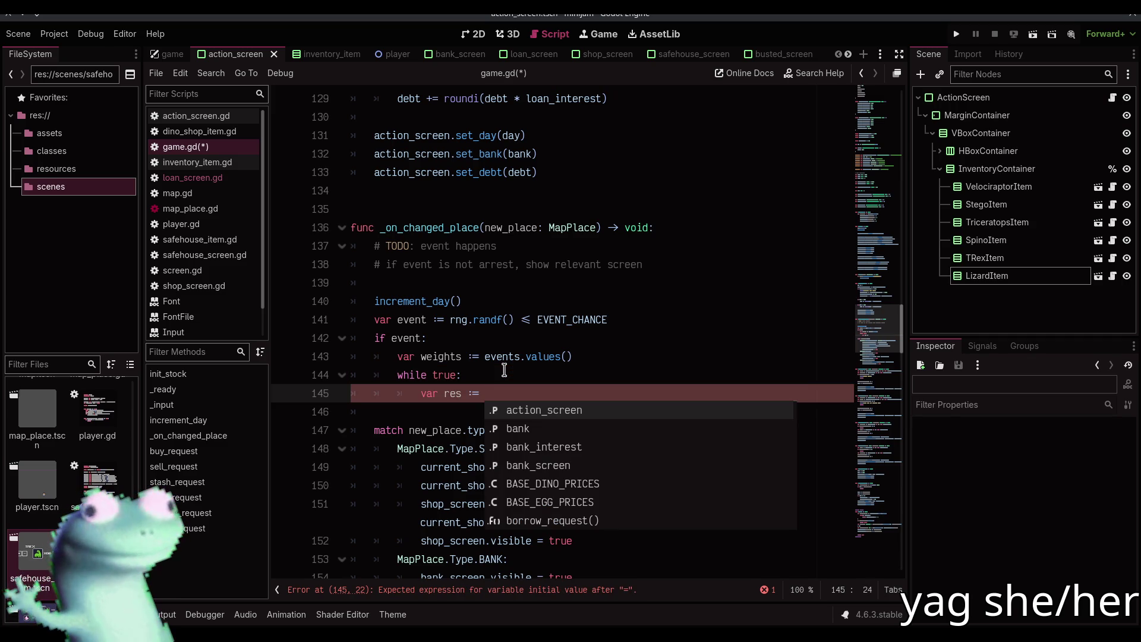
type("even")
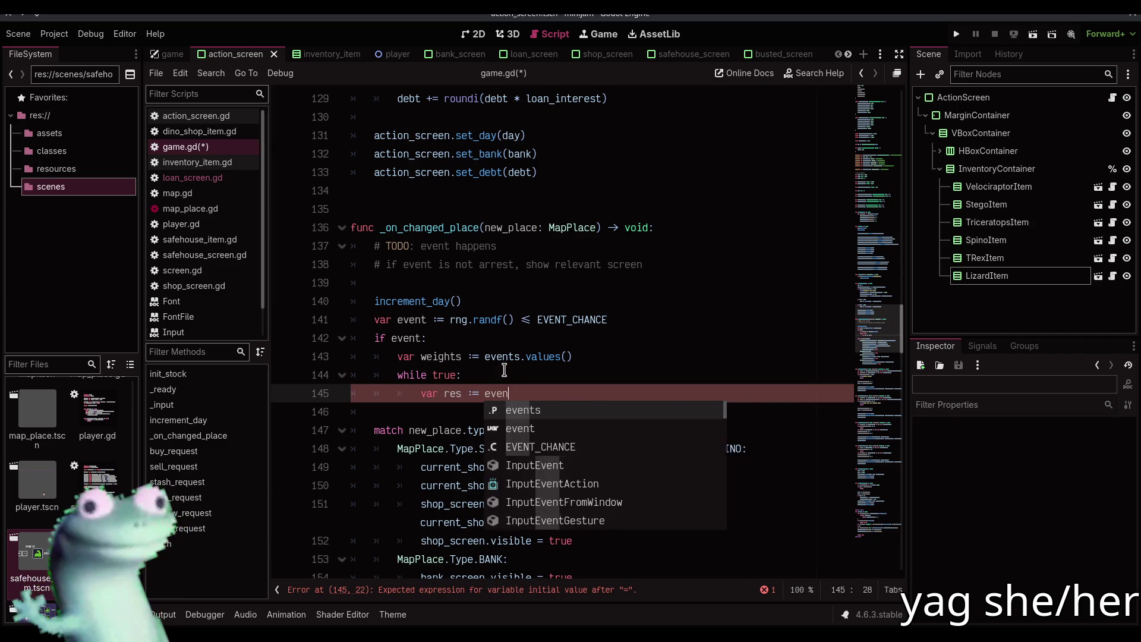
type("ts.keys")
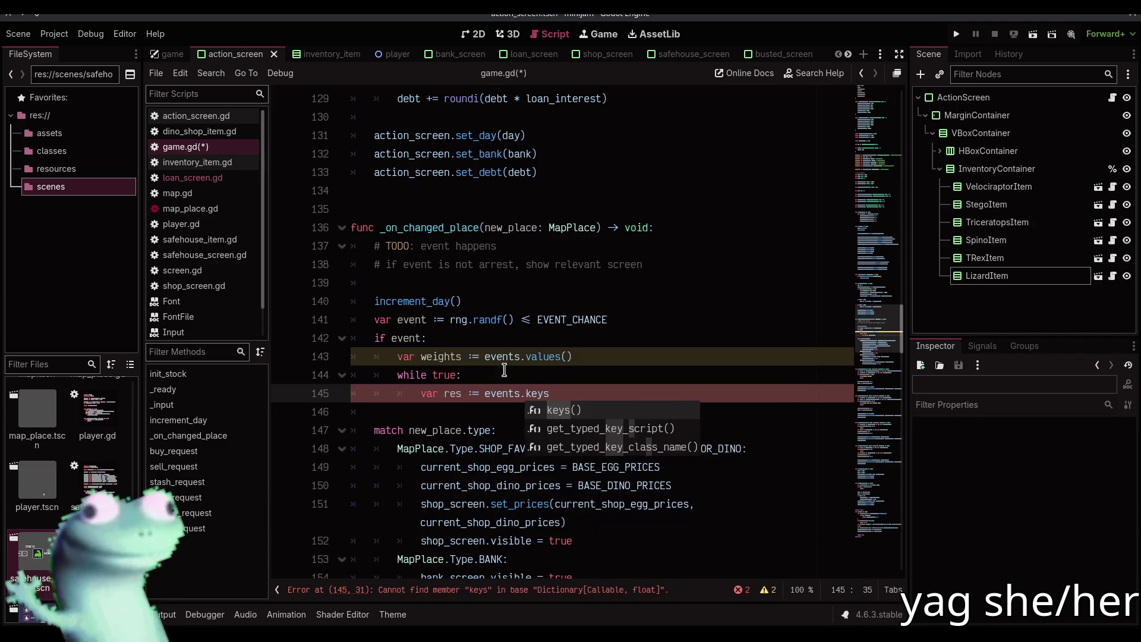
key("BackSpace")
key("BackSpace")
key("BackSpace")
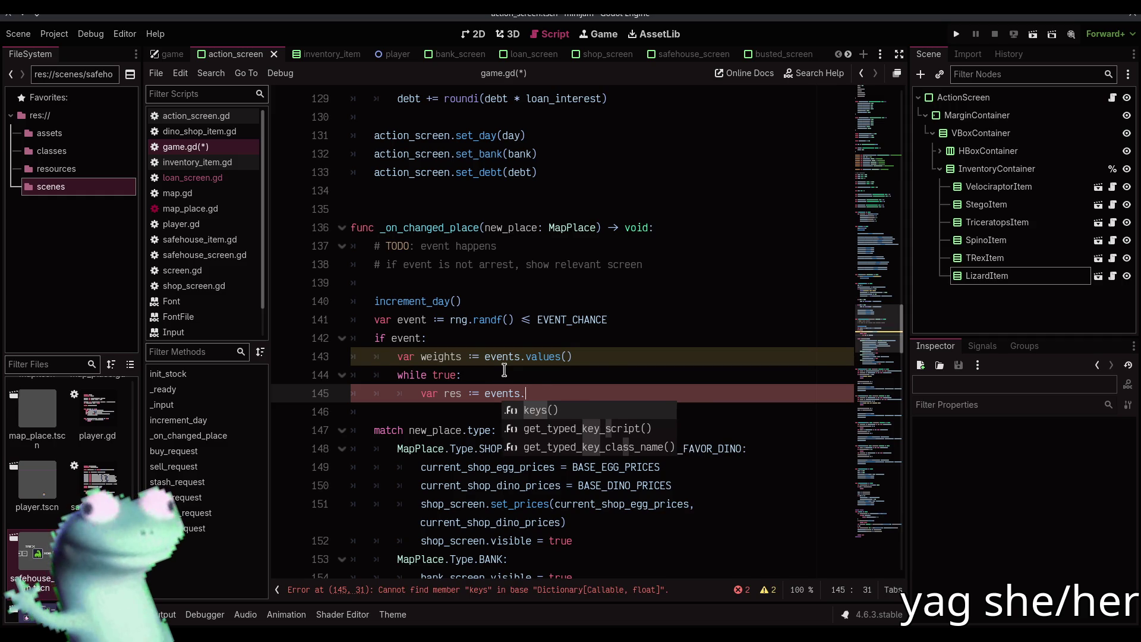
type("events.keys")
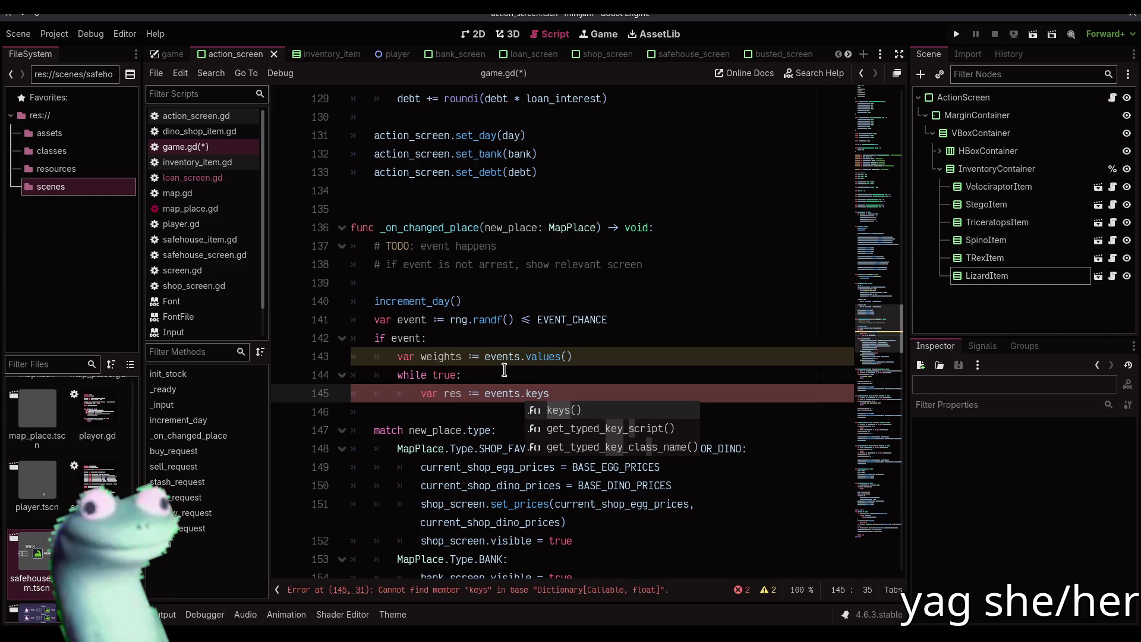
type("()[rng.we")
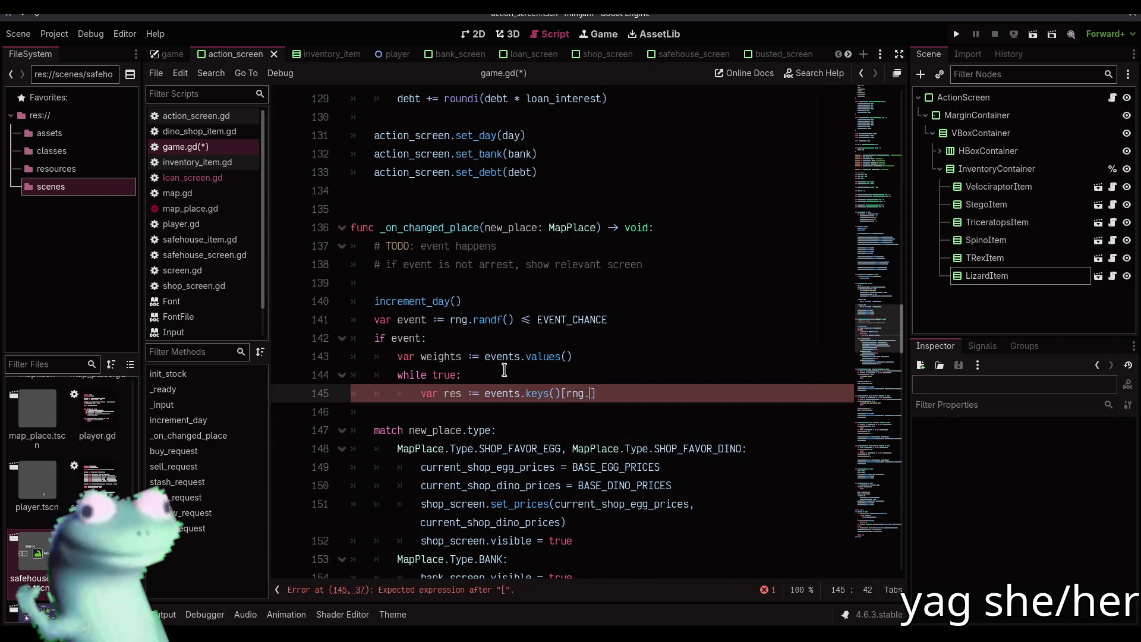
key("Return")
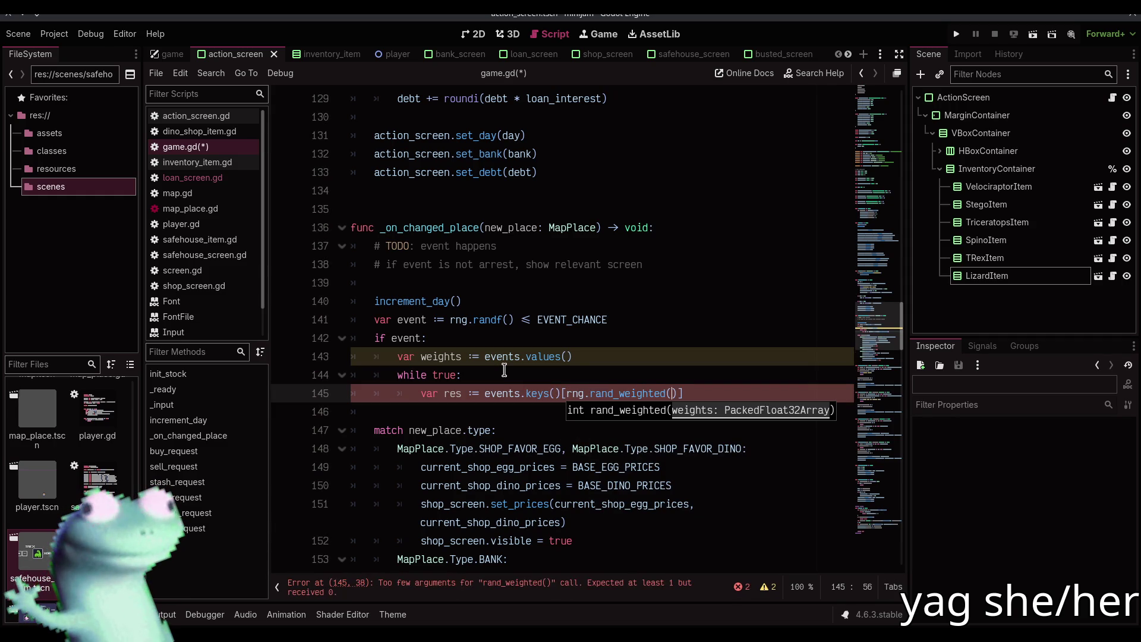
type("weights")
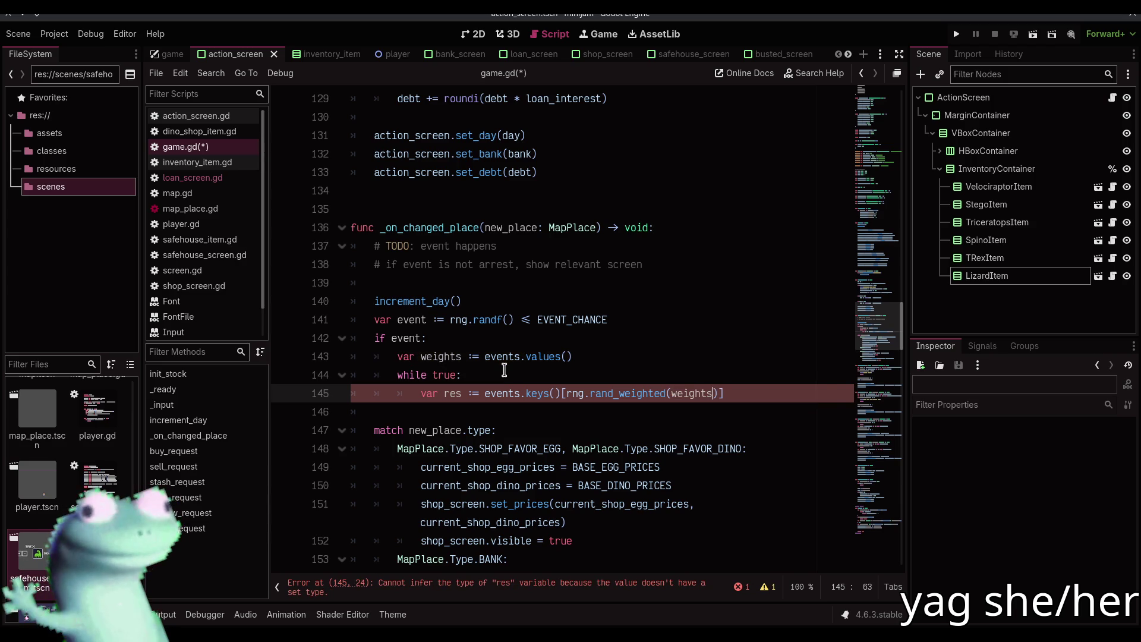
key("ctrl+Right")
key("ctrl+Right")
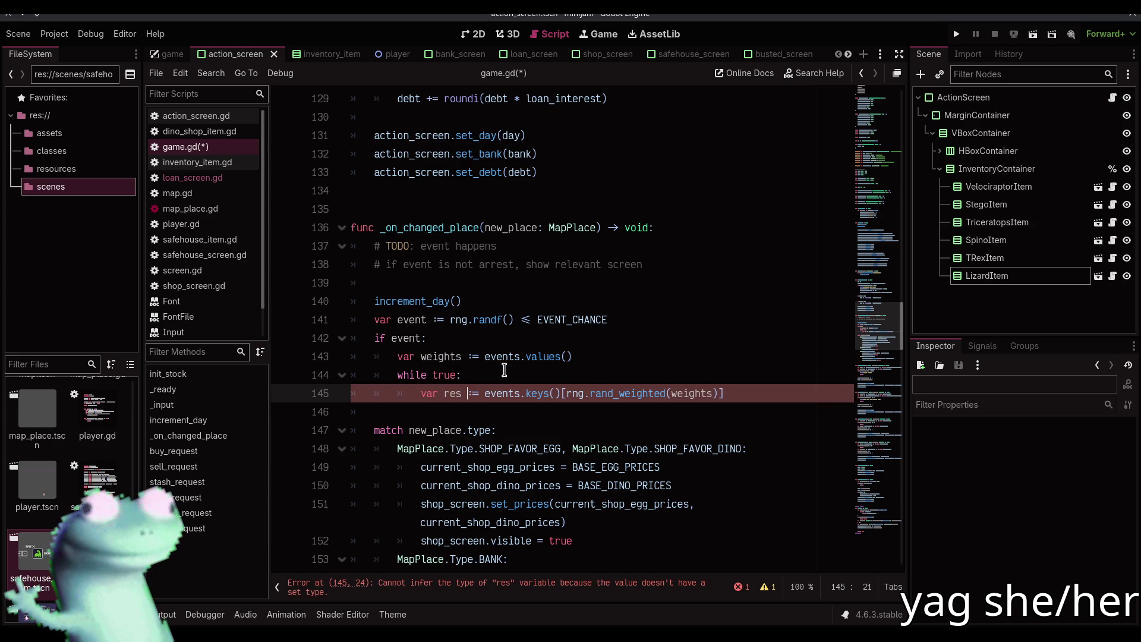
key("Delete")
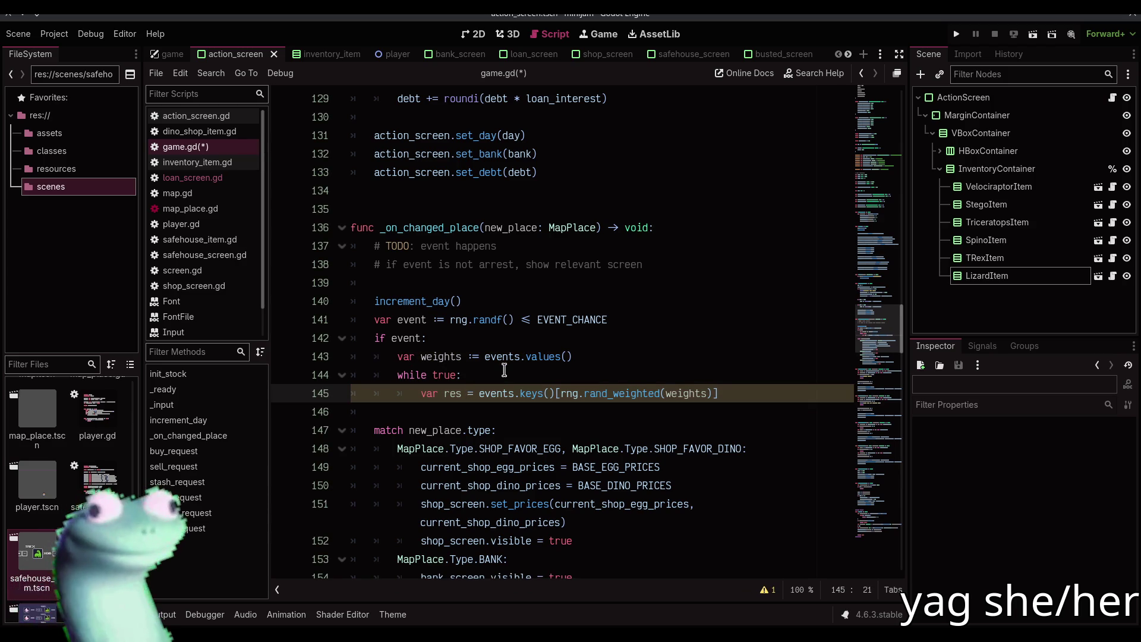
key("BackSpace")
type(": boo")
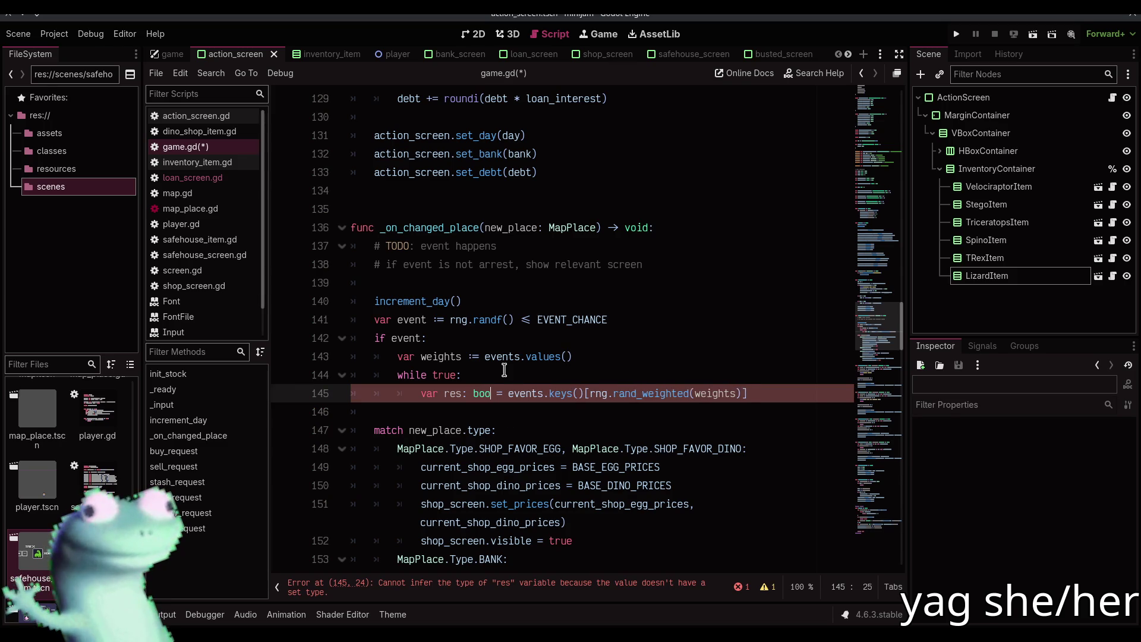
type("l")
key("End")
type(".call()")
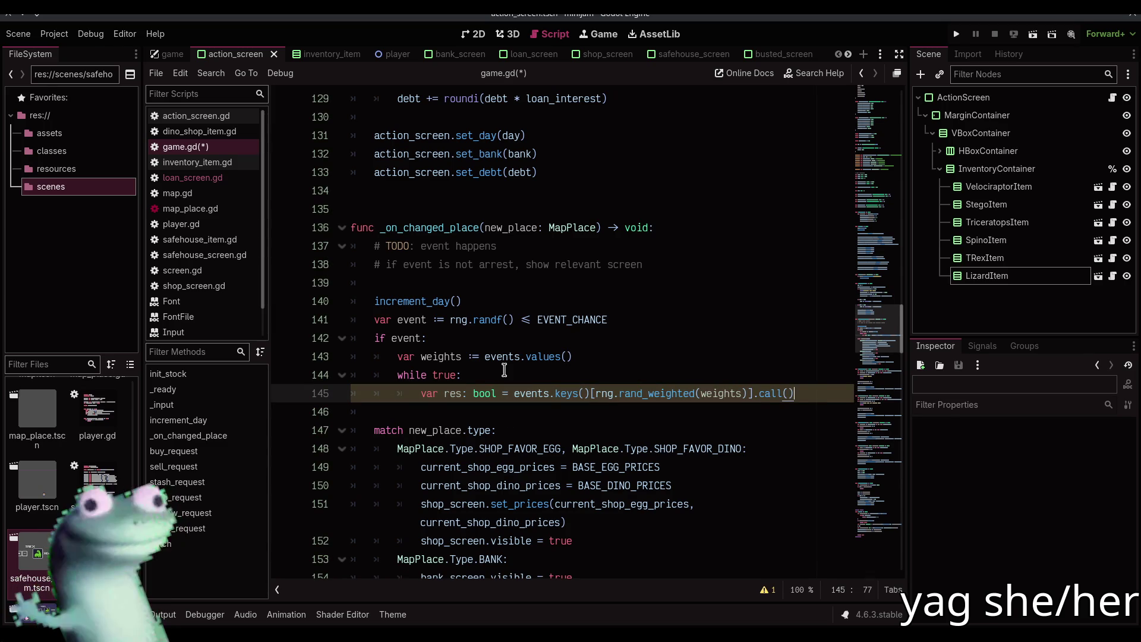
- Add 'if res: break' inside the loop and save game.gd
key("Return")
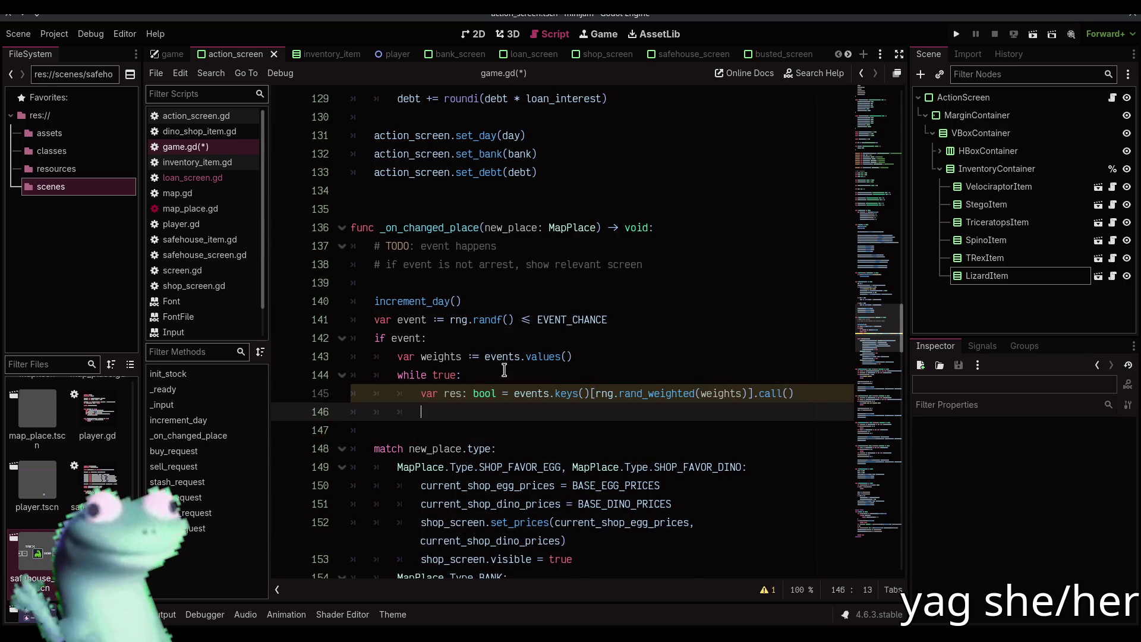
type("if re")
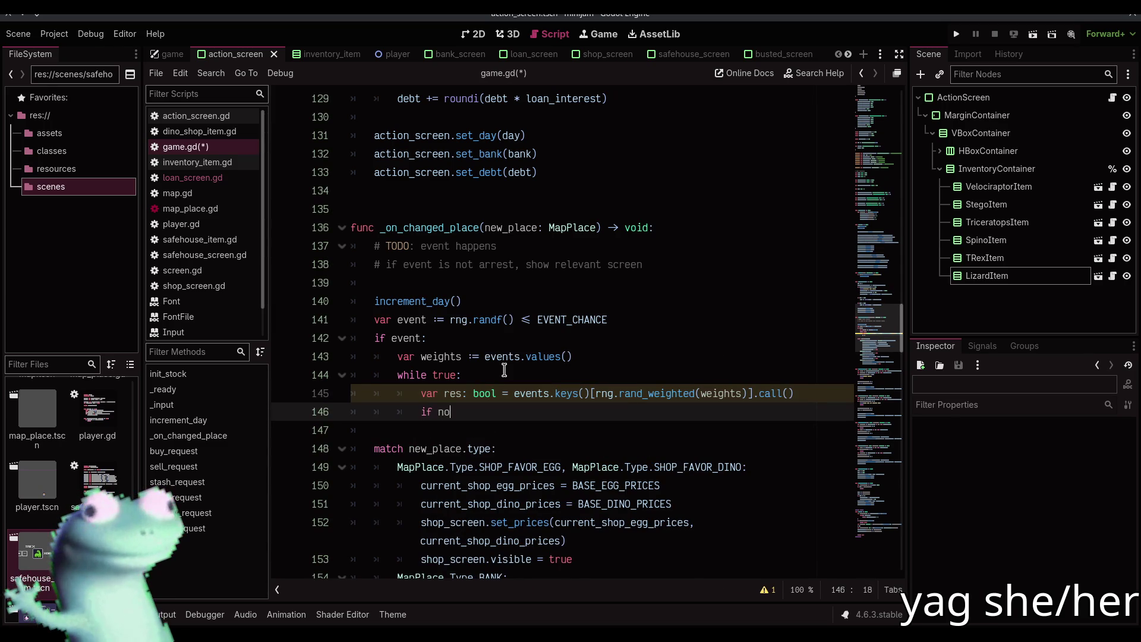
type("s:")
key("Return")
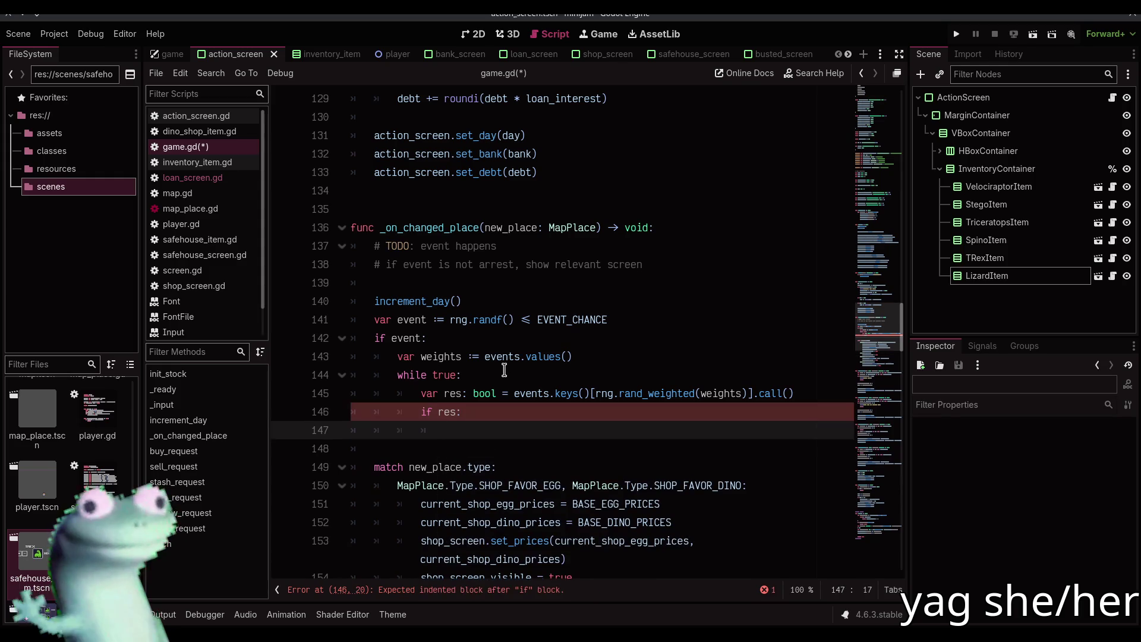
type("breal")
key("BackSpace")
type("k")
key("ctrl+s")
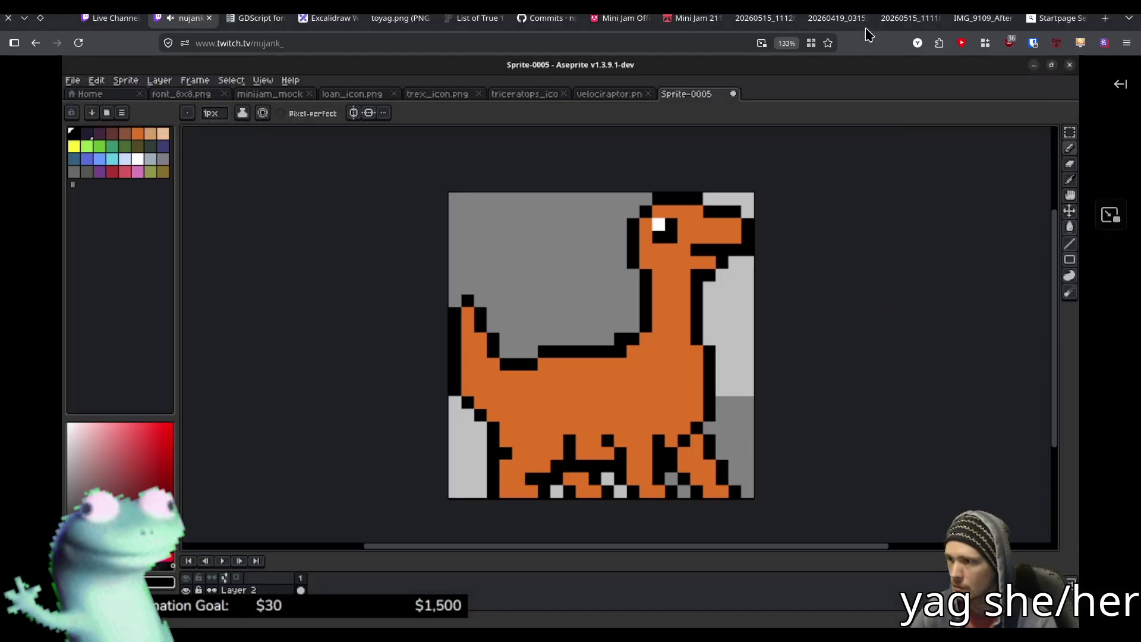
left_click(692, 18)
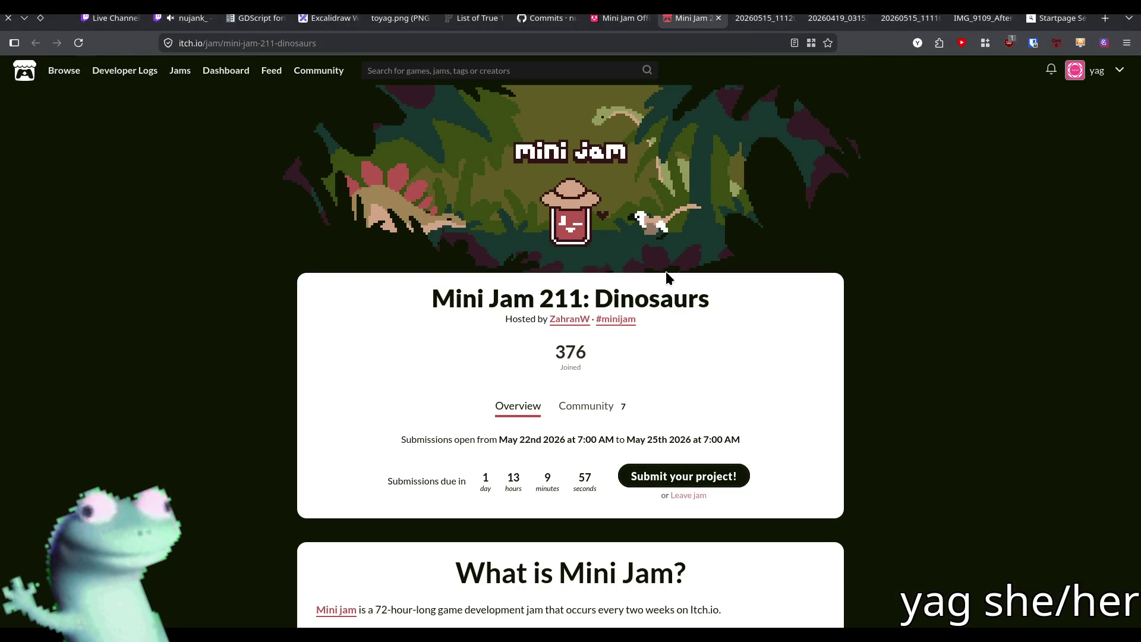
key("F5")
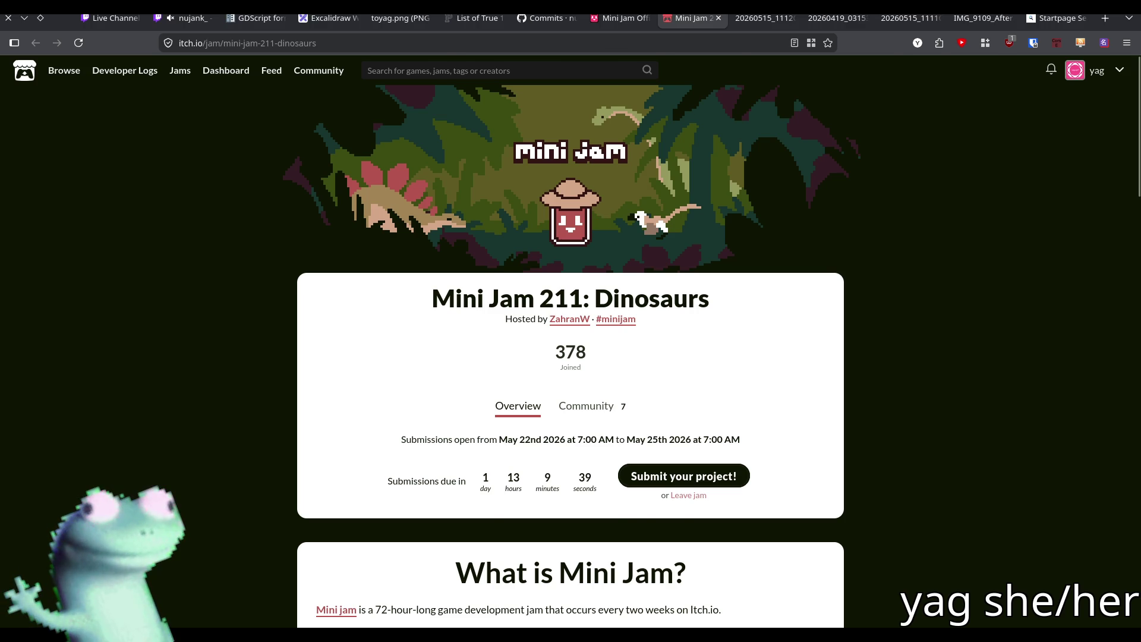
key("alt+Tab")
left_click(534, 444)
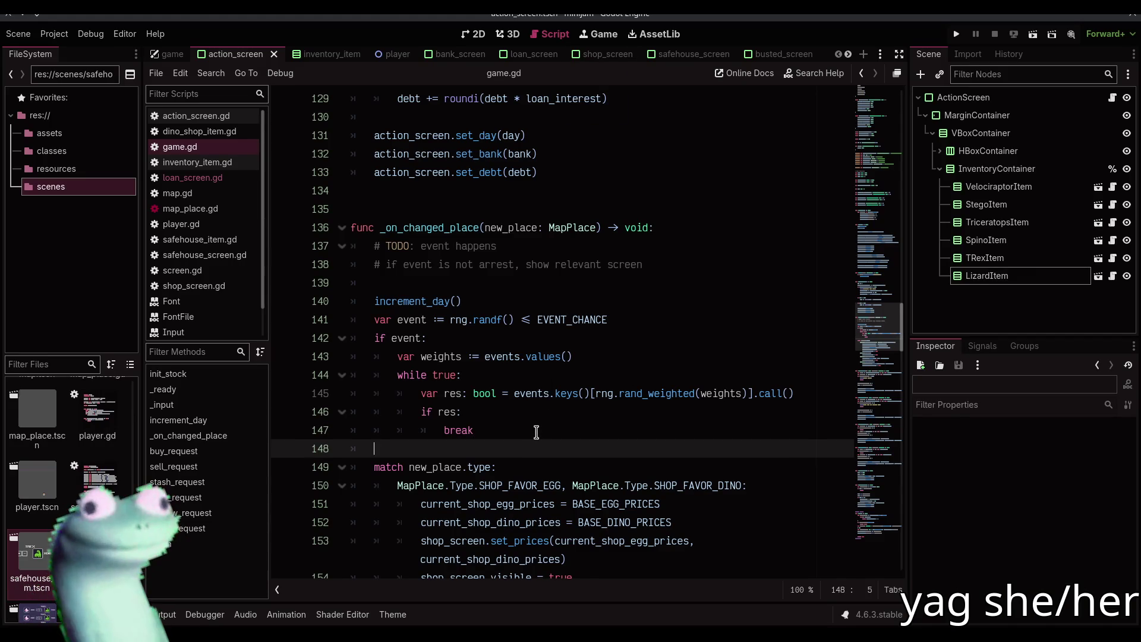
- Add an 'else:' branch after the break, beginning a 'weights.' line
left_click(536, 432)
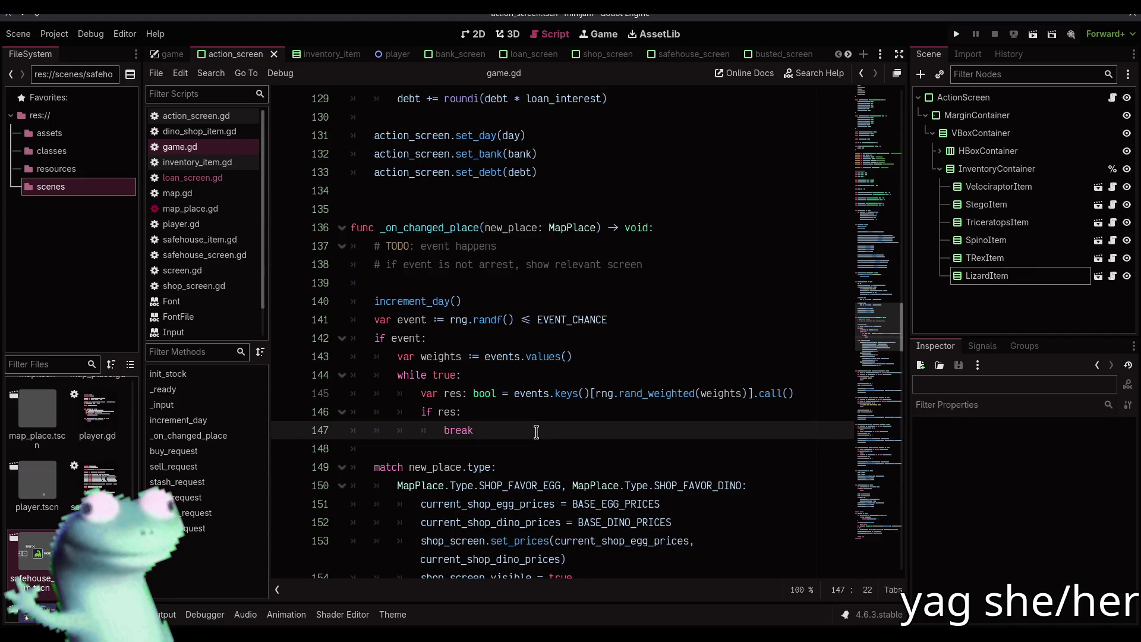
left_click(532, 380)
key("Return")
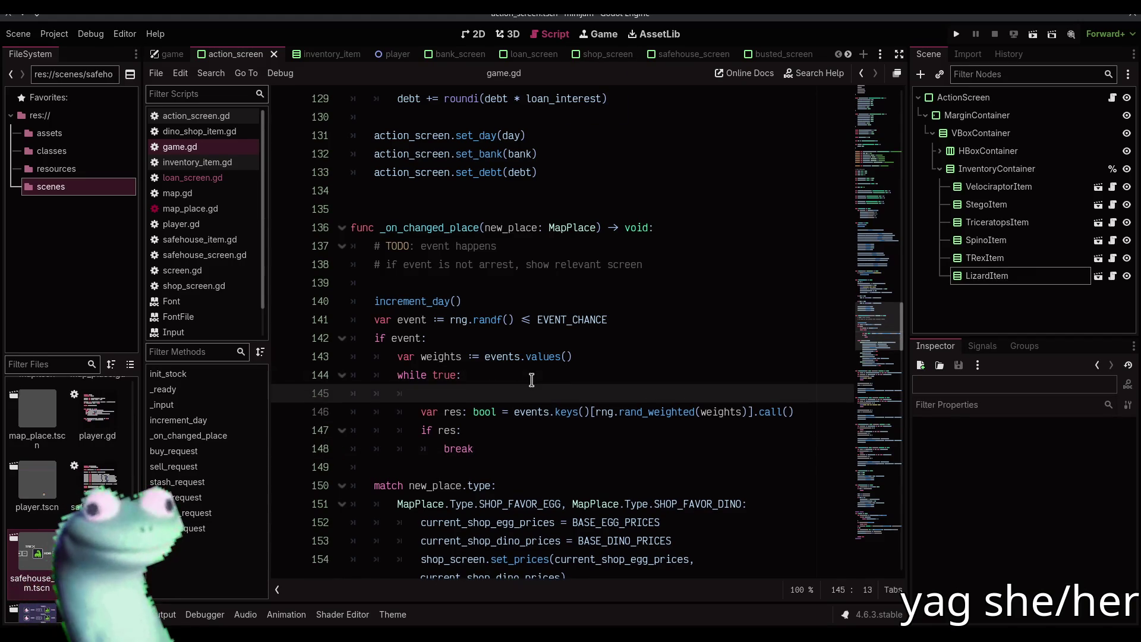
type("if weights")
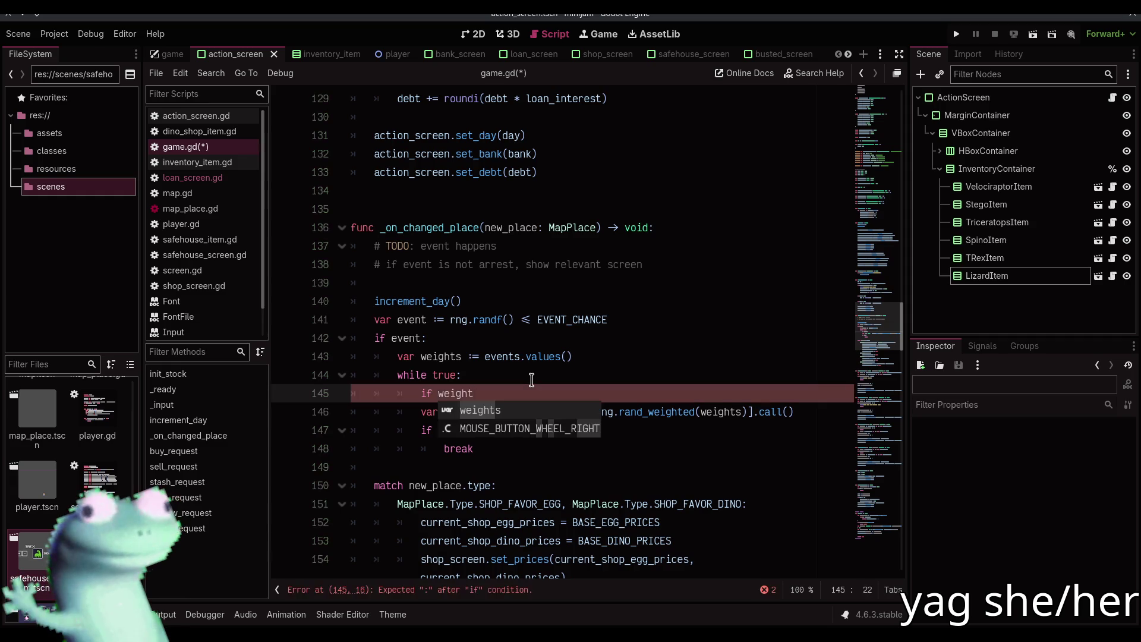
key("BackSpace")
key("BackSpace")
key("BackSpace")
key("BackSpace")
key("BackSpace")
key("BackSpace")
key("Down")
key("Down")
key("Down")
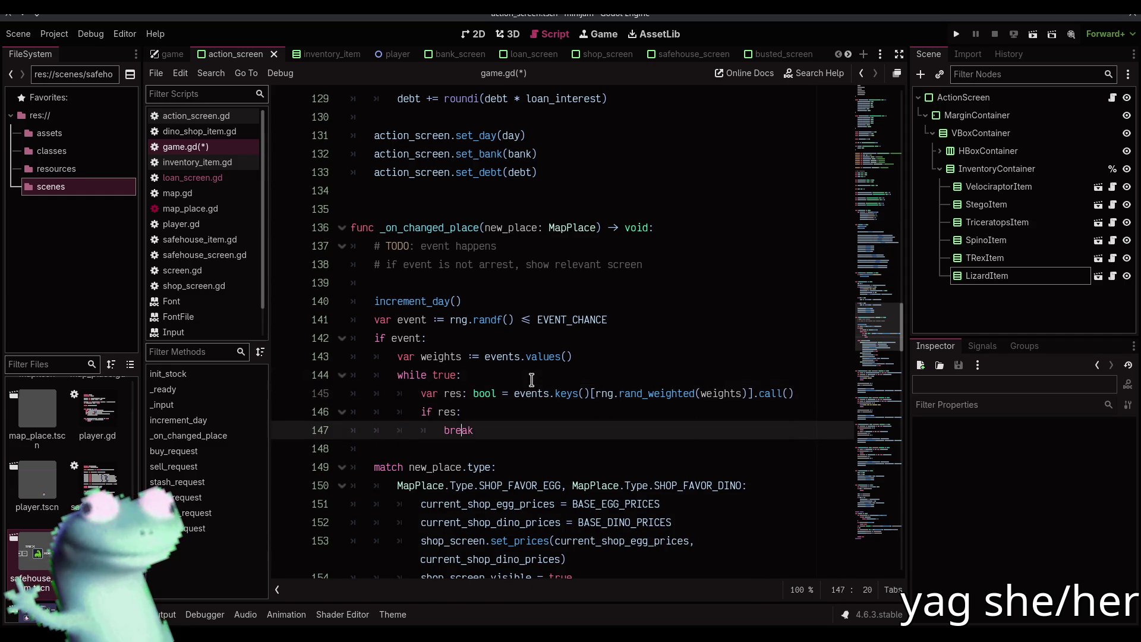
key("Return")
type("else:")
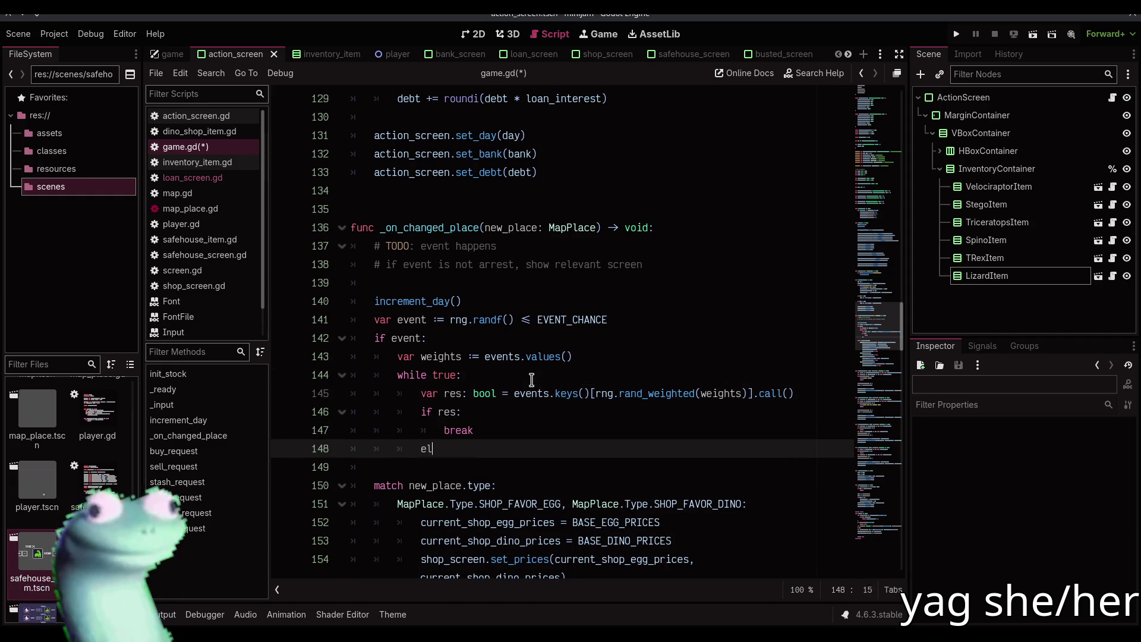
key("Return")
type("weights.")
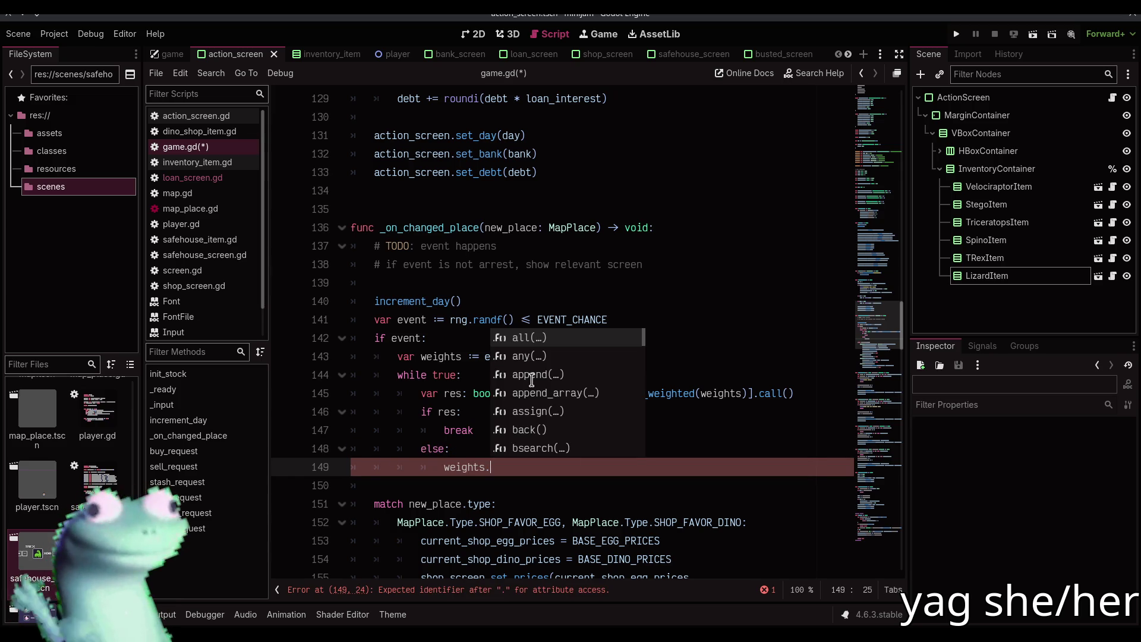
key("Escape")
- Move rng.rand_weighted(weights) into a new 'var ev :=' line, index events.keys() with ev, and save
key("Up")
key("Up")
key("Up")
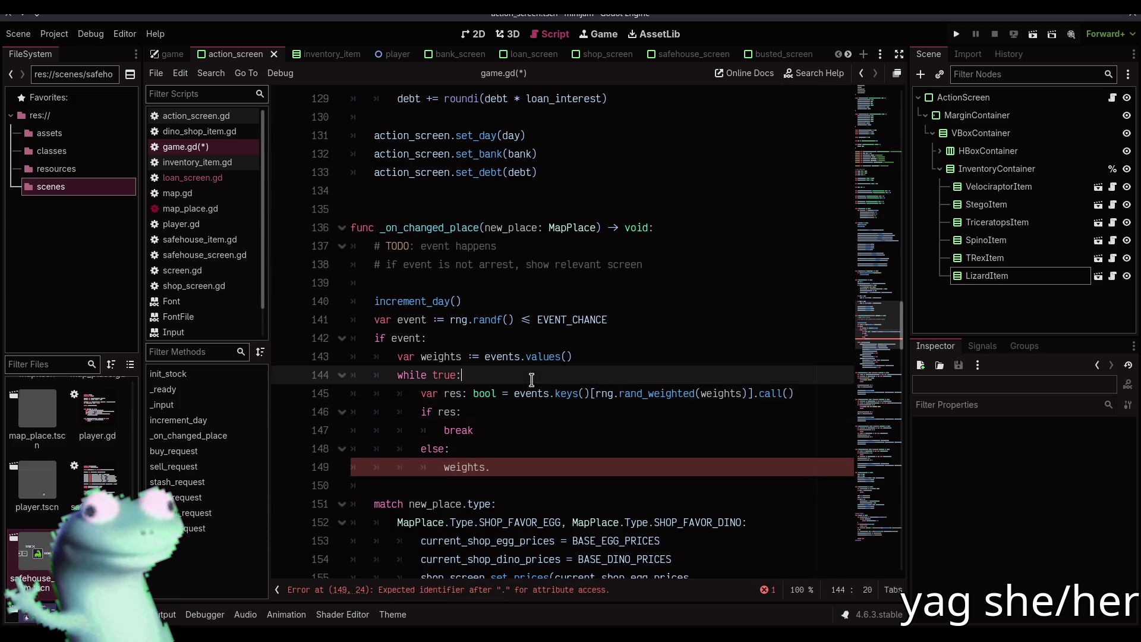
key("Return")
type("var")
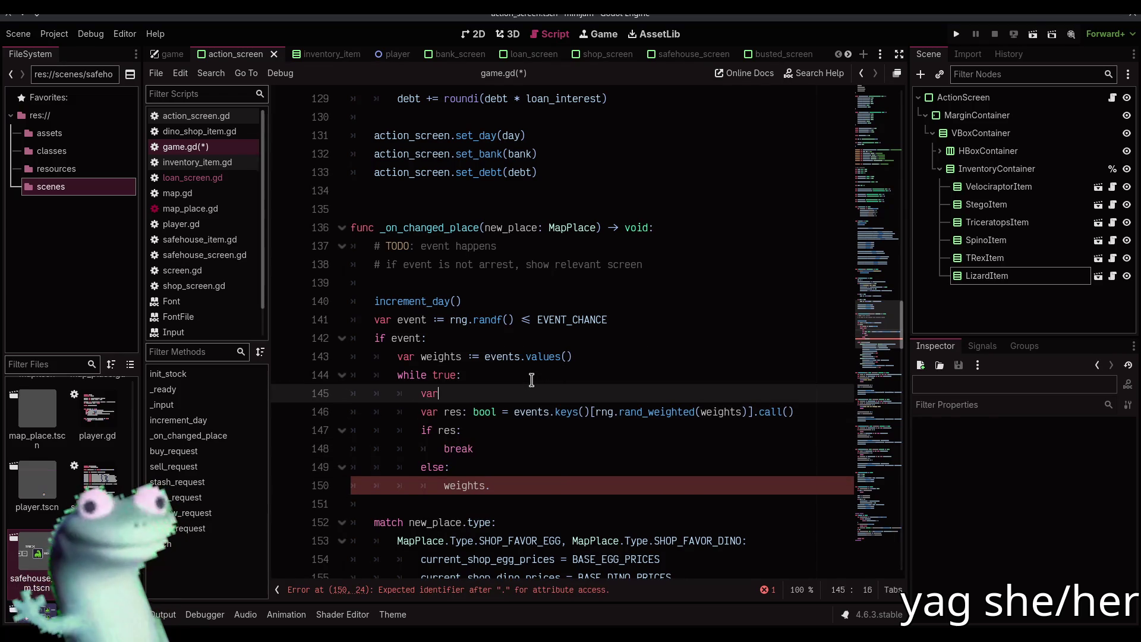
type(" ev ")
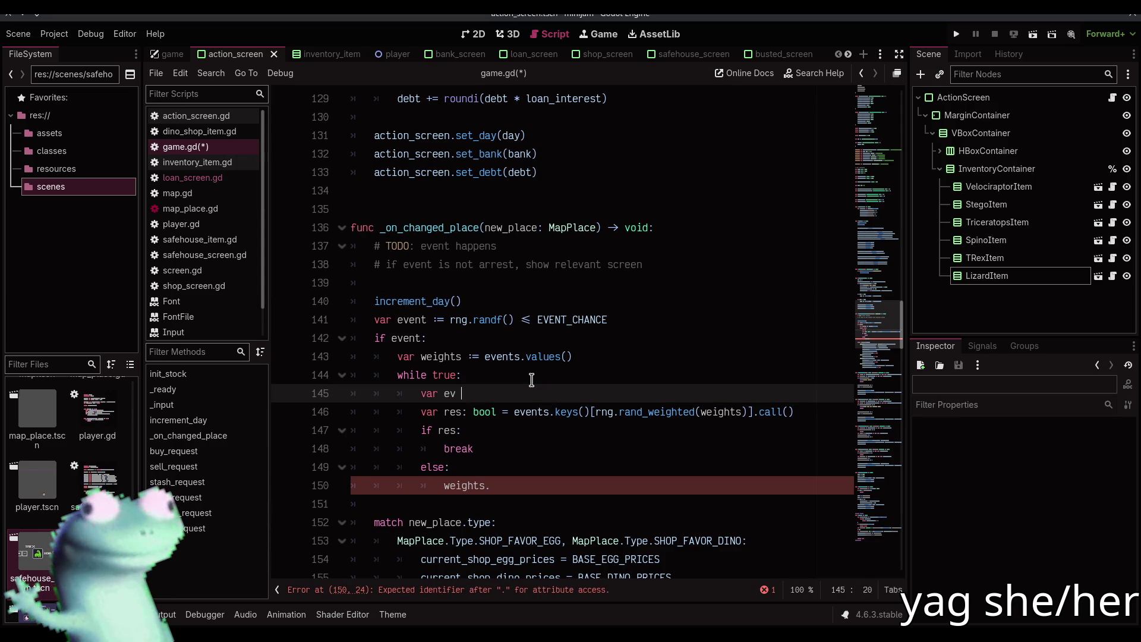
type("::=")
left_click(614, 411)
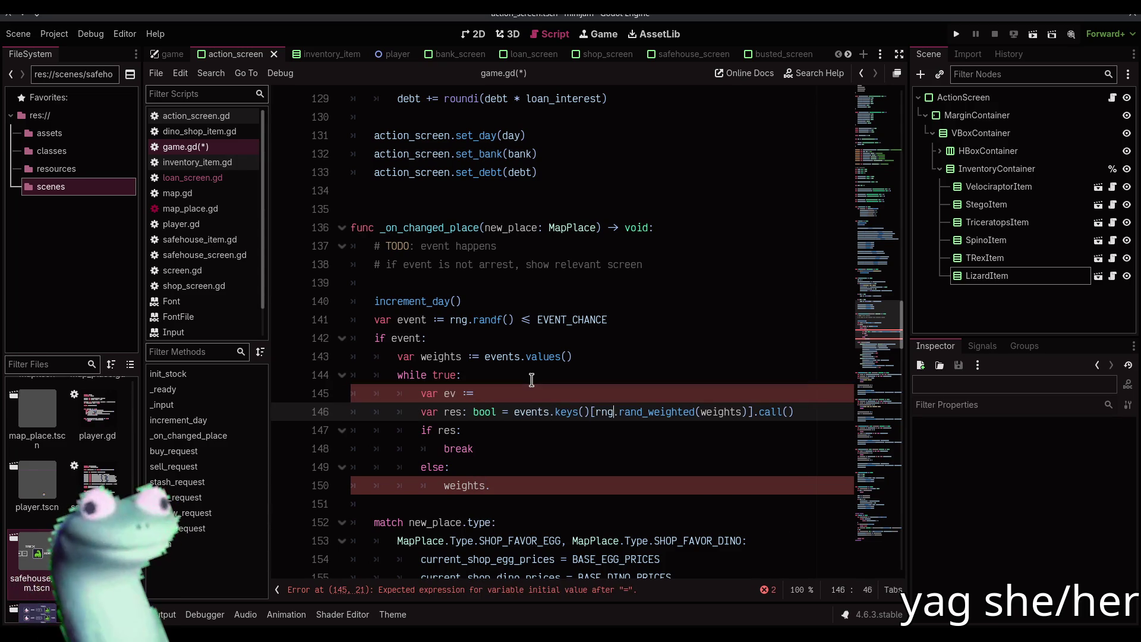
key("ctrl+shift+Right")
key("ctrl+shift+Right")
key("ctrl+shift+Right")
key("ctrl+x")
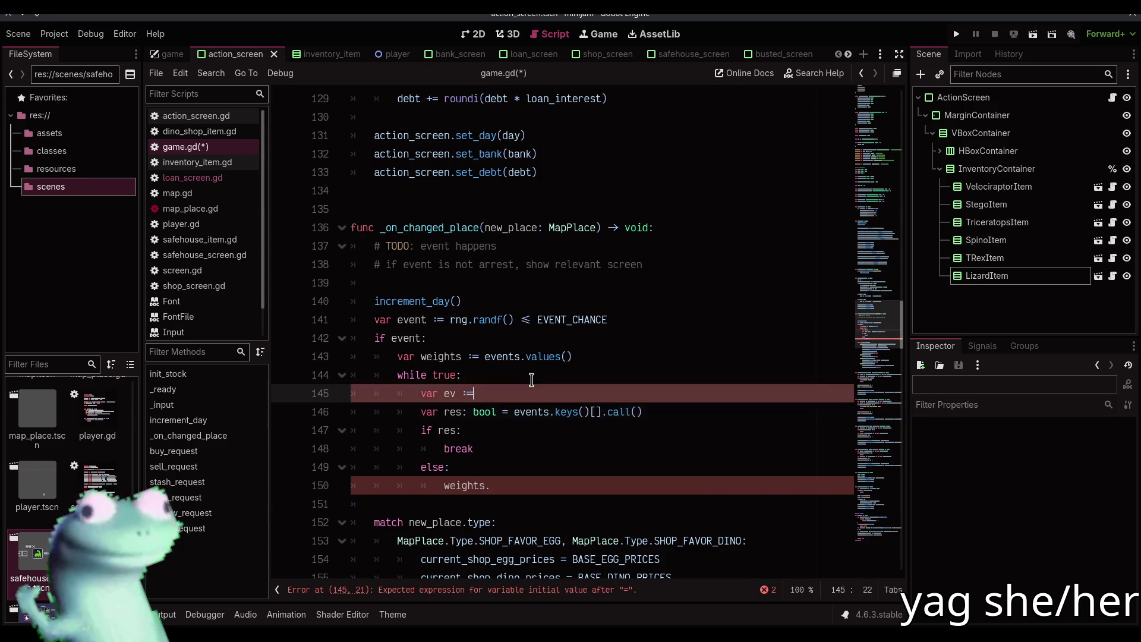
key("Up")
key("ctrl+v")
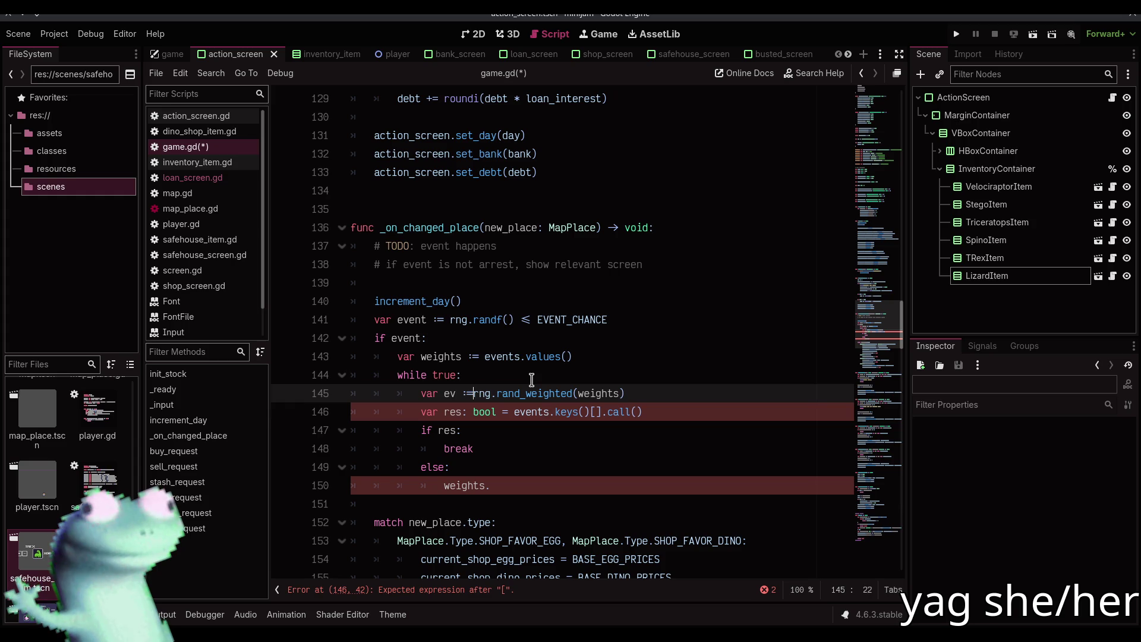
key("Down")
key("Right")
key("Right")
key("Right")
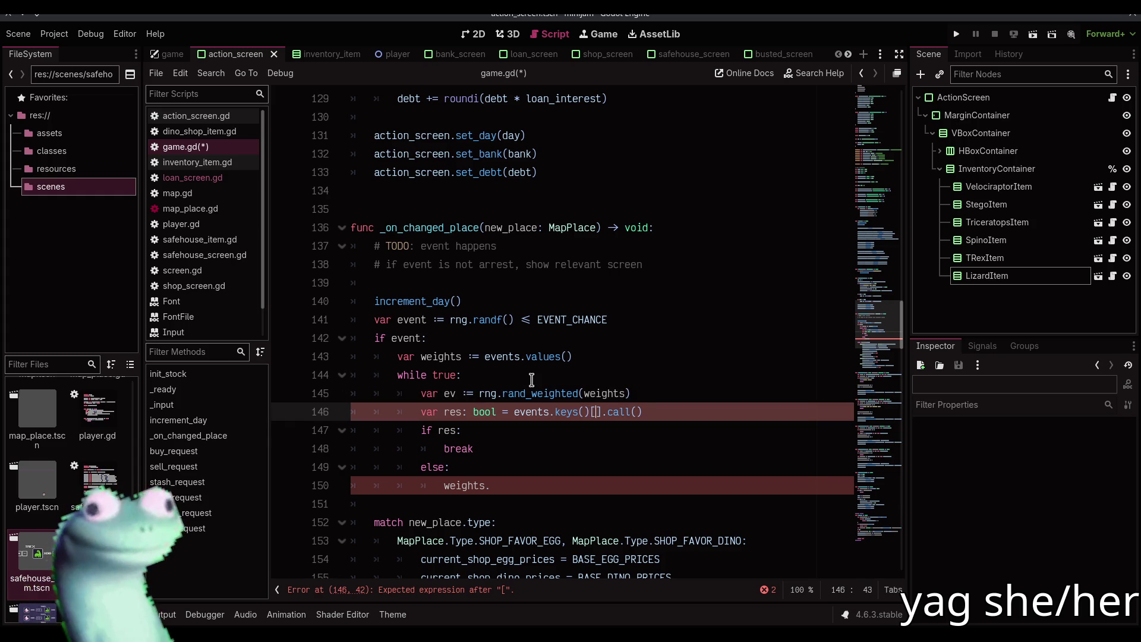
type("ev")
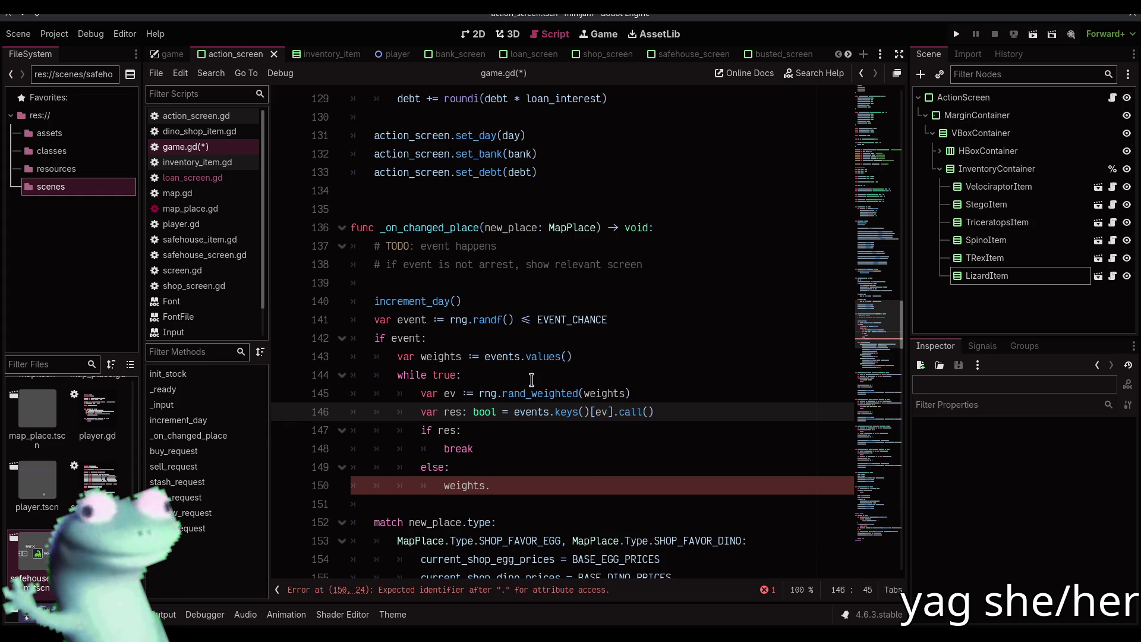
key("ctrl+s")
- Complete line 150 as 'weights.remove_at(ev)' and save game.gd
key("Down")
key("Down")
key("Down")
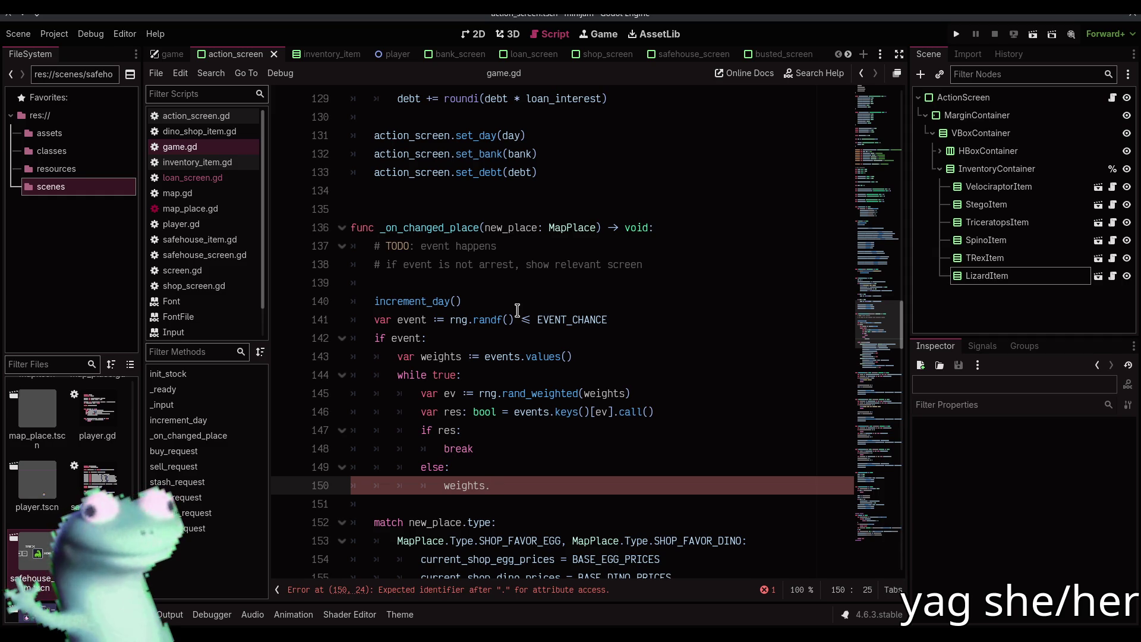
mouse_move(574, 327)
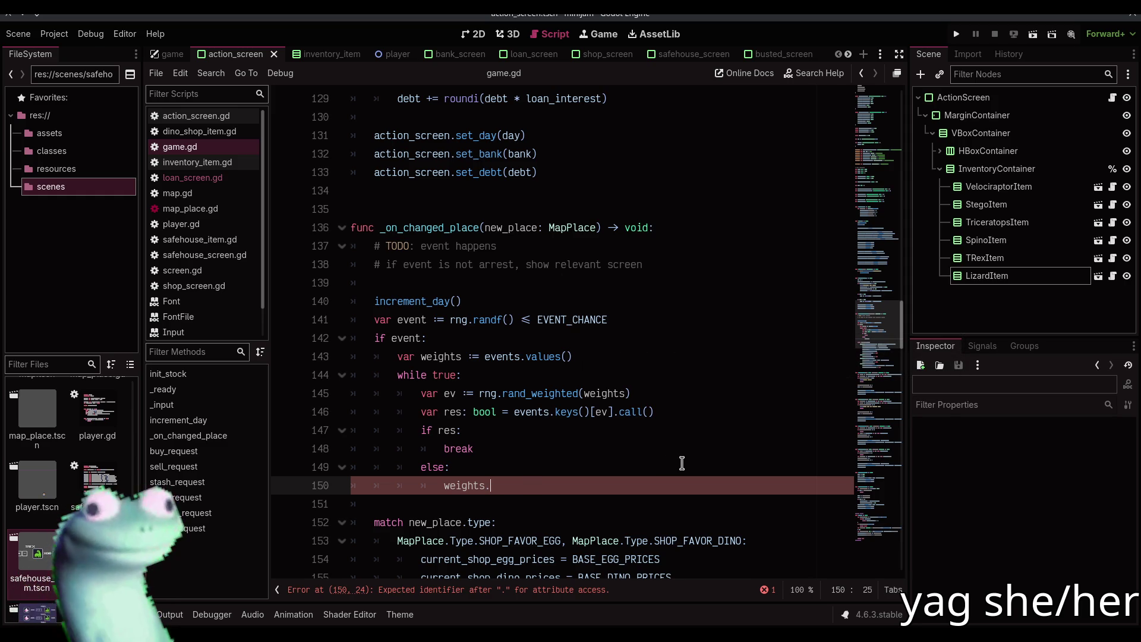
type("e")
key("Return")
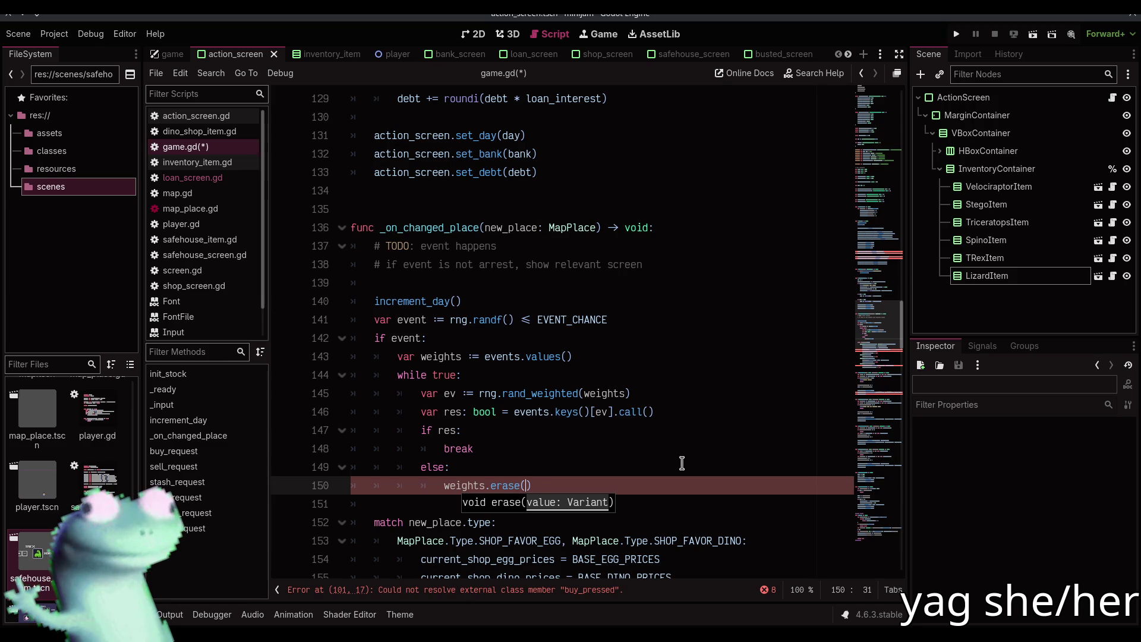
type("ev")
key("BackSpace")
key("BackSpace")
key("BackSpace")
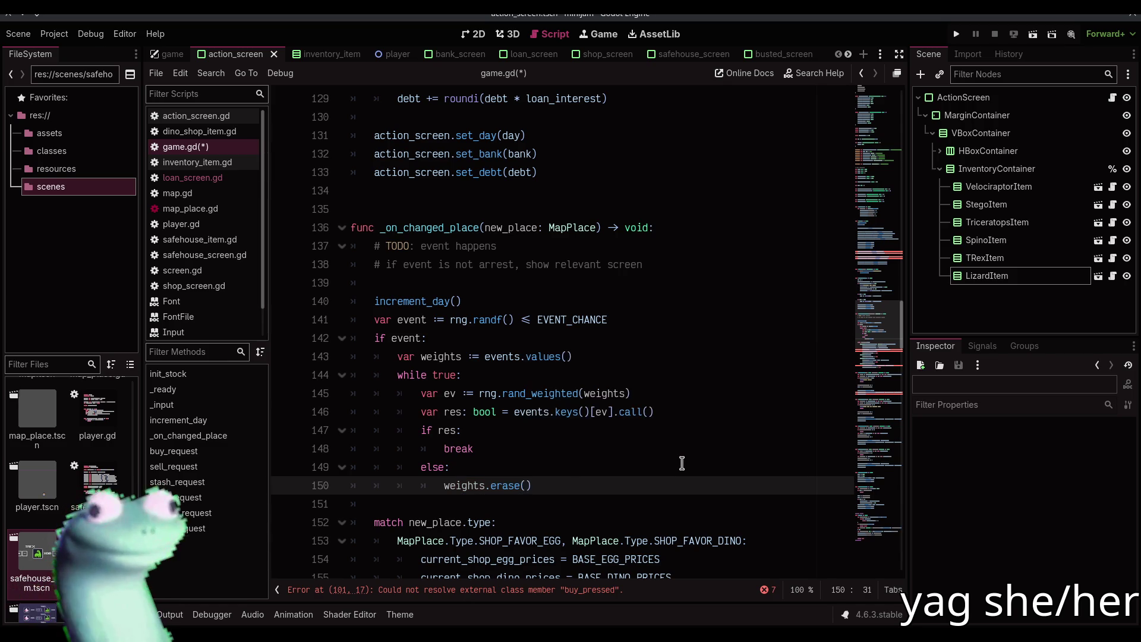
type("rem")
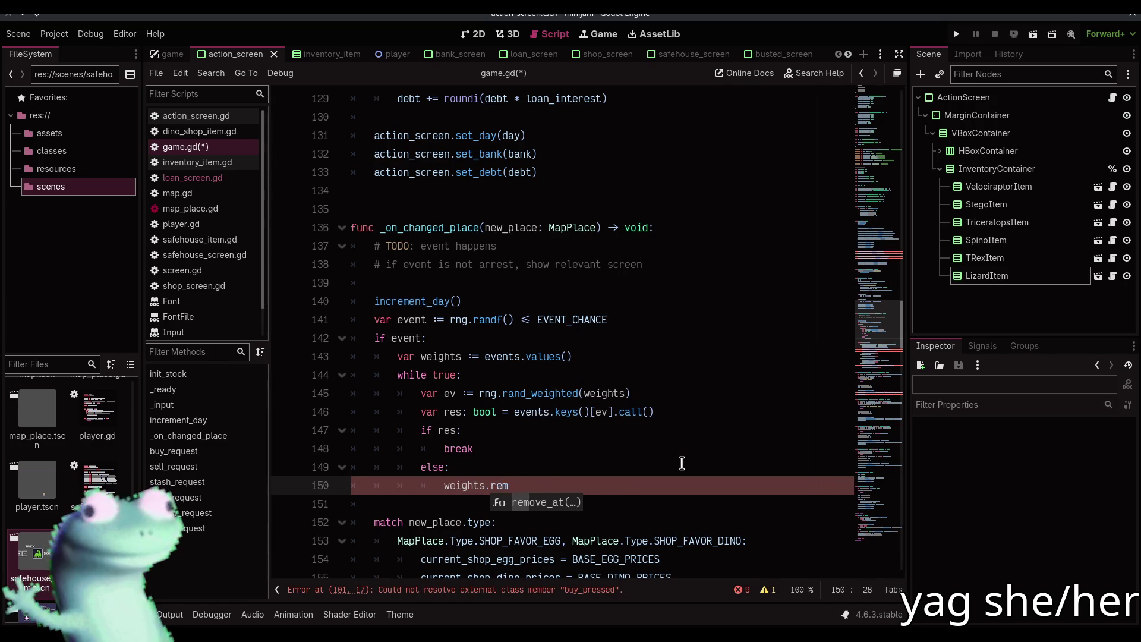
key("Return")
type("ev)")
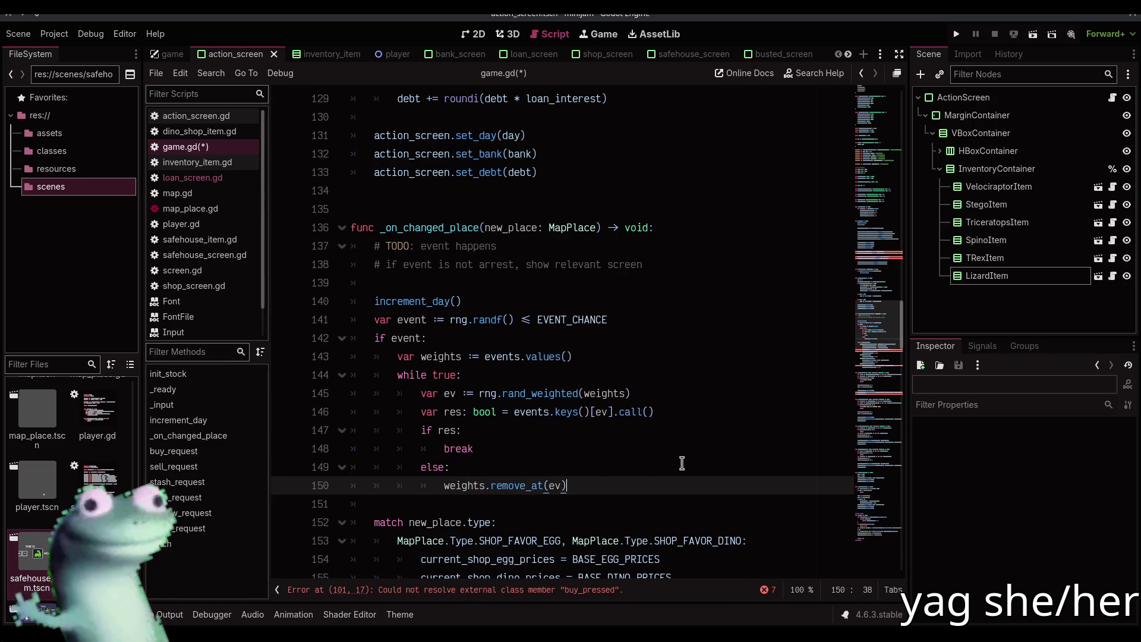
key("ctrl+s")
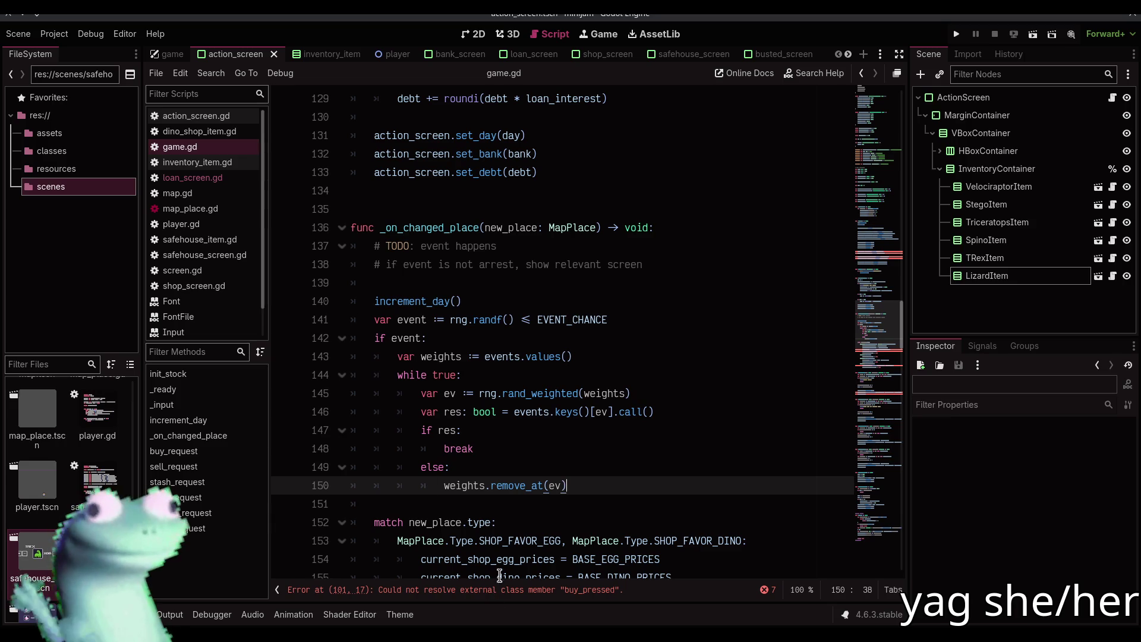
- Jump to the error on line 101 and check the buy_pressed signal in shop_screen.gd
left_click(499, 589)
left_click(460, 337, "ctrl")
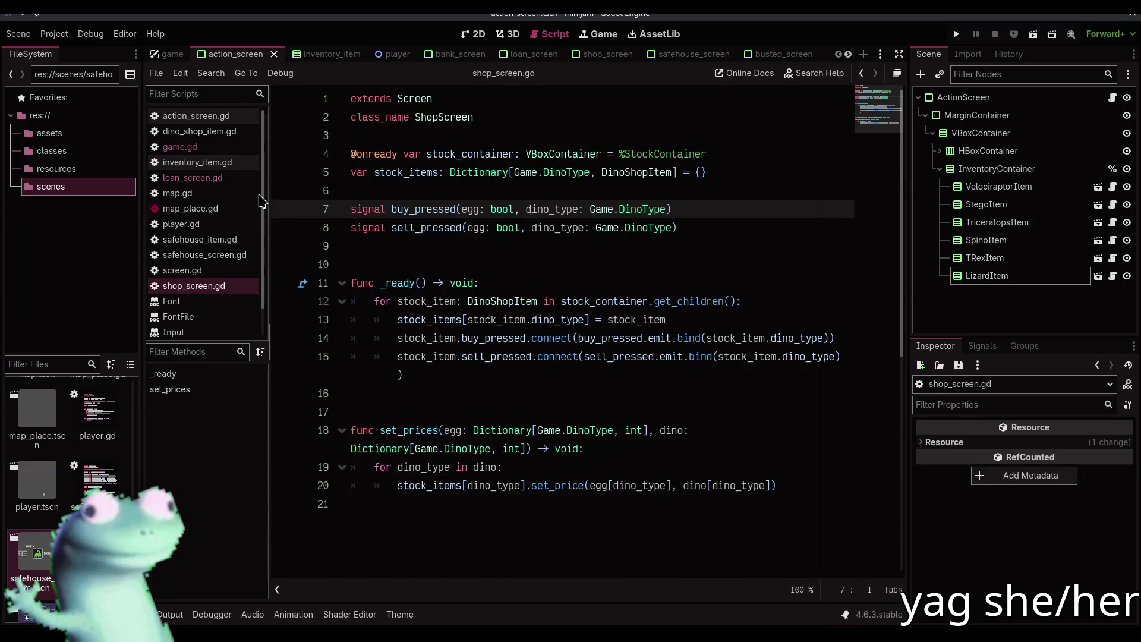
left_click(221, 147)
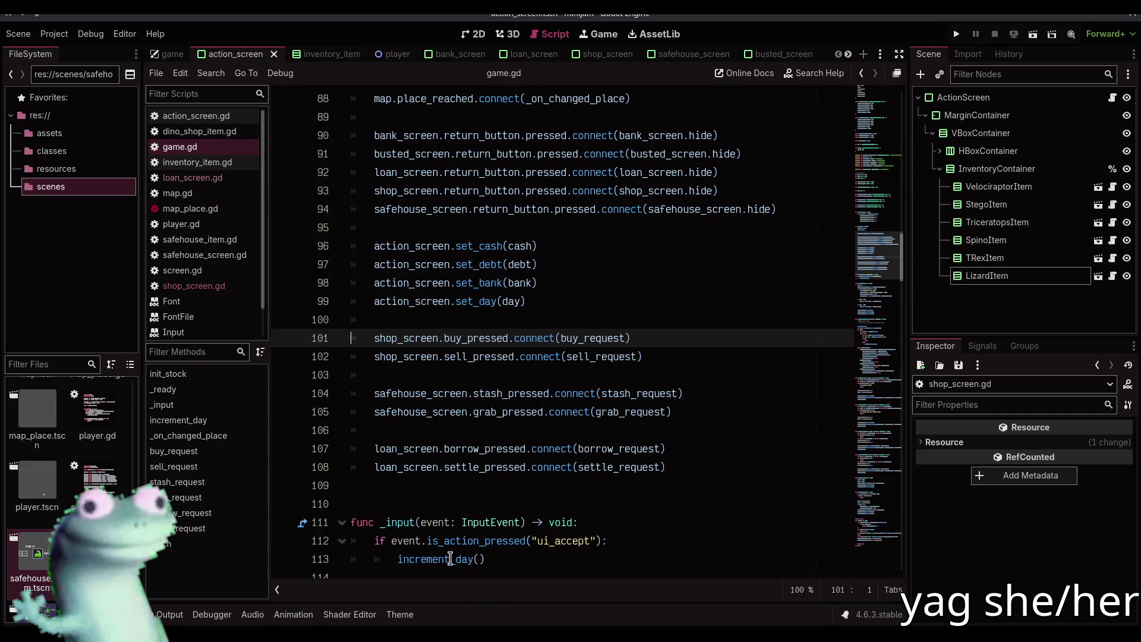
- Clear and close the Output log, then jump to increment_day in game.gd
left_click(170, 614)
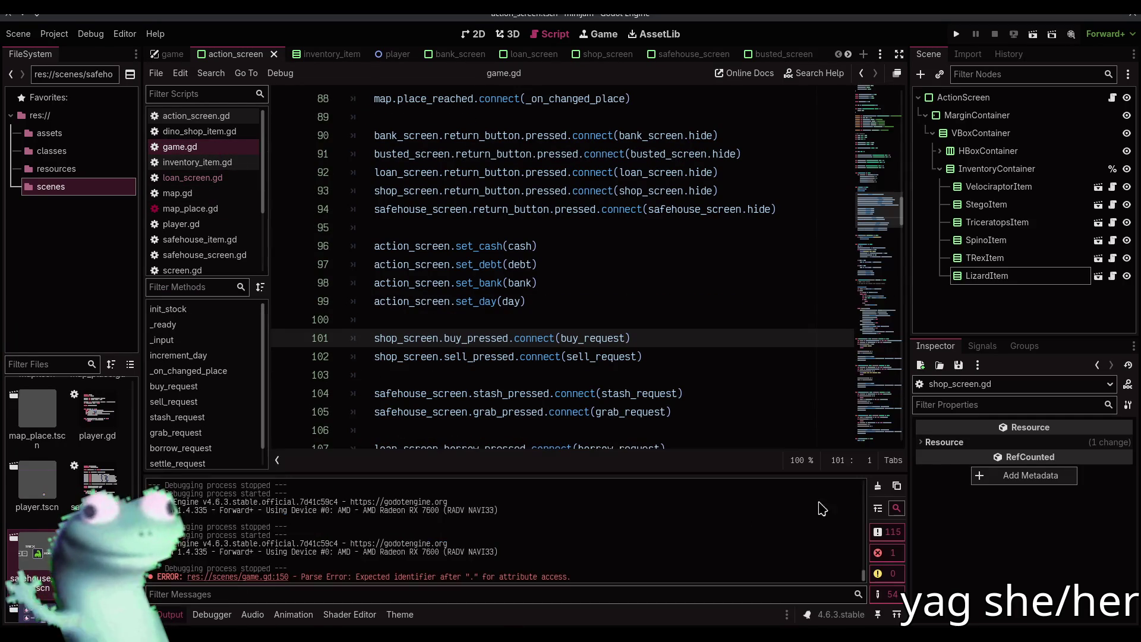
left_click(876, 485)
left_click(168, 614)
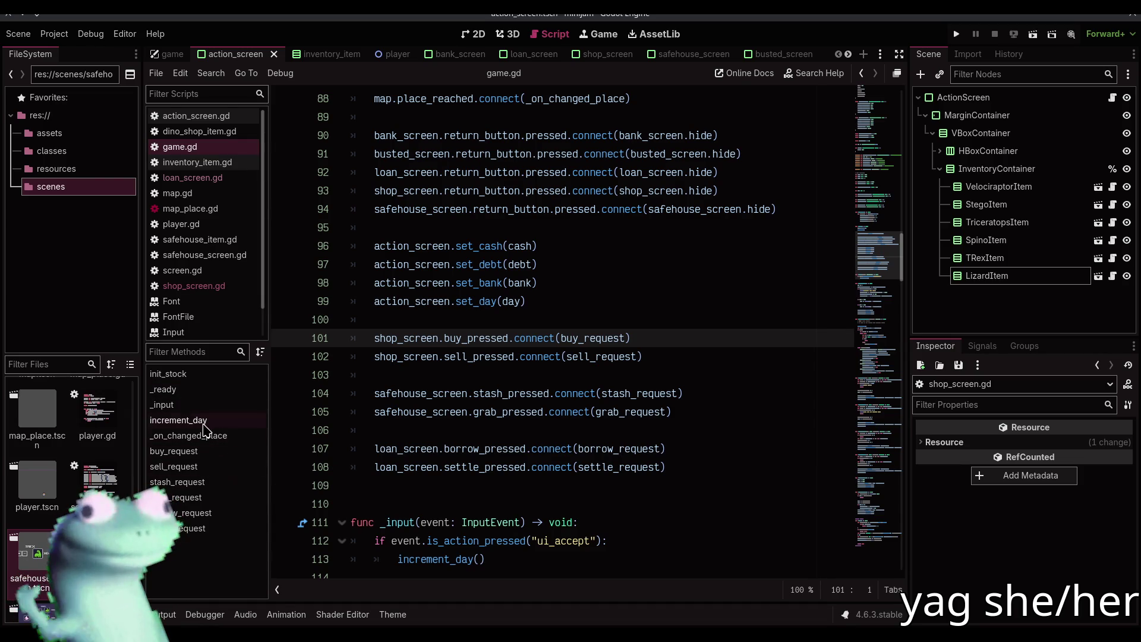
left_click(205, 420)
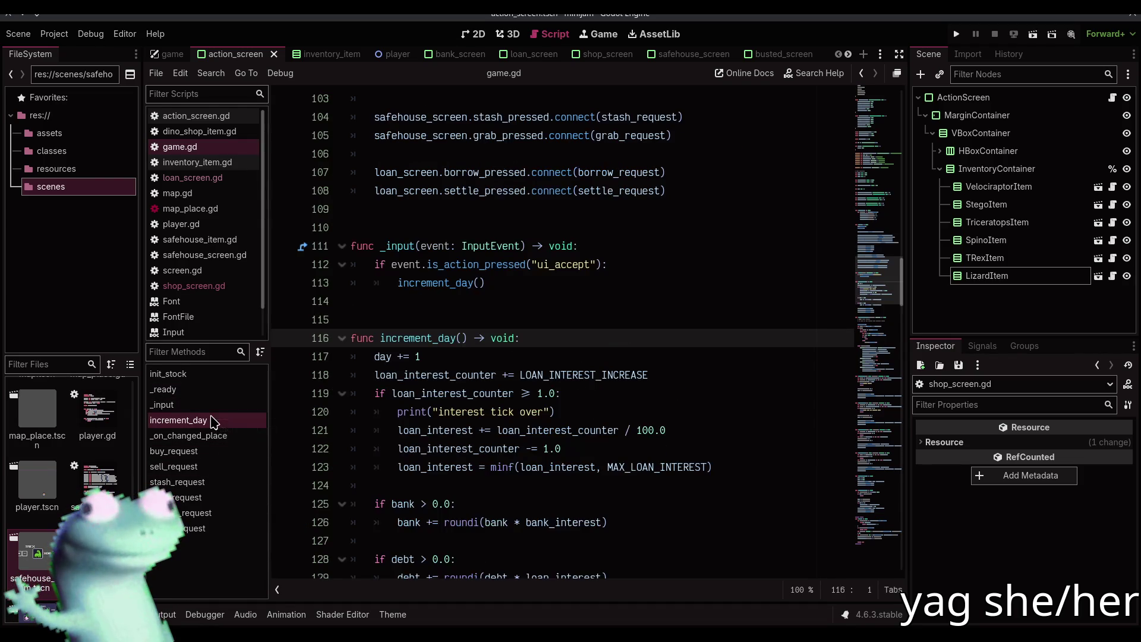
left_click(503, 307)
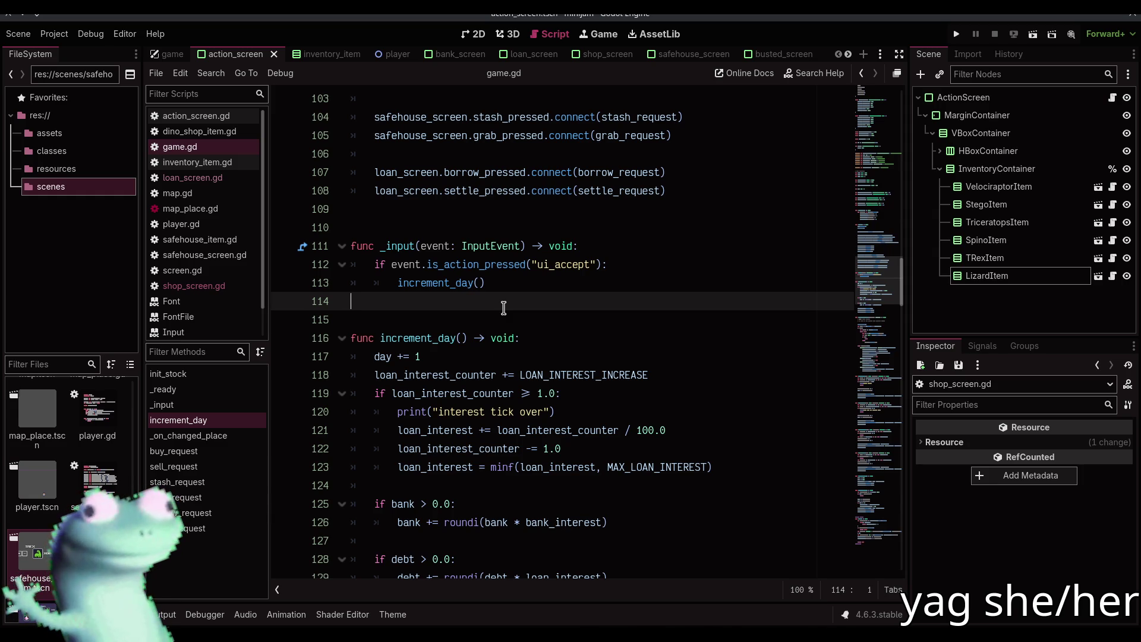
- Insert 'if weights.is_empty(): break' right after 'while true:' and save game.gd
scroll(504, 307, "down", 10)
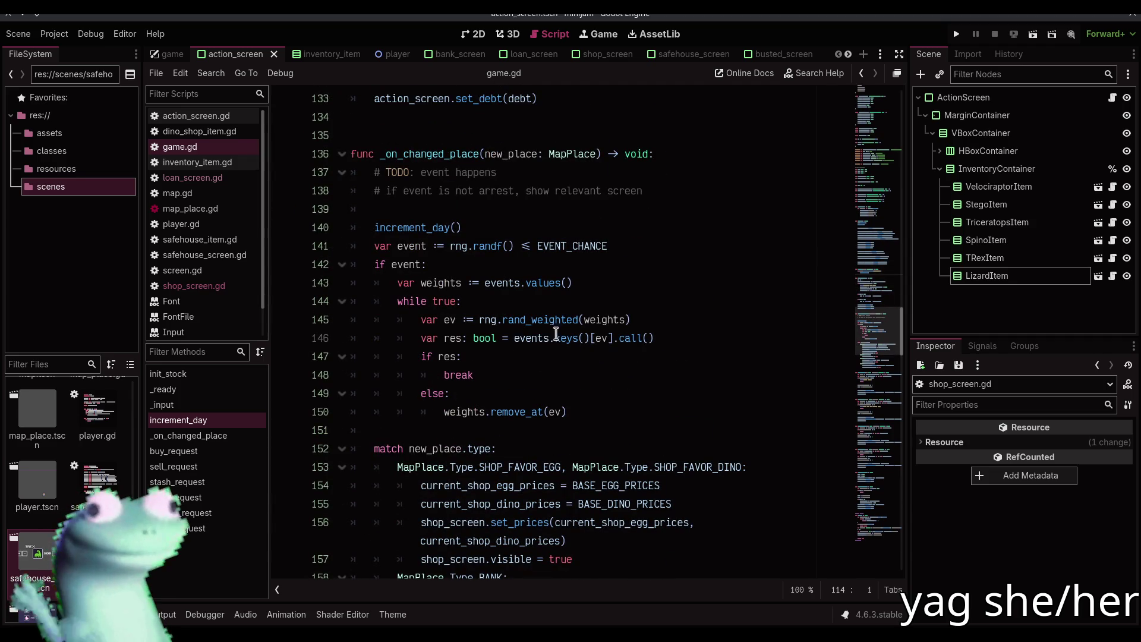
left_click(613, 414)
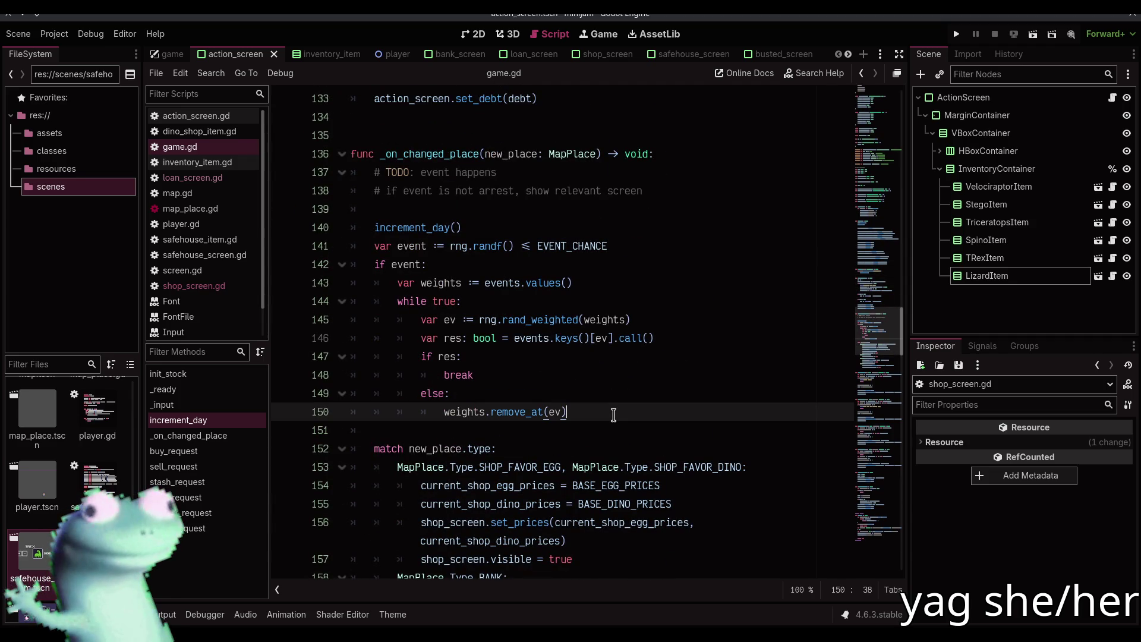
left_click(581, 300)
key("Return")
type("if")
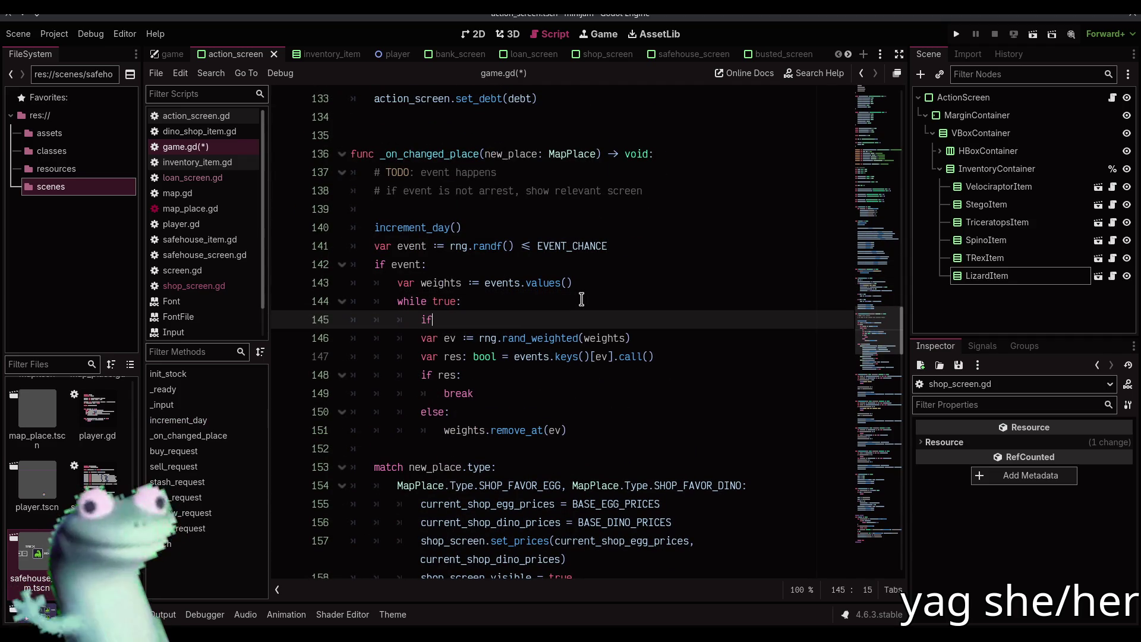
type(" weights")
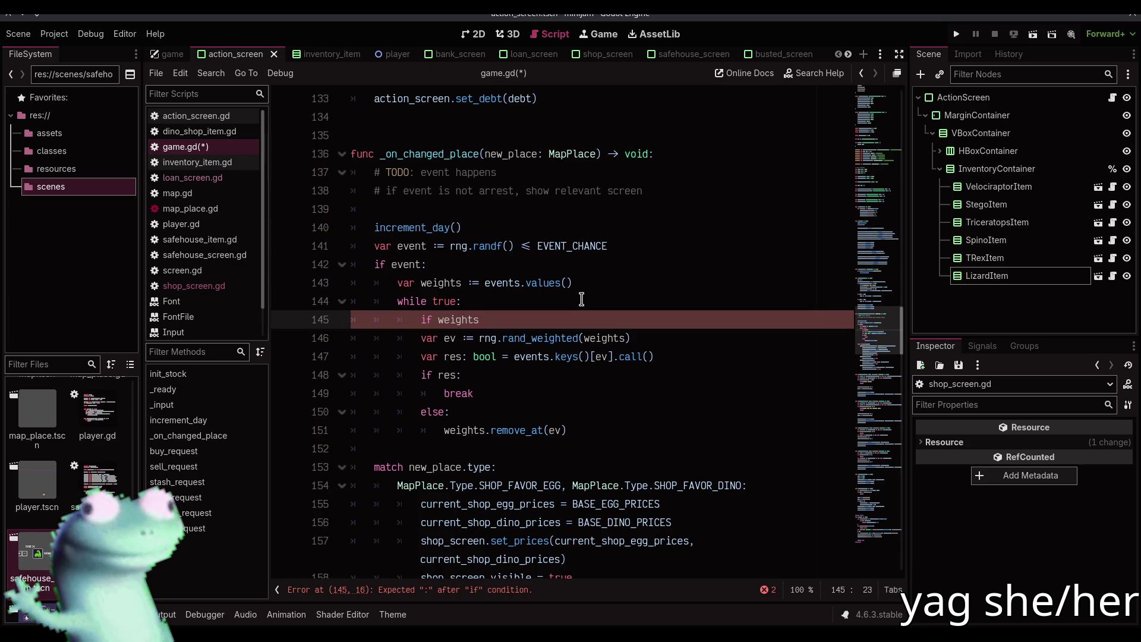
type(".s_")
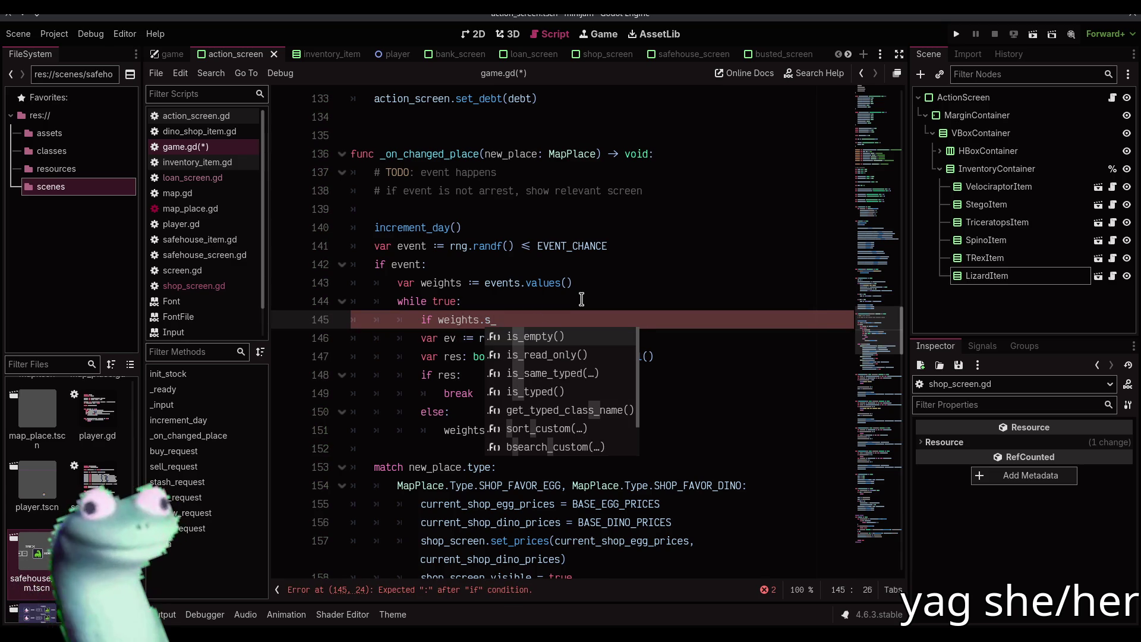
key("Return")
type(":")
key("Return")
type("break")
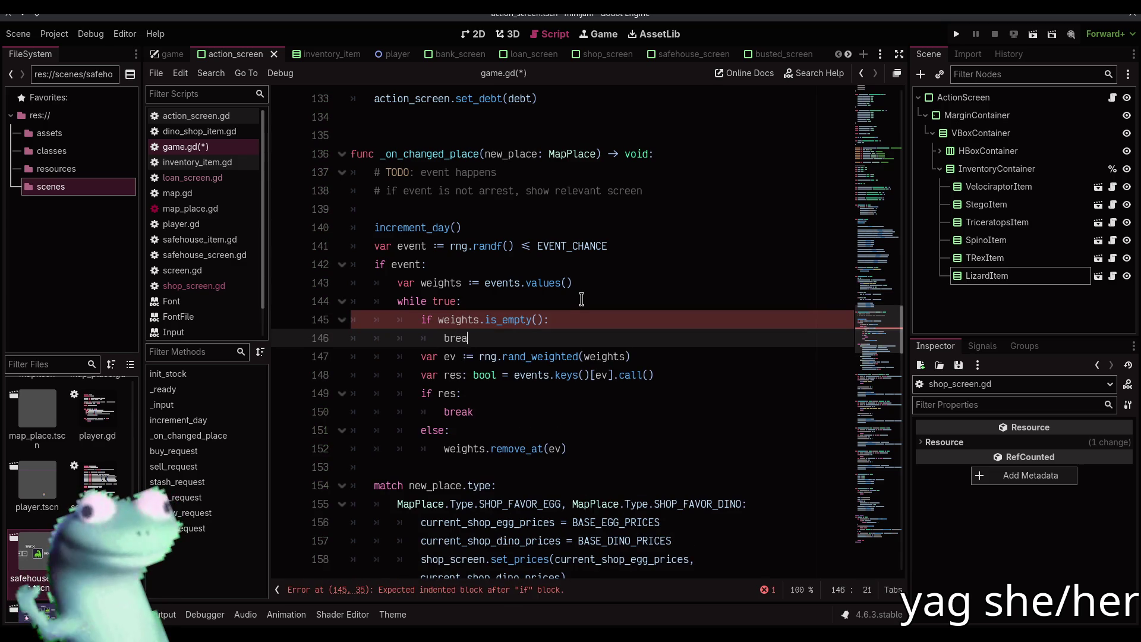
key("Return")
key("ctrl+s")
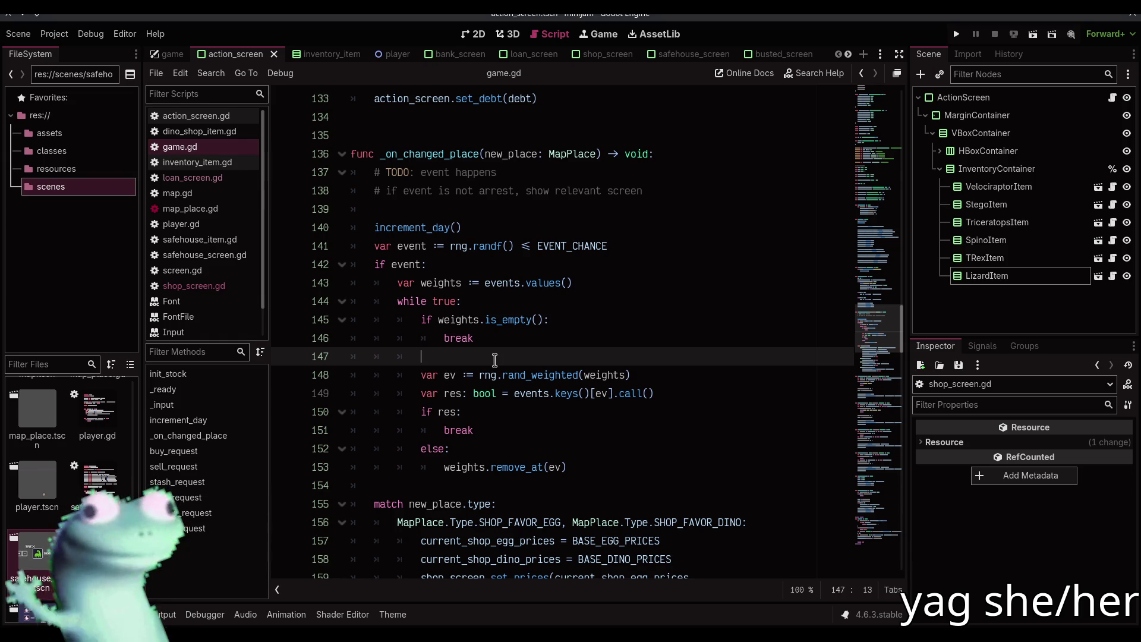
scroll(564, 339, "down", 4)
scroll(562, 344, "up", 2)
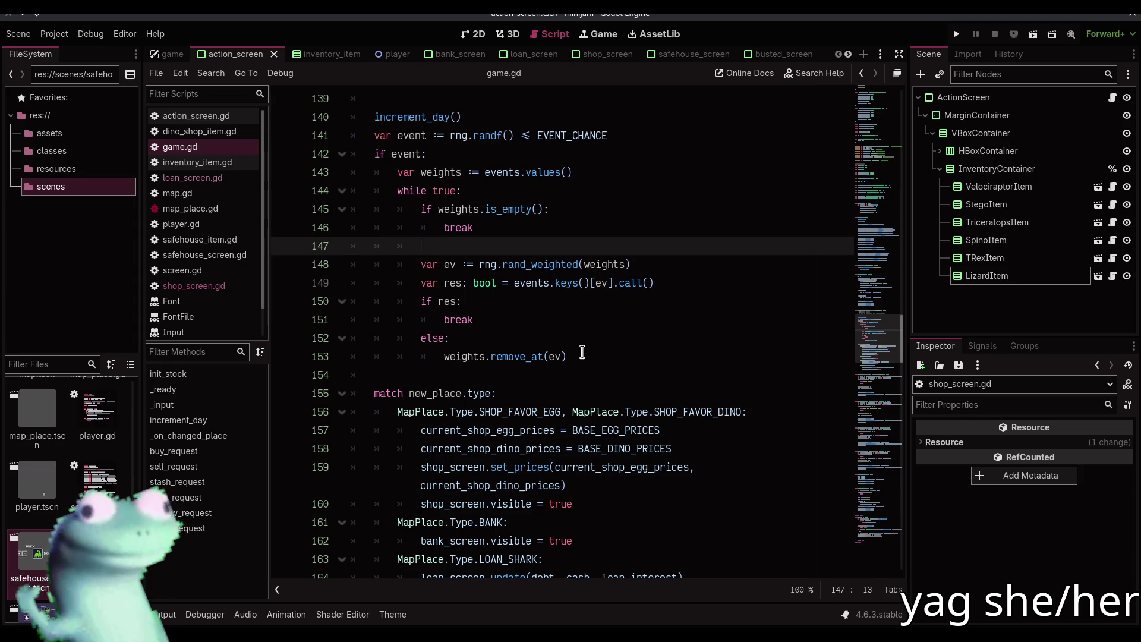
- Rename both occurrences of the event flag to should_do_event
left_click(582, 353)
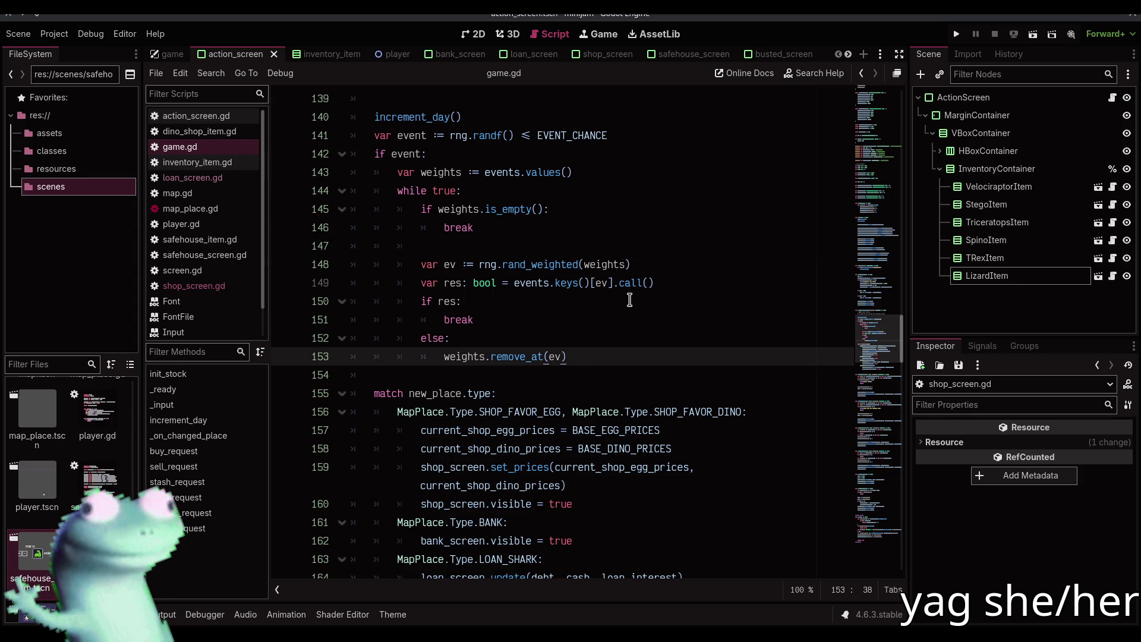
left_click(659, 267)
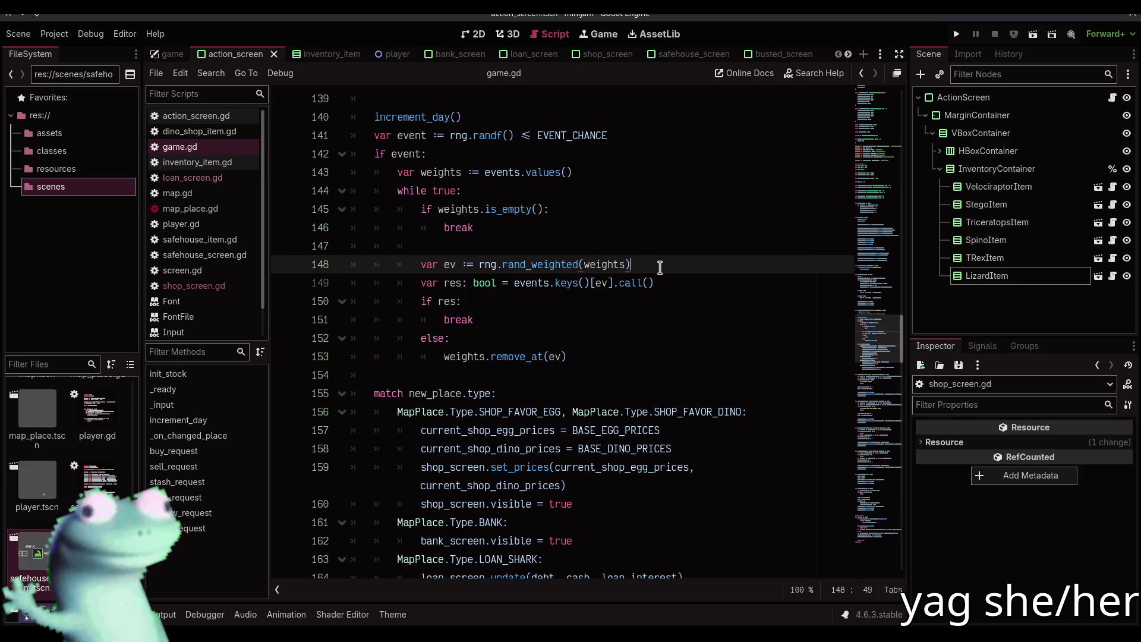
scroll(659, 267, "up", 1)
left_click(639, 192)
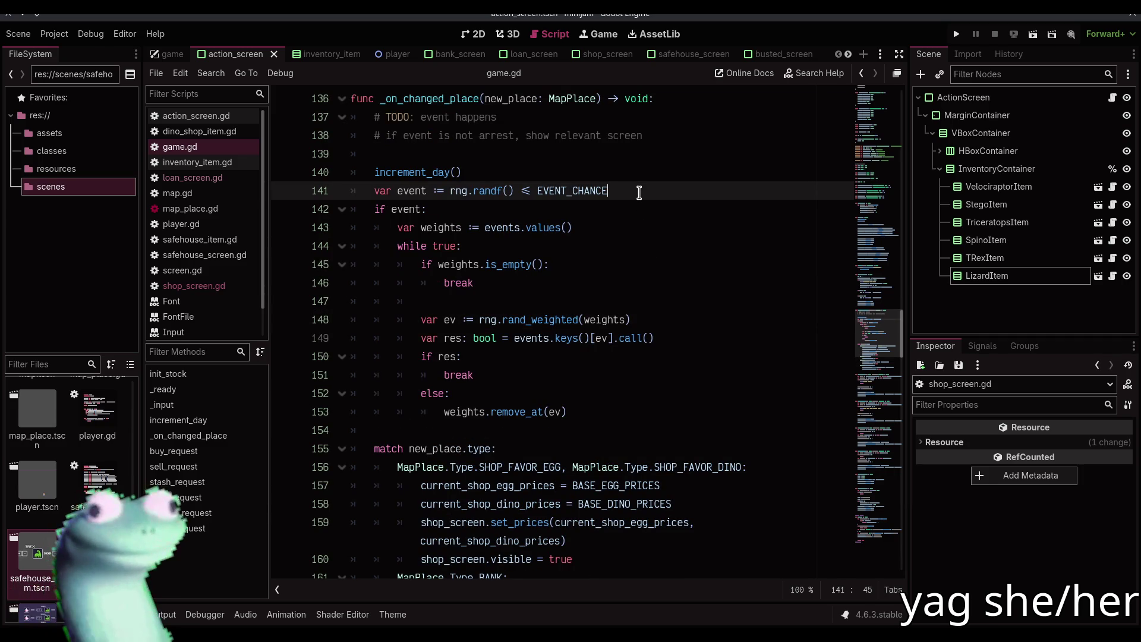
double_click(410, 190)
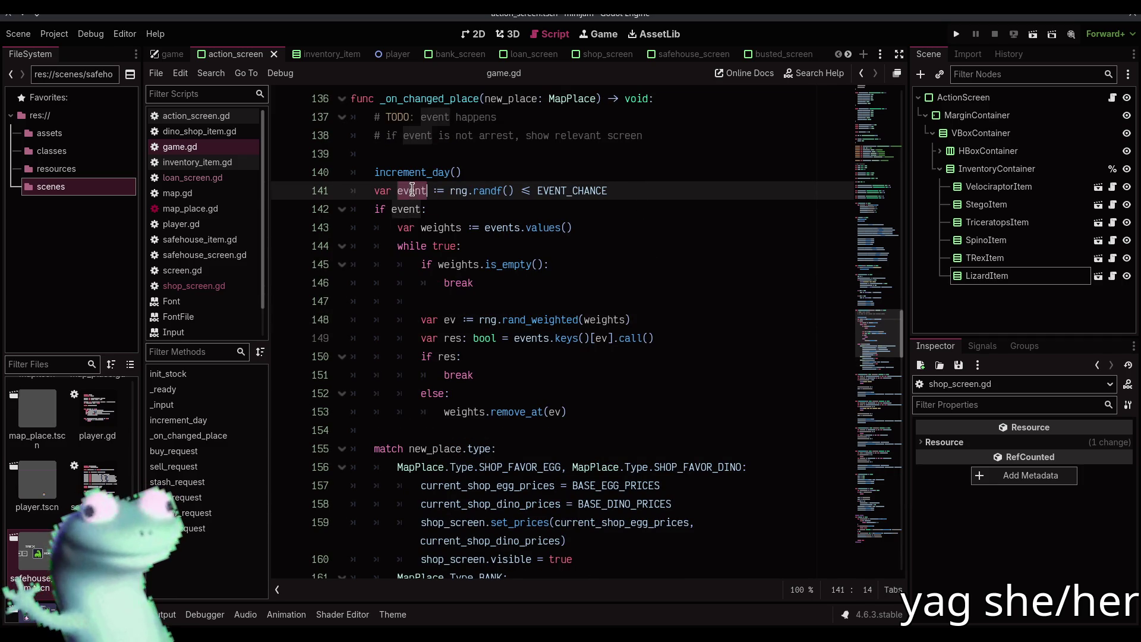
mouse_move(465, 200)
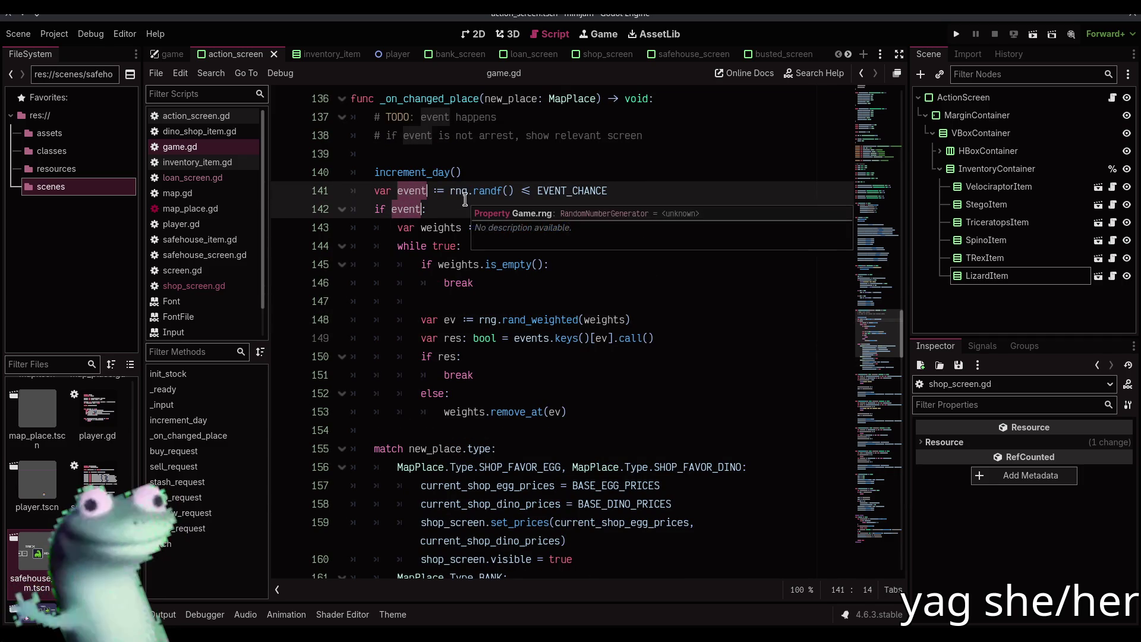
key("Right")
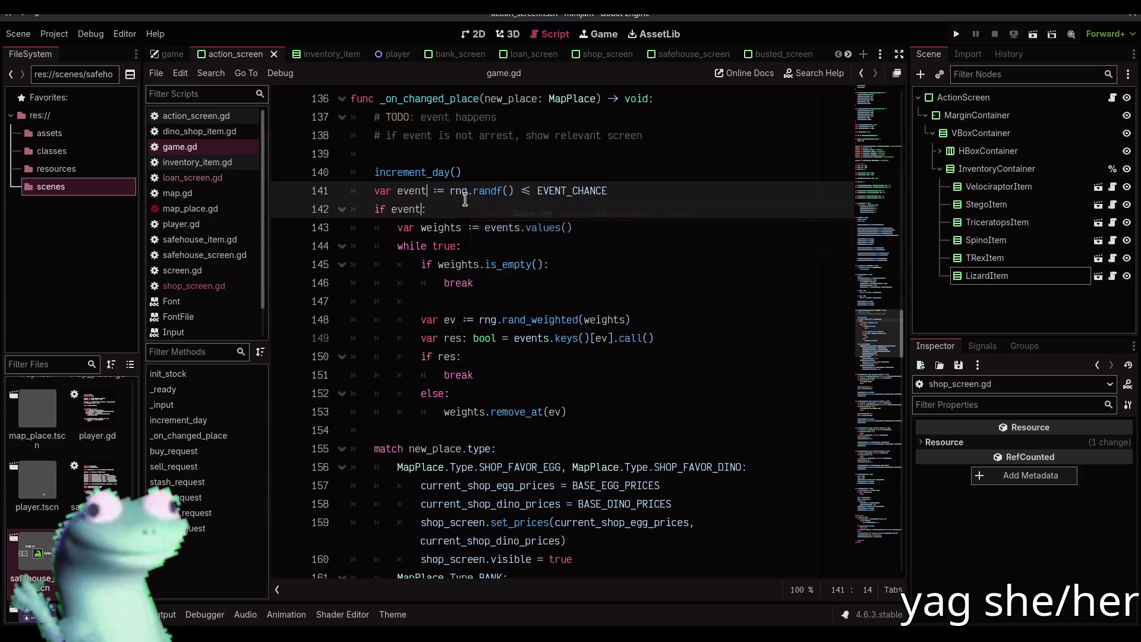
key("ctrl+Left")
type("should_do_")
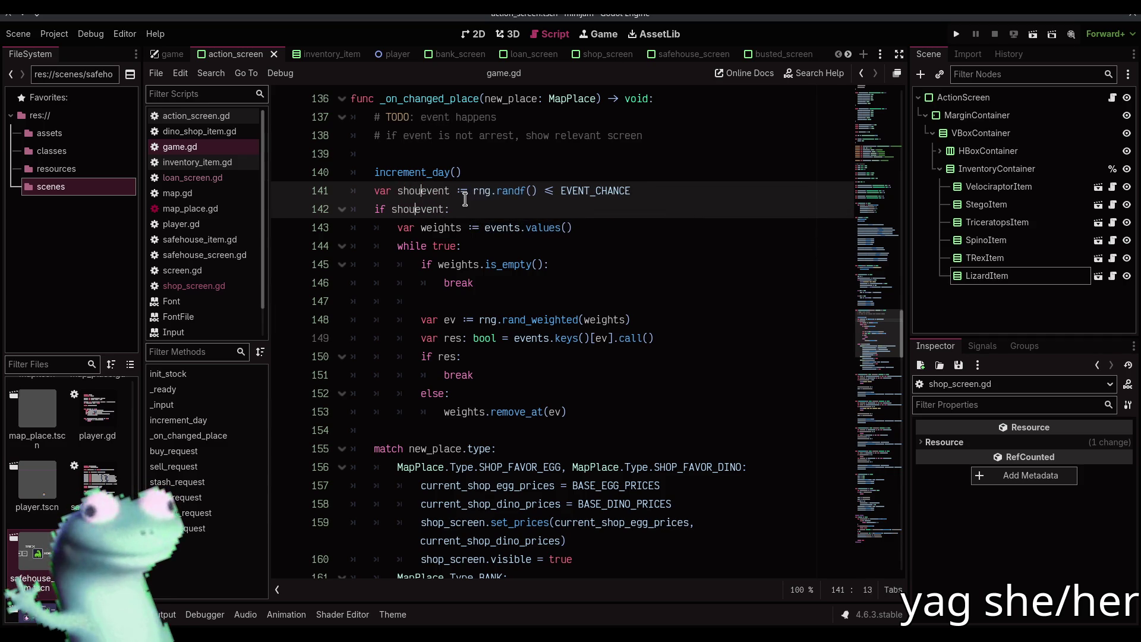
- Declare 'var event: Callable' below line 141, save, and review the unused-variable warning
left_click(758, 191)
key("Return")
type("var event: calla")
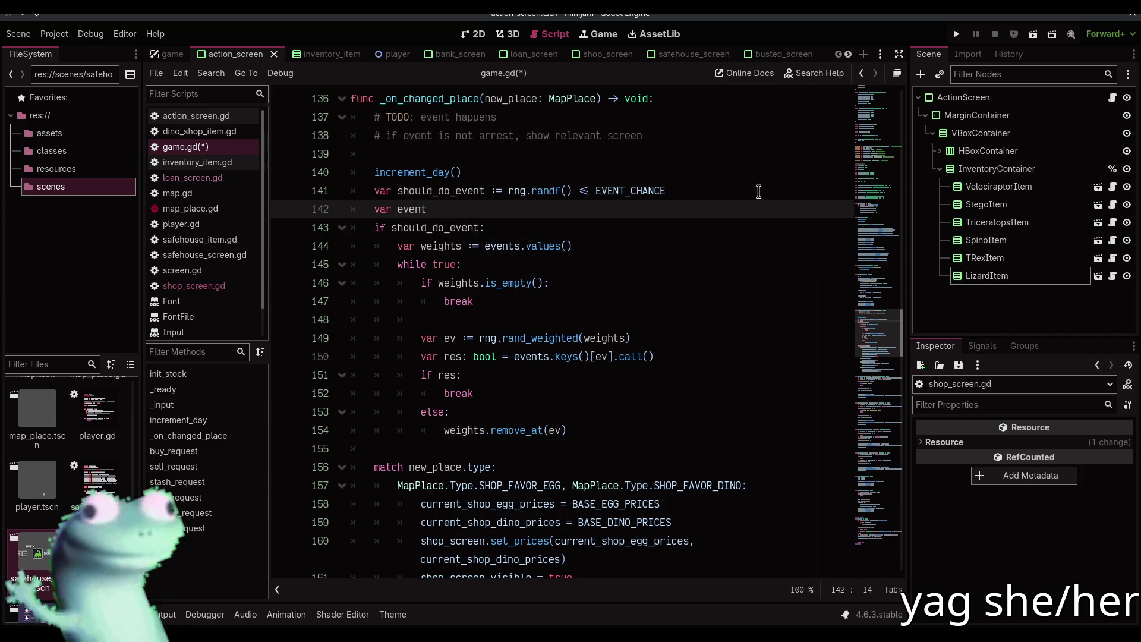
key("Return")
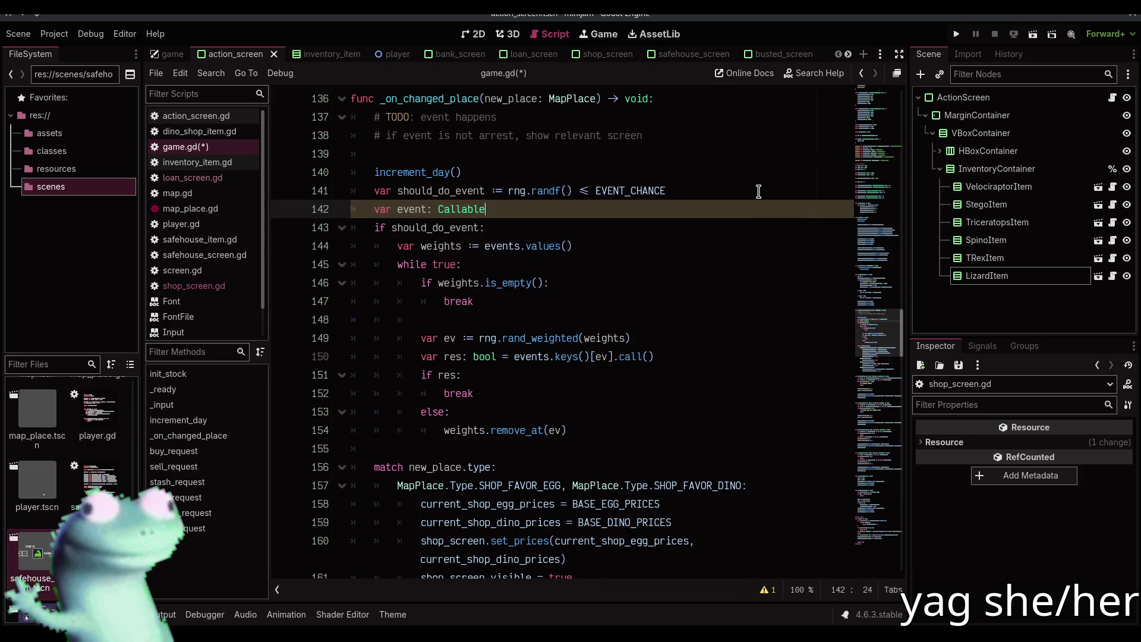
key("ctrl+s")
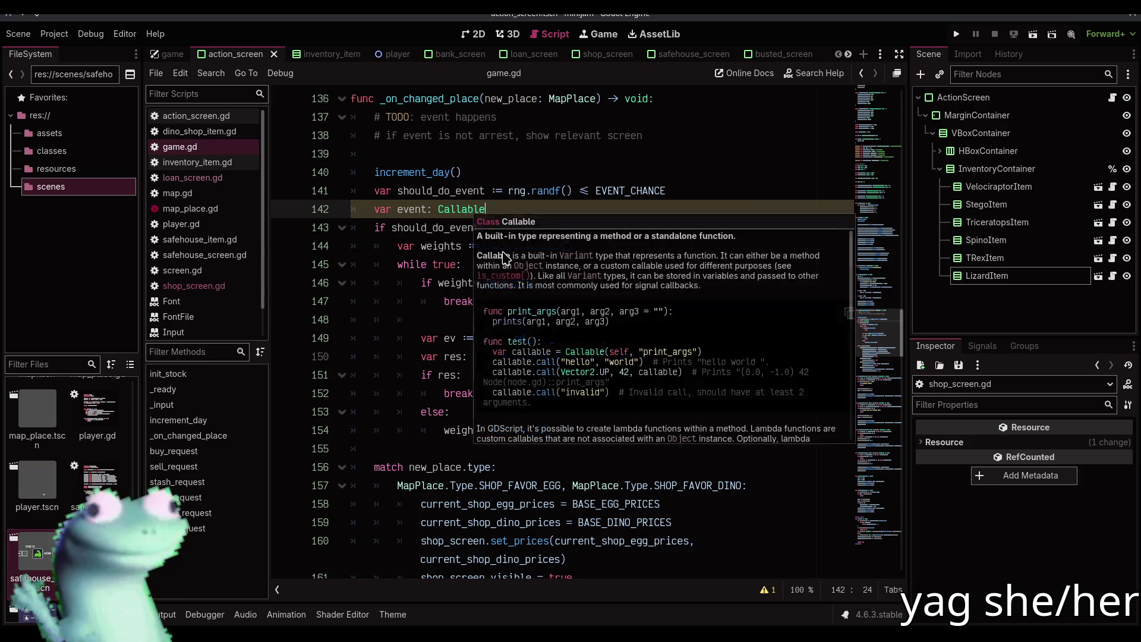
left_click(765, 589)
left_click(764, 528)
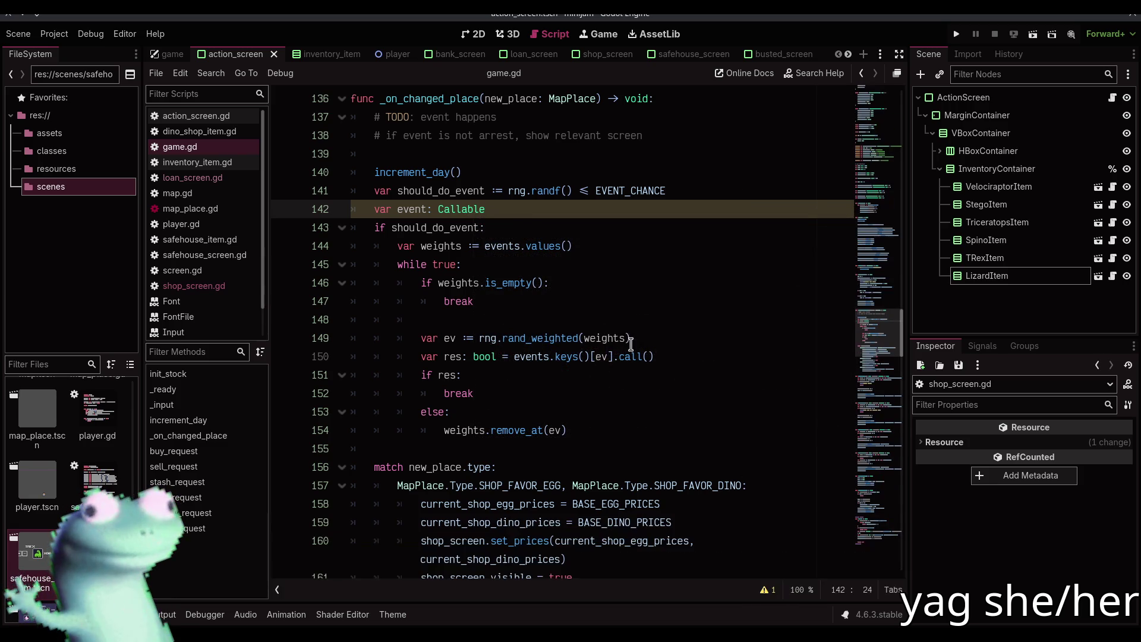
mouse_move(666, 353)
left_mouse_down()
mouse_move(615, 360)
mouse_move(657, 355)
left_mouse_up()
- Assign events.keys()[ev] to event on its own line and make res call event.call()
left_click(655, 340)
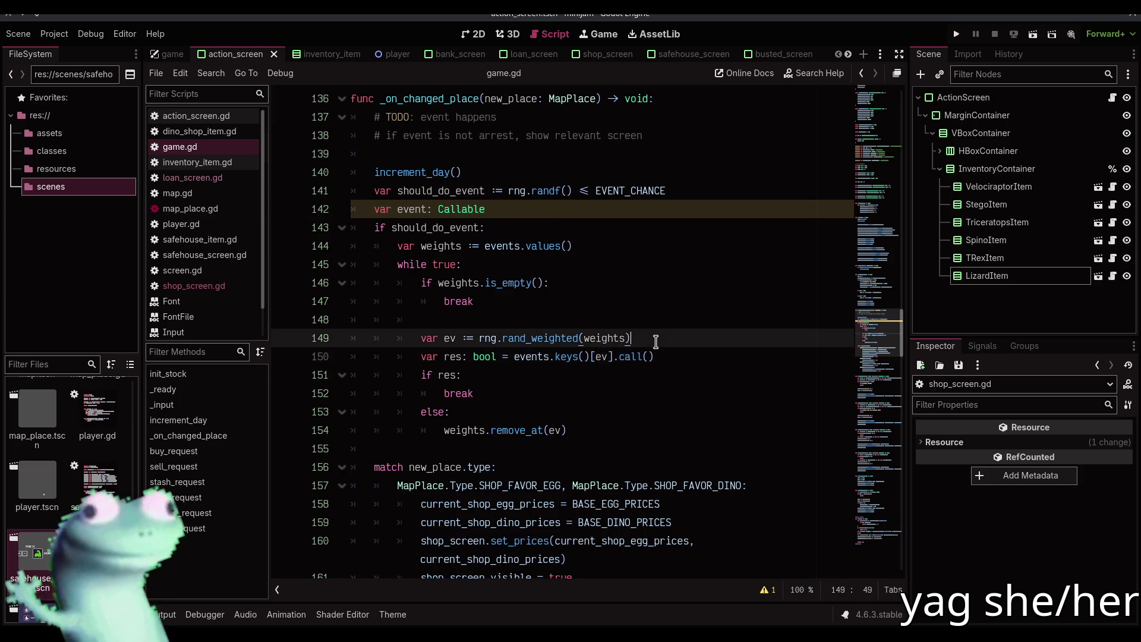
key("Return")
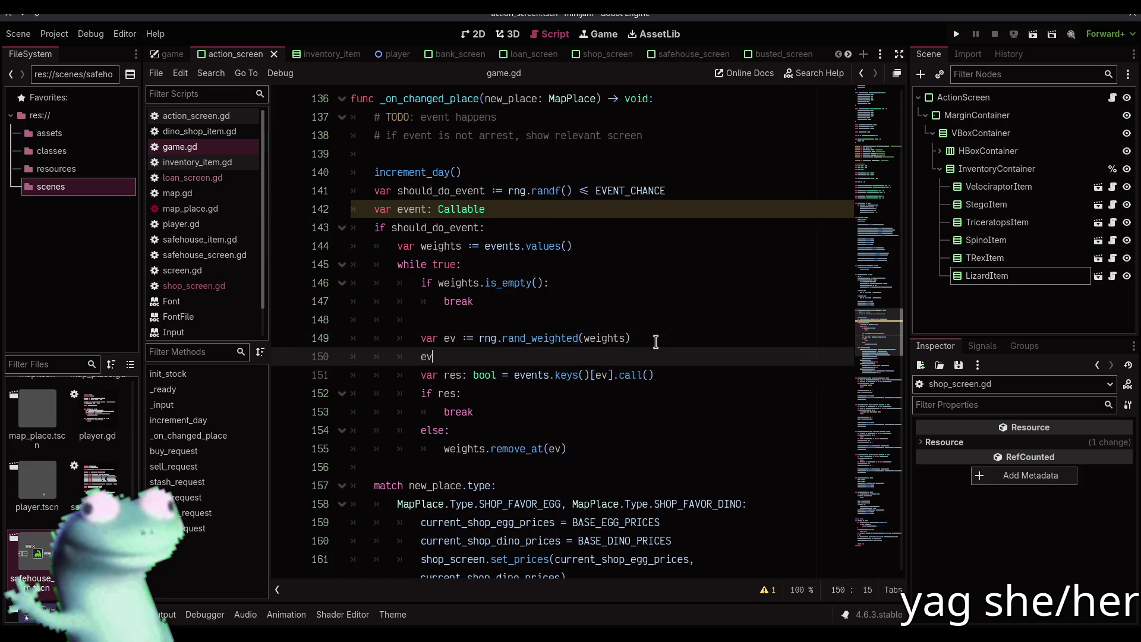
type("event =")
key("Down")
key("ctrl+Right")
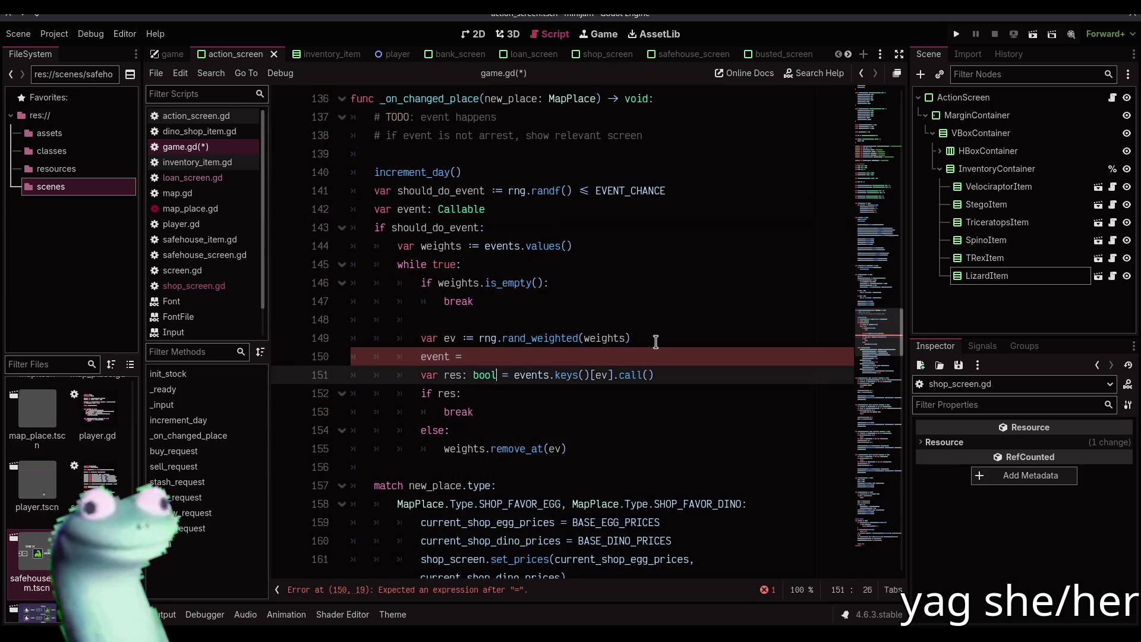
key("ctrl+shift+Right")
key("ctrl+shift+Right")
key("ctrl+shift+Right")
key("ctrl+shift+Right")
key("shift+Right")
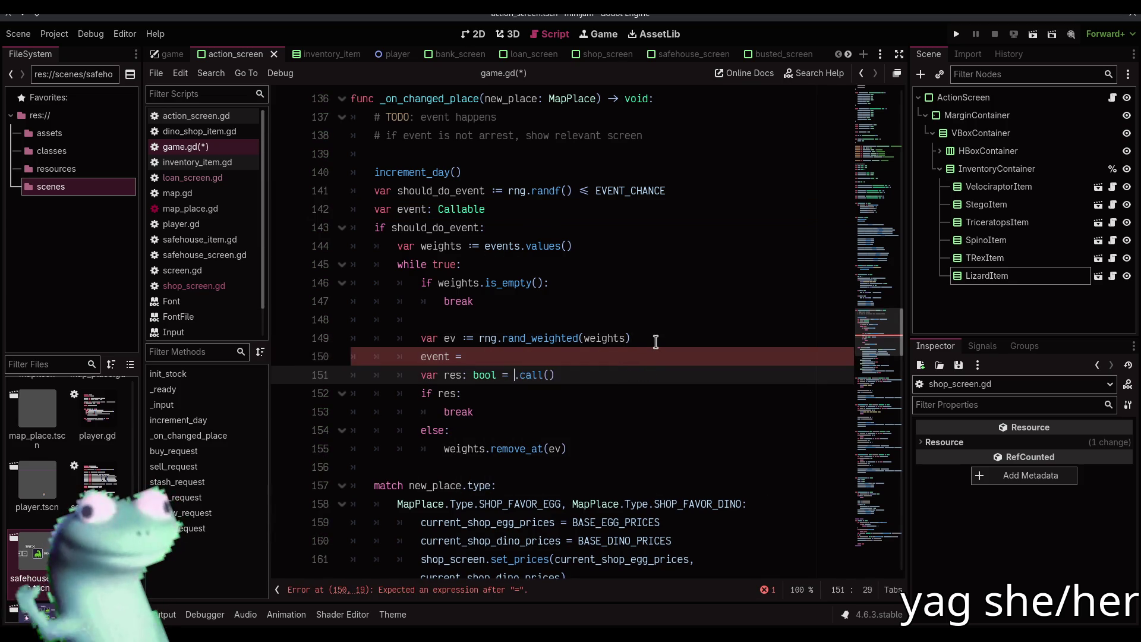
key("ctrl+x")
key("Up")
key("ctrl+v")
key("Down")
key("Left")
key("Left")
key("Left")
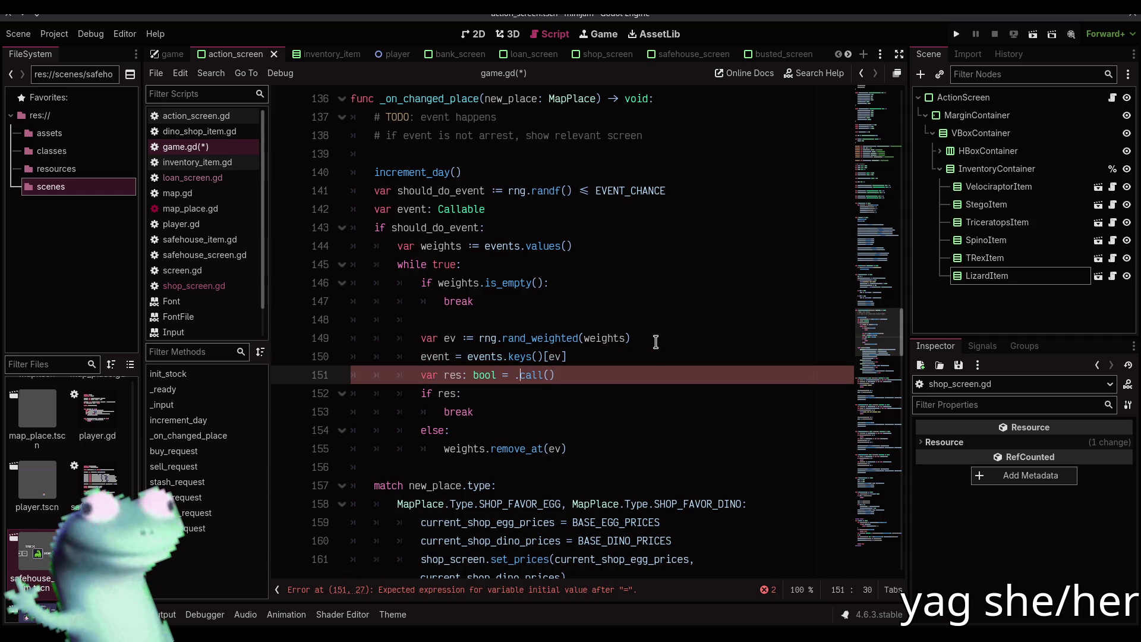
type("event")
- Delete old comment lines 137–139, add '# TODO: if event is police, return' after the loop, and save
key("Down")
key("Down")
key("Down")
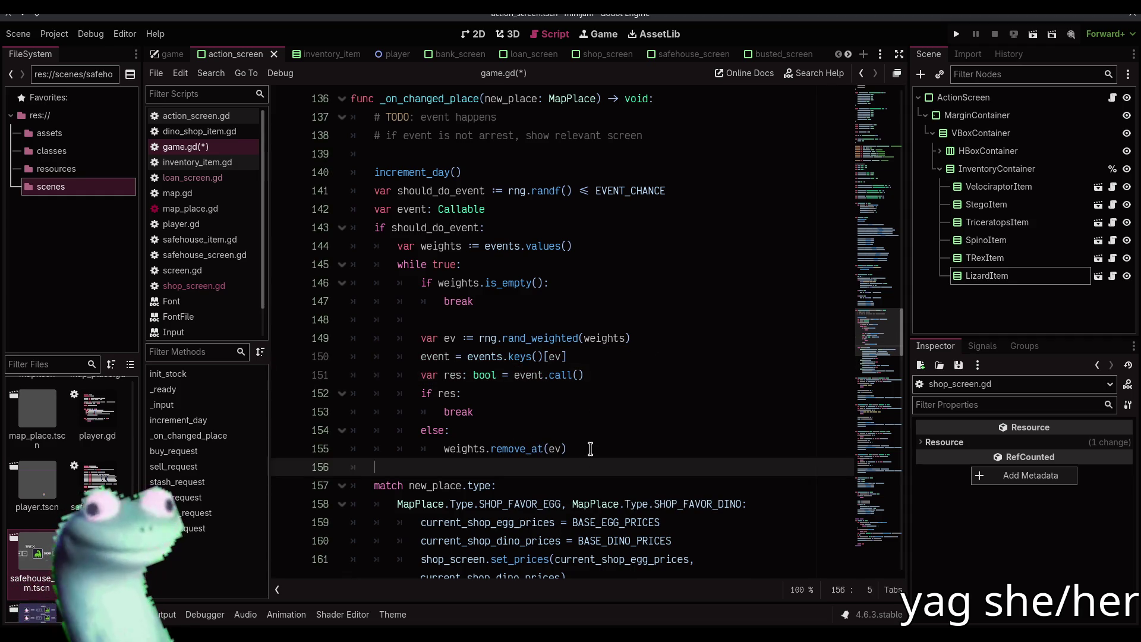
key("Return")
type("if")
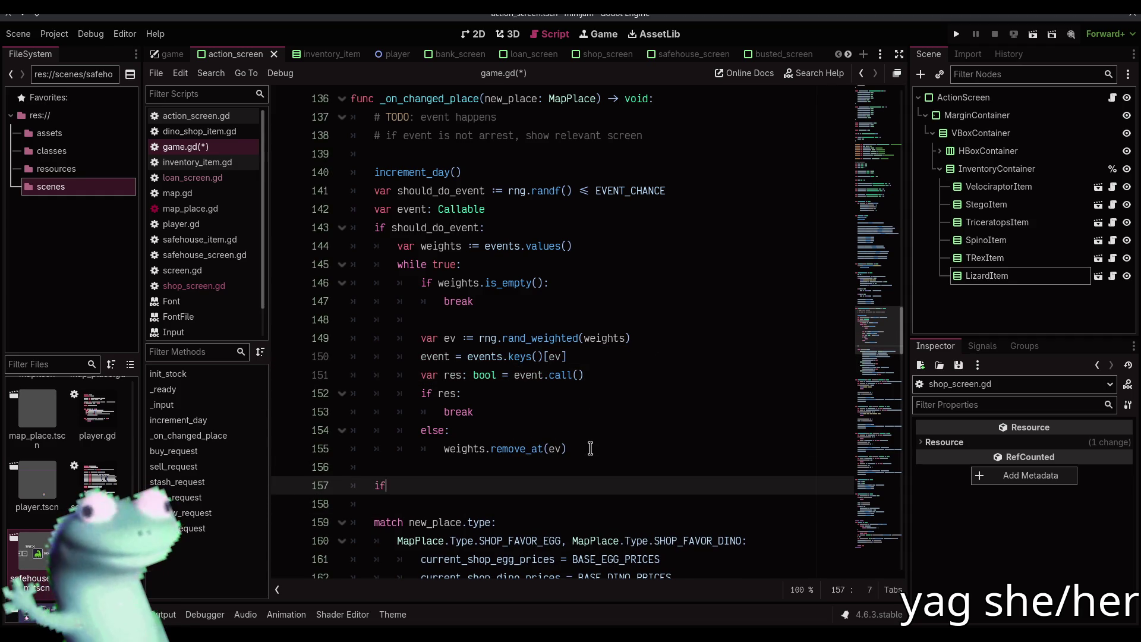
type(" event == ha")
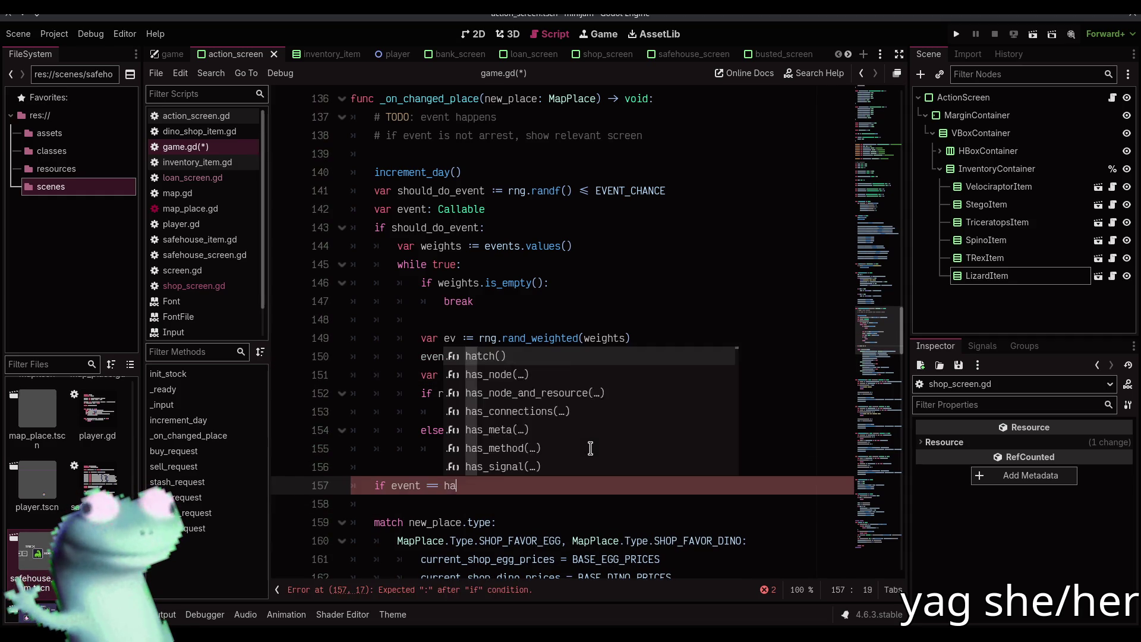
key("BackSpace")
key("BackSpace")
key("BackSpace")
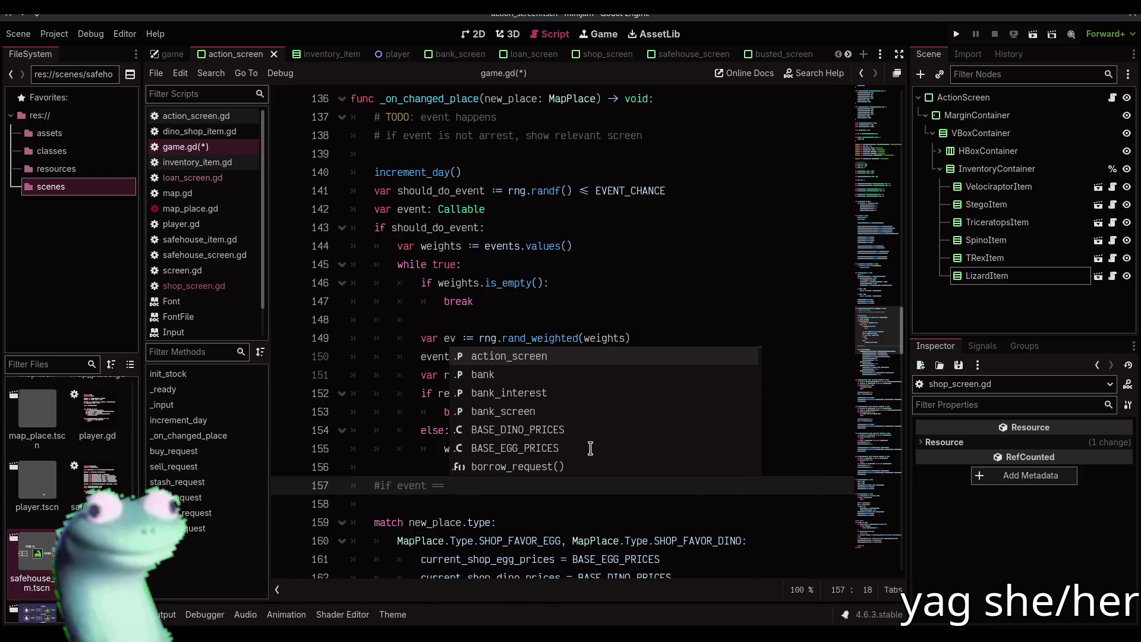
type("# TODO:")
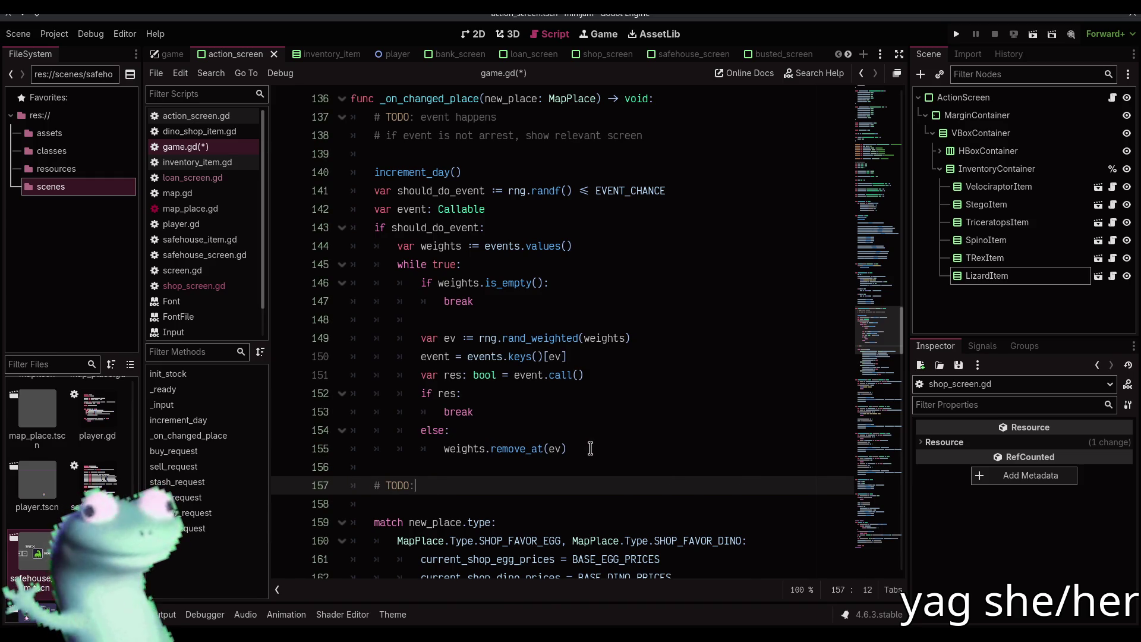
left_click(633, 137)
mouse_move(645, 150)
left_mouse_down()
mouse_move(667, 102)
mouse_move(681, 102)
left_mouse_up()
key("BackSpace")
left_click(499, 430)
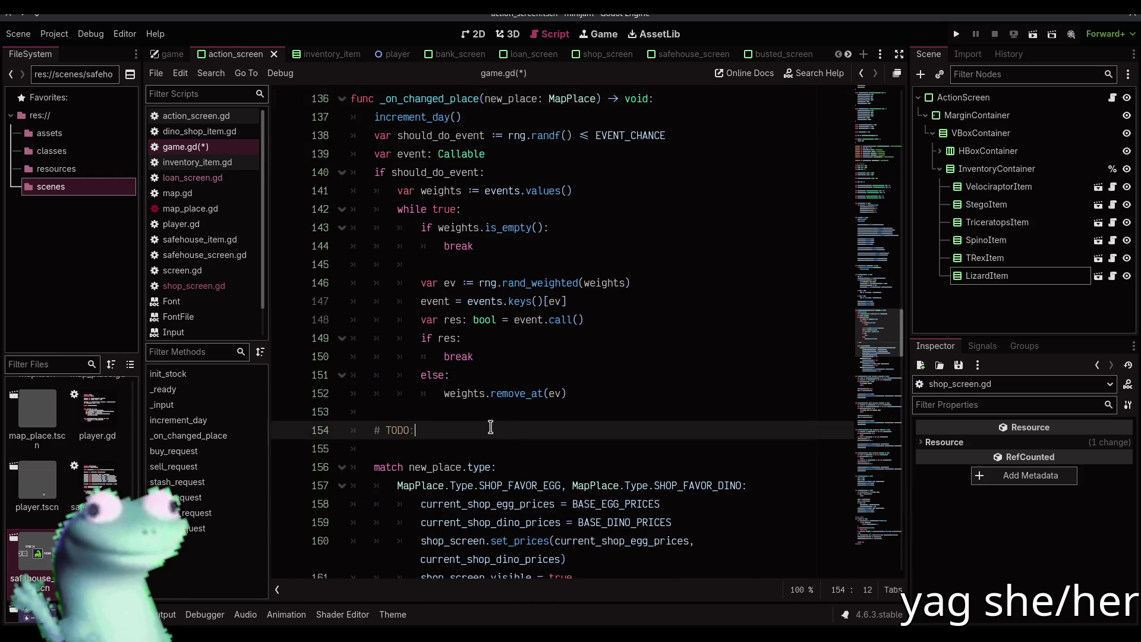
type("if event is police, ")
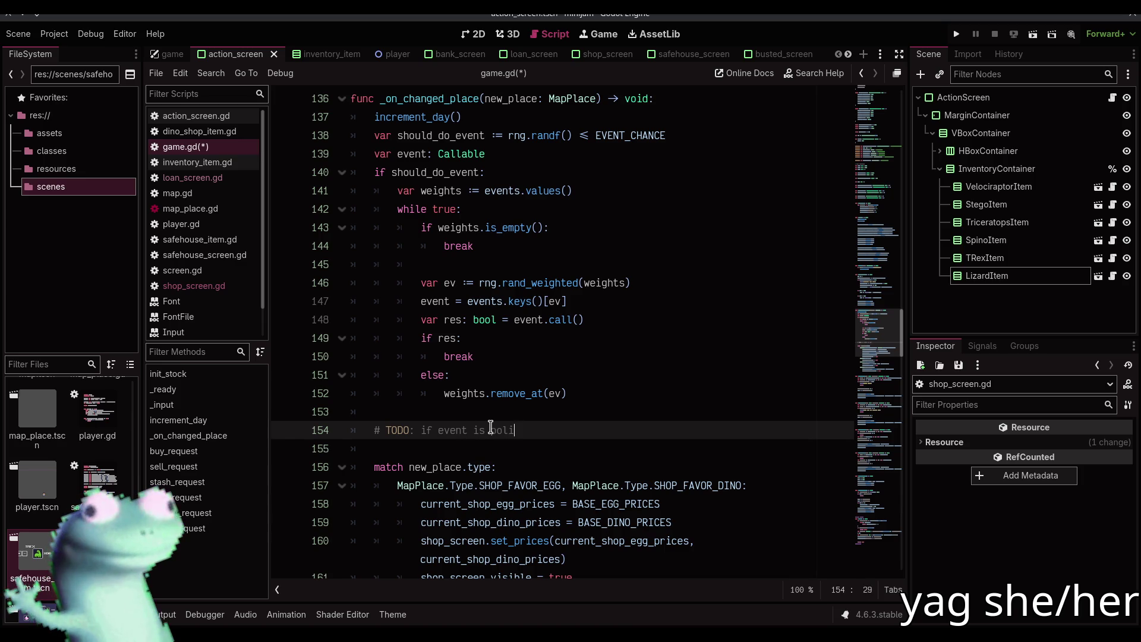
type("return")
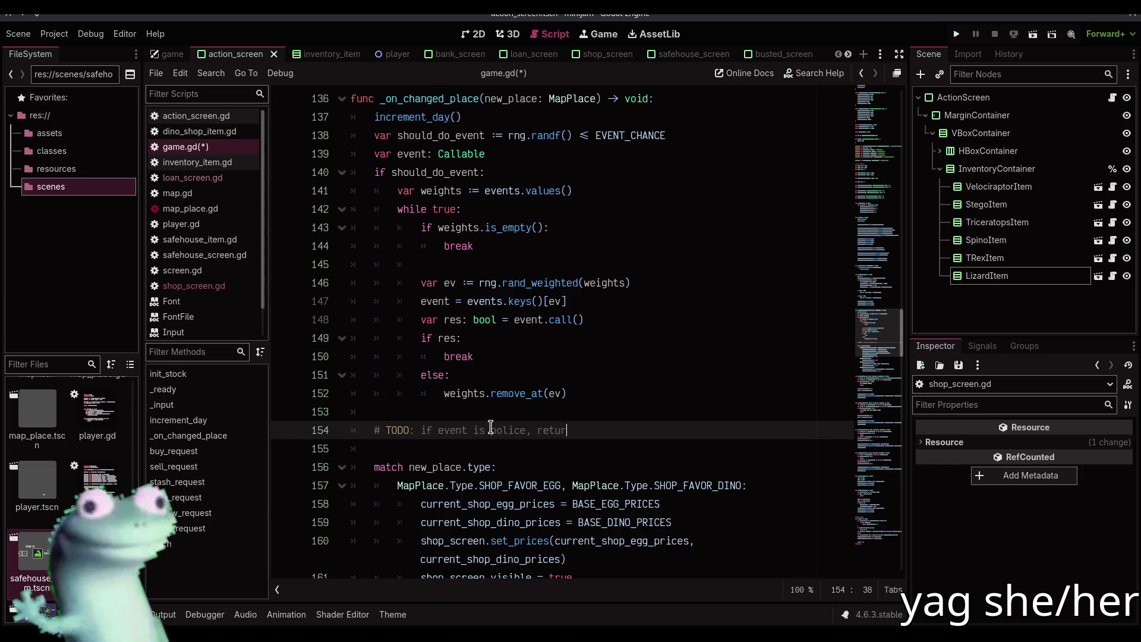
key("ctrl+s")
left_click(476, 406)
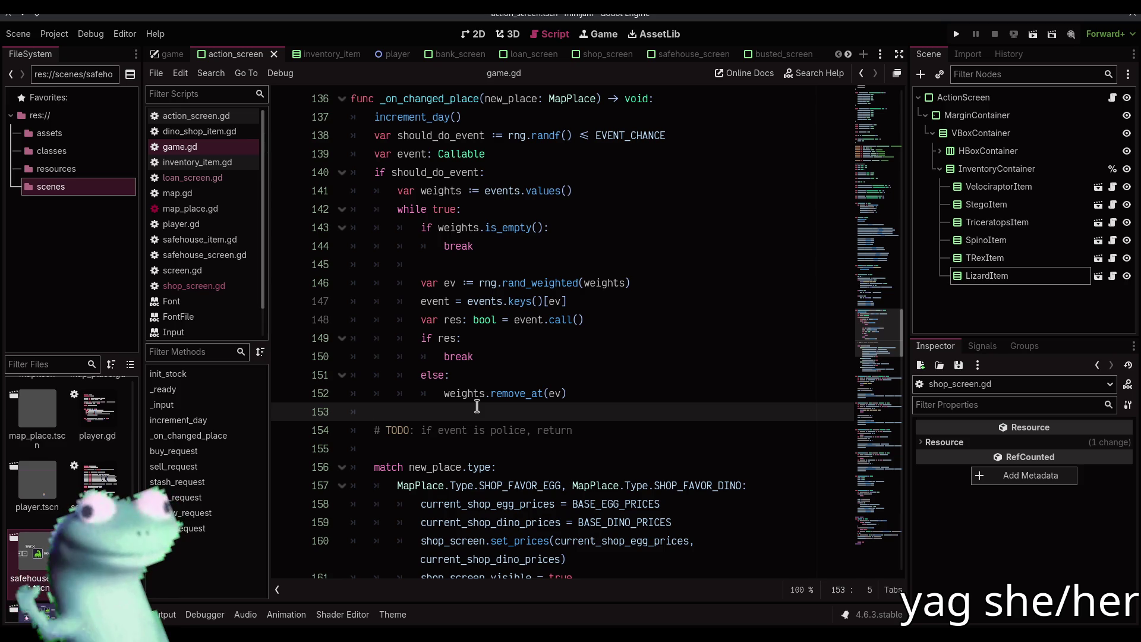
mouse_move(554, 313)
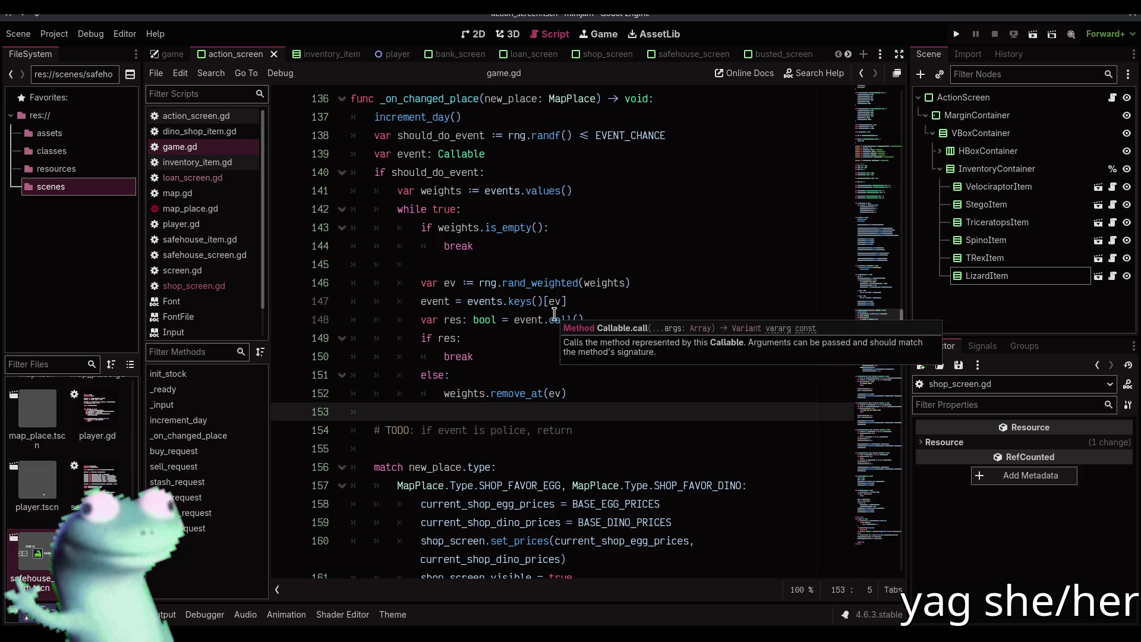
scroll(580, 294, "up", 1)
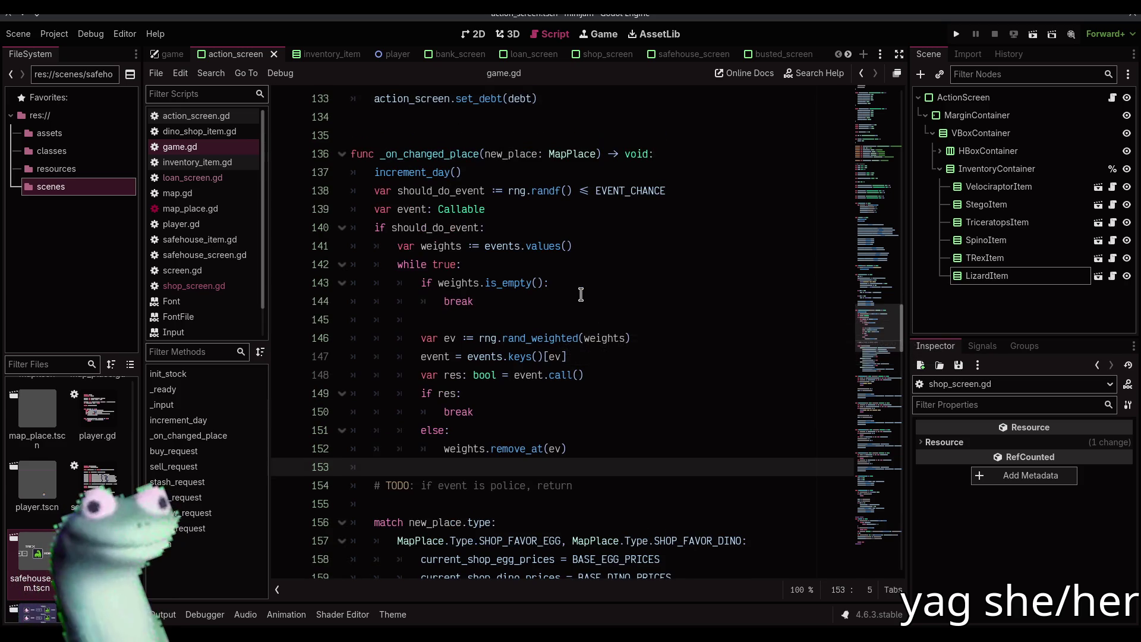
left_click(536, 316)
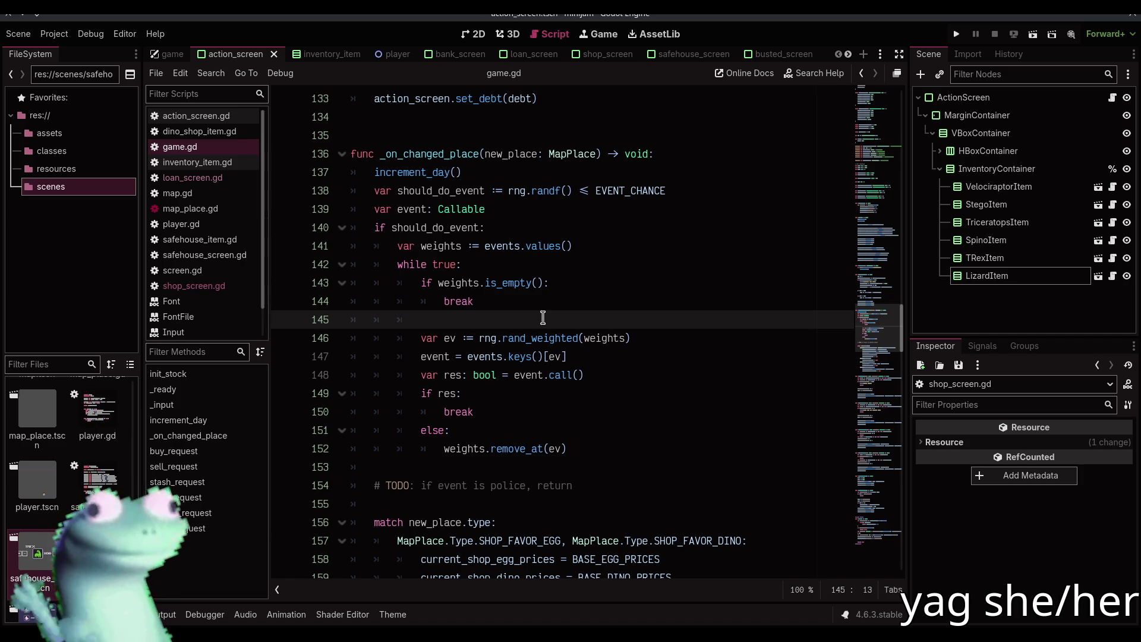
- Add a 'no events are eligible' print under the is_empty check and an 'event successful' print, then save
left_click(565, 285)
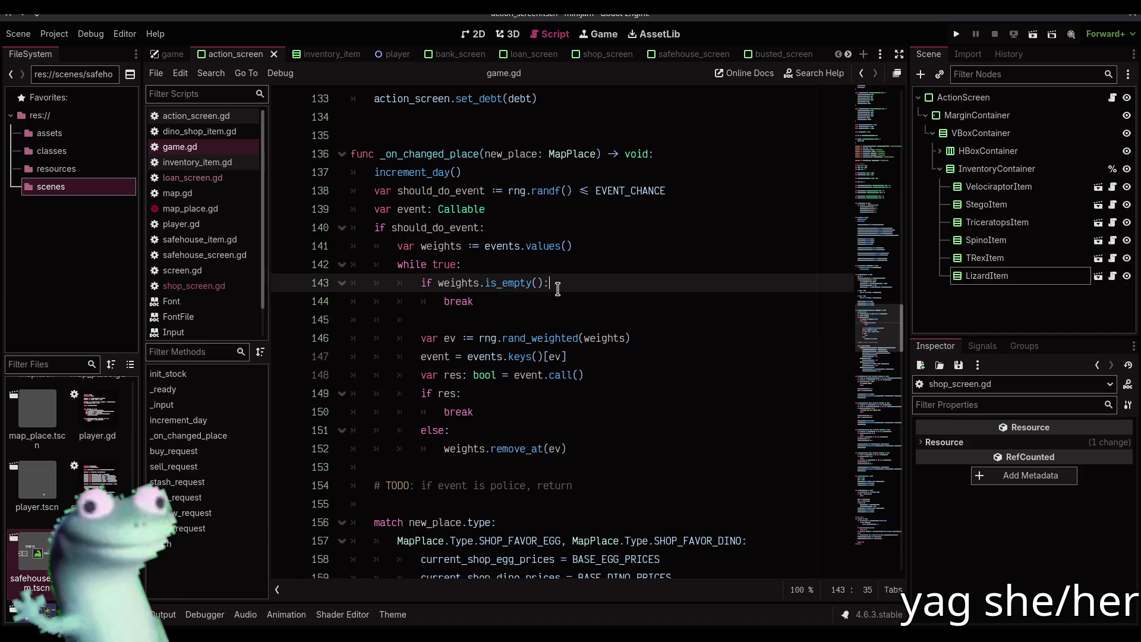
key("Return")
type("print")
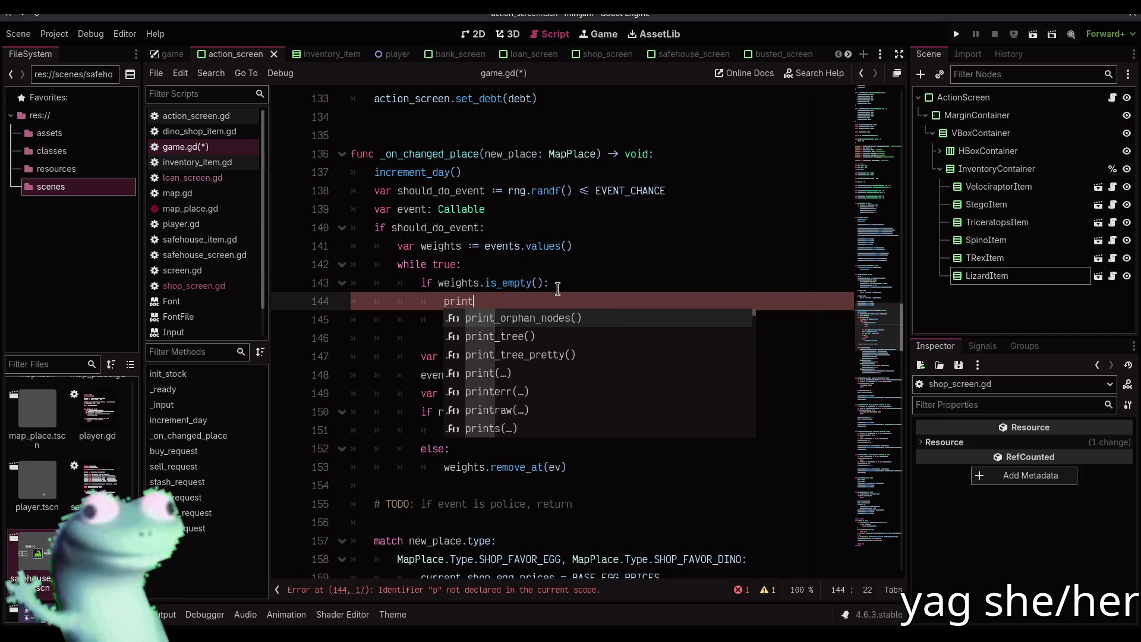
type("(\"no events are ")
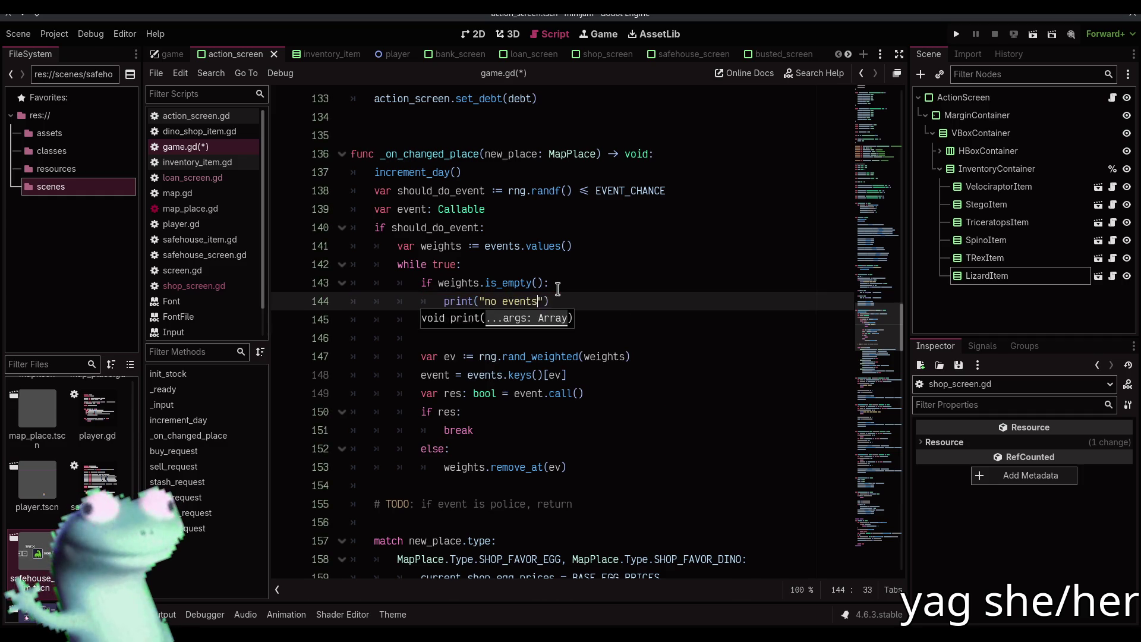
type("eligible")
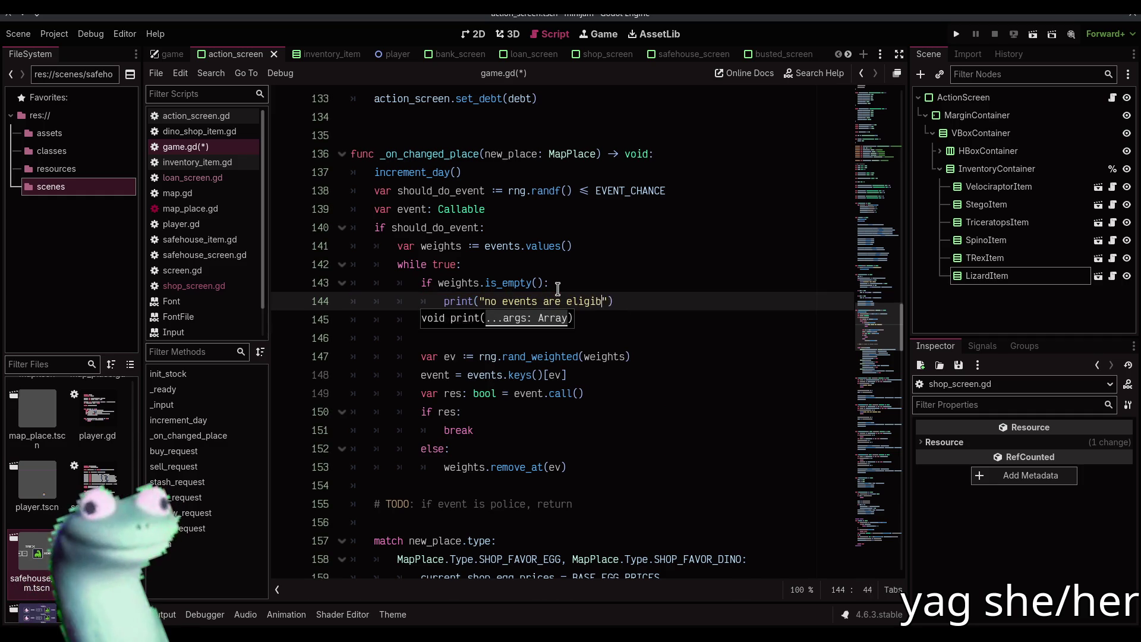
key("Escape")
key("Down")
key("Down")
key("Down")
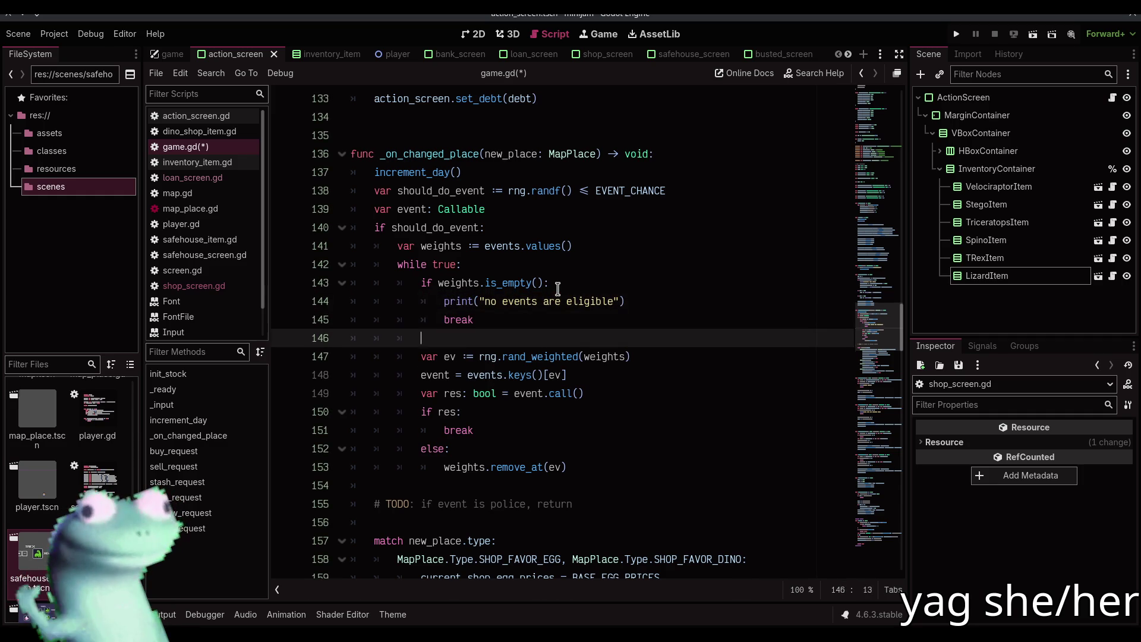
key("Return")
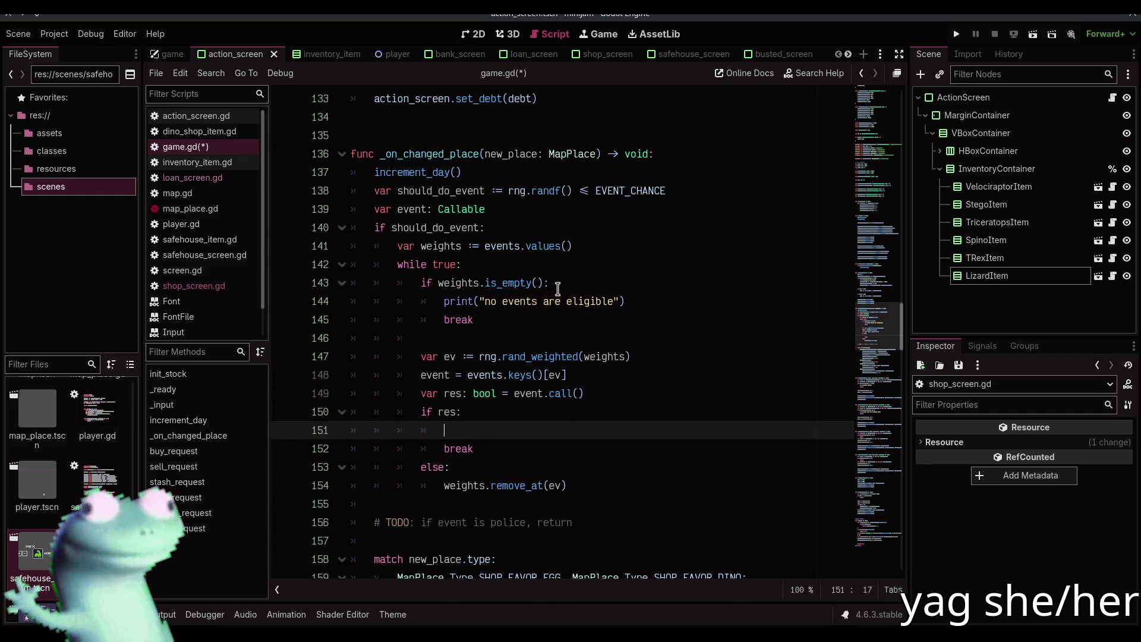
type("print")
type("\"event suc")
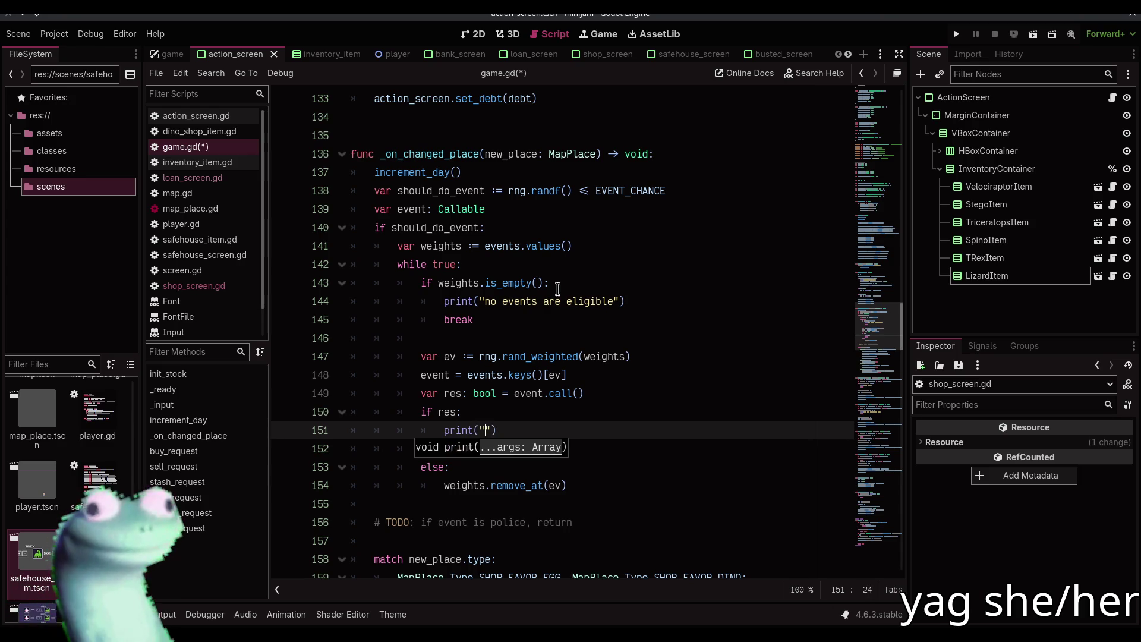
type("cessful")
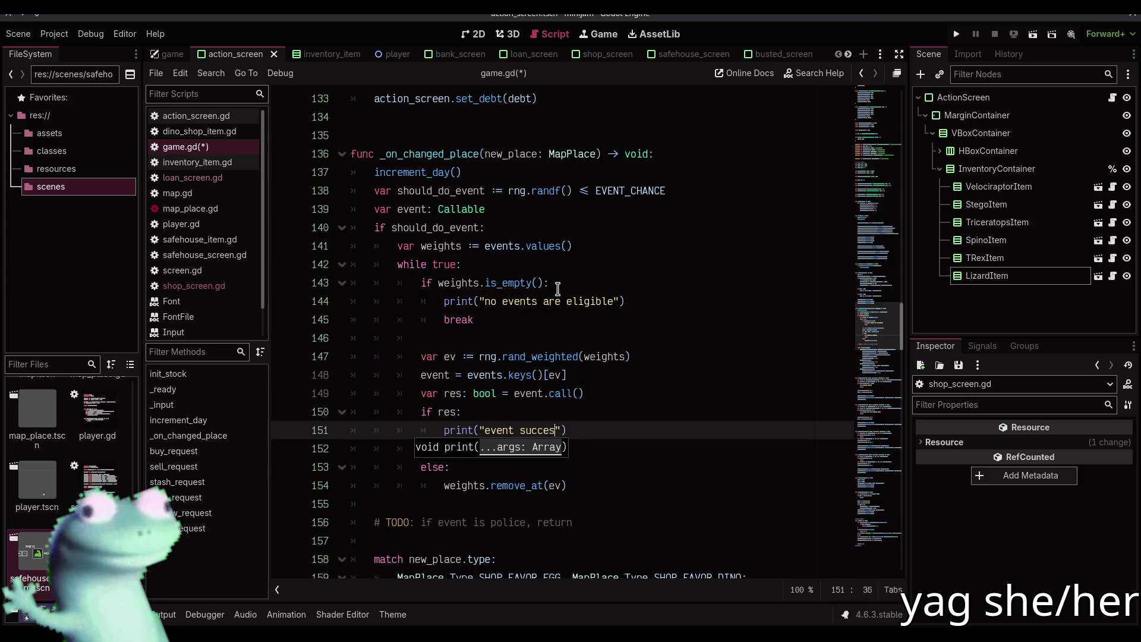
key("Escape")
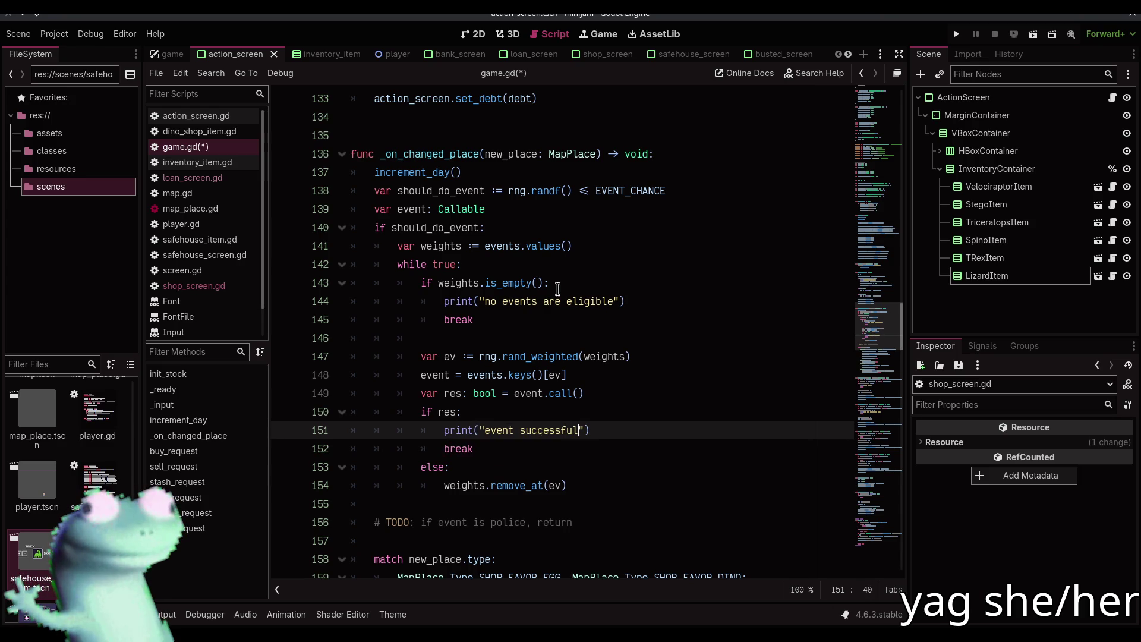
key("ctrl+s")
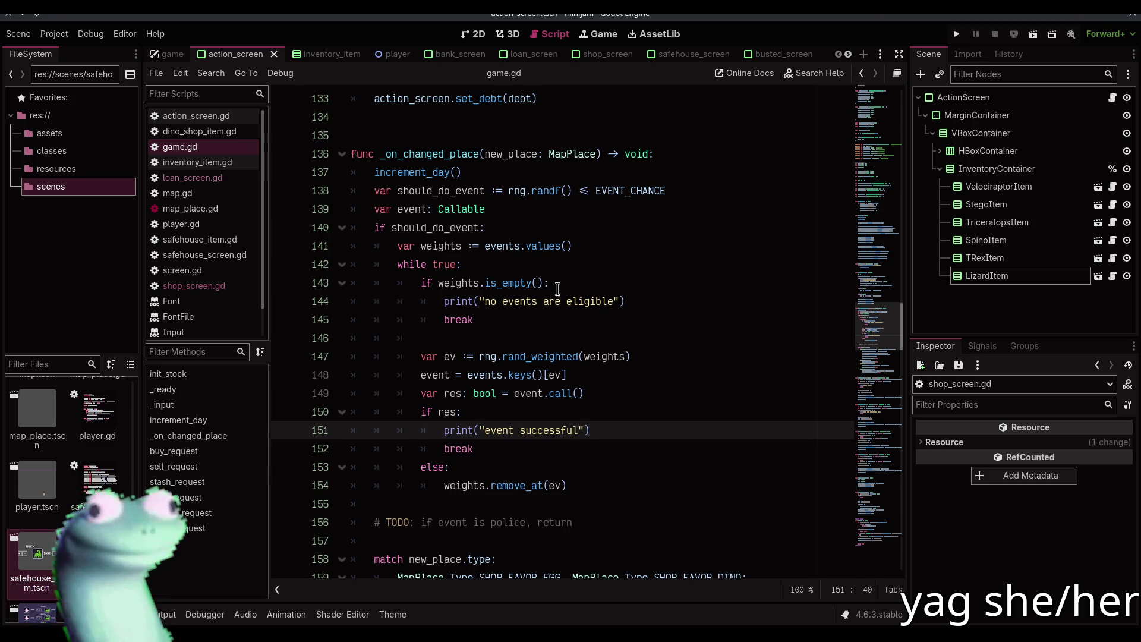
- Change the empty-weights message to "no events succeeded" and save game.gd
scroll(558, 289, "down", 1)
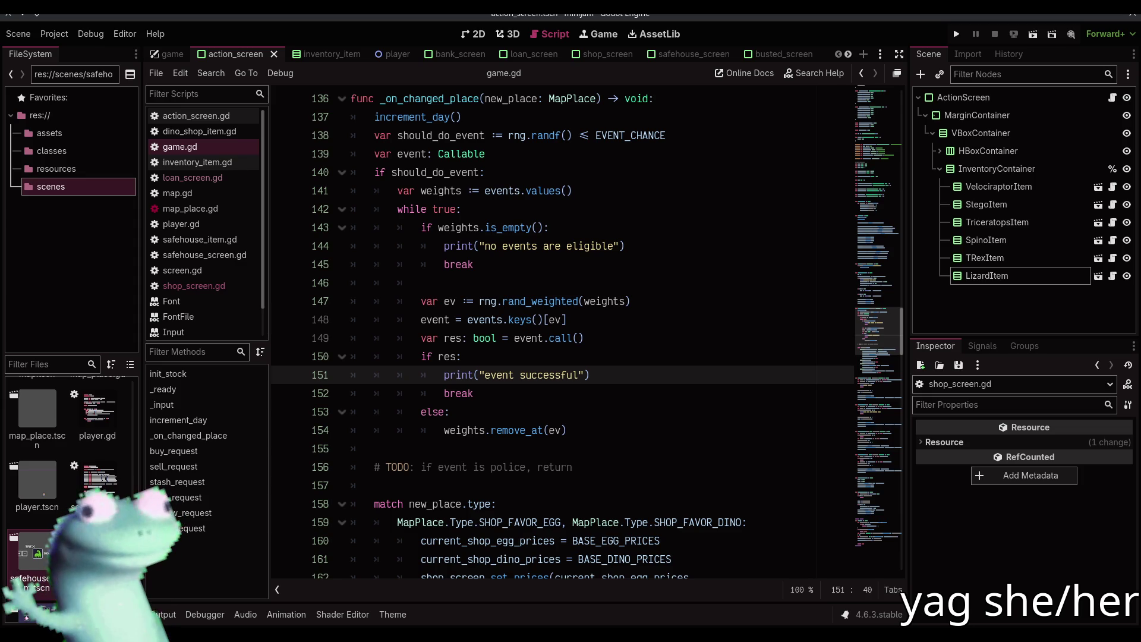
key("End")
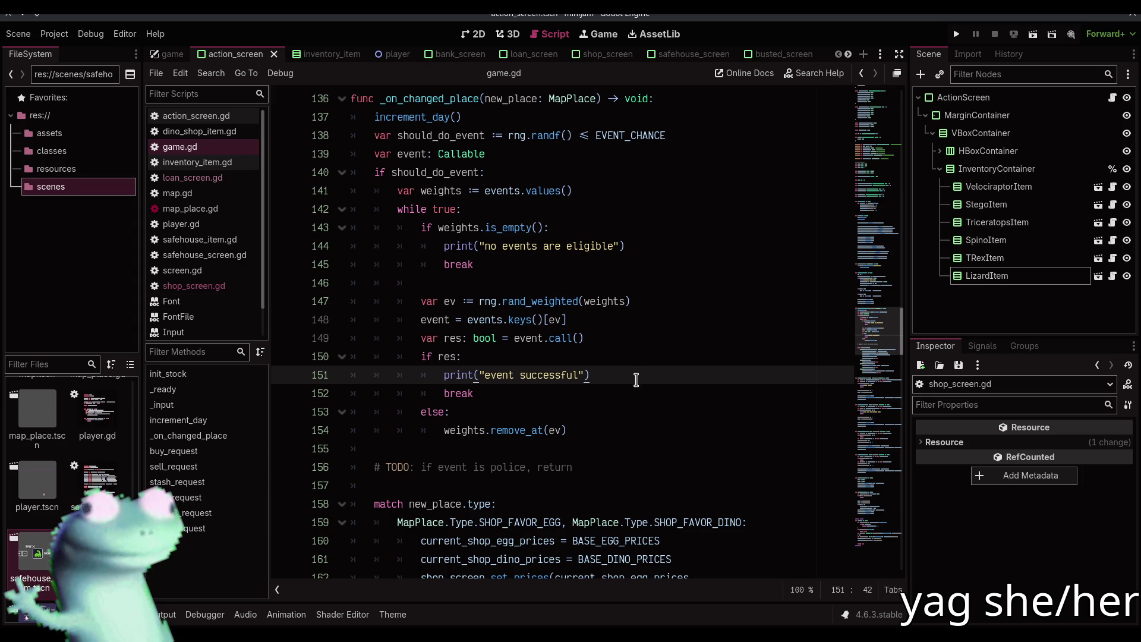
scroll(635, 380, "down", 1)
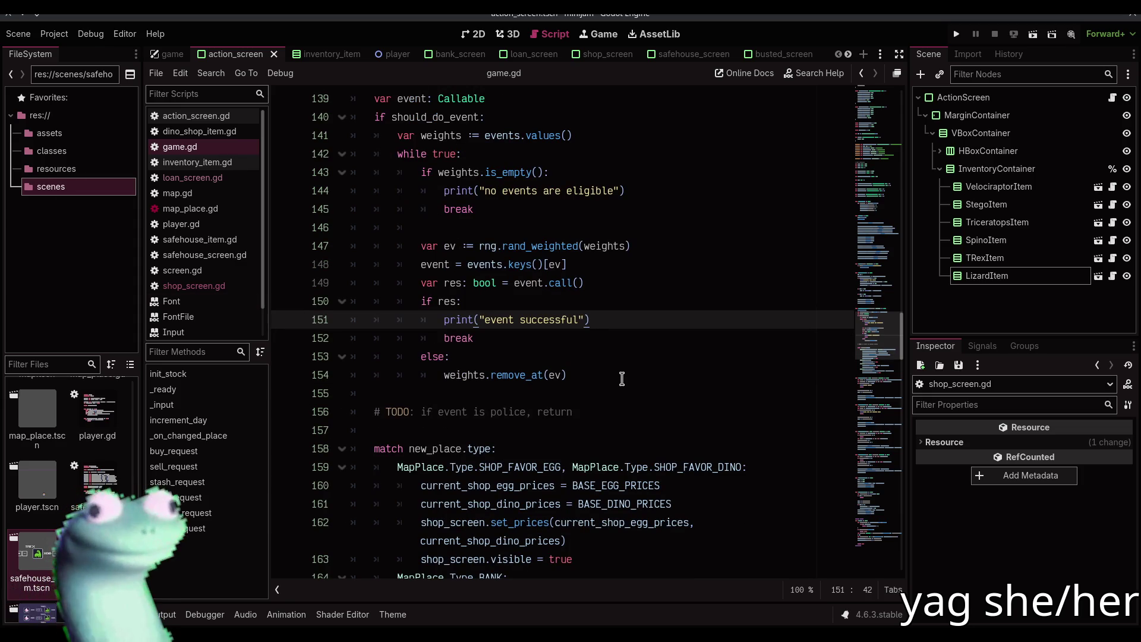
left_click(543, 191)
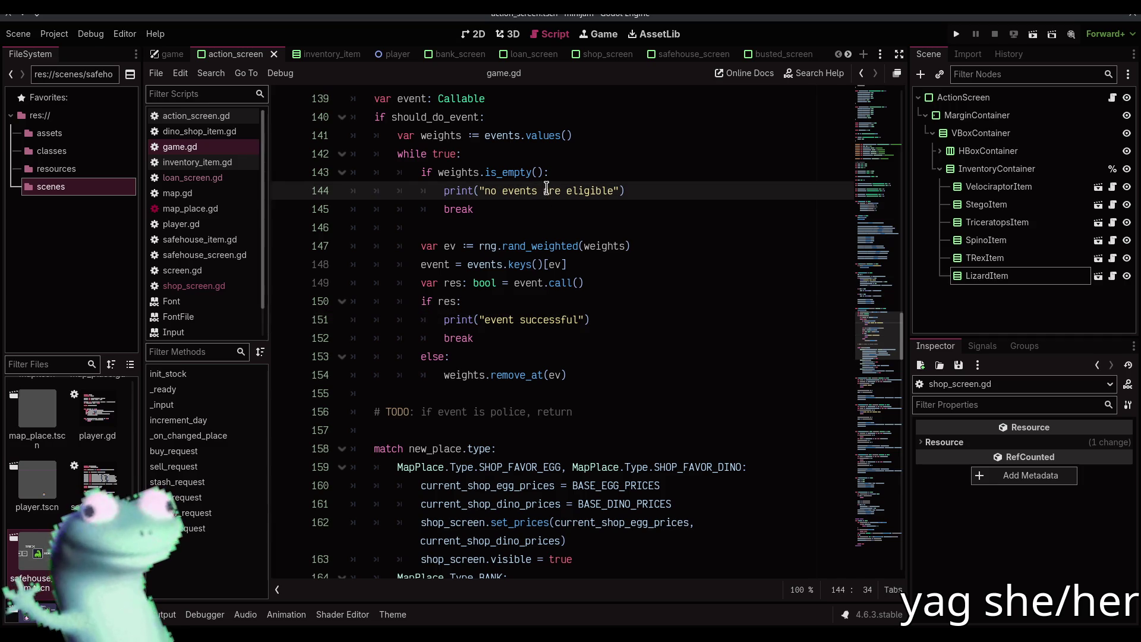
left_click_drag(542, 191, 591, 197)
type("succeed")
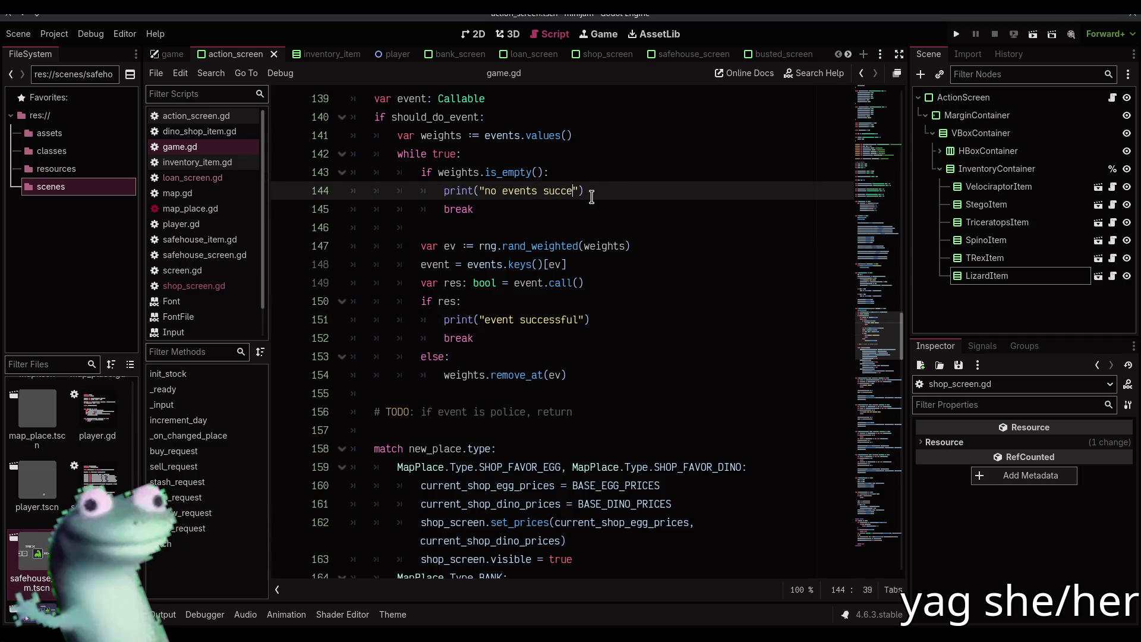
type("ed")
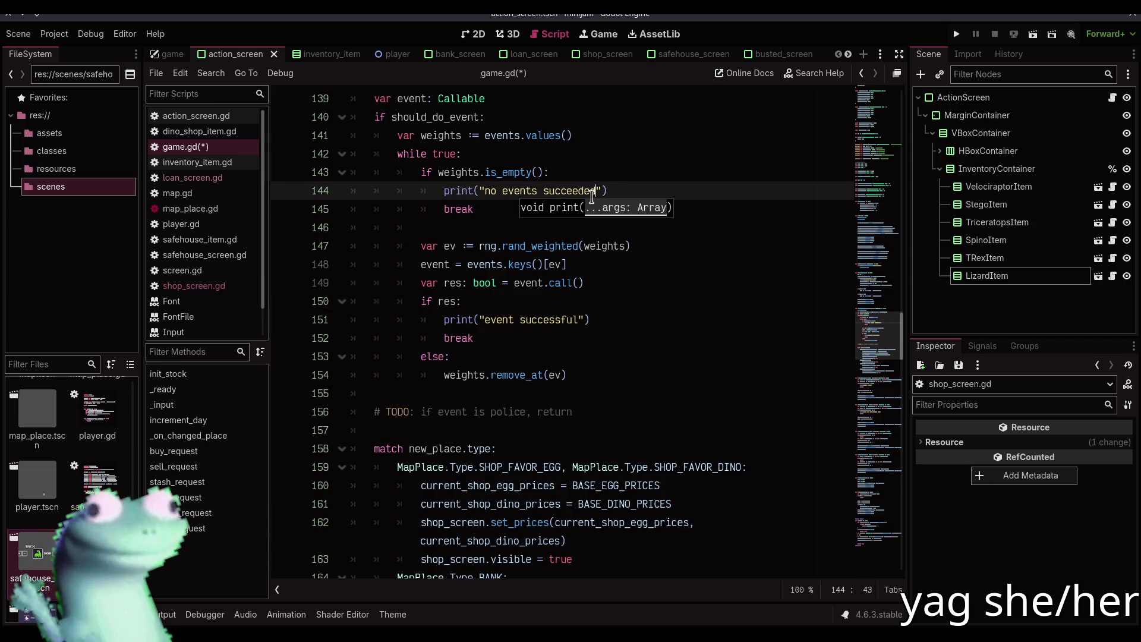
key("ctrl+s")
- Scroll through game.gd to review the edited event code
left_click(566, 212)
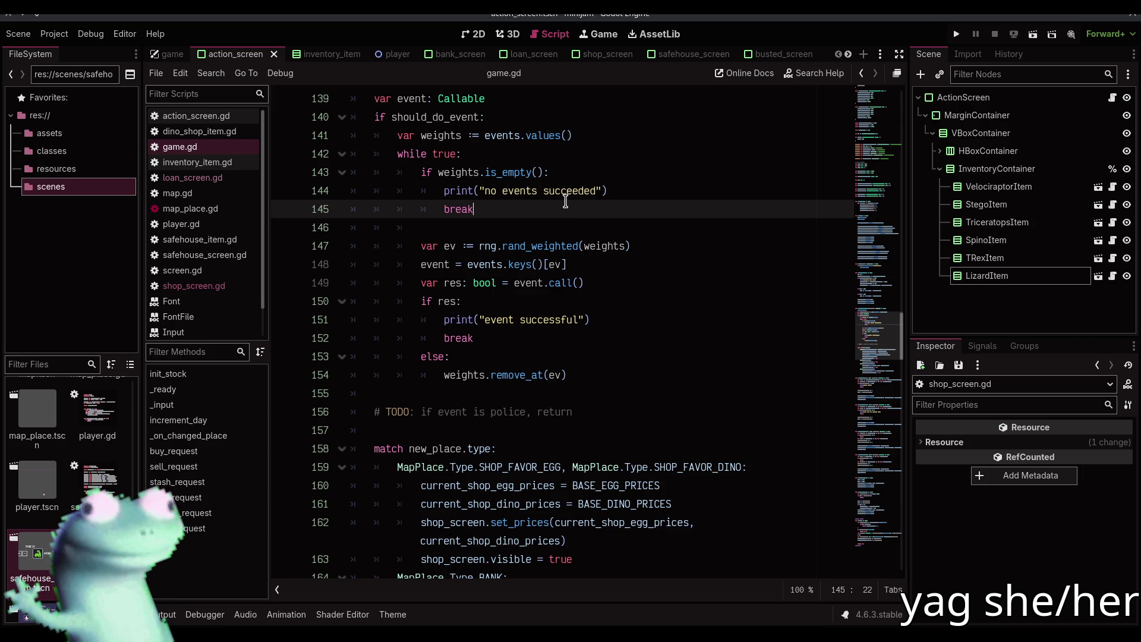
scroll(565, 201, "down", 3)
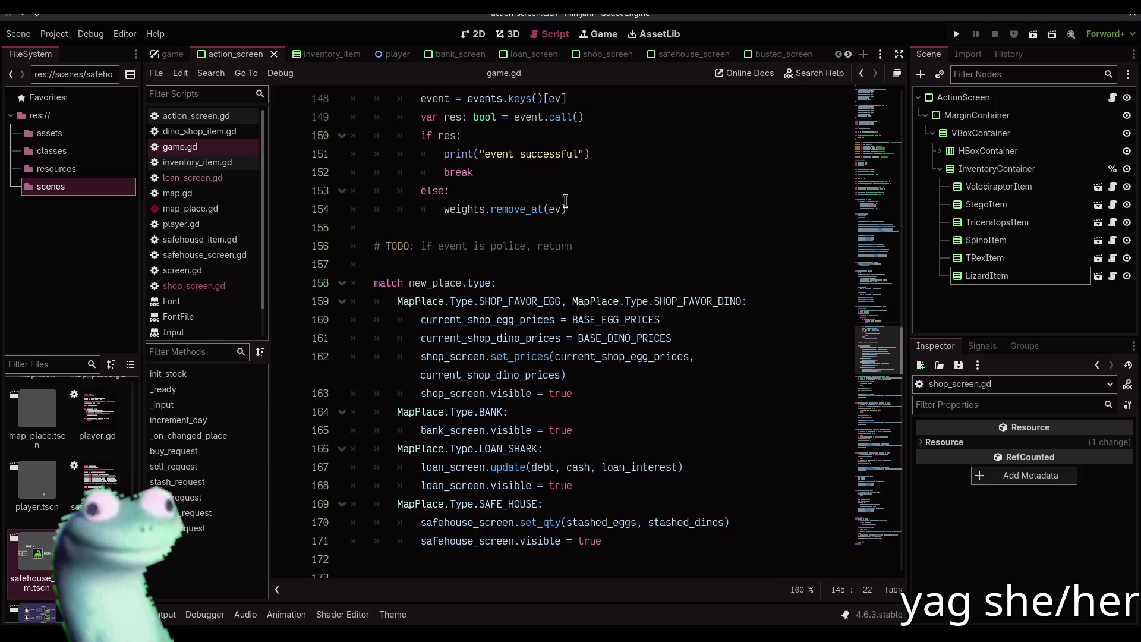
scroll(565, 201, "down", 4)
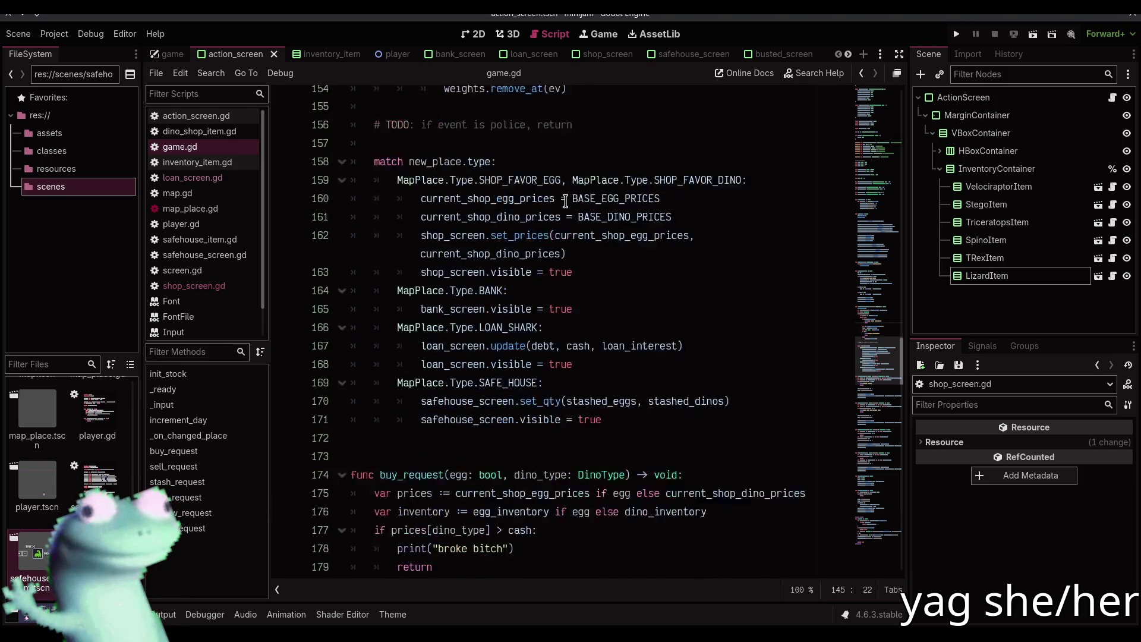
scroll(565, 205, "up", 3)
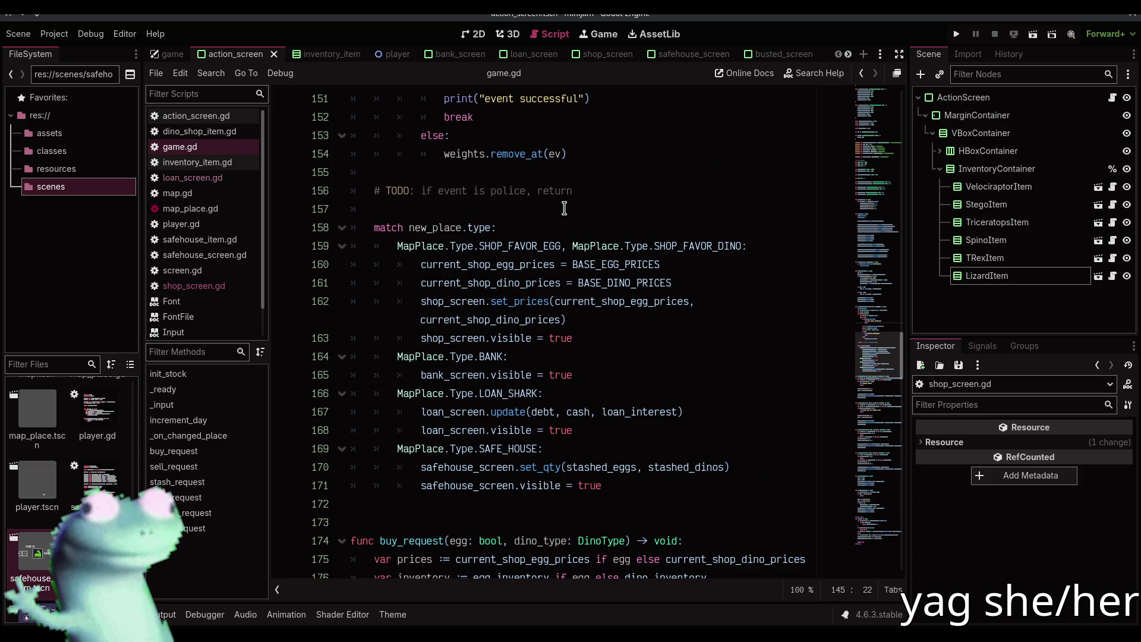
scroll(565, 208, "up", 5)
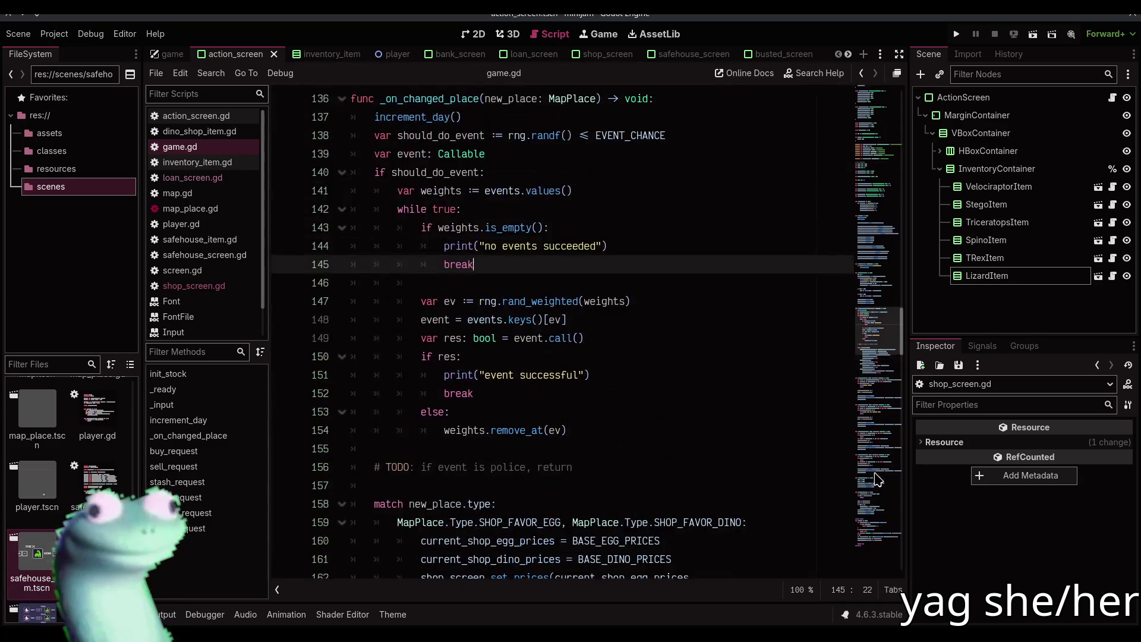
left_click_drag(878, 332, 879, 199)
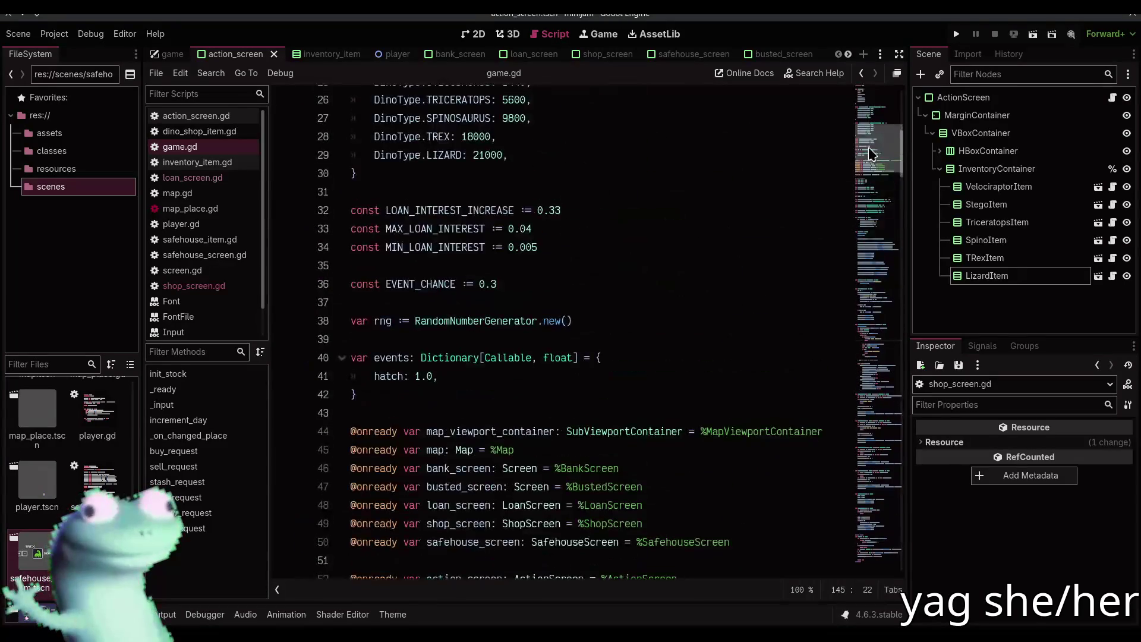
scroll(576, 290, "up", 2)
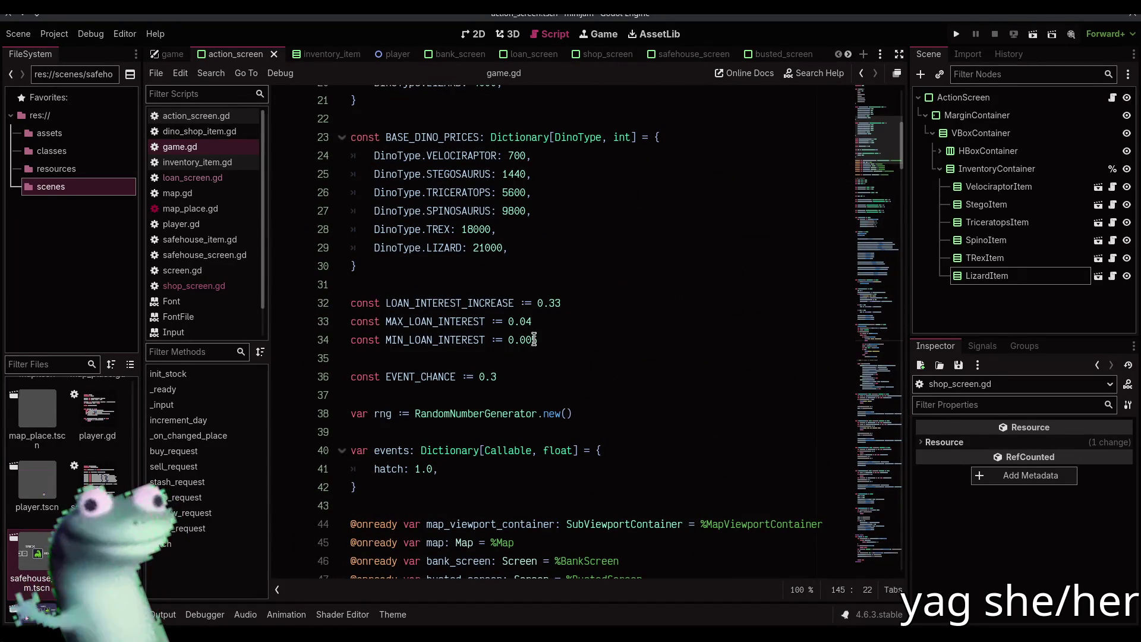
- Set EVENT_CHANCE to 1, run the game and try buying in the Dino Shop
left_click_drag(480, 377, 515, 377)
type("1")
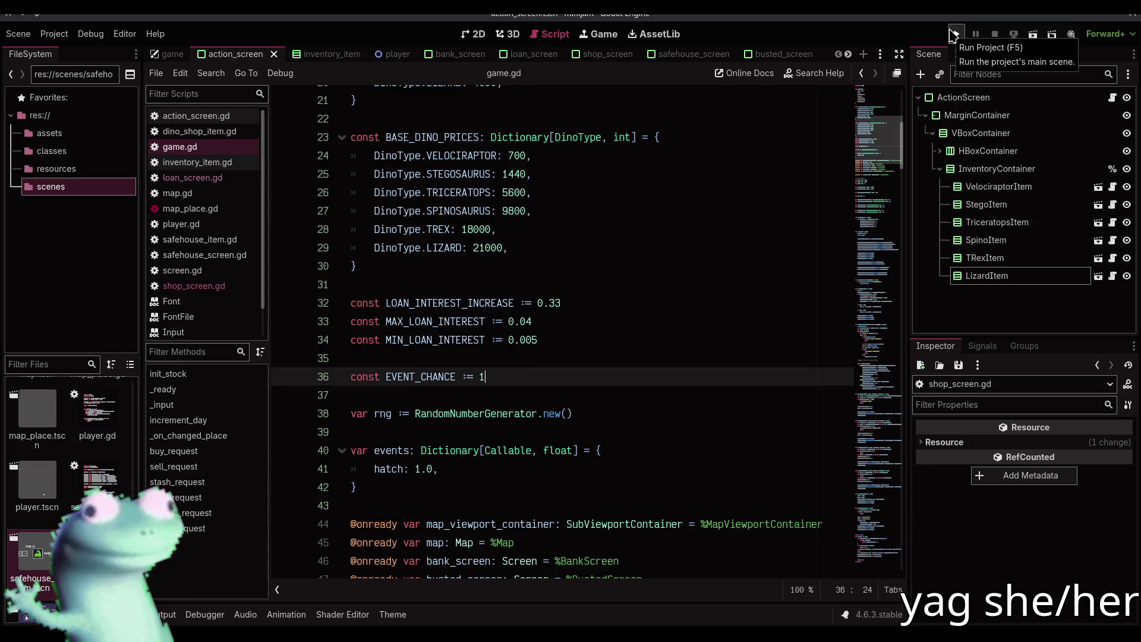
left_click(953, 34)
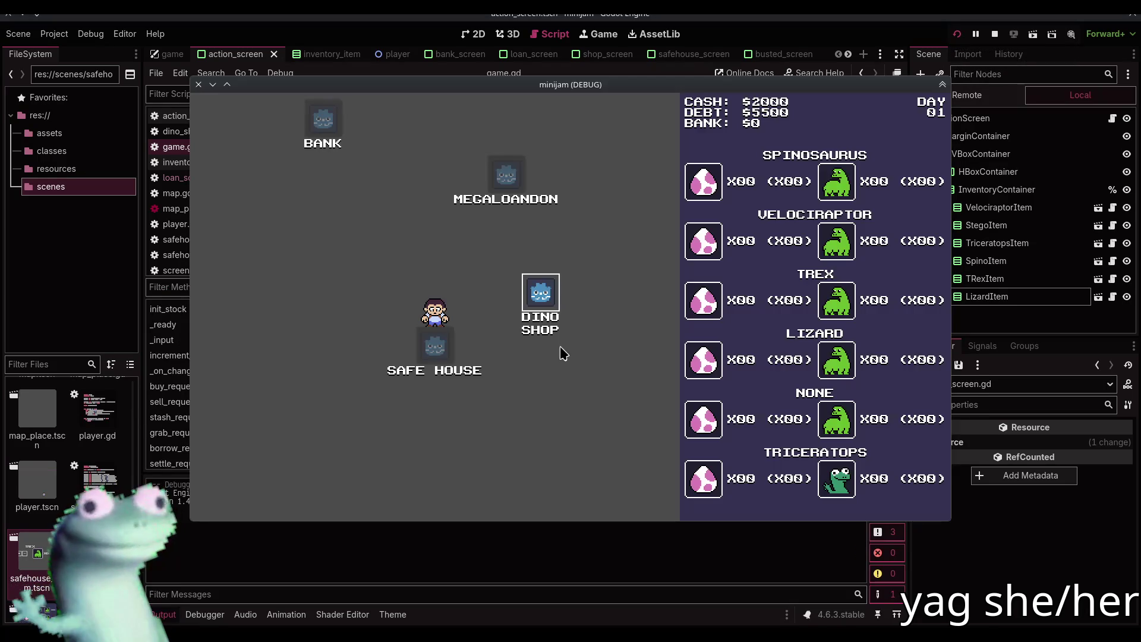
left_click(547, 298)
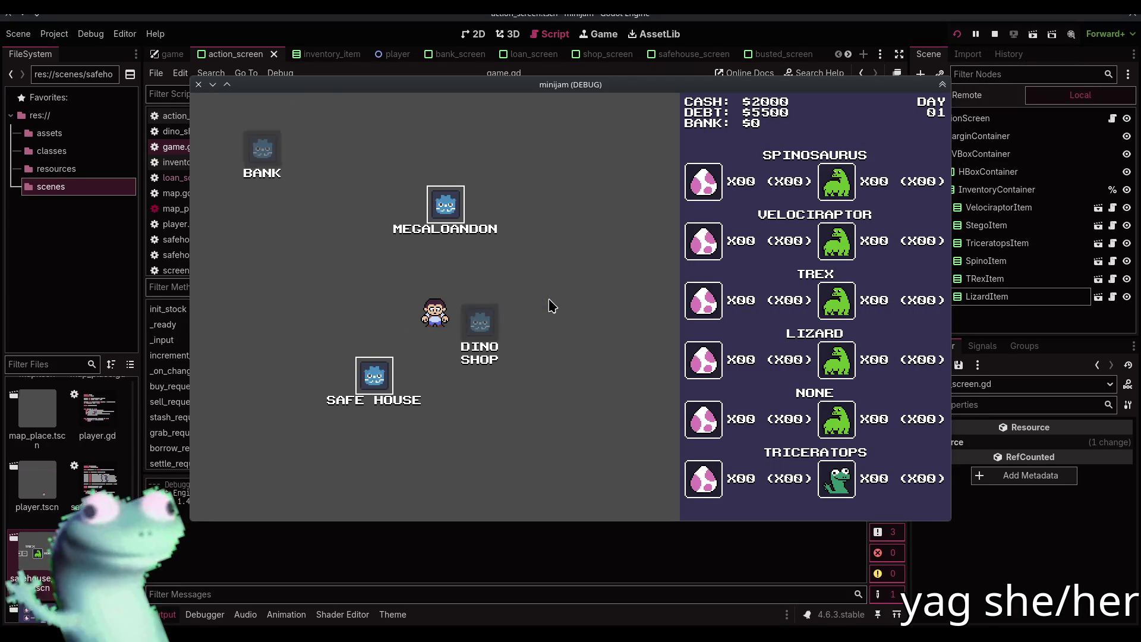
left_click_drag(441, 119, 470, 111)
left_click(397, 159)
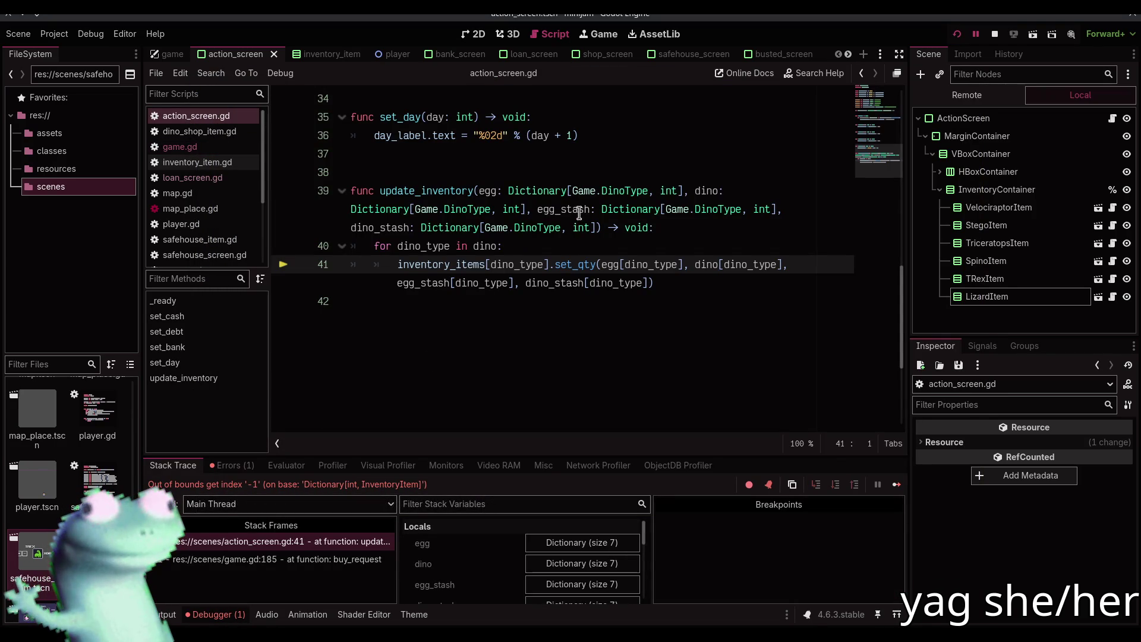
mouse_move(571, 209)
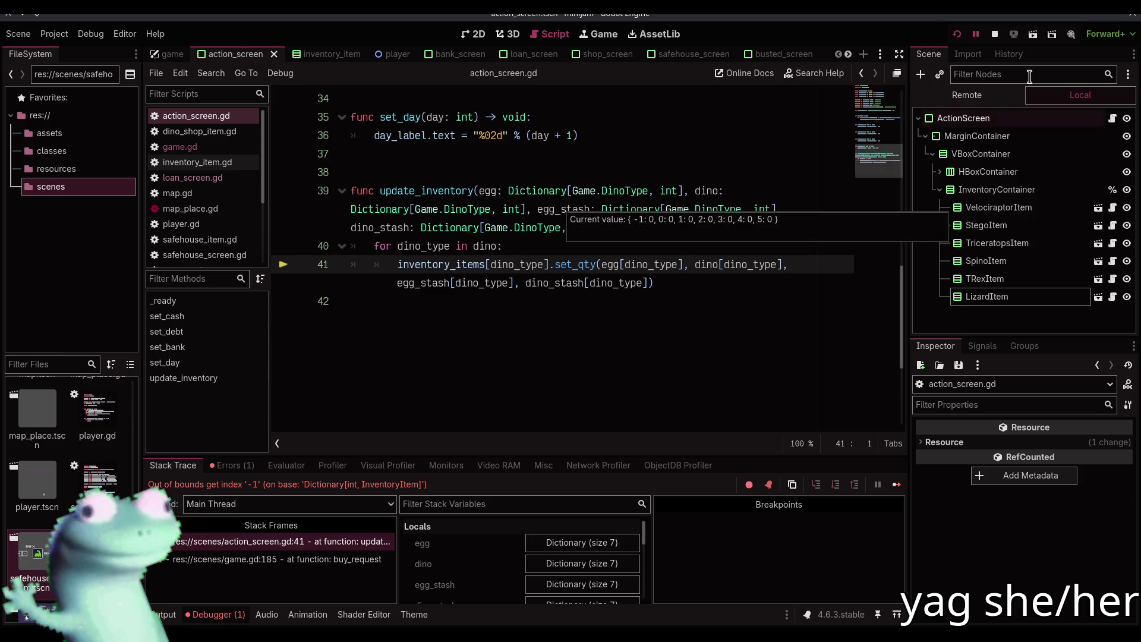
- Stop the game and start an 'if dino_type:' check inside the init_stock loop of game.gd
key("F8")
left_click(212, 615)
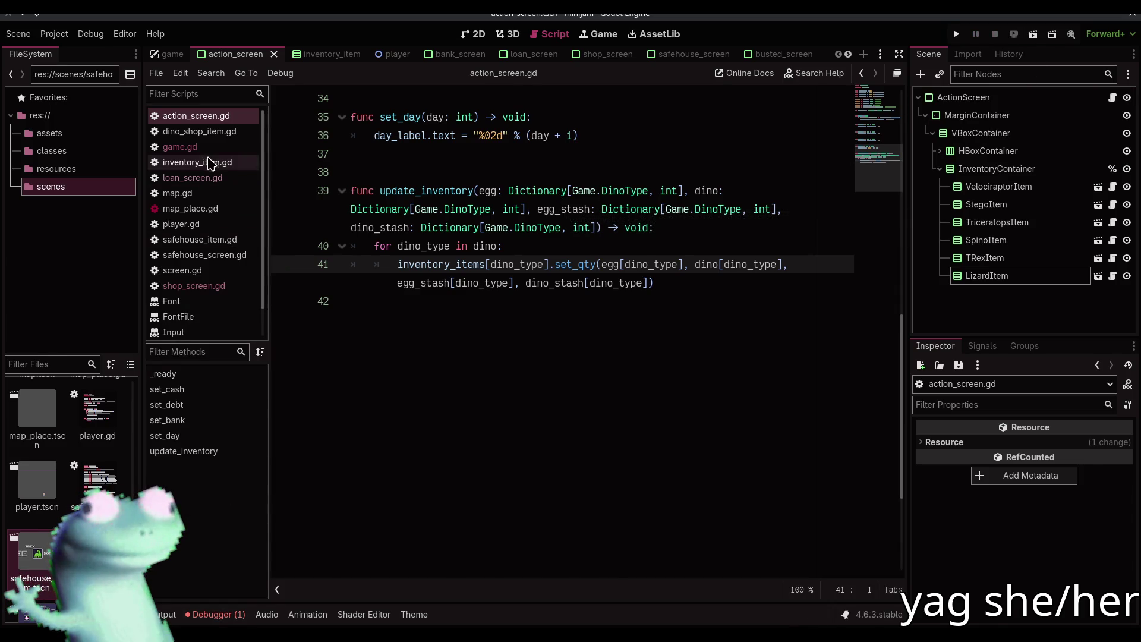
left_click(180, 147)
scroll(530, 402, "down", 5)
scroll(531, 402, "down", 10)
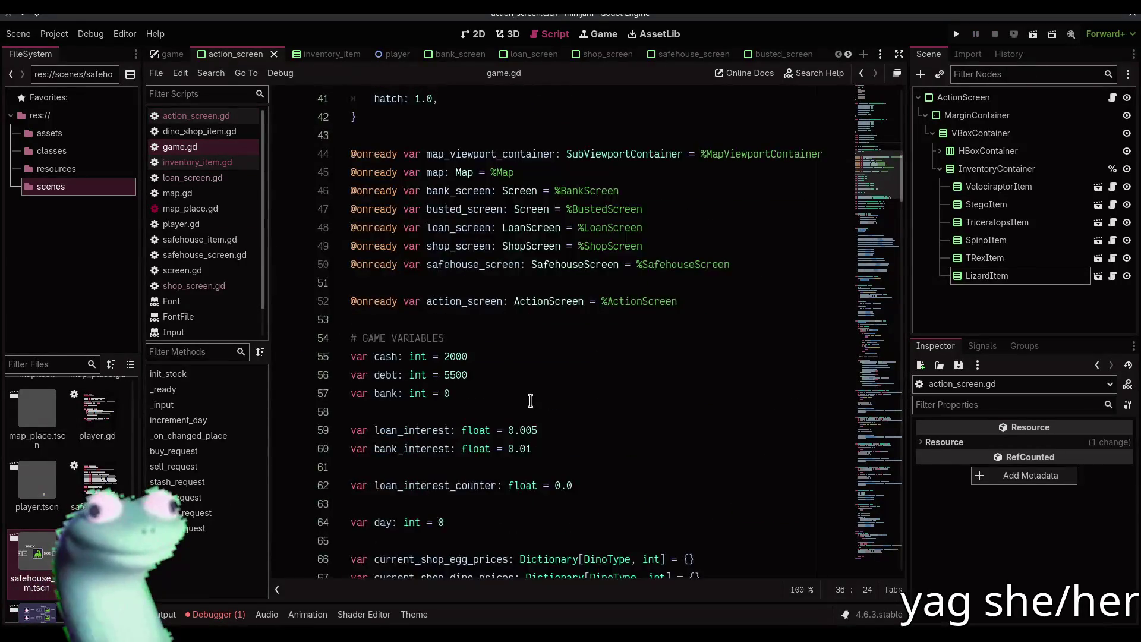
left_click(606, 319)
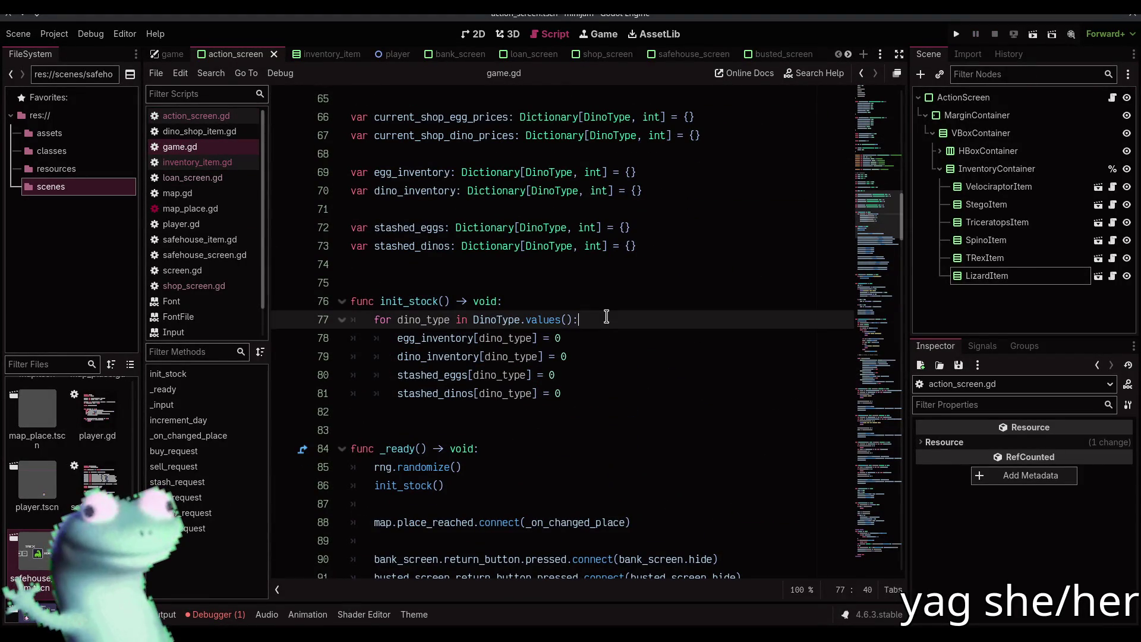
key("Return")
type("if d")
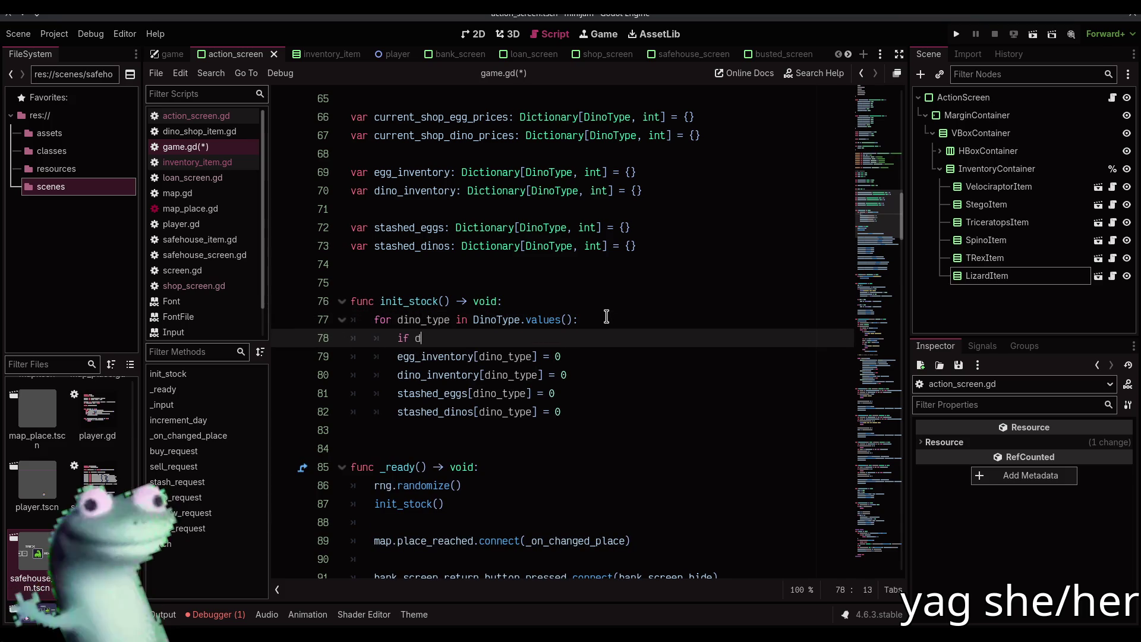
type("ino_type")
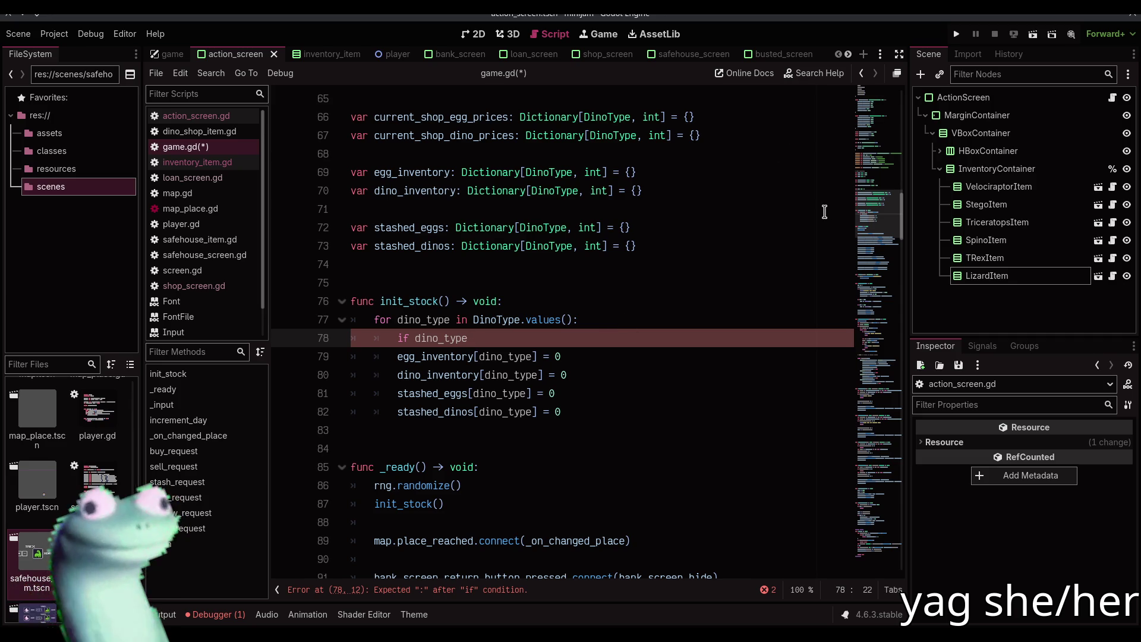
type(":")
left_click_drag(869, 566, 885, 521)
scroll(885, 521, "up", 2)
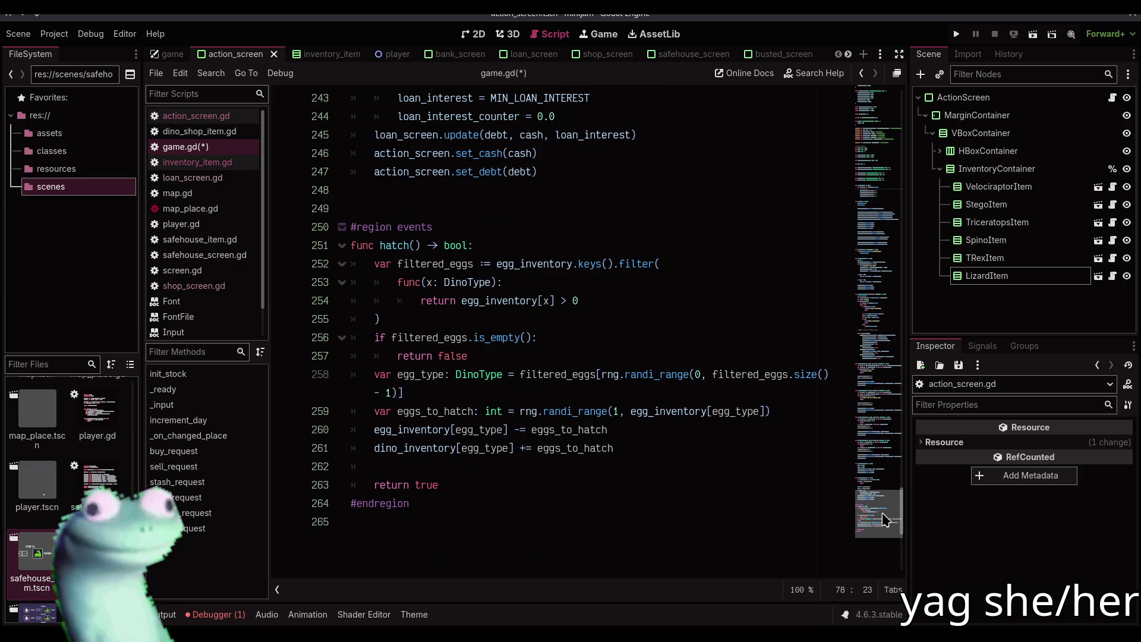
- Remove the NONE = -1 entry from the DinoType enum, save, and run the game
left_click(663, 467)
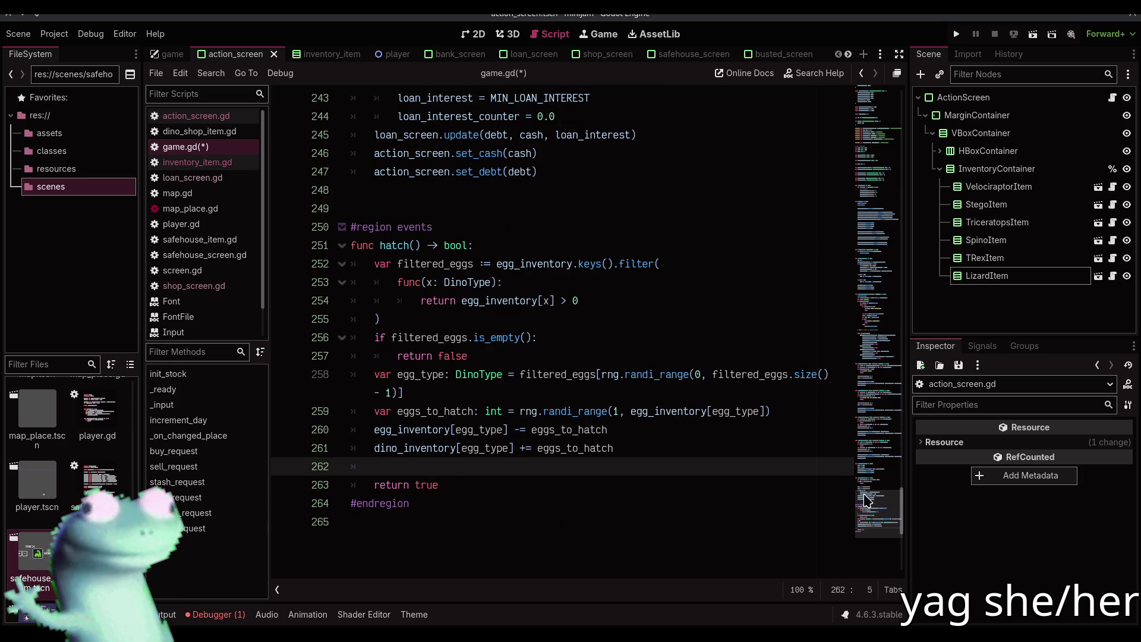
key("ctrl+Home")
left_click_drag(438, 174, 458, 156)
key("BackSpace")
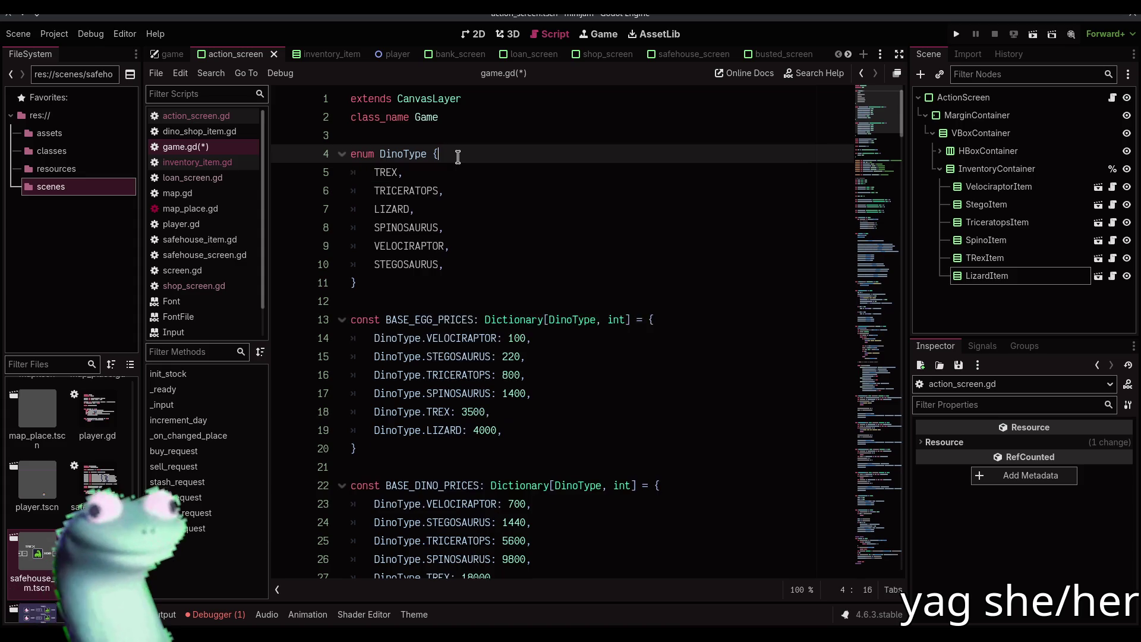
key("ctrl+s")
left_click_drag(874, 113, 870, 588)
scroll(868, 523, "up", 8)
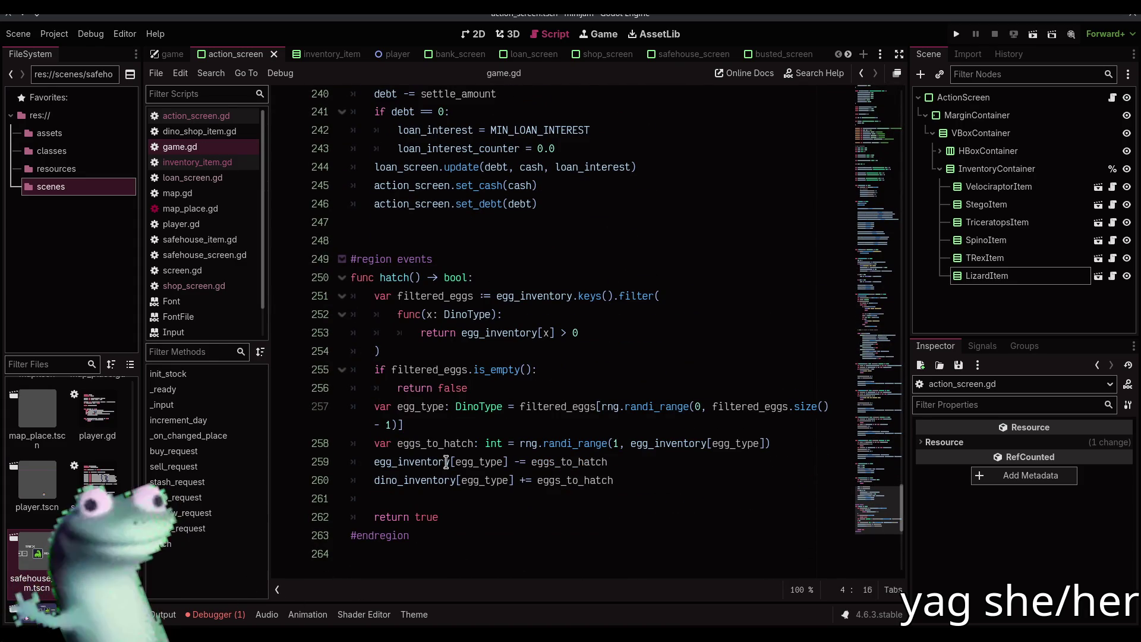
key("F5")
- Buy one Velociraptor egg in the Dino Shop, return to the map and travel to the Safe House
left_click(538, 293)
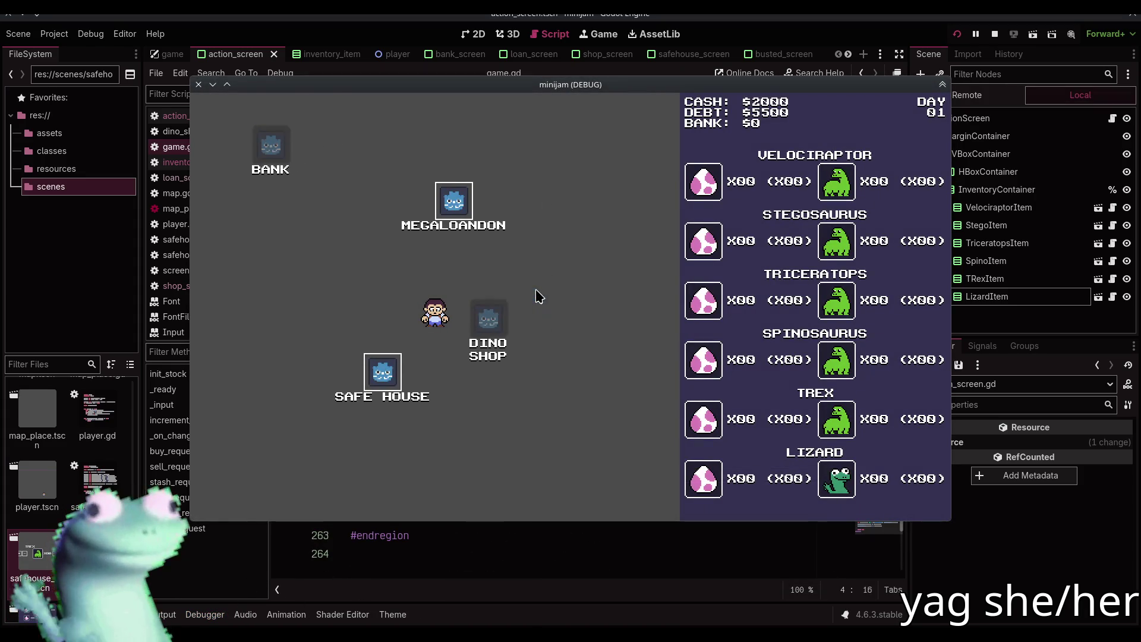
left_click(368, 168)
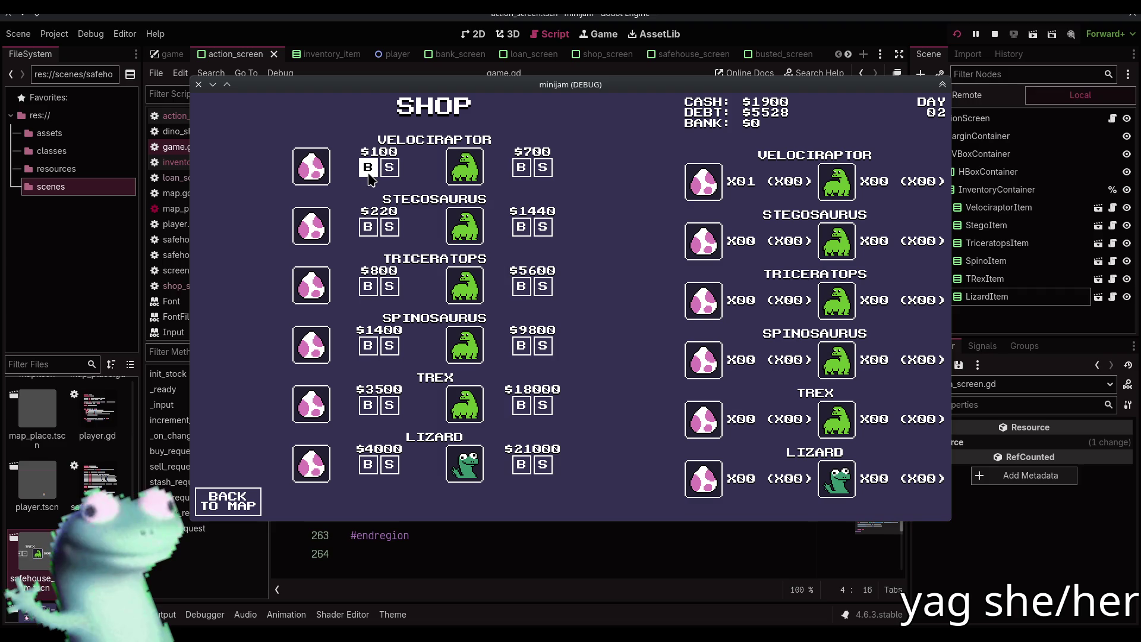
left_click(228, 501)
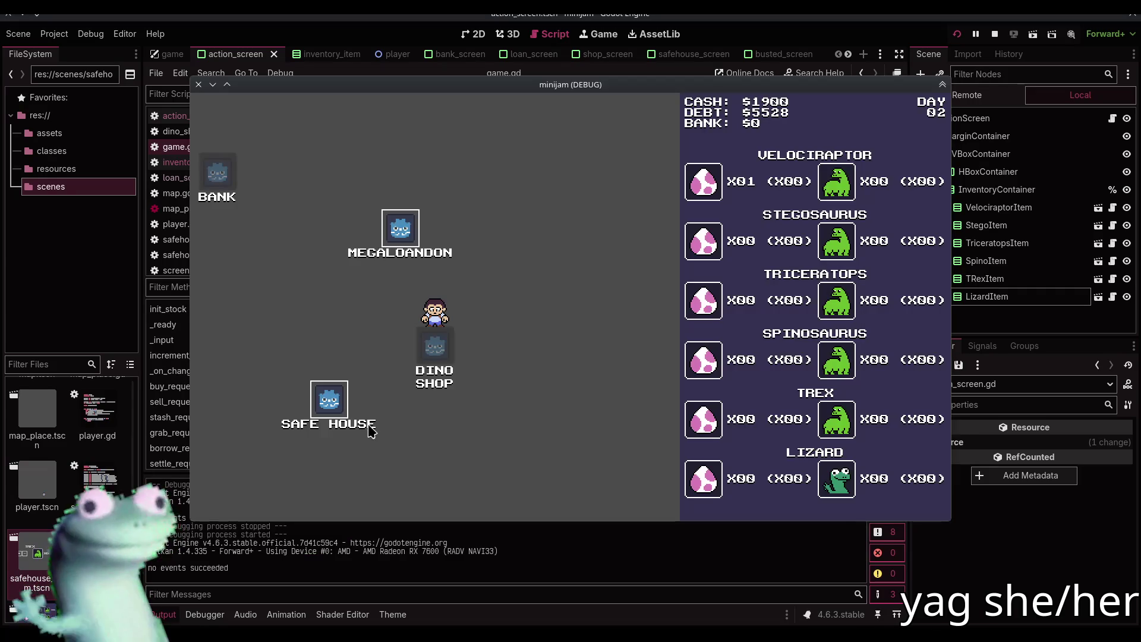
left_click(332, 404)
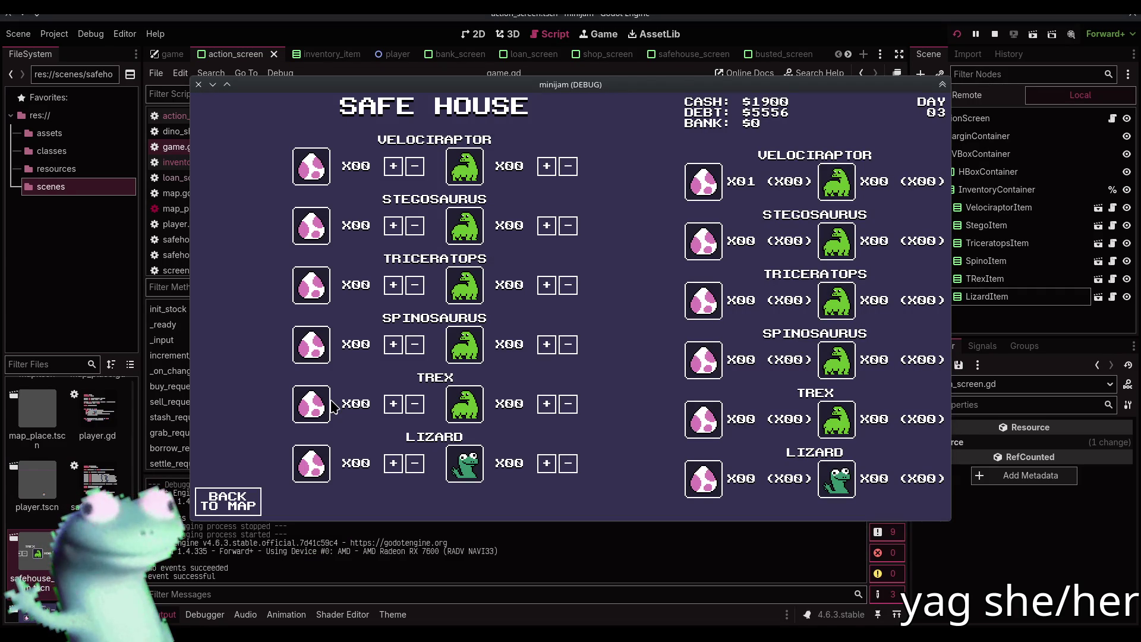
- Stop the game, hide the output log, and open a blank line before return true in hatch()
key("F8")
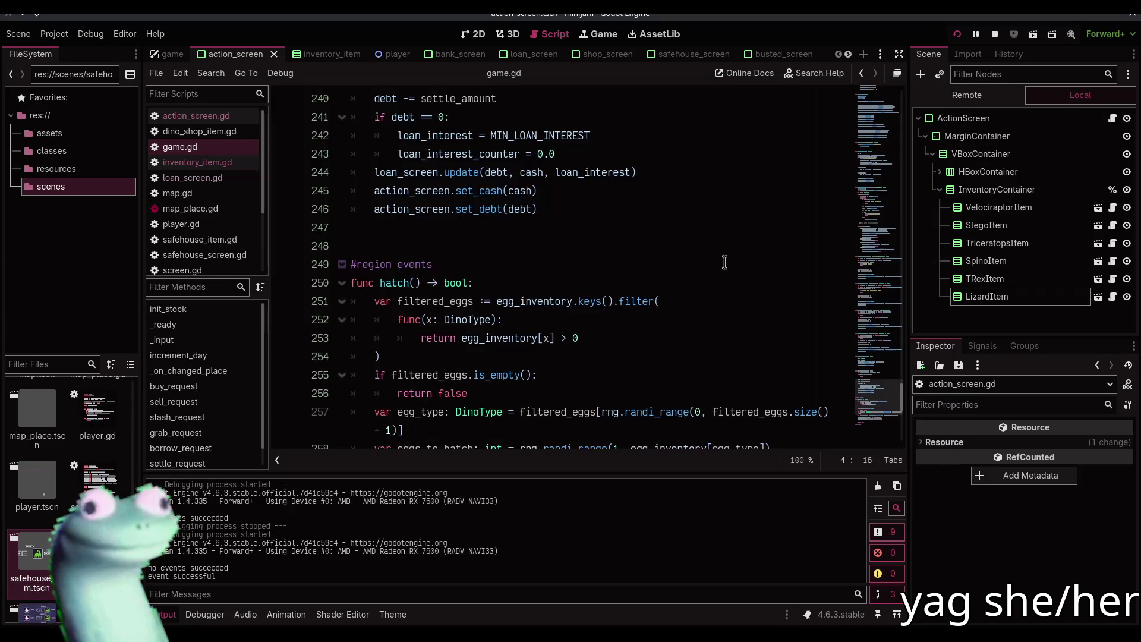
scroll(608, 318, "down", 10)
scroll(608, 318, "up", 2)
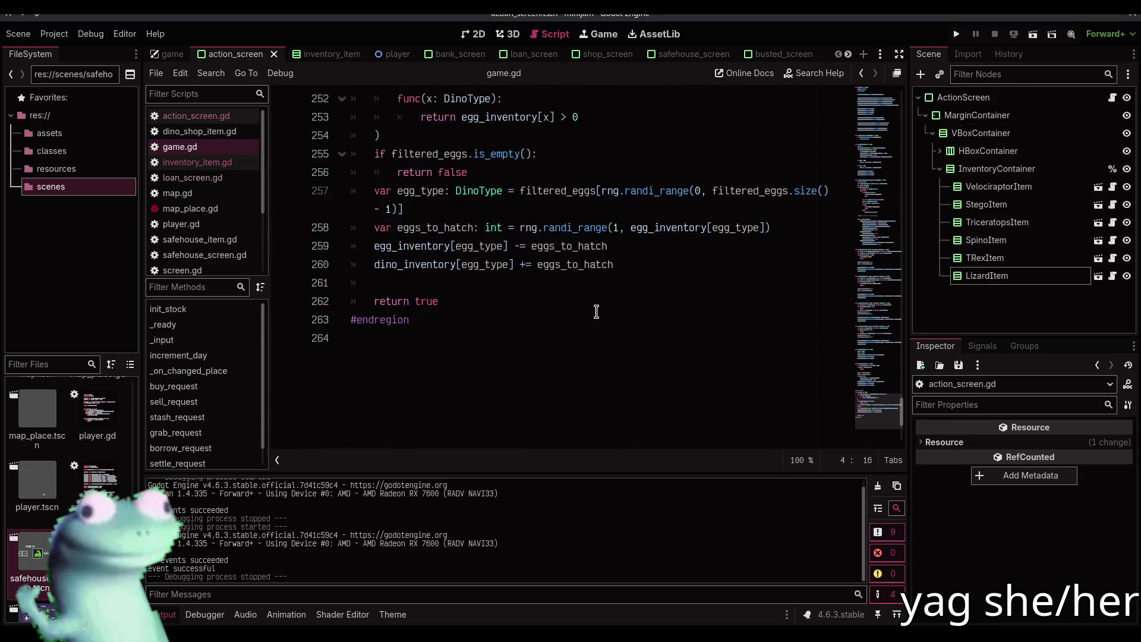
left_click(878, 485)
left_click(181, 613)
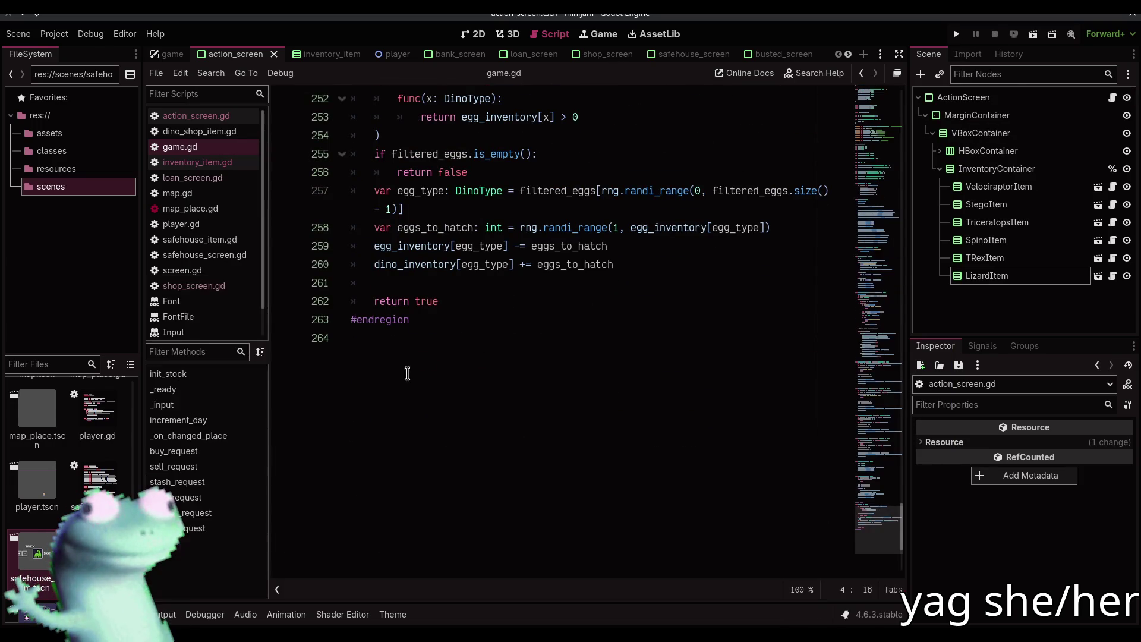
left_click(666, 271)
key("Down")
key("Return")
key("Return")
key("Up")
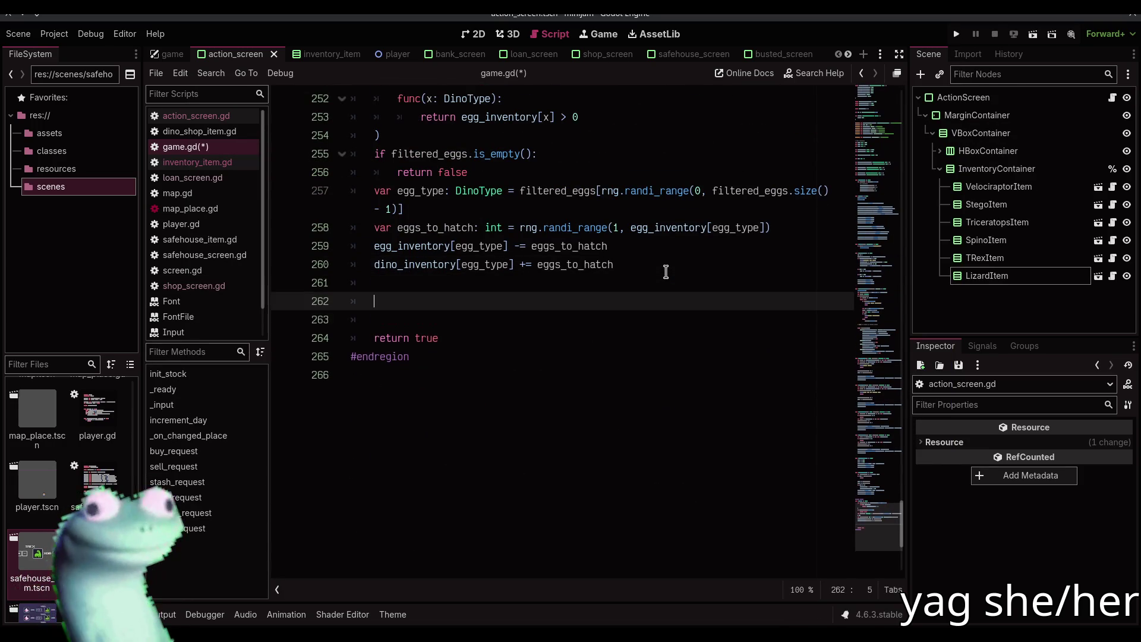
- Add action_screen.update_inventory(egg_inventory, dino_inventory, stashed_eggs, stashed_dinos) to hatch()
type("act")
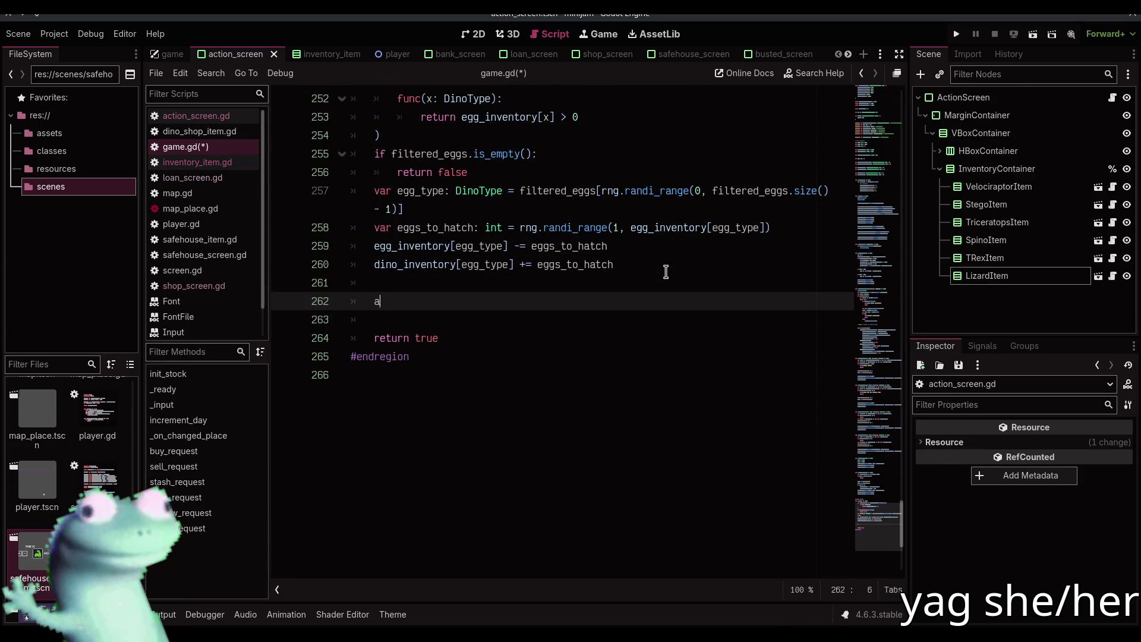
key("Return")
type(".u")
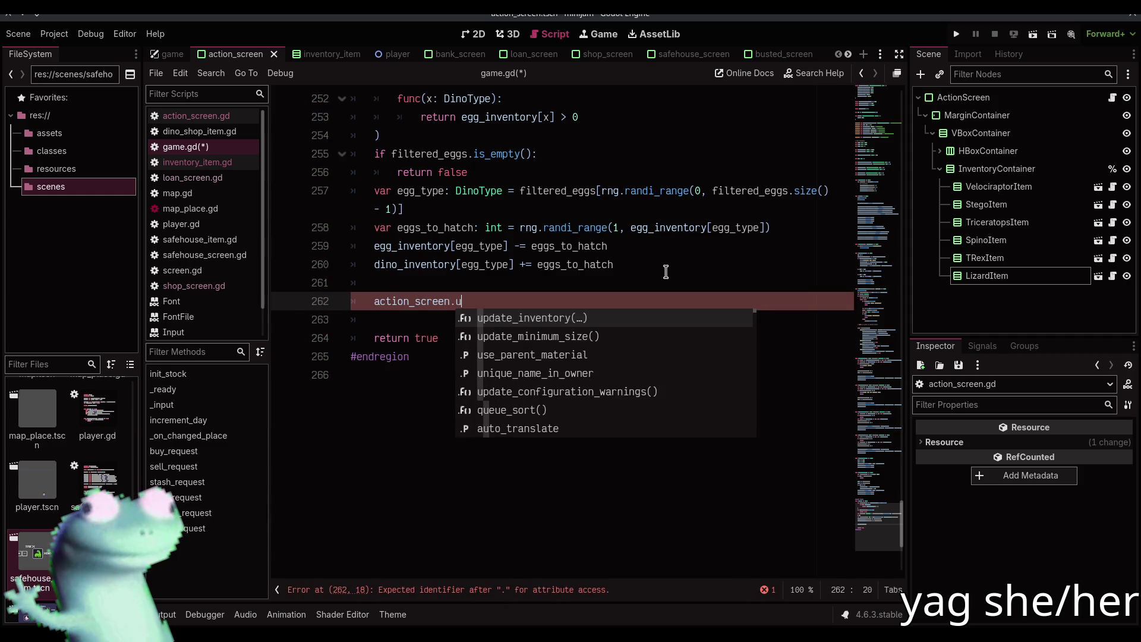
key("Return")
type("egg_in")
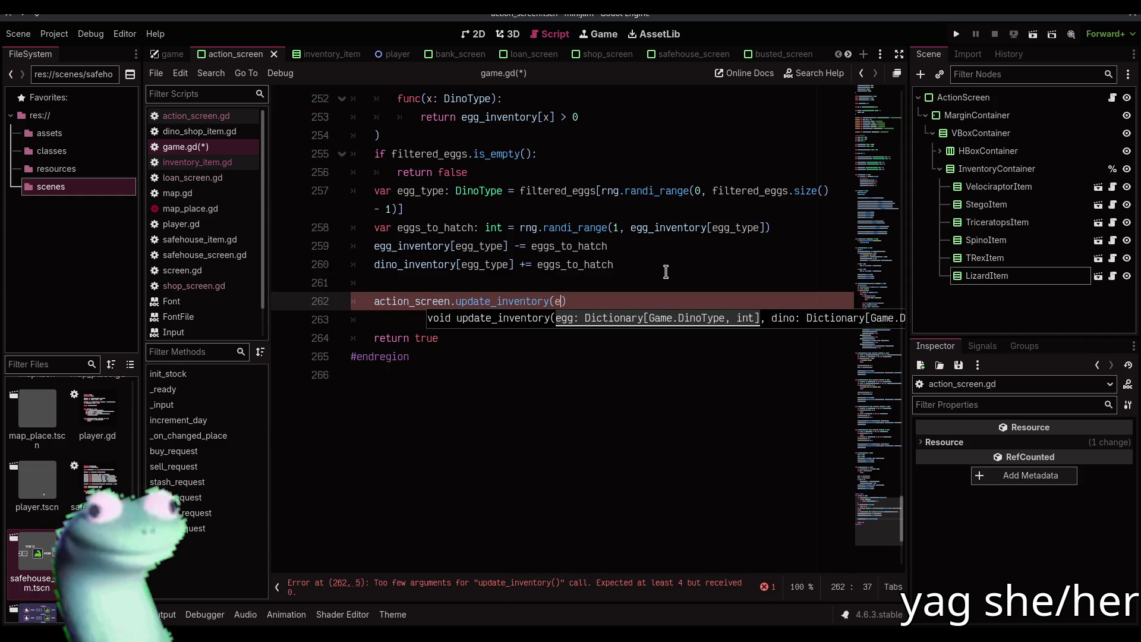
key("Return")
type(", din")
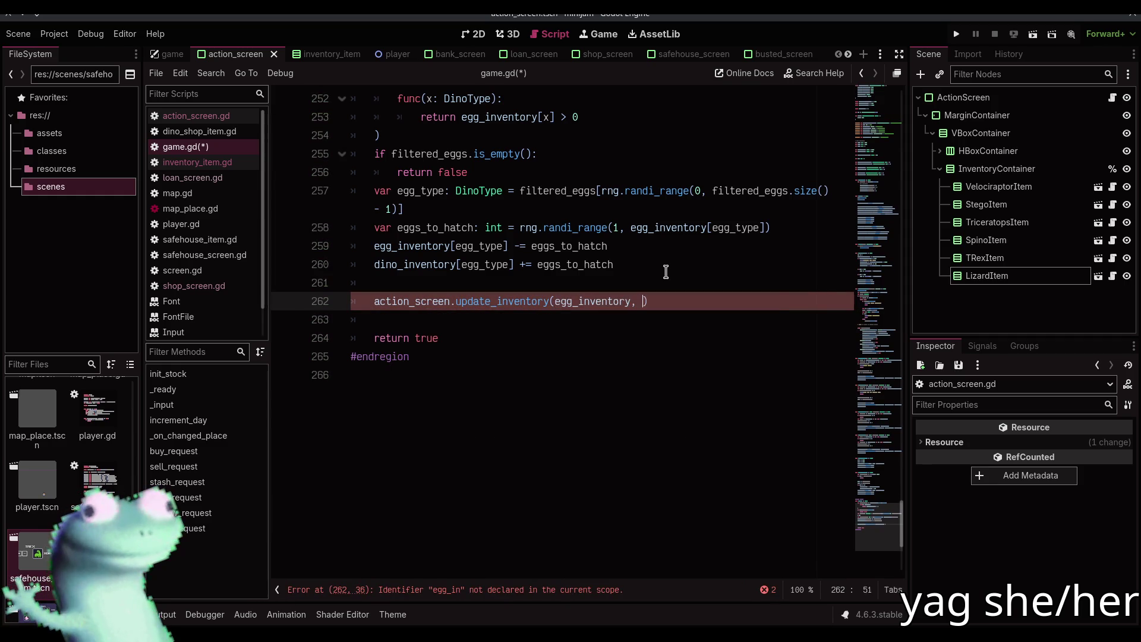
key("Return")
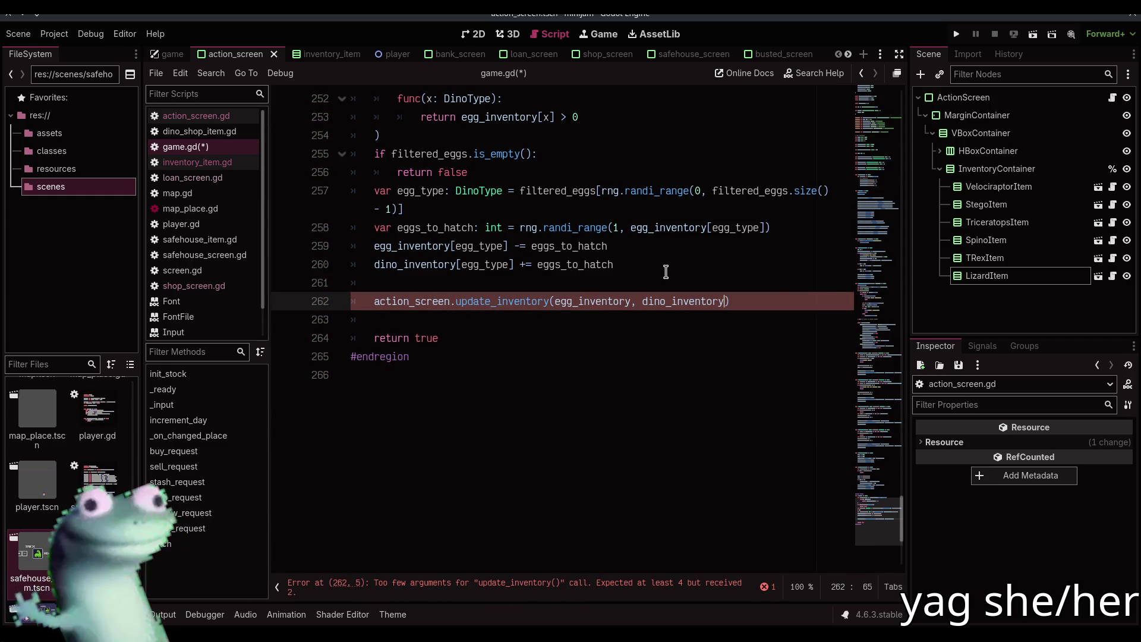
type(", egg_")
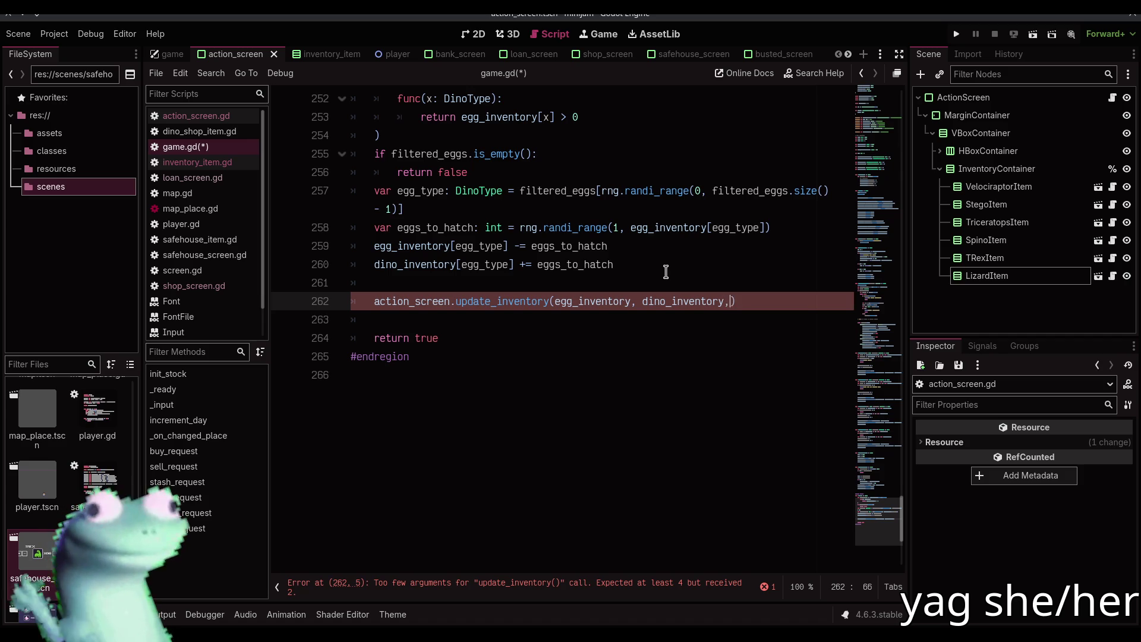
type("st")
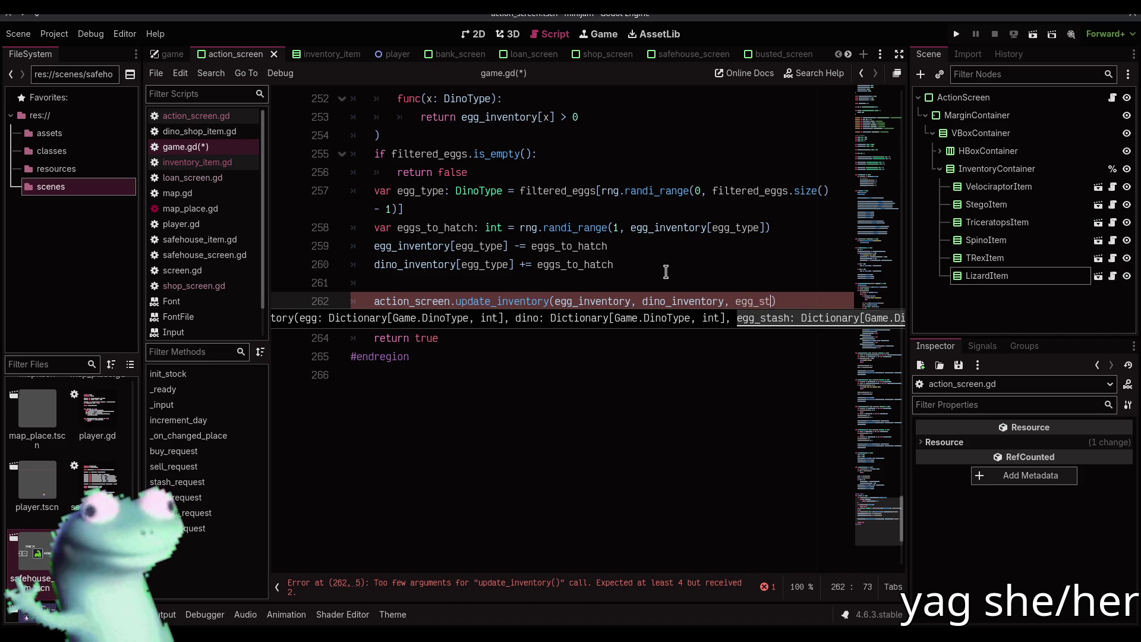
key("BackSpace")
key("BackSpace")
key("BackSpace")
type("stas")
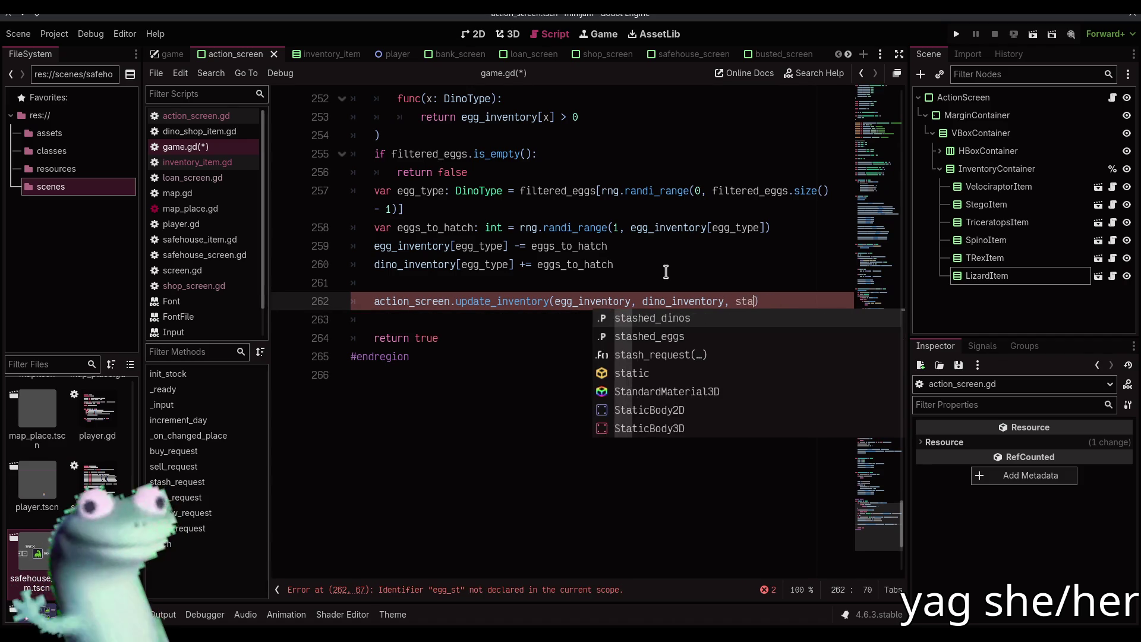
key("Return")
type(", stashed_dino")
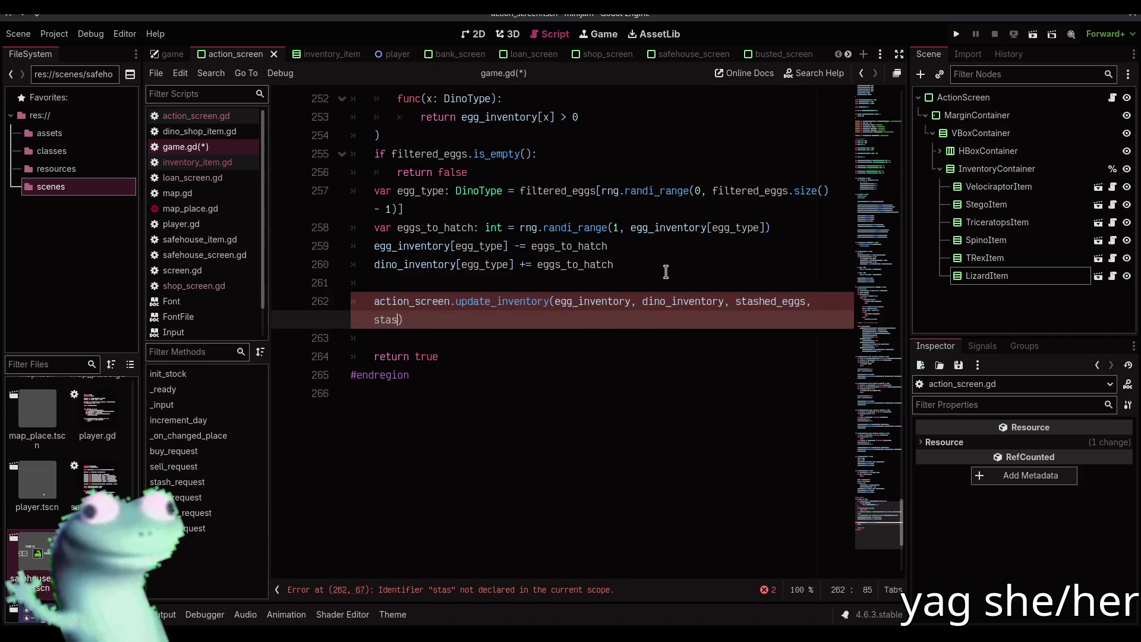
type("s")
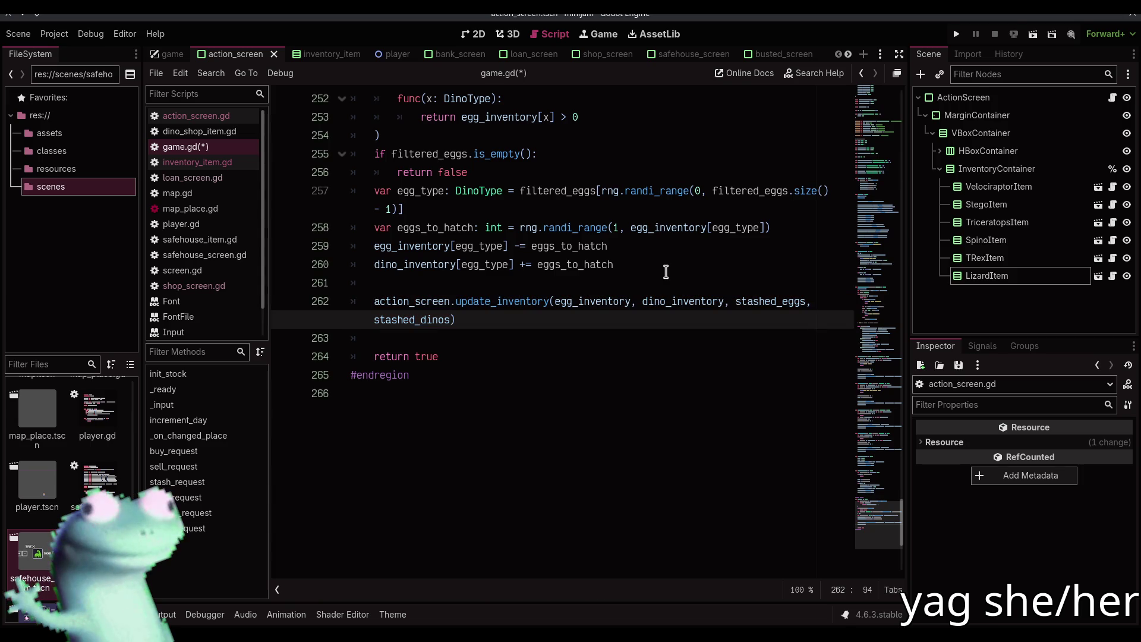
- Run the game, buy ten Velociraptor eggs in the Dino Shop, and return to the map
key("F5")
left_click(540, 301)
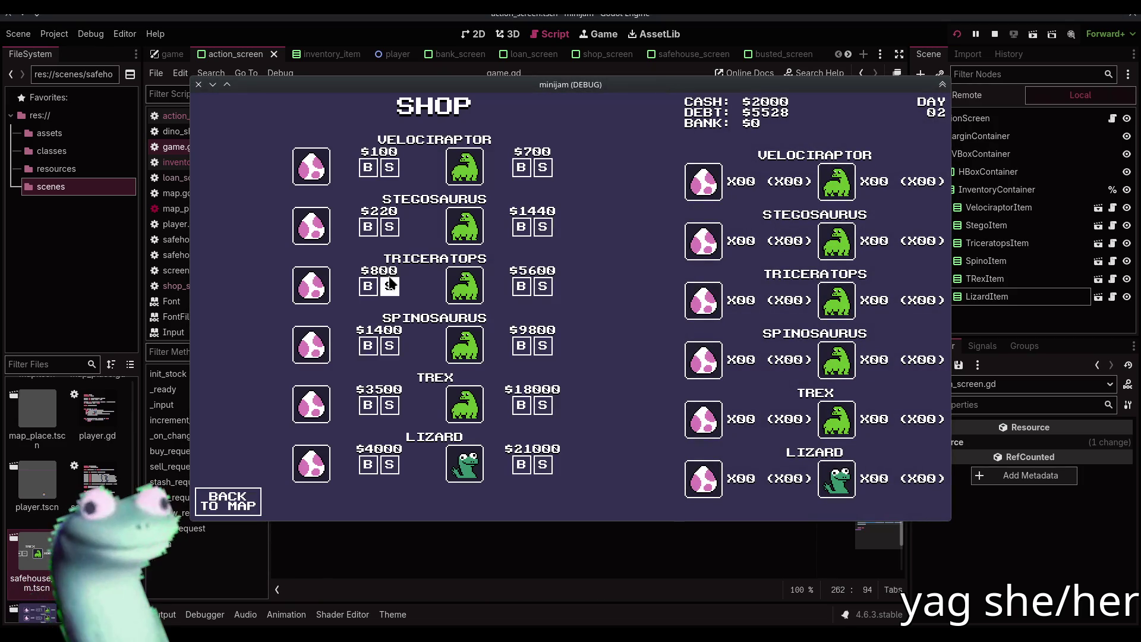
double_click(369, 168)
double_click(368, 168)
double_click(368, 168)
triple_click(369, 168)
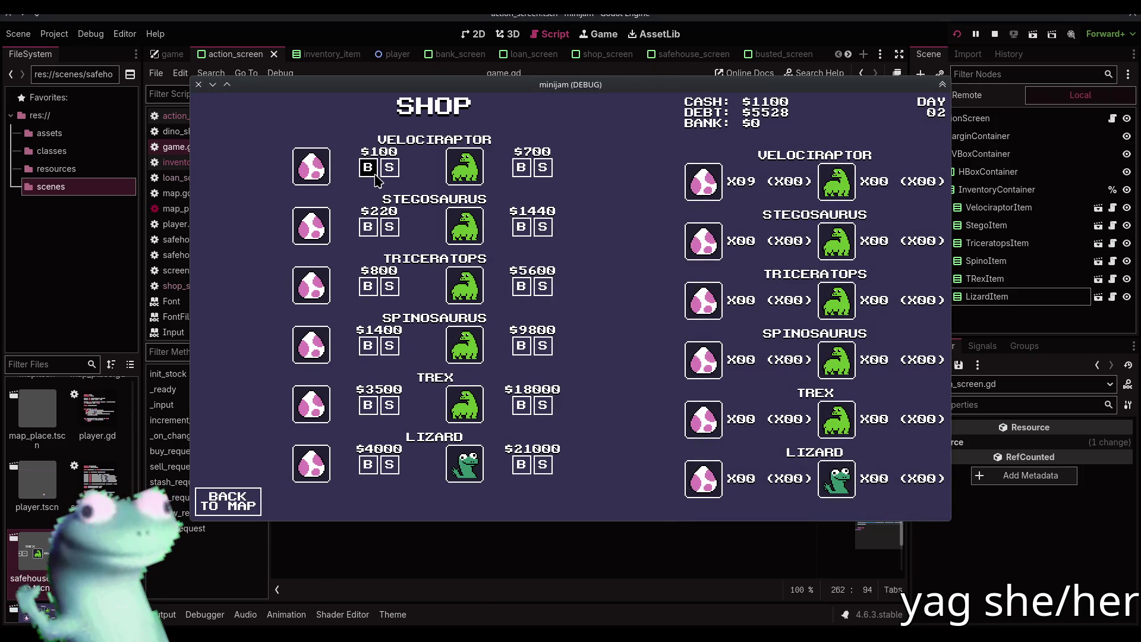
left_click(368, 168)
left_click(227, 501)
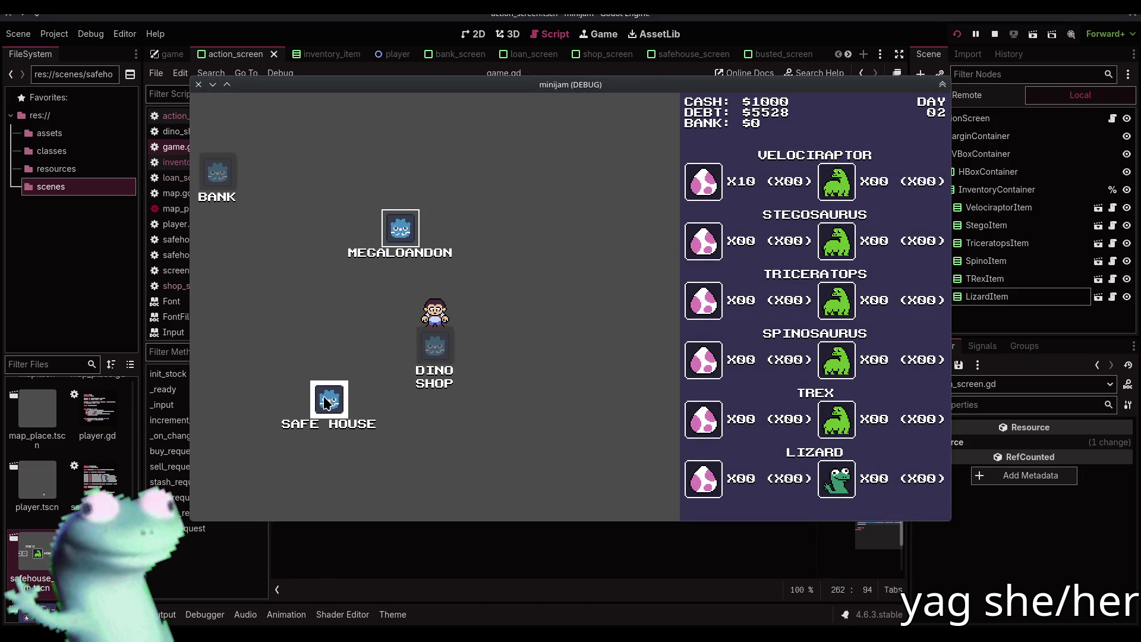
- Travel to the Safe House, see seven eggs and three hatched dinos, then stop the game
left_click(326, 402)
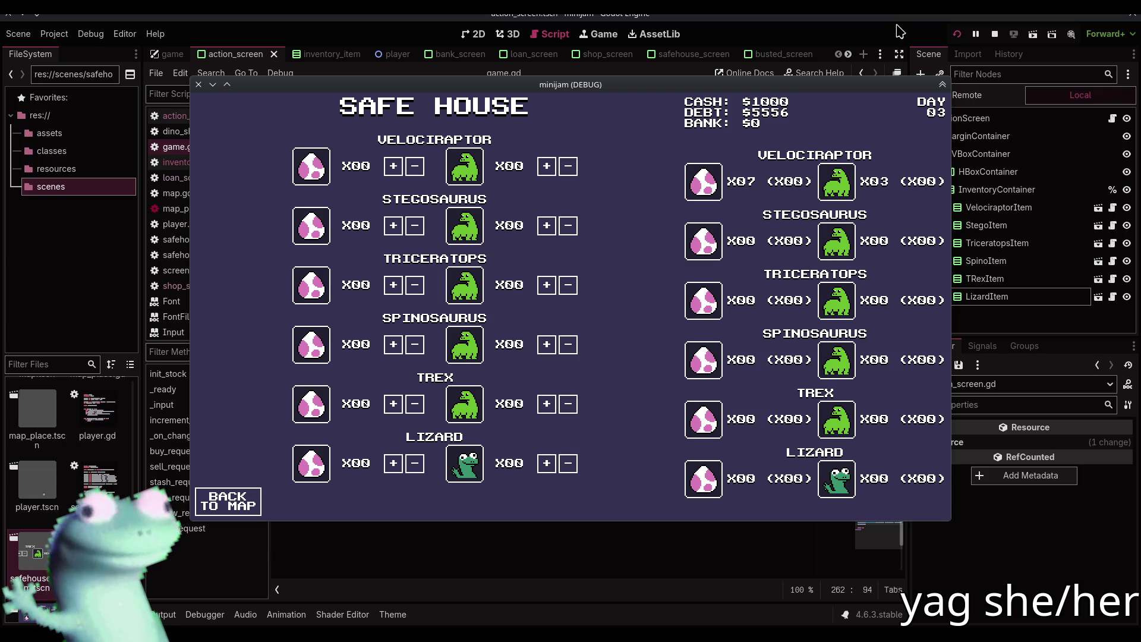
left_click(995, 36)
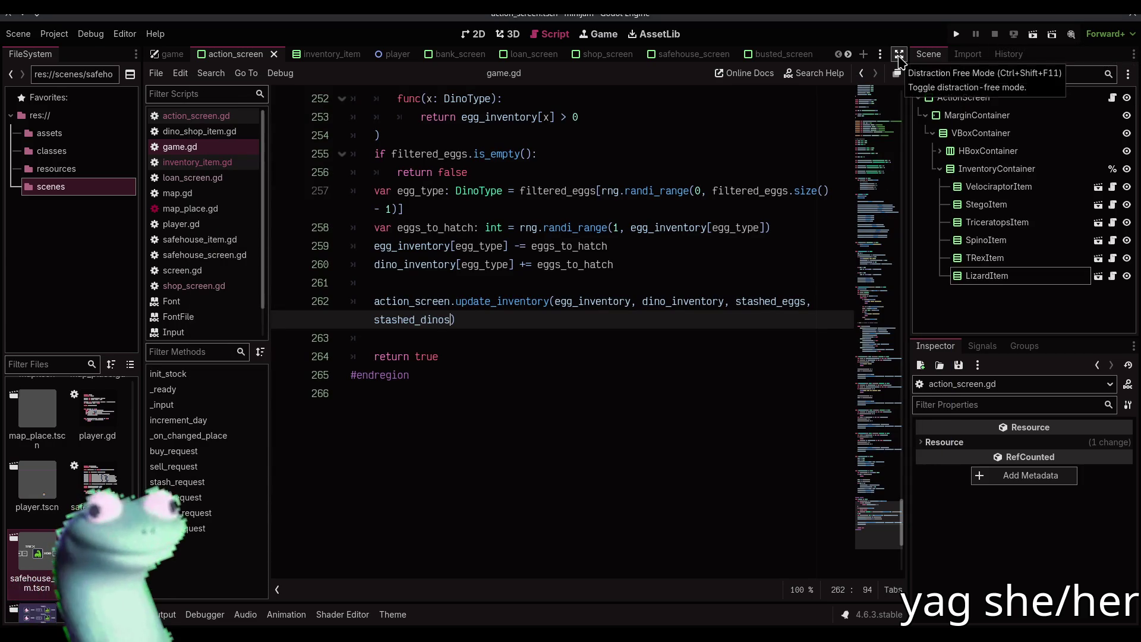
- Widen the editor and add a new func update_inventory() -> void: with a pass body
left_click(899, 56)
scroll(585, 432, "up", 7)
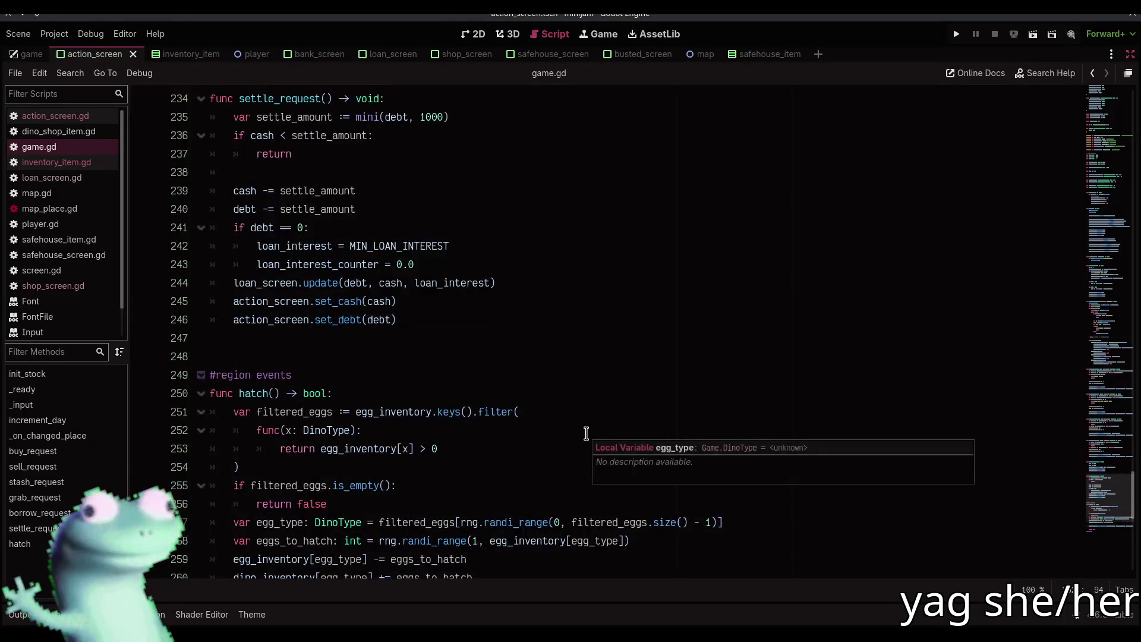
mouse_move(1109, 483)
left_mouse_down()
mouse_move(1113, 202)
mouse_move(1115, 282)
mouse_move(1115, 272)
left_mouse_up()
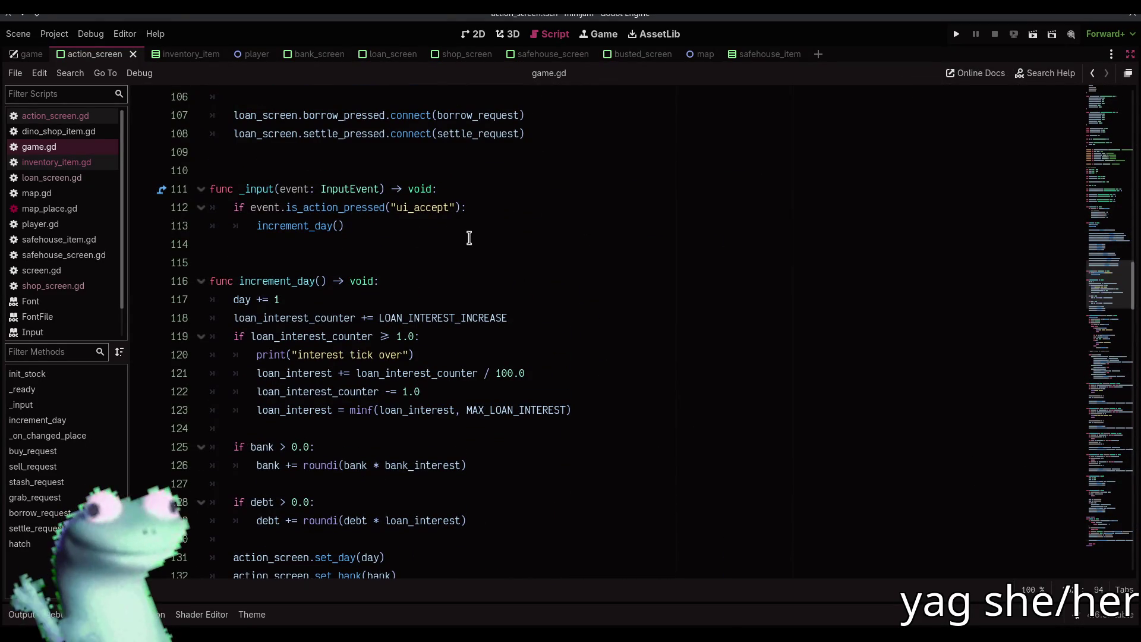
left_click(358, 245)
key("Return")
key("Return")
type("func")
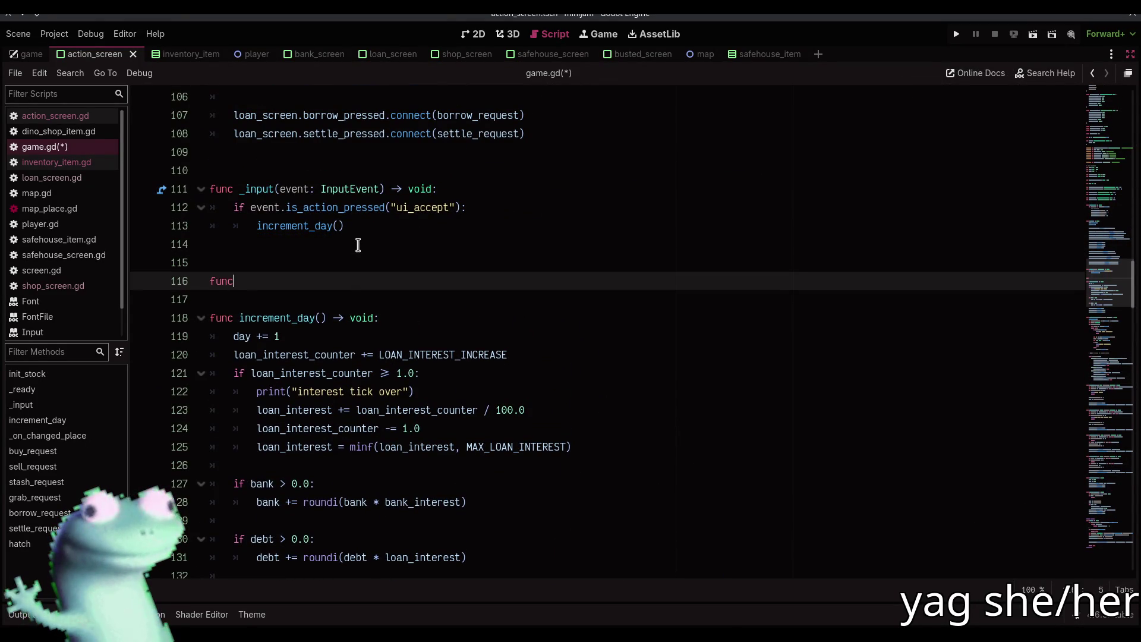
type(" update_invent")
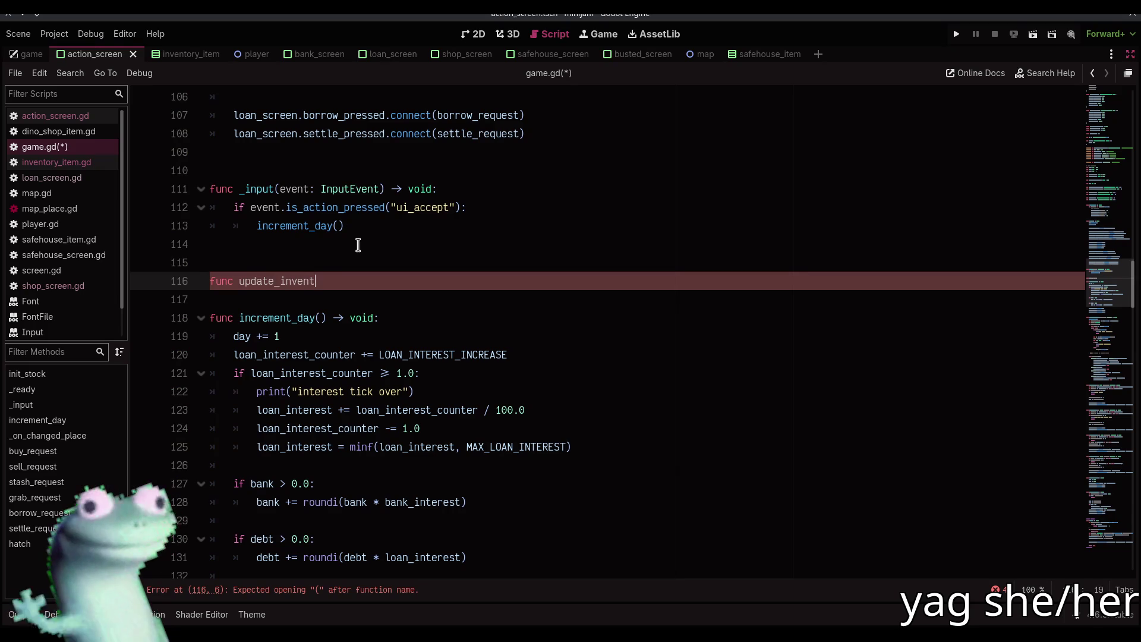
type("ory()")
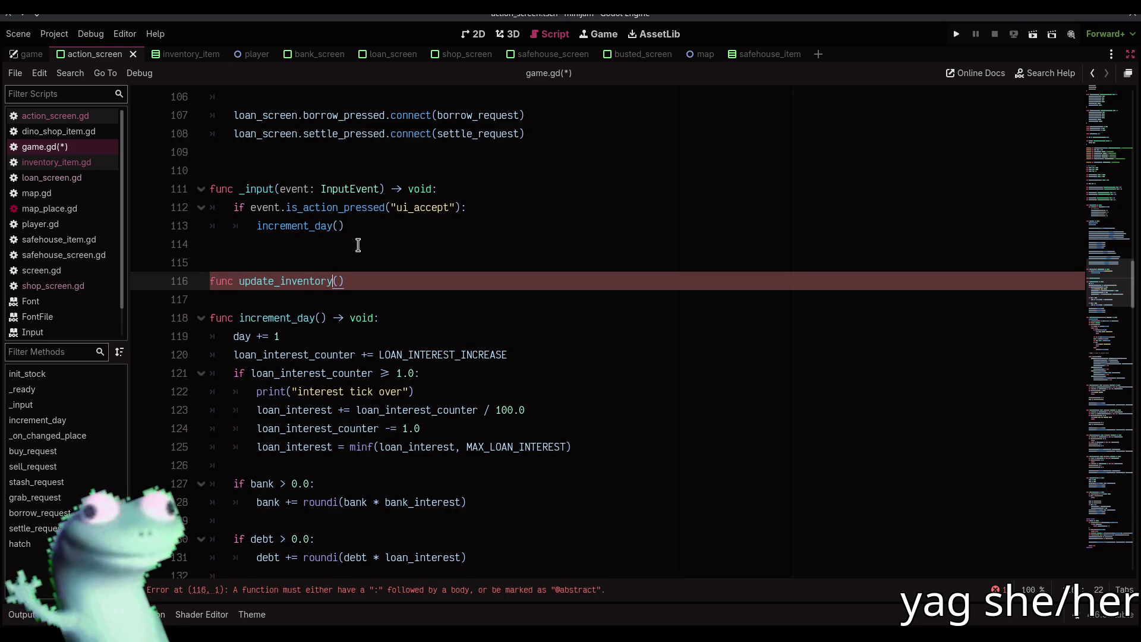
type(" -> void:")
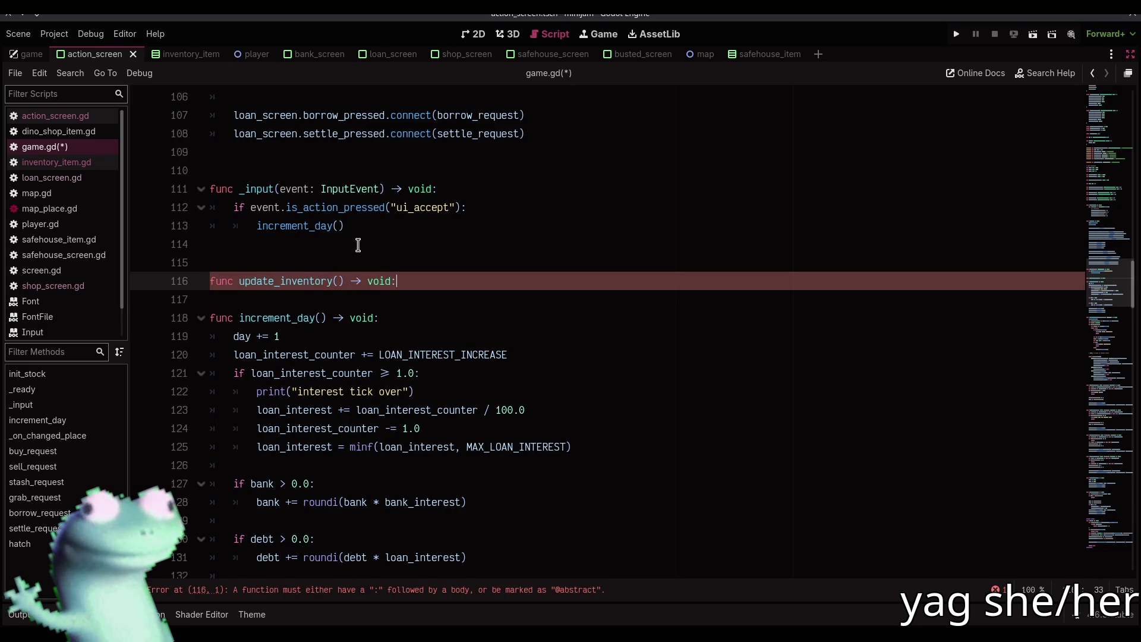
key("Return")
type("pass")
left_click(294, 312)
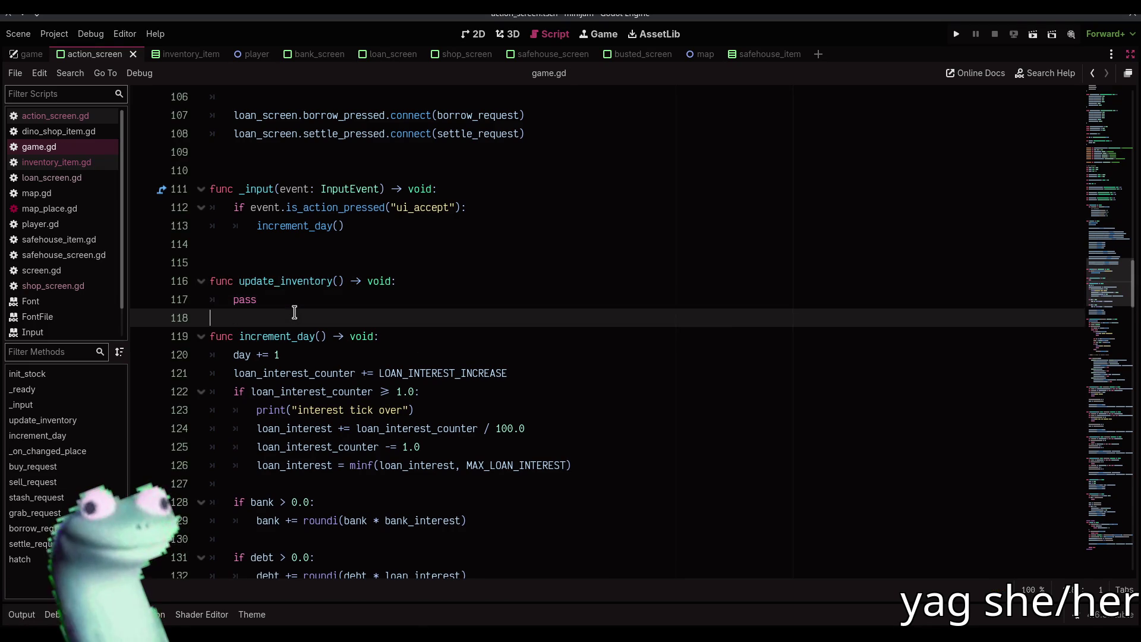
key("Return")
- Copy the set_day, set_bank and set_debt lines into update_inventory() in place of pass
scroll(294, 313, "down", 5)
left_click_drag(396, 392, 230, 354)
key("ctrl+c")
scroll(262, 220, "up", 3)
double_click(252, 188)
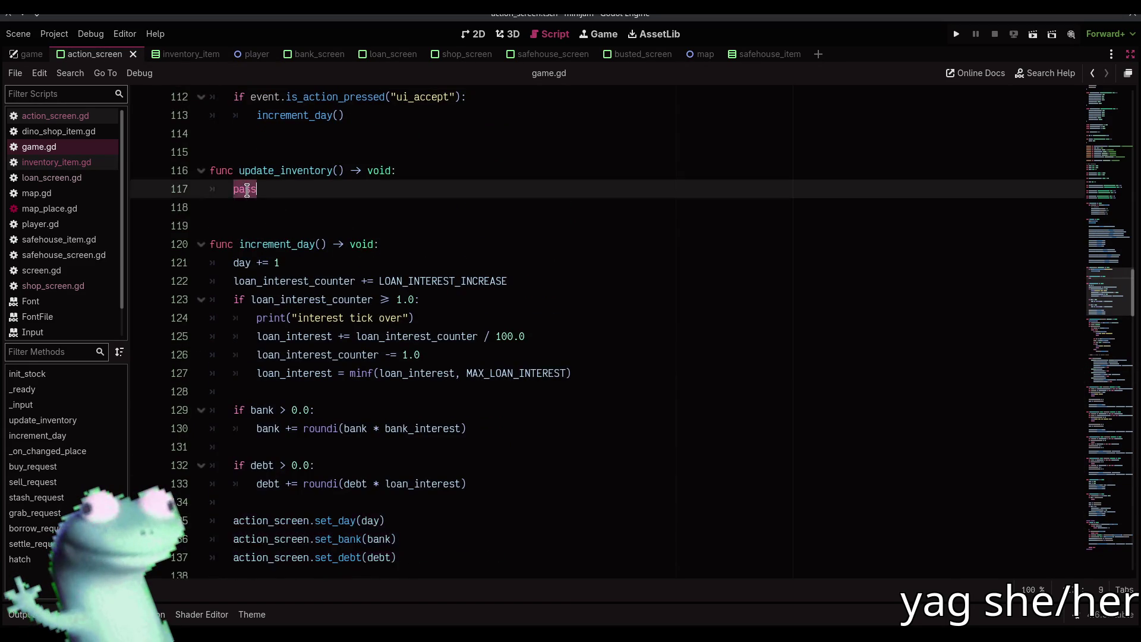
key("ctrl+v")
- Replace those three lines in increment_day with an update_inventory() call
scroll(426, 227, "down", 3)
left_click_drag(417, 541, 234, 497)
type("upd")
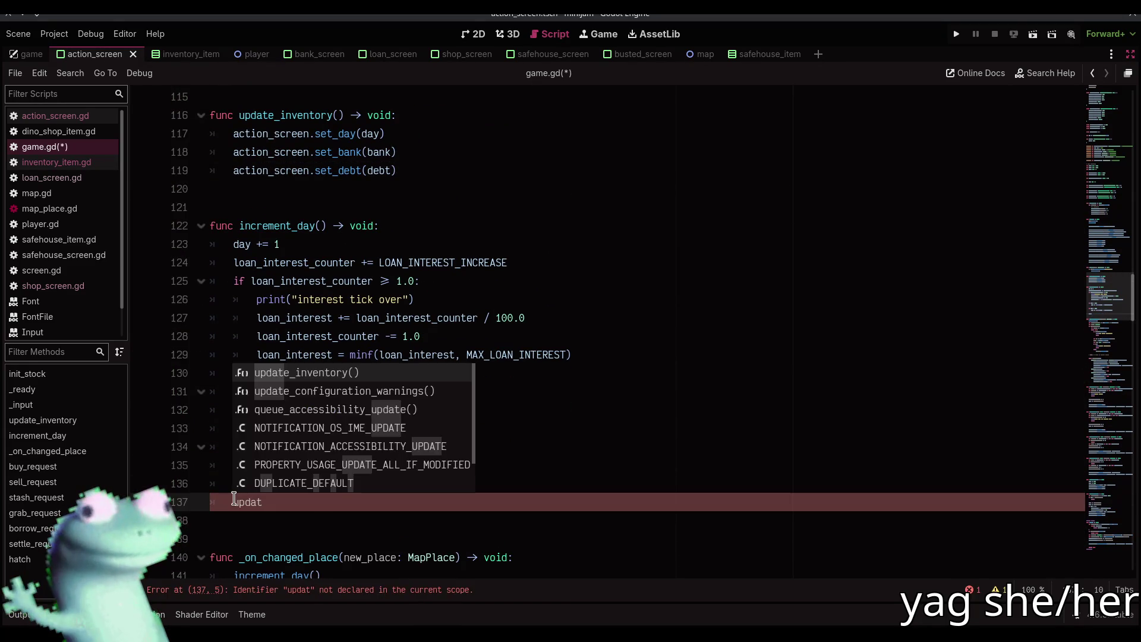
key("Return")
scroll(410, 427, "down", 10)
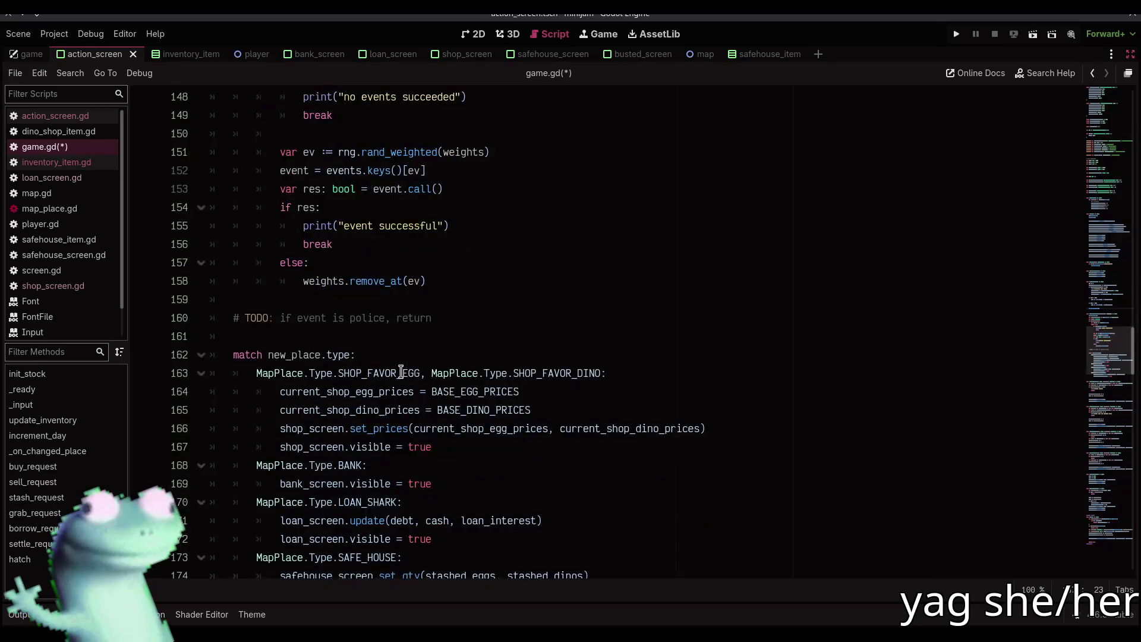
scroll(401, 371, "up", 8)
scroll(408, 280, "up", 5)
- Start an action_screen.update_inventory call on a new line after set_debt in update_inventory()
left_click(411, 283)
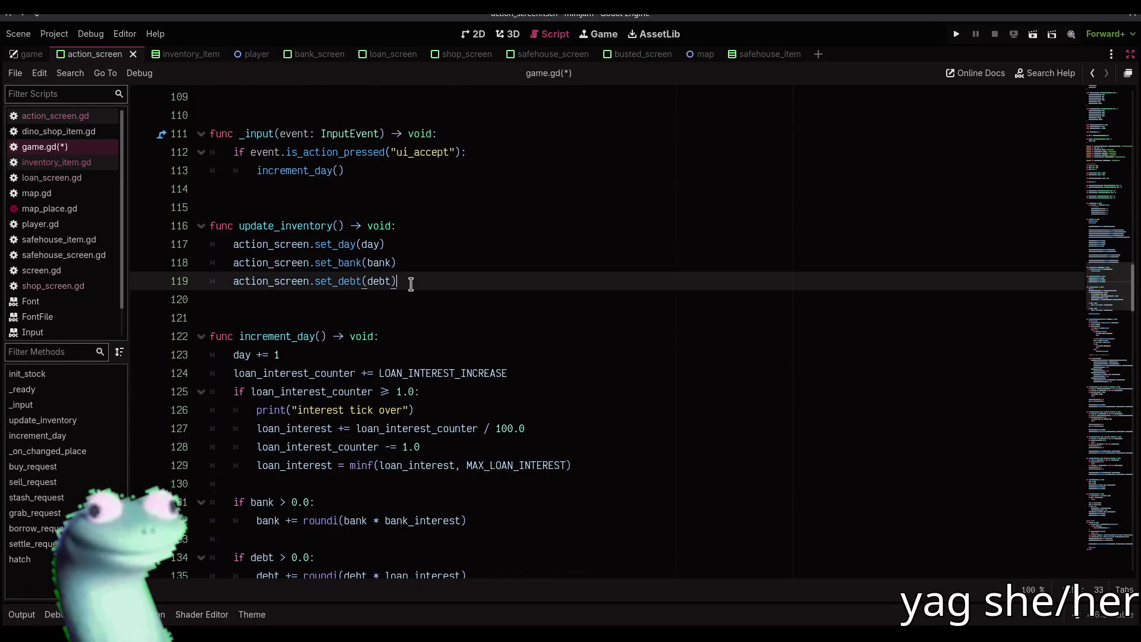
key("Return")
key("Return")
type("action_scr")
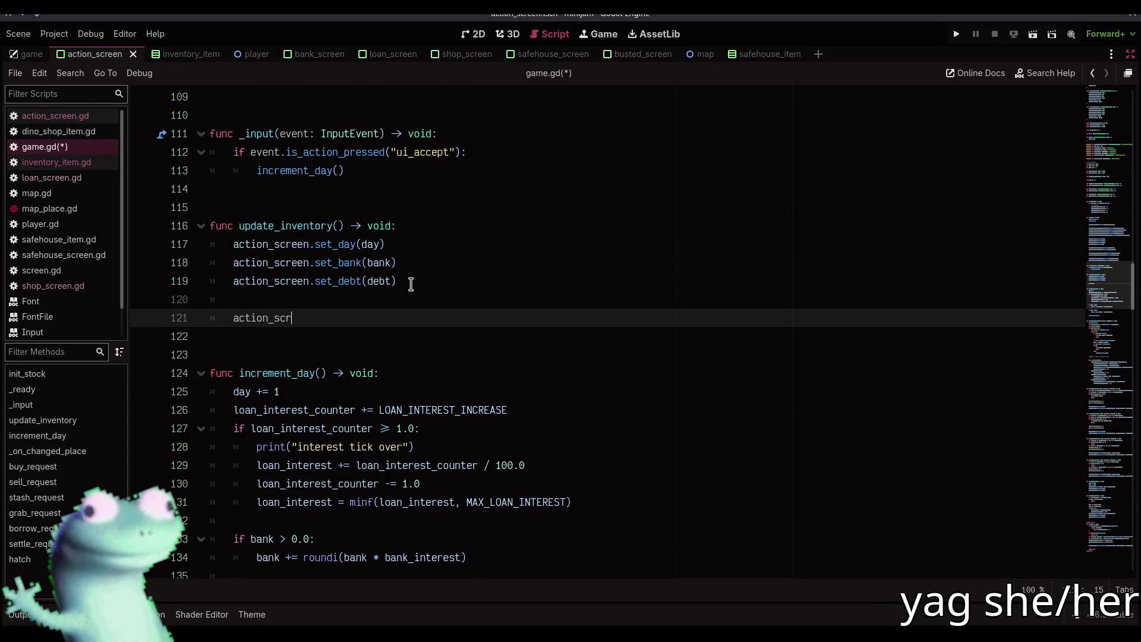
type("een.set_")
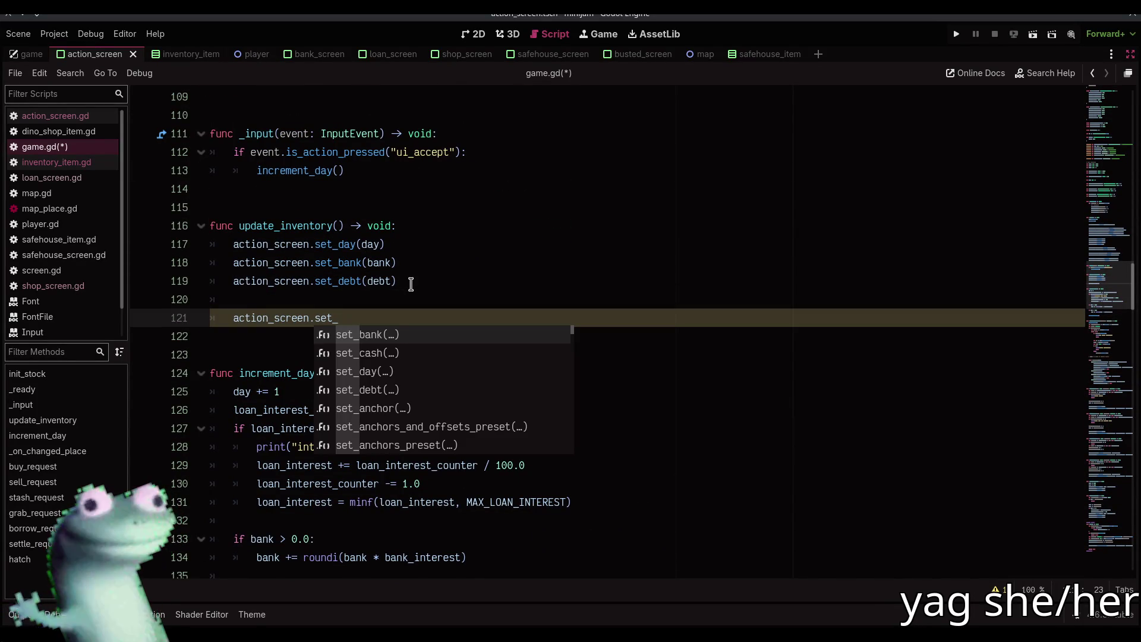
key("BackSpace")
key("BackSpace")
key("BackSpace")
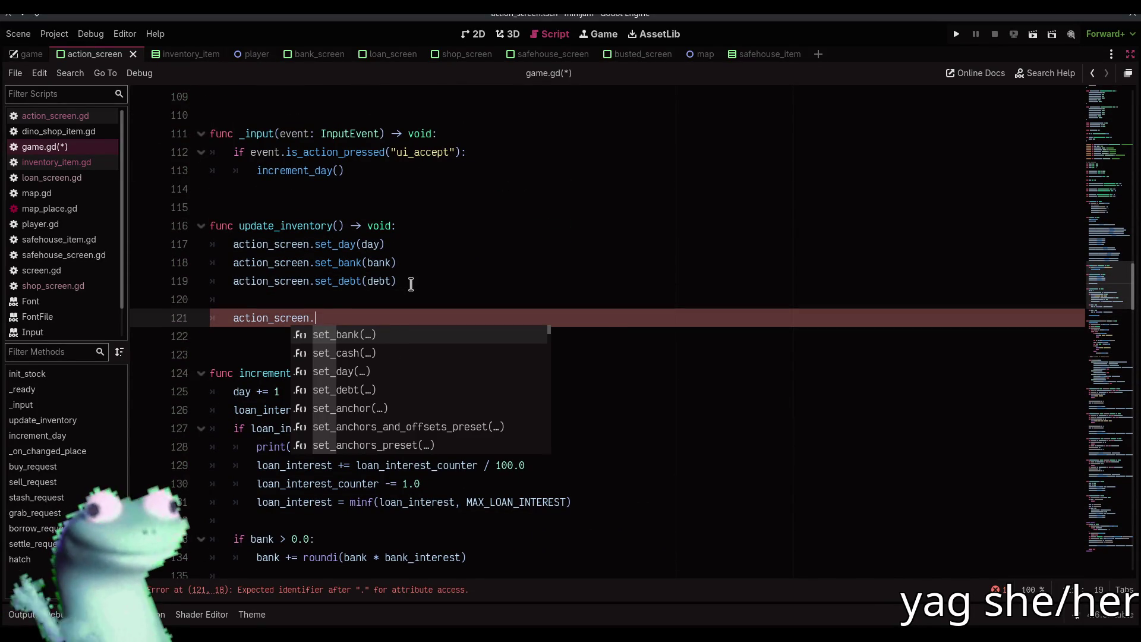
type("set_inv")
key("ctrl+BackSpace")
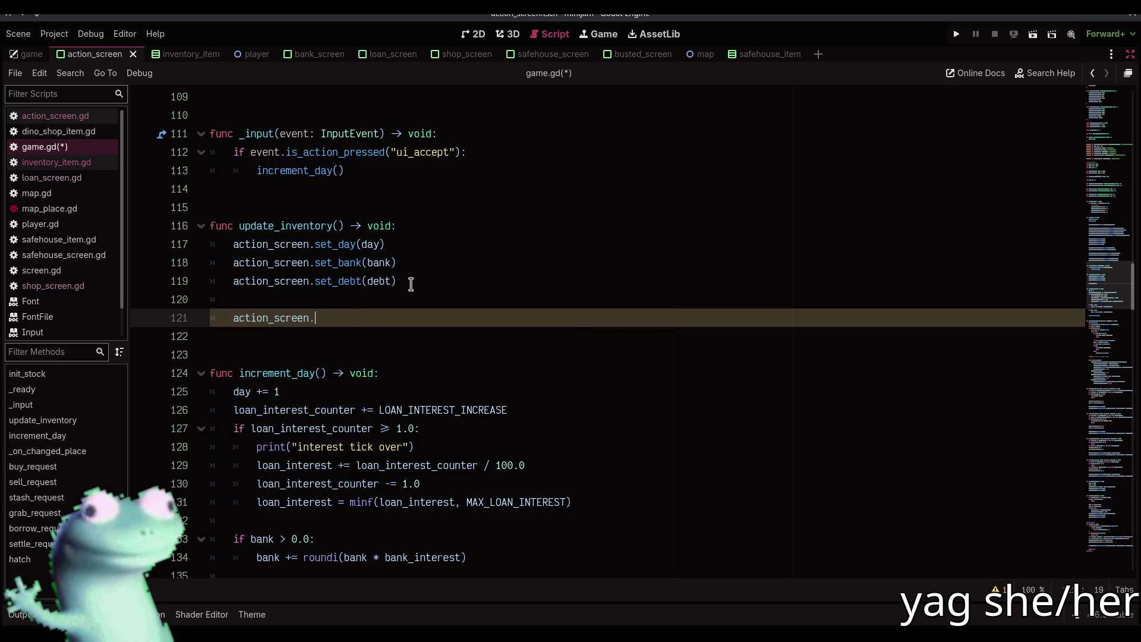
type("up")
key("Return")
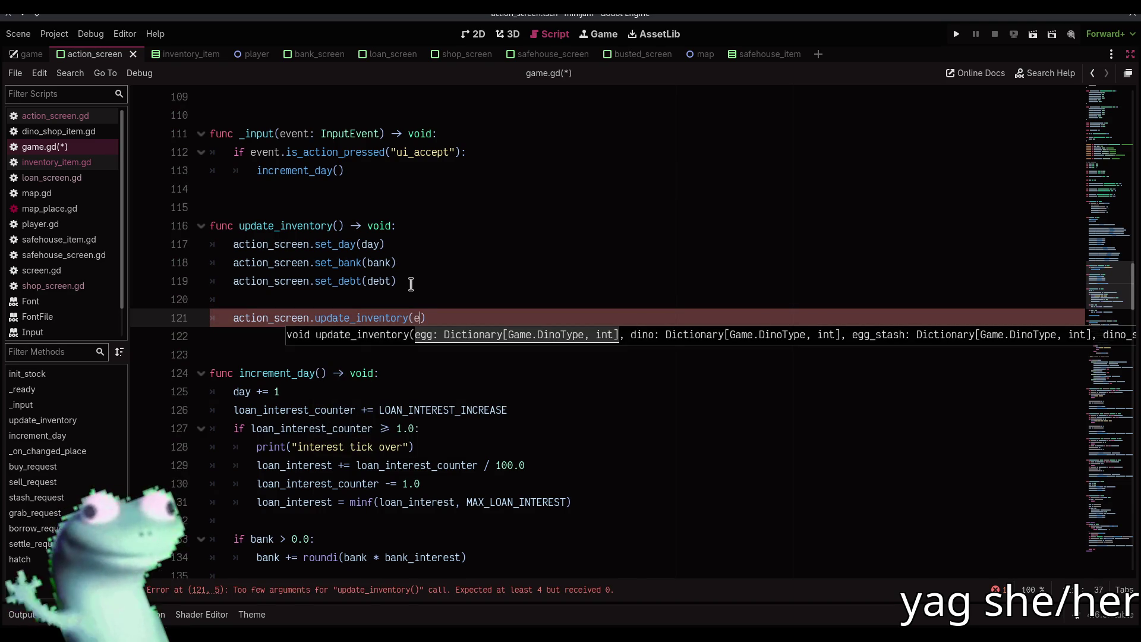
- Pass egg_inventory, dino_inventory, stashed_eggs and stashed_dinos as arguments and save game.gd
type("egg")
key("Return")
type(", dino_")
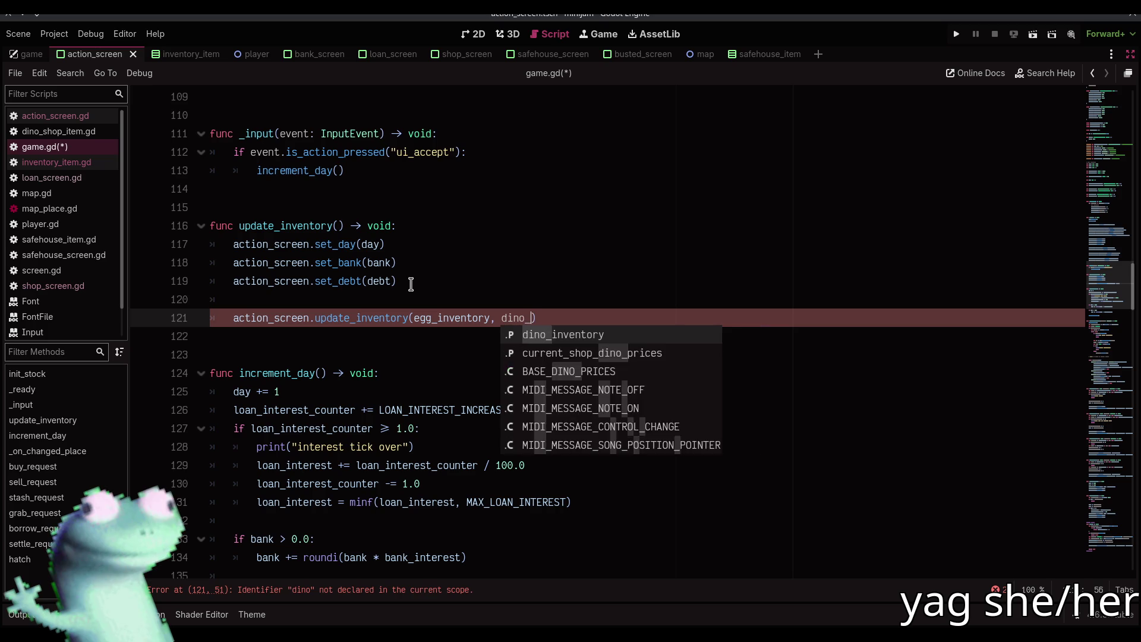
key("Return")
type(", stas")
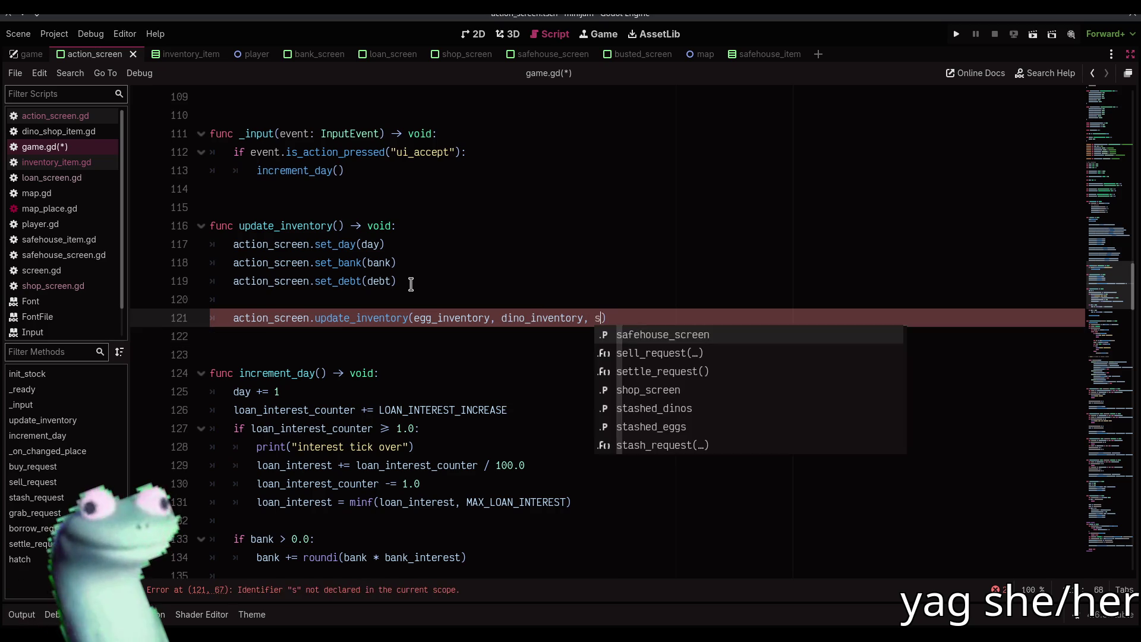
key("Return")
type(", stashed_di")
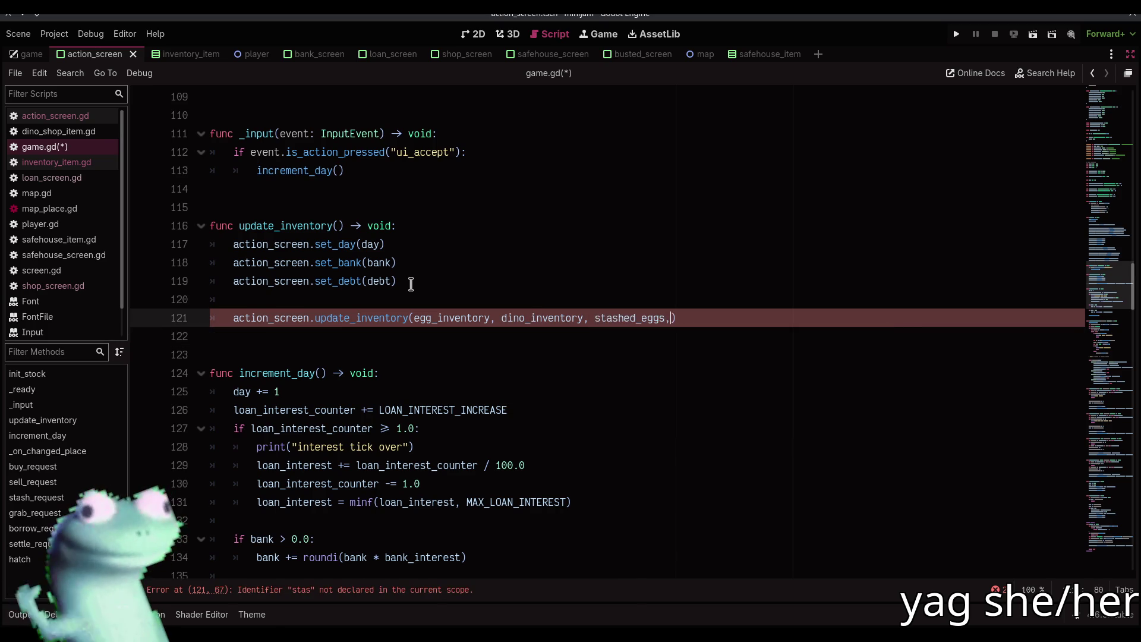
type("nos")
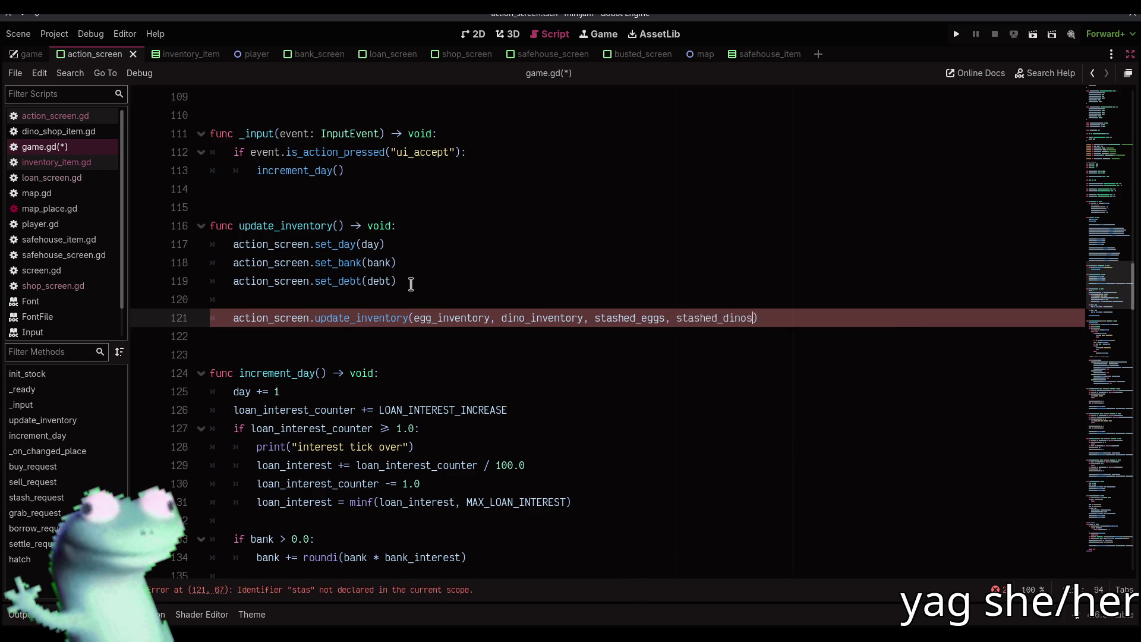
key("ctrl+s")
- Collapse buy_request's two action_screen updates into a single update_inventory() call
left_click(277, 229)
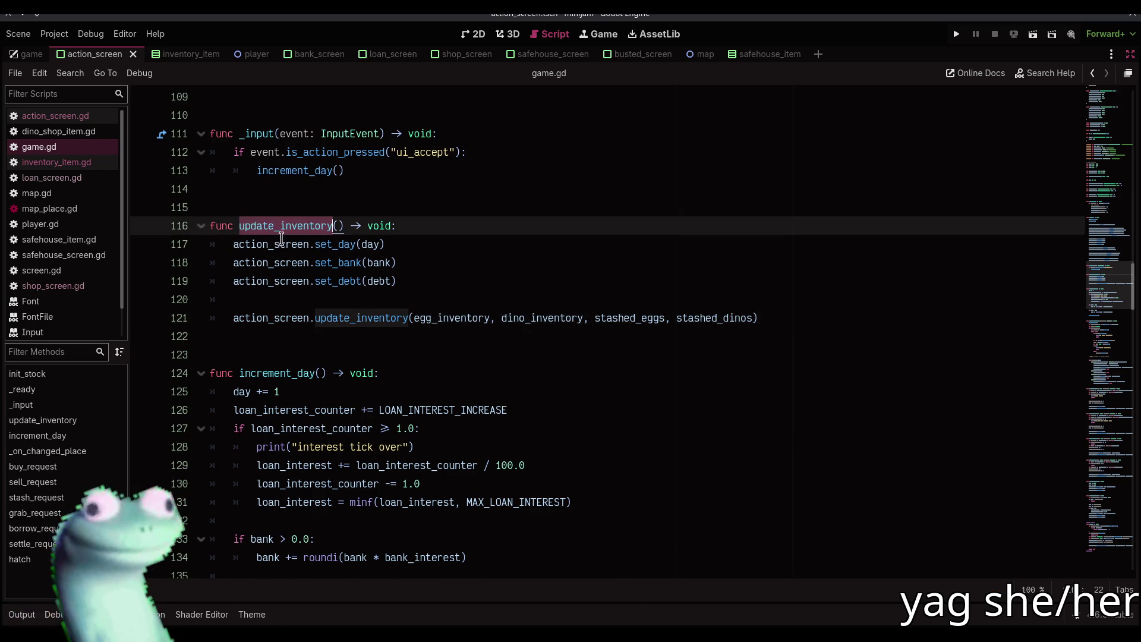
scroll(382, 315, "down", 9)
scroll(381, 315, "down", 8)
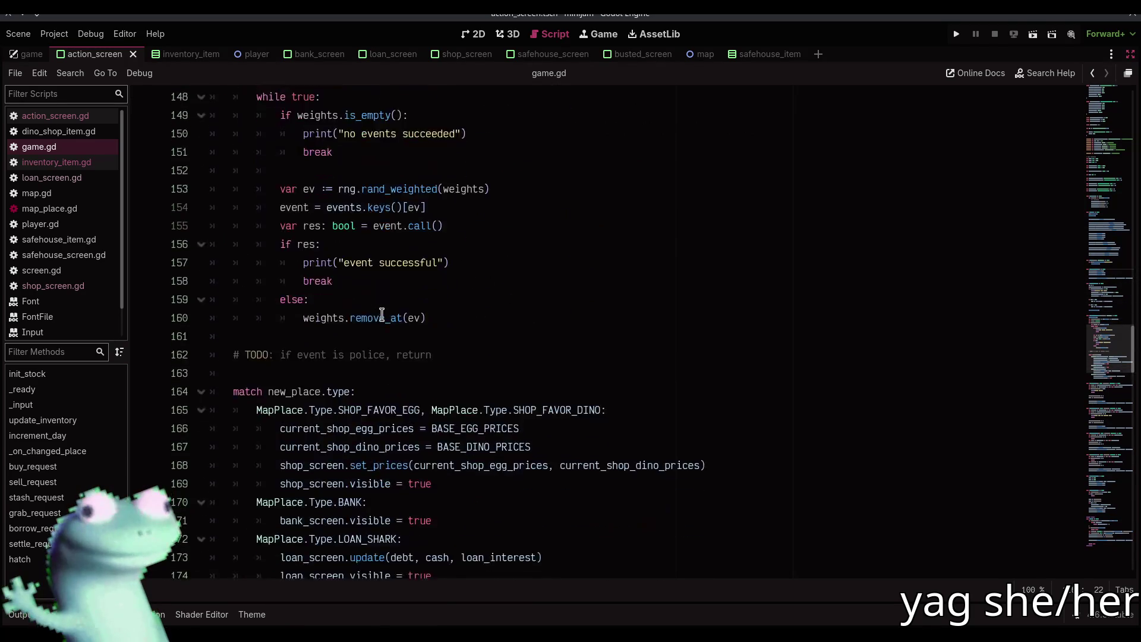
scroll(381, 315, "down", 6)
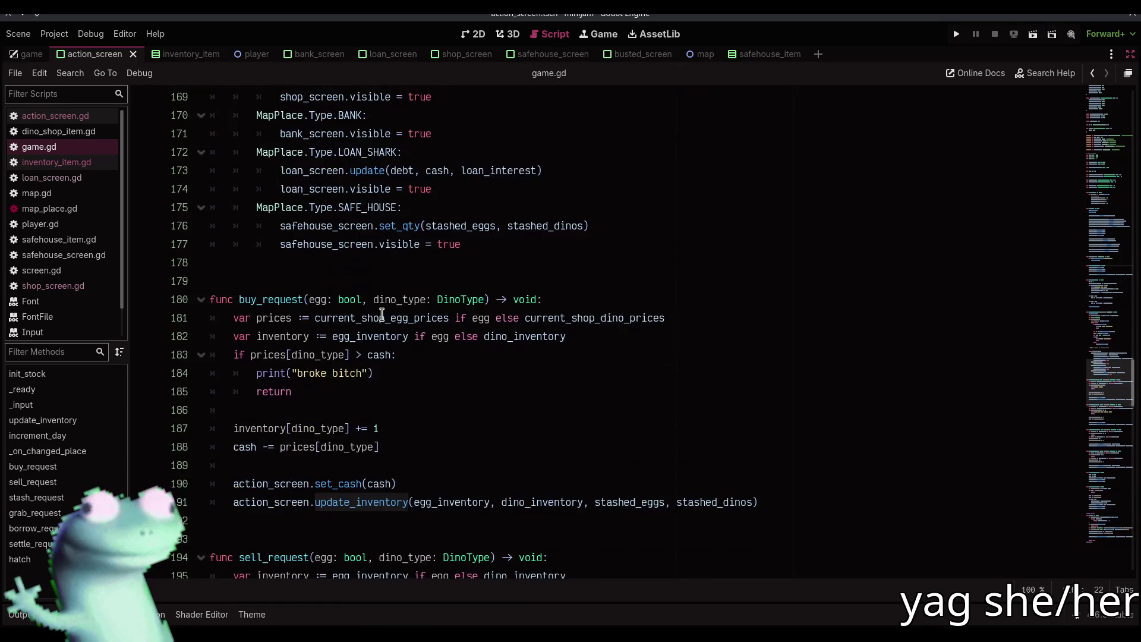
left_click_drag(766, 337, 219, 336)
type("update_inventory")
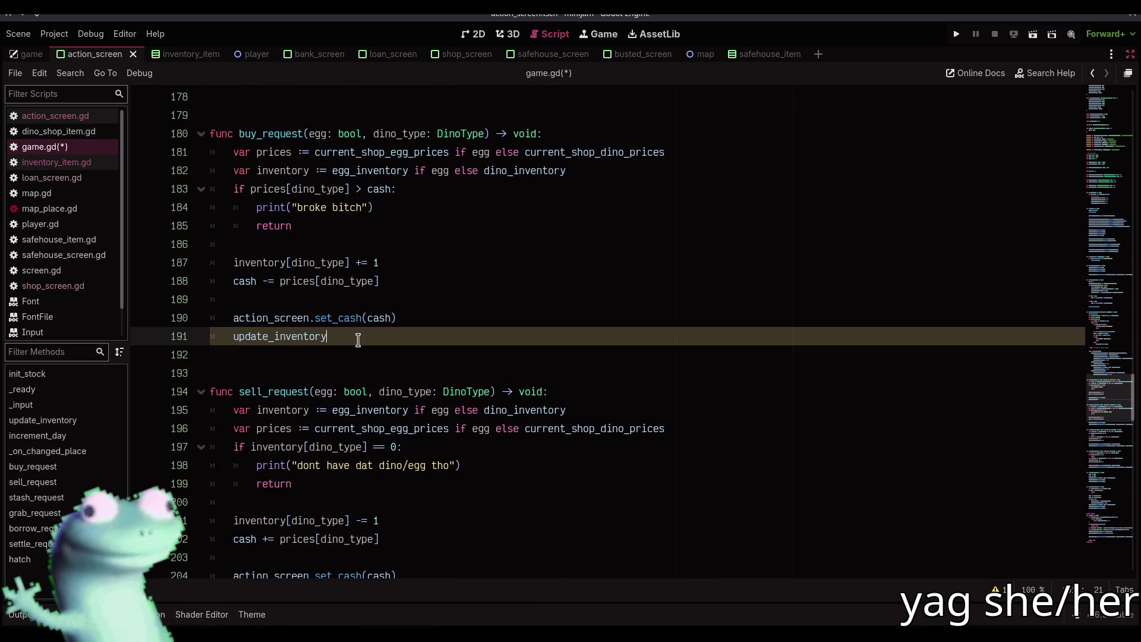
left_click_drag(357, 337, 229, 319)
key("ctrl+v")
type("()")
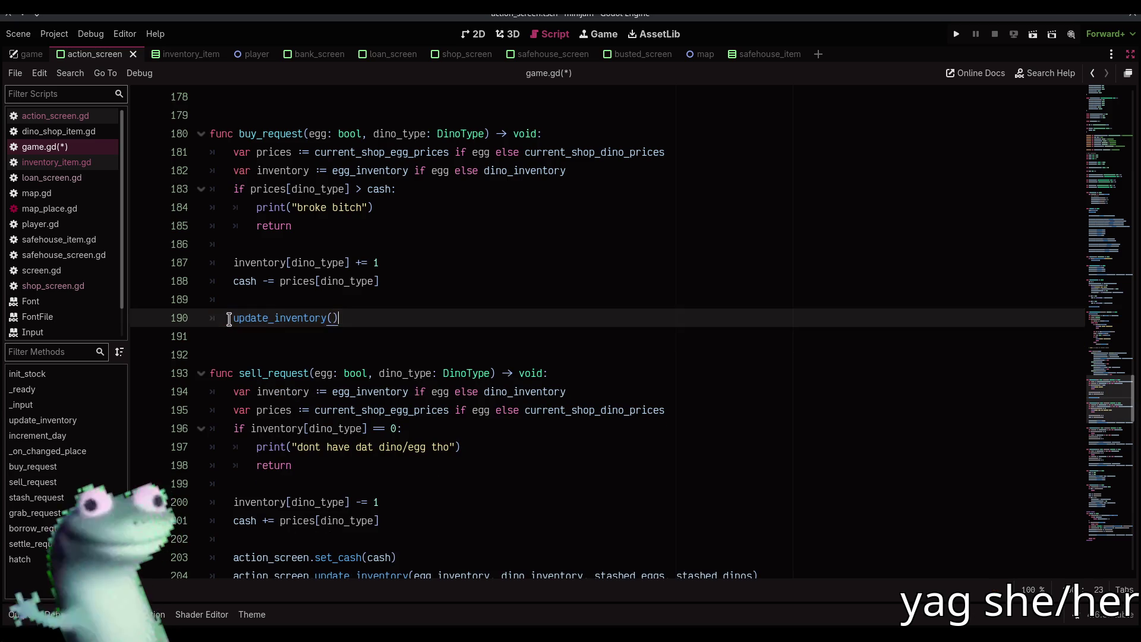
key("shift+Home")
key("ctrl+c")
- Replace the inventory calls in sell_request, stash_request and grab_request with update_inventory()
scroll(235, 318, "down", 4)
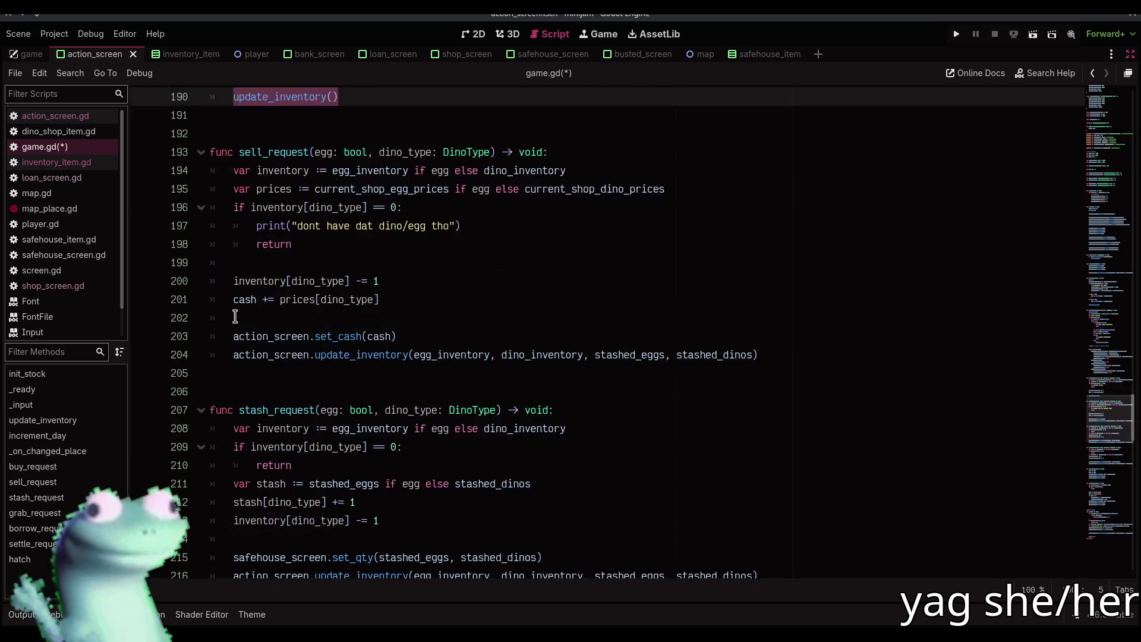
left_click(235, 337)
left_click_drag(235, 337, 861, 339)
key("ctrl+v")
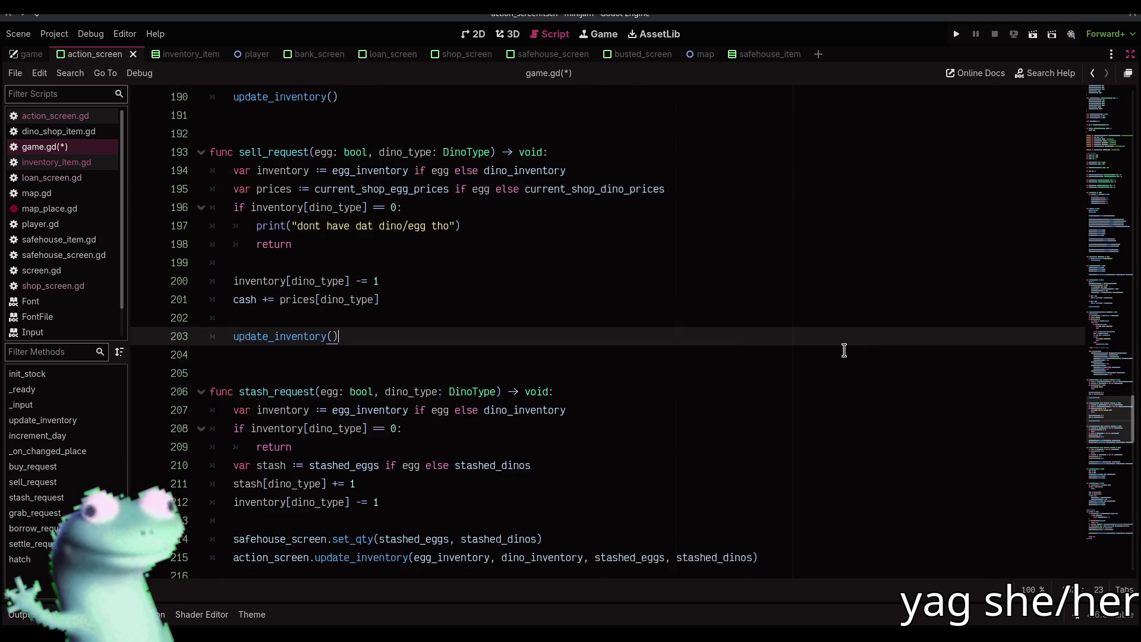
scroll(844, 349, "down", 3)
left_click_drag(233, 391, 810, 390)
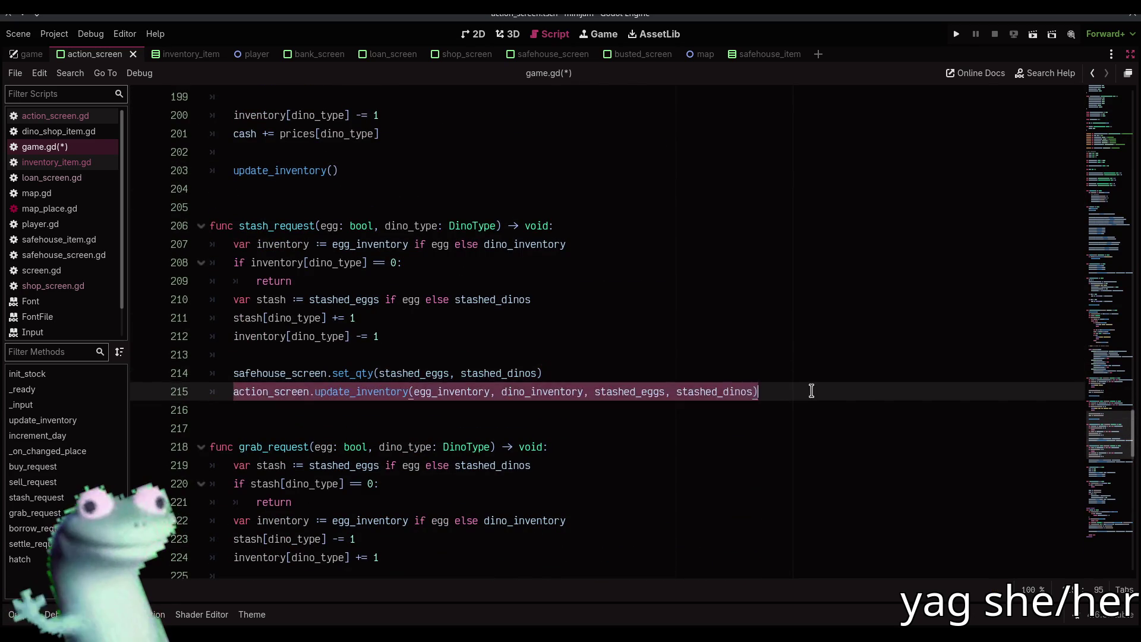
key("ctrl+v")
scroll(309, 344, "down", 4)
mouse_move(237, 387)
left_mouse_down()
mouse_move(522, 374)
mouse_move(828, 382)
left_mouse_up()
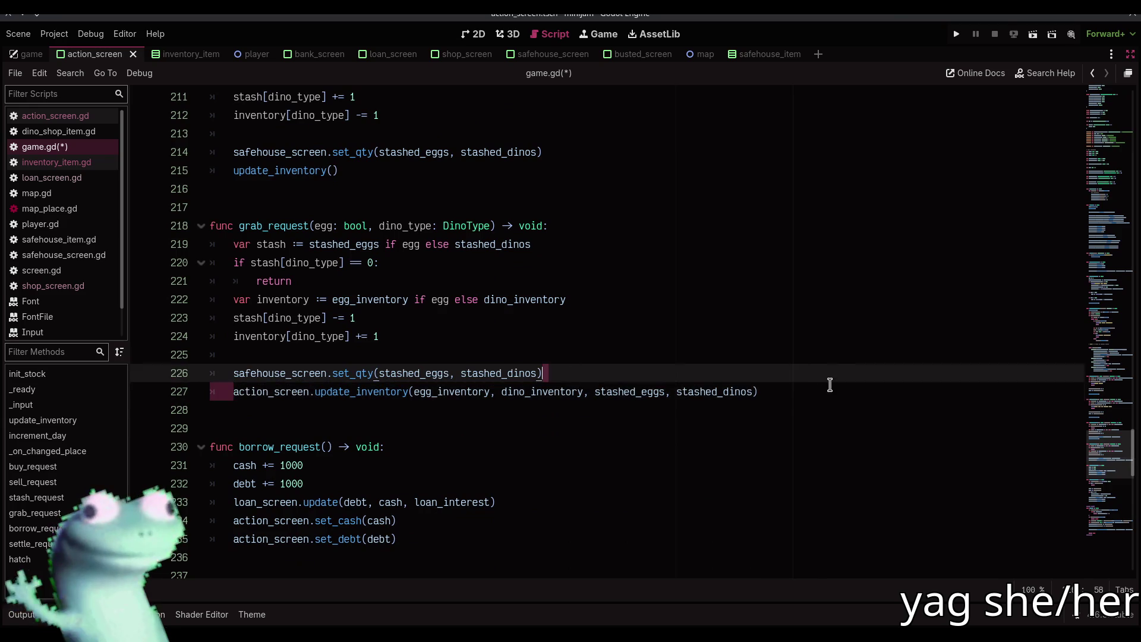
key("ctrl+v")
- Replace the updates in borrow_request, settle_request and hatch with update_inventory(), then save game.gd
scroll(410, 364, "down", 3)
left_click_drag(401, 373, 233, 355)
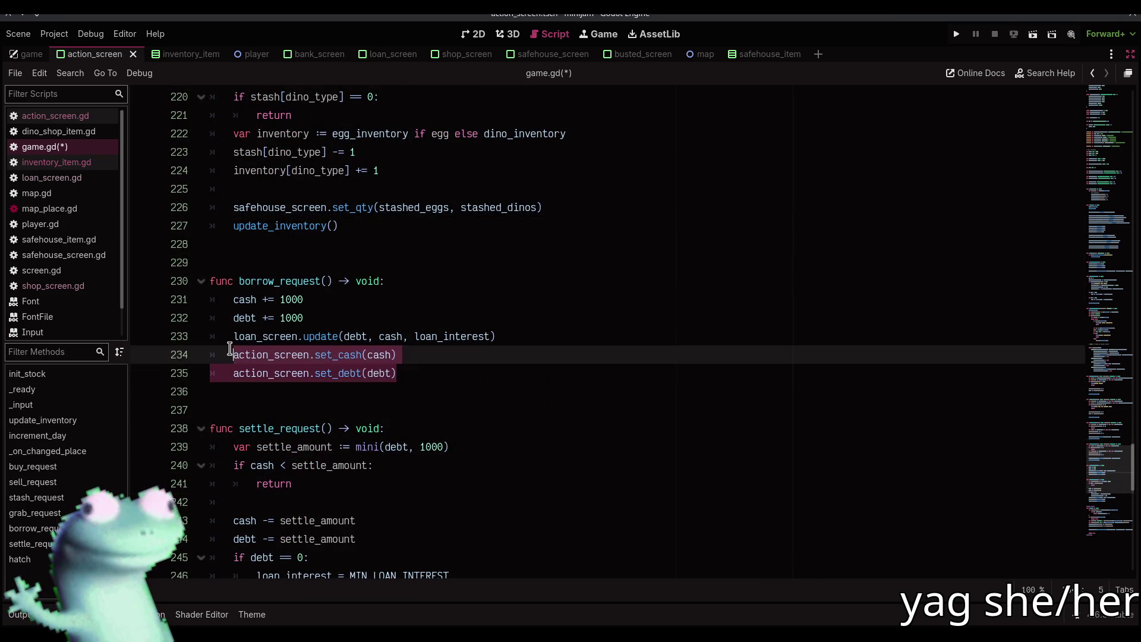
key("ctrl+v")
scroll(364, 305, "down", 4)
scroll(364, 305, "down", 2)
left_click_drag(396, 300, 233, 281)
key("ctrl+v")
scroll(377, 316, "down", 4)
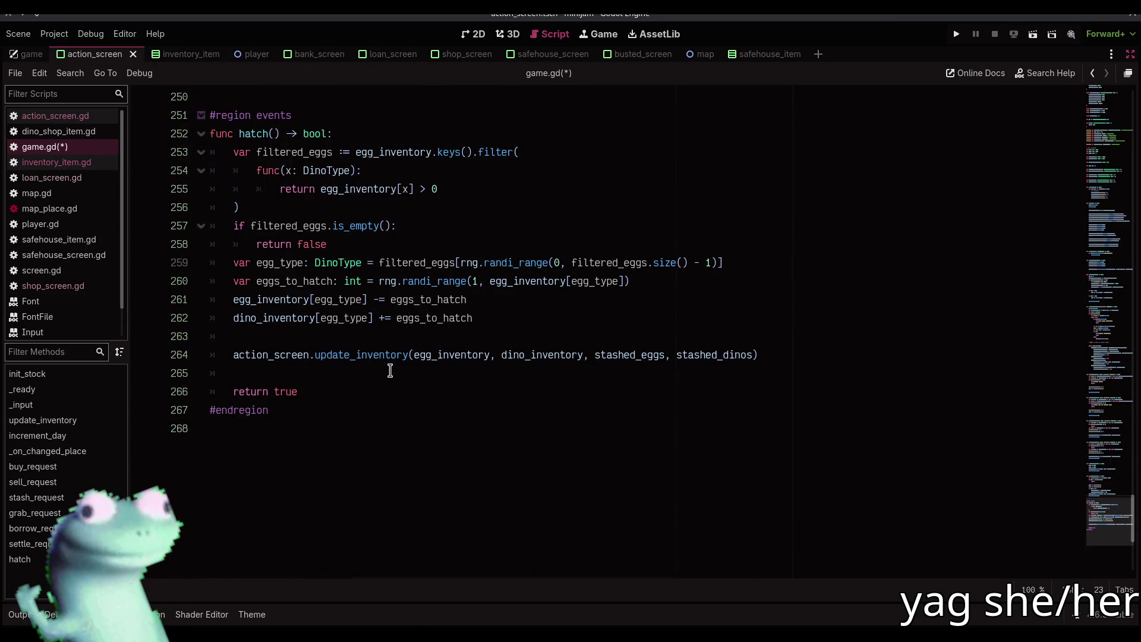
left_click_drag(805, 354, 232, 355)
key("ctrl+v")
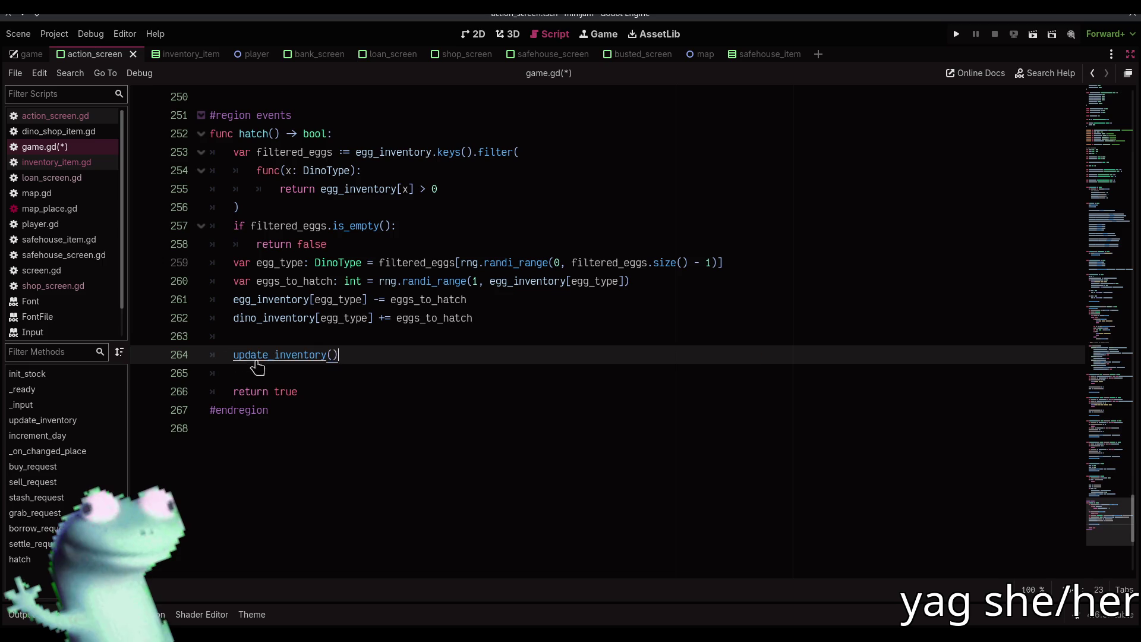
left_click(283, 373)
key("ctrl+s")
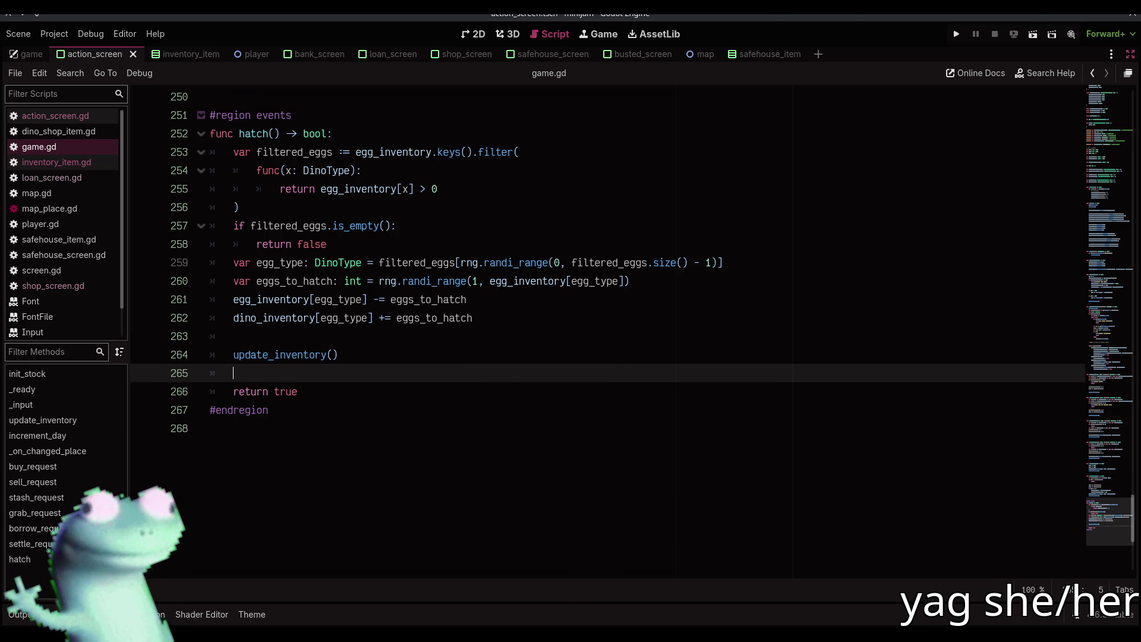
key("alt+Tab")
- Pause and resume the Twitch stream, then return to Godot with game.gd open
left_click(17, 607)
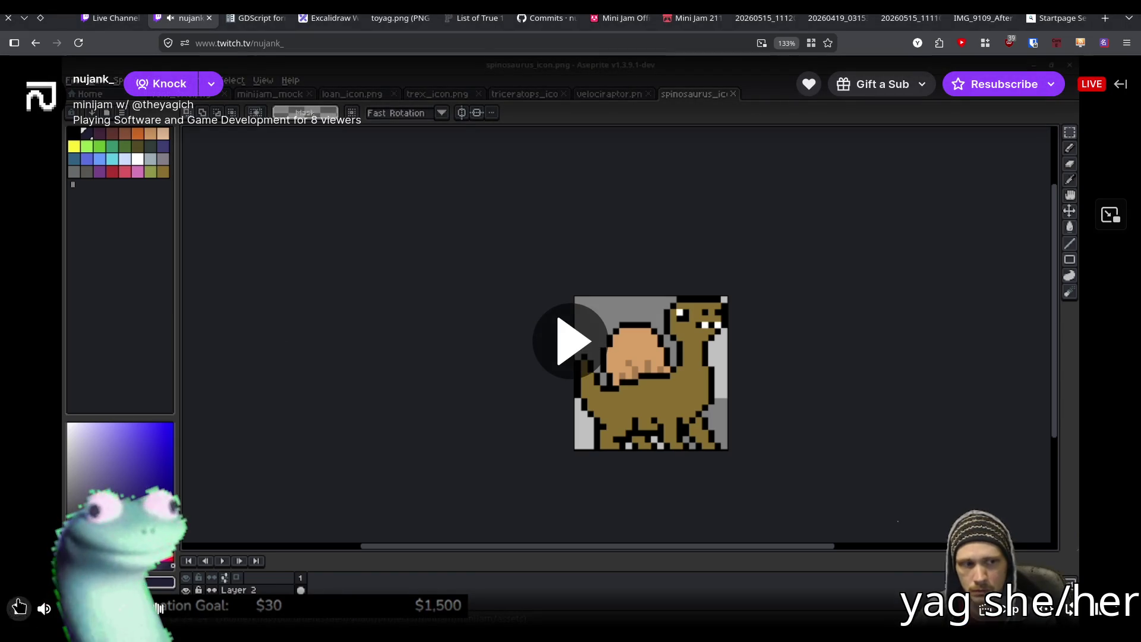
left_click(18, 607)
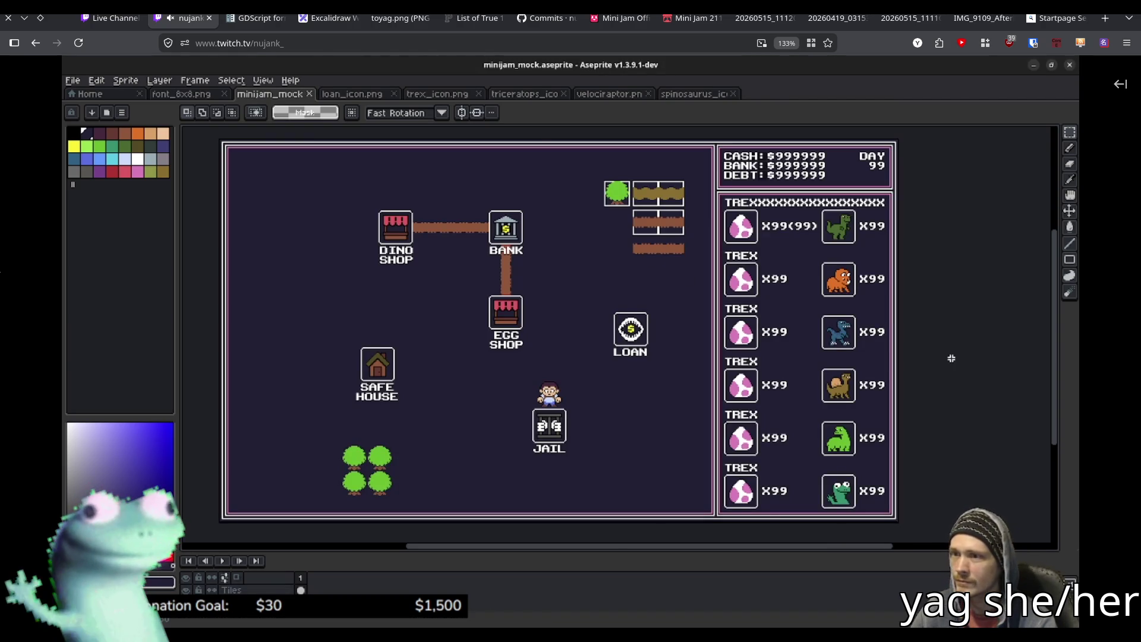
scroll(914, 344, "up", 3)
scroll(861, 356, "down", 2)
scroll(809, 372, "up", 1)
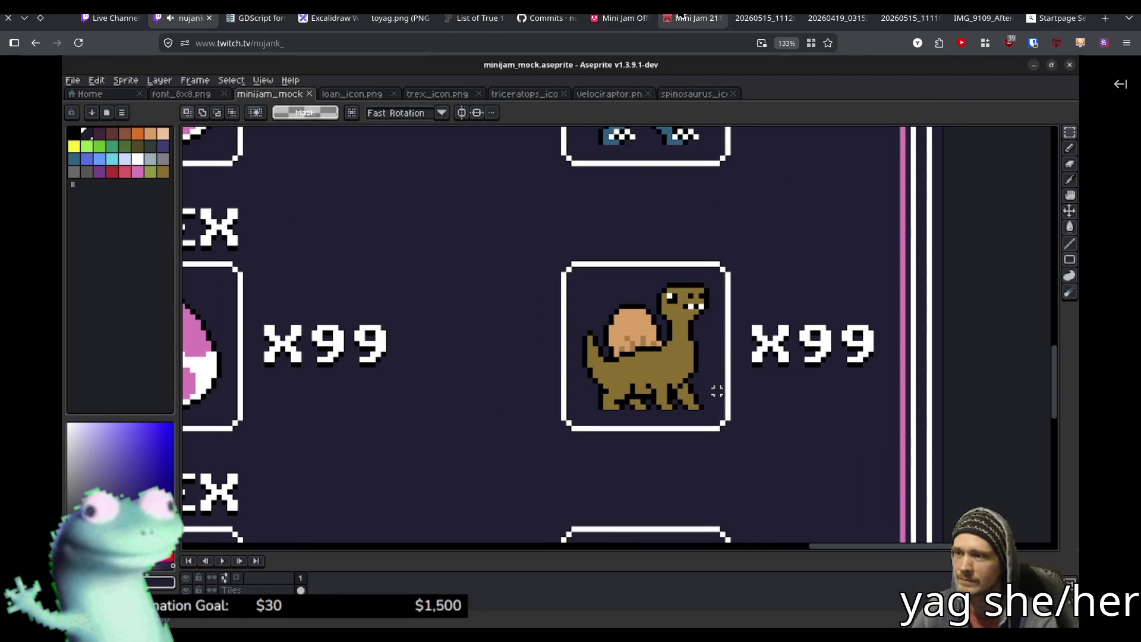
key("alt+Tab")
- Restore the side panels, open the bank_screen scene, and bring up the game.gd script
scroll(540, 307, "down", 2)
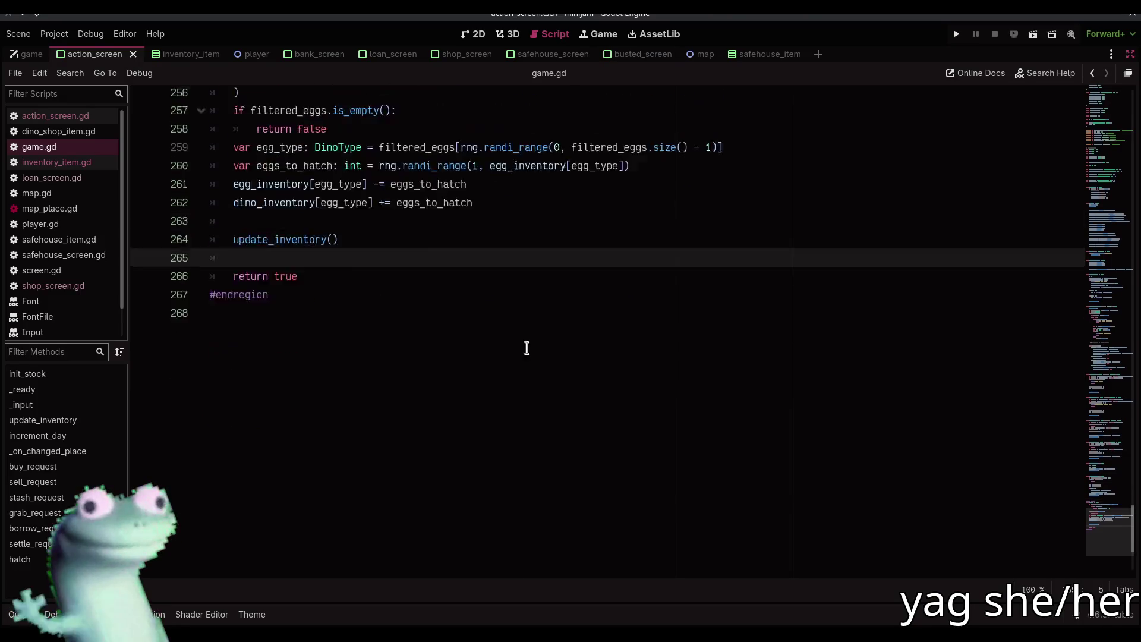
scroll(525, 346, "up", 4)
scroll(523, 354, "up", 7)
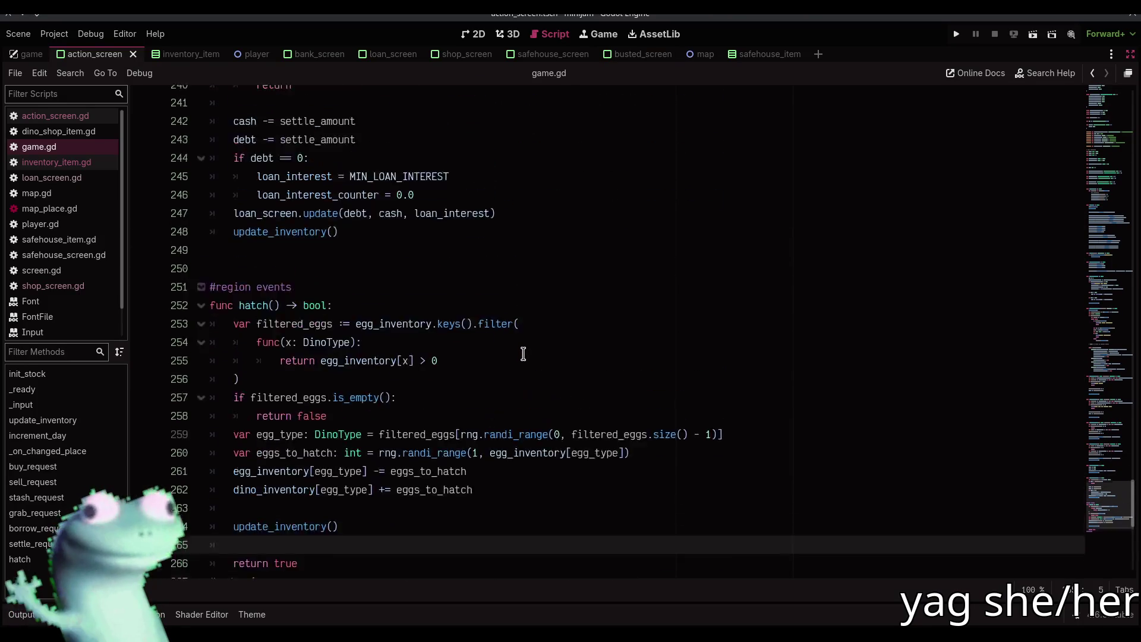
scroll(523, 354, "down", 4)
scroll(523, 354, "down", 3)
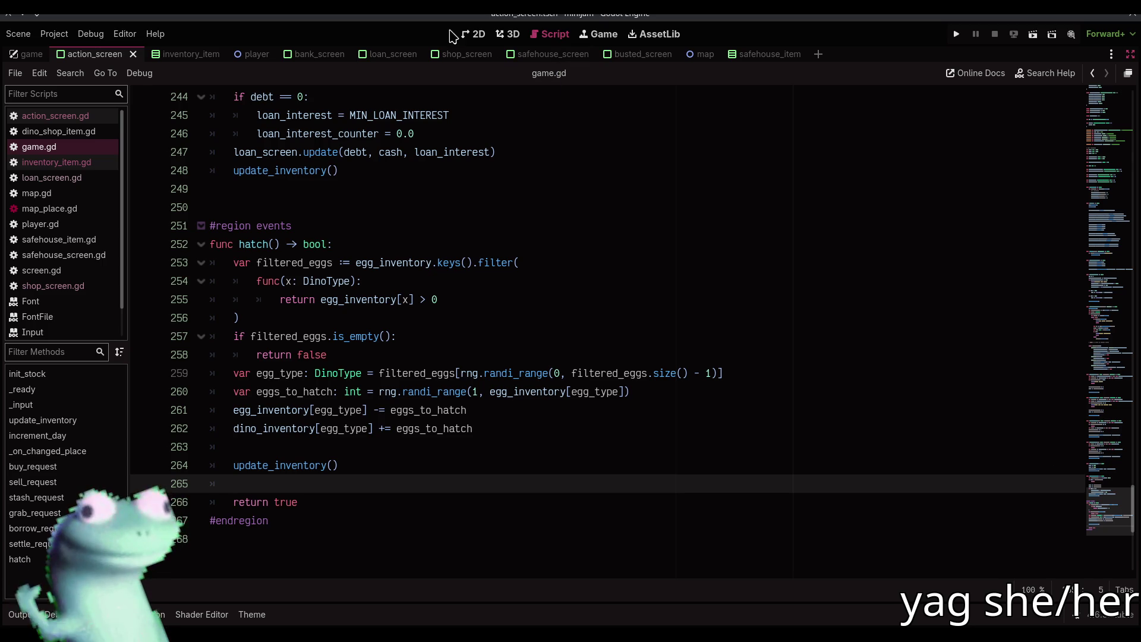
left_click(472, 34)
left_click(1131, 54)
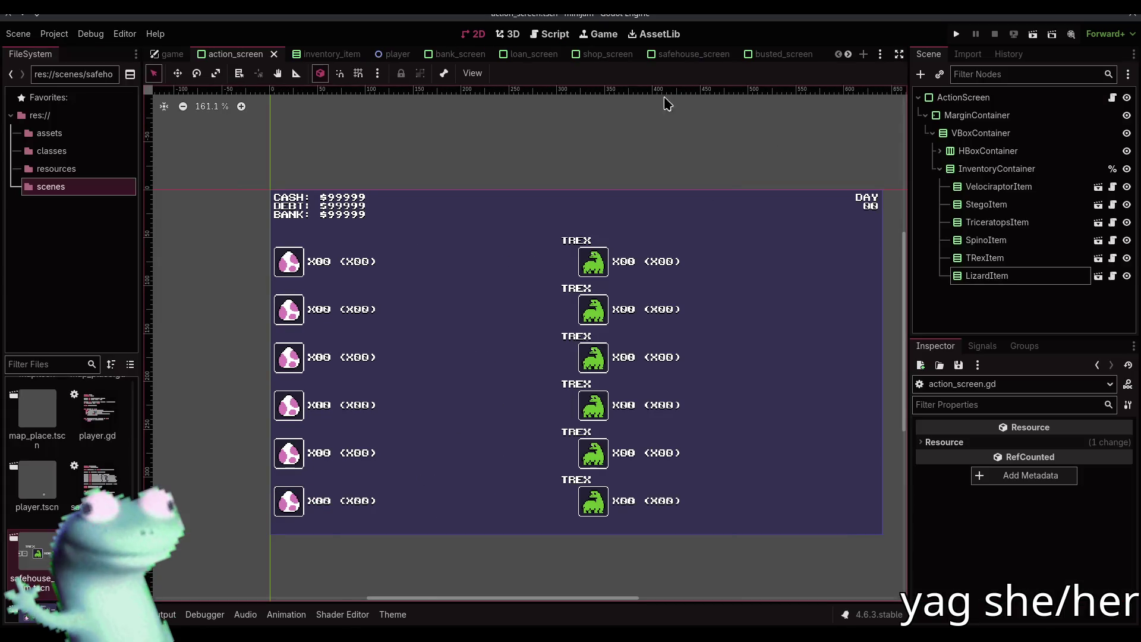
left_click(445, 54)
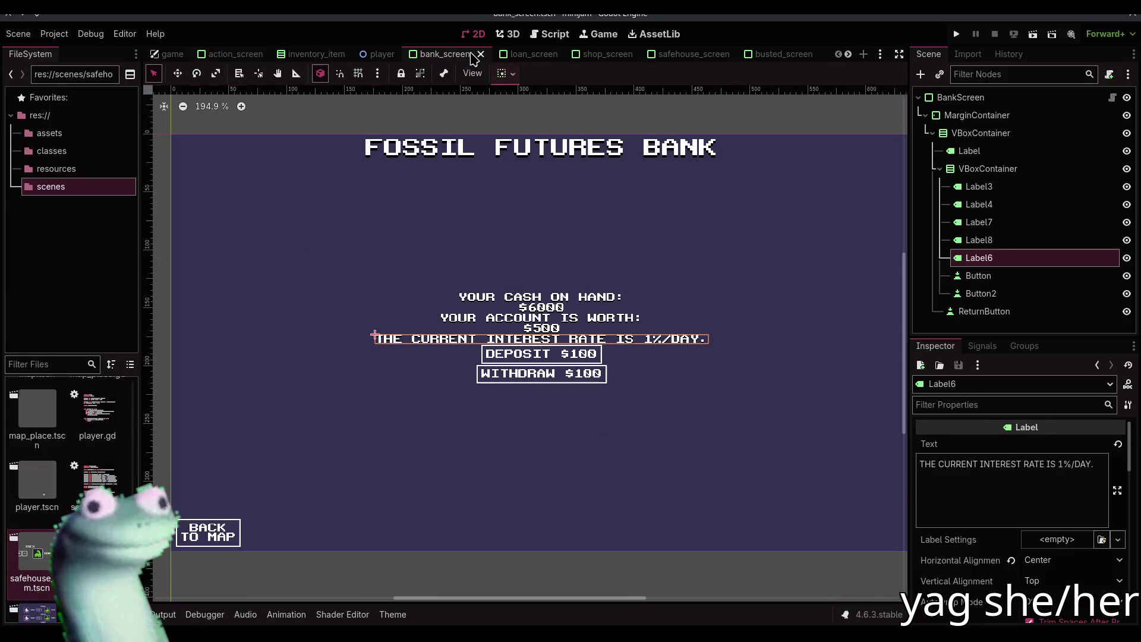
left_click(550, 34)
- Set EVENT_CHANCE on line 35 to 0.3 and save game.gd
mouse_move(883, 500)
left_mouse_down()
mouse_move(888, 75)
mouse_move(884, 154)
left_mouse_up()
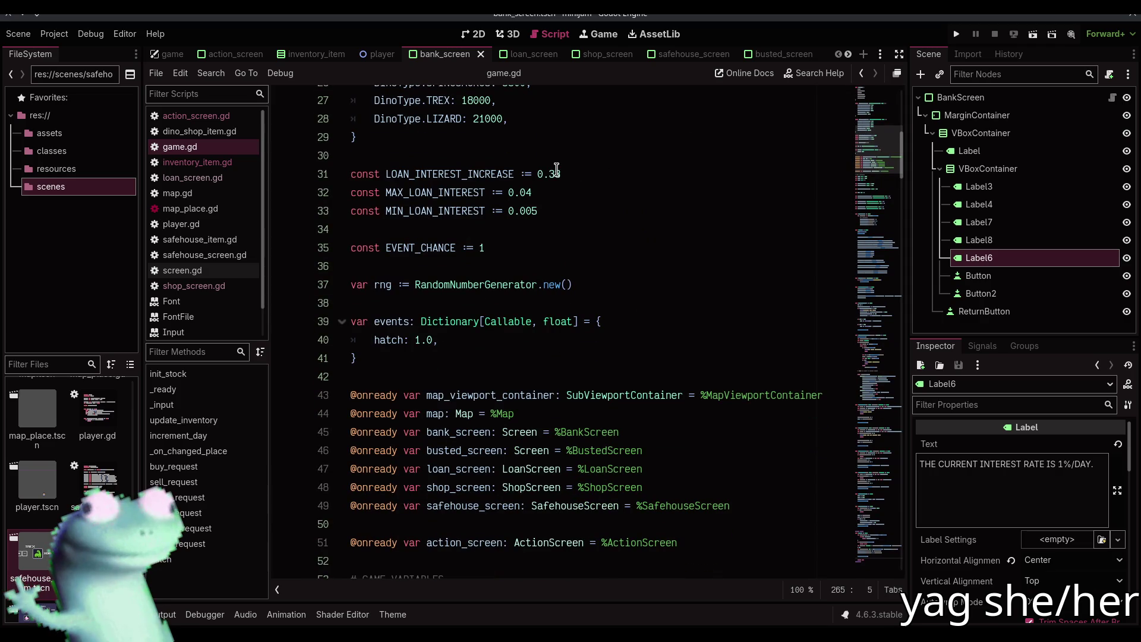
left_click(497, 248)
type("0.3")
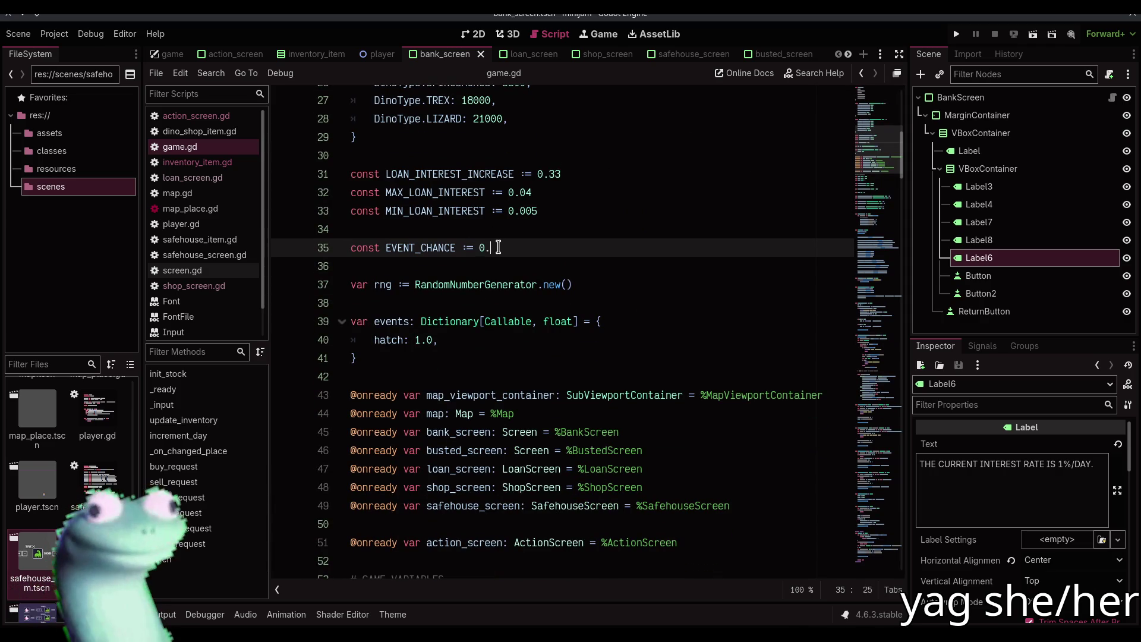
key("ctrl+s")
left_click(502, 257)
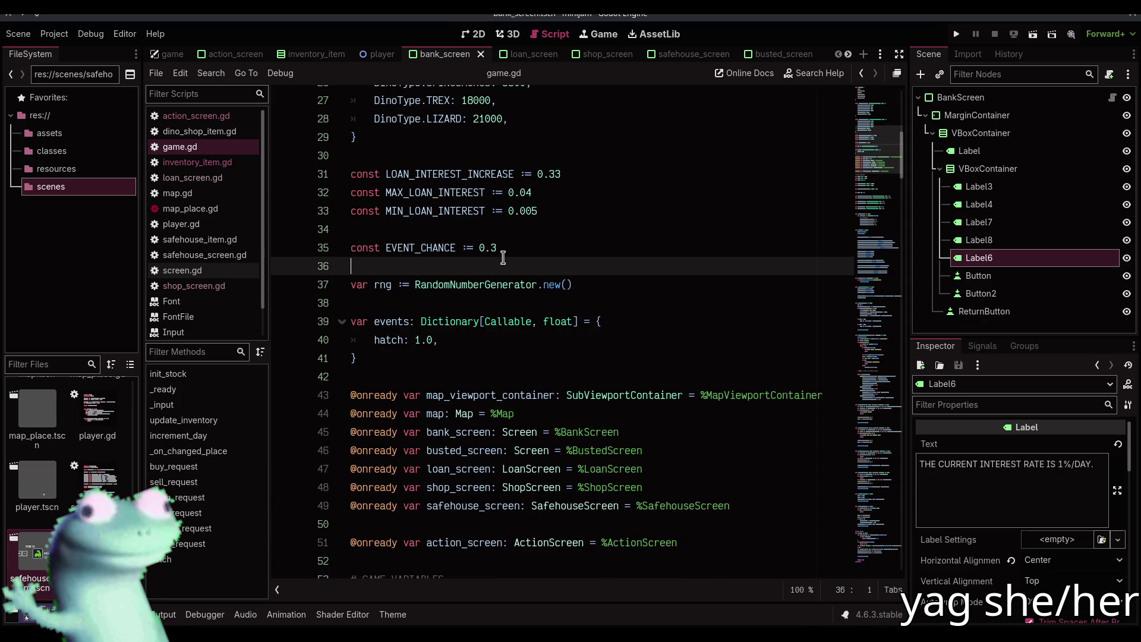
left_click(474, 34)
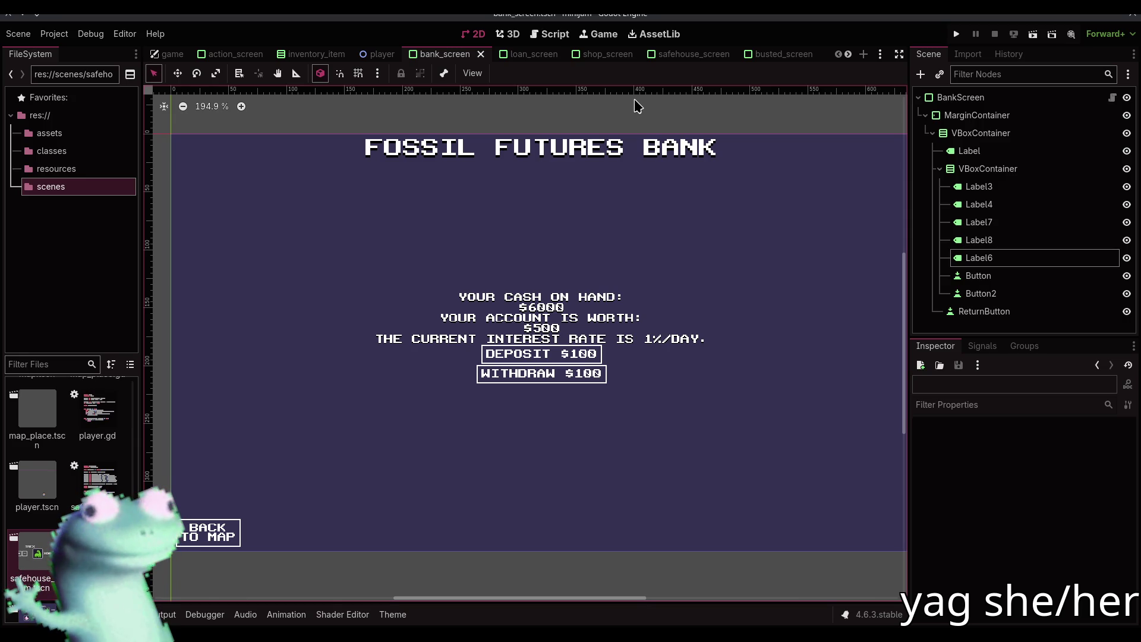
- Attach a new bank_screen.gd script to the BankScreen root node, declare class_name BankScreen, and save
left_click(1099, 97)
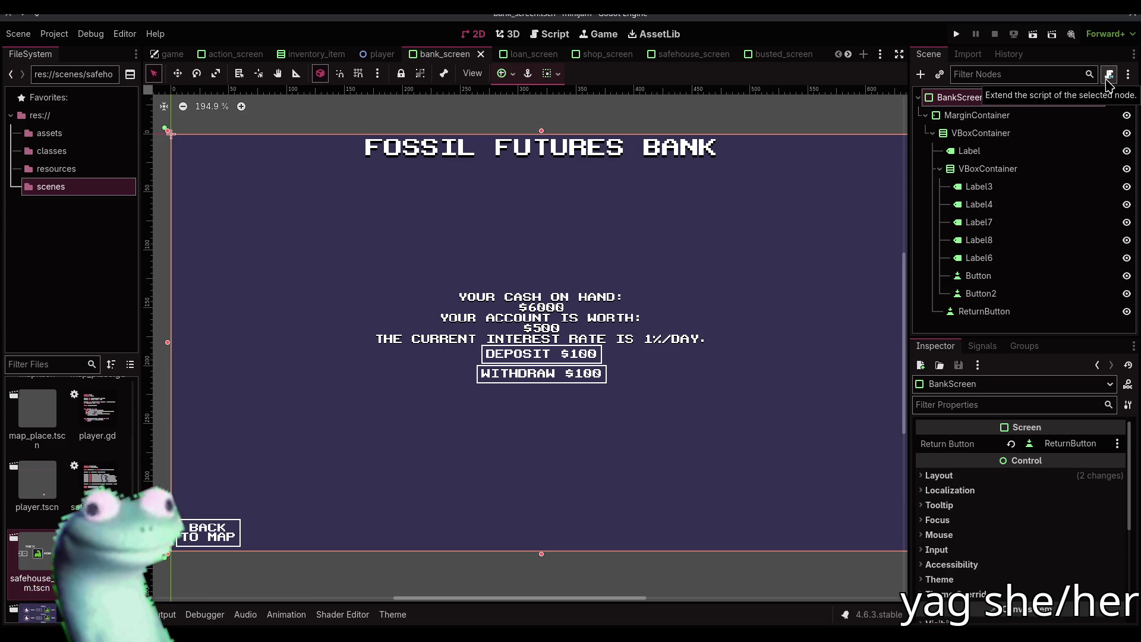
left_click(1108, 76)
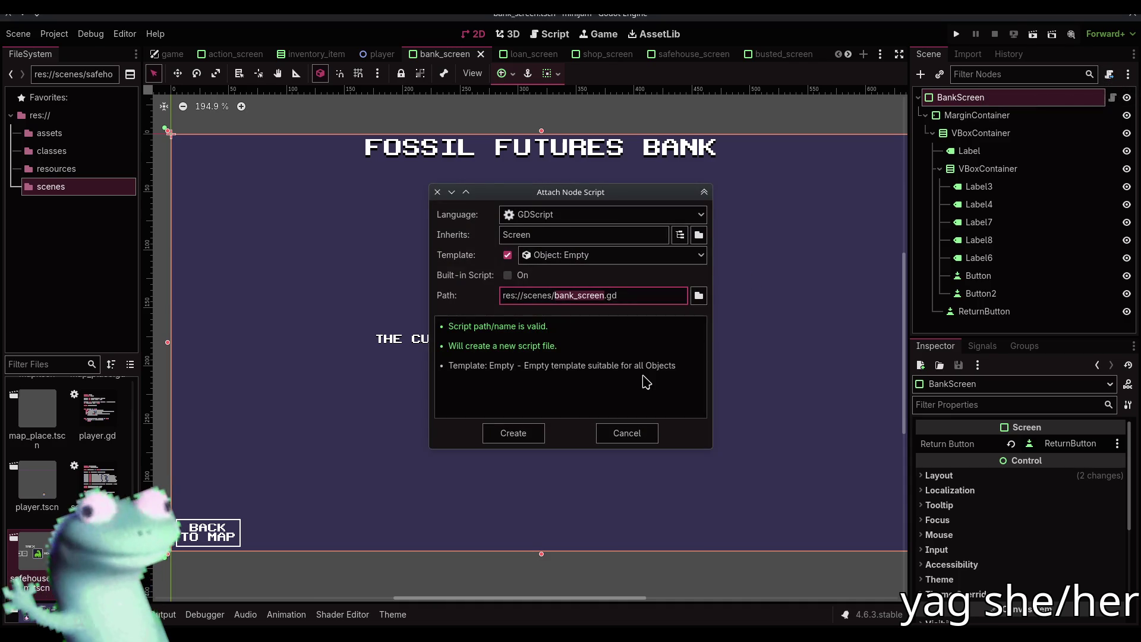
left_click(513, 432)
type("c")
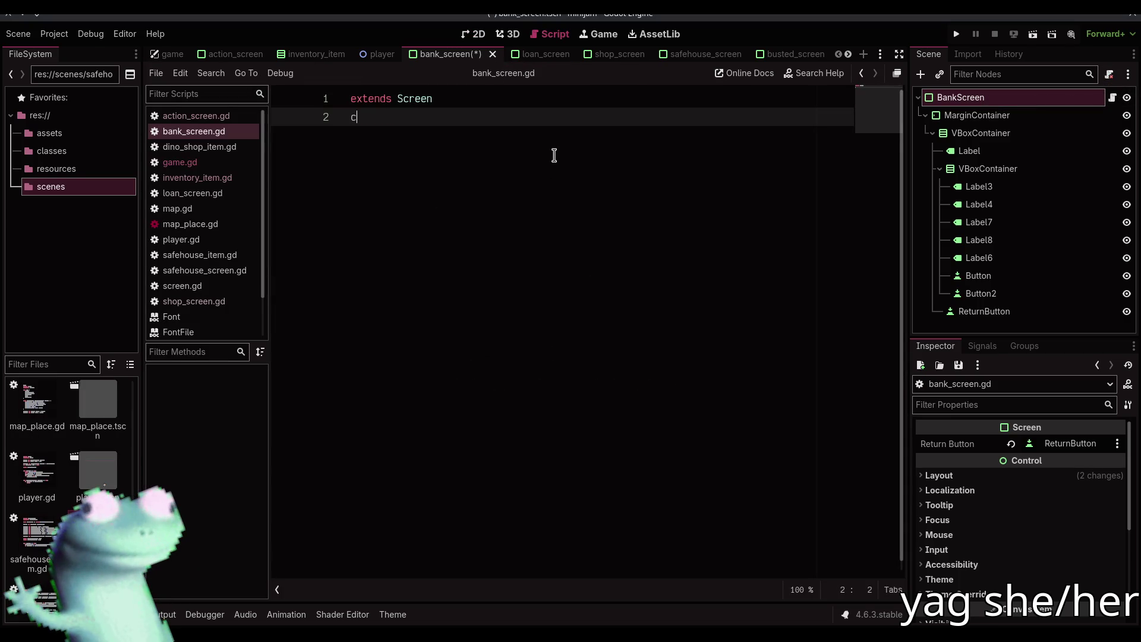
type("lass_name Ban")
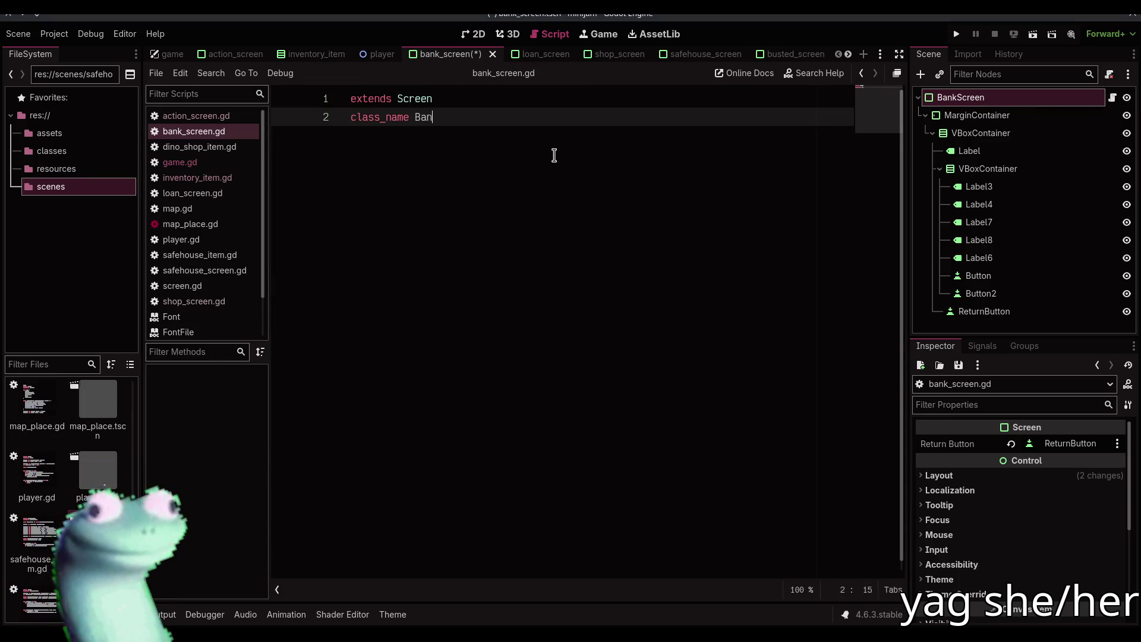
type("kScreen")
key("ctrl+s")
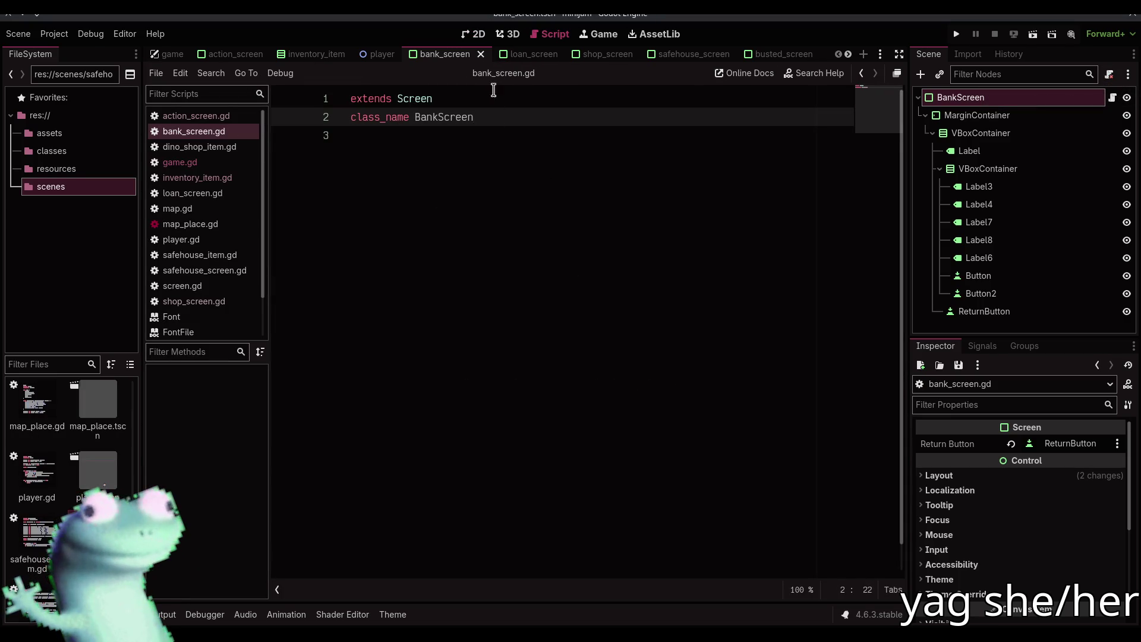
left_click(479, 33)
left_click(573, 123)
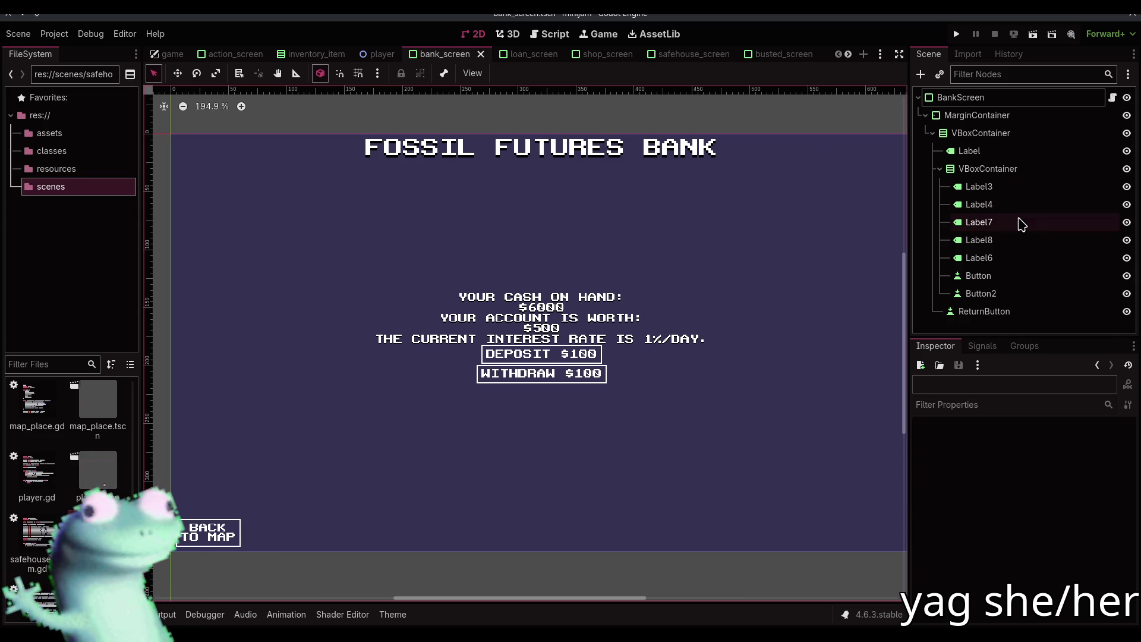
- Rename Label4 to CashLabel and Label8 to BankLabel, then select both labels
double_click(1004, 205)
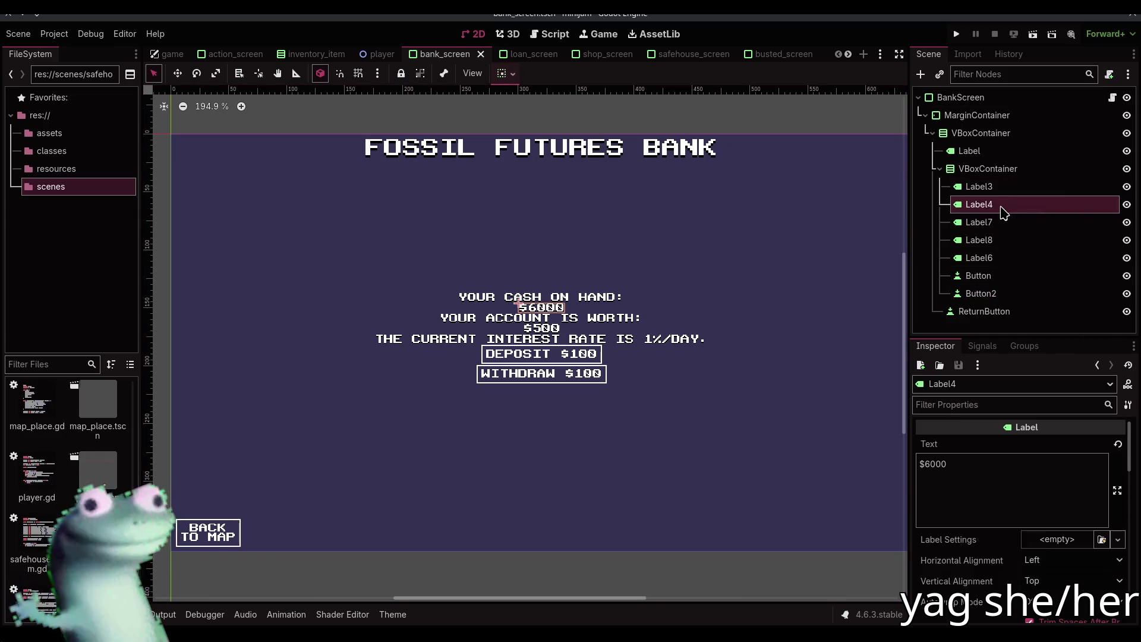
key("Home")
type("Cash")
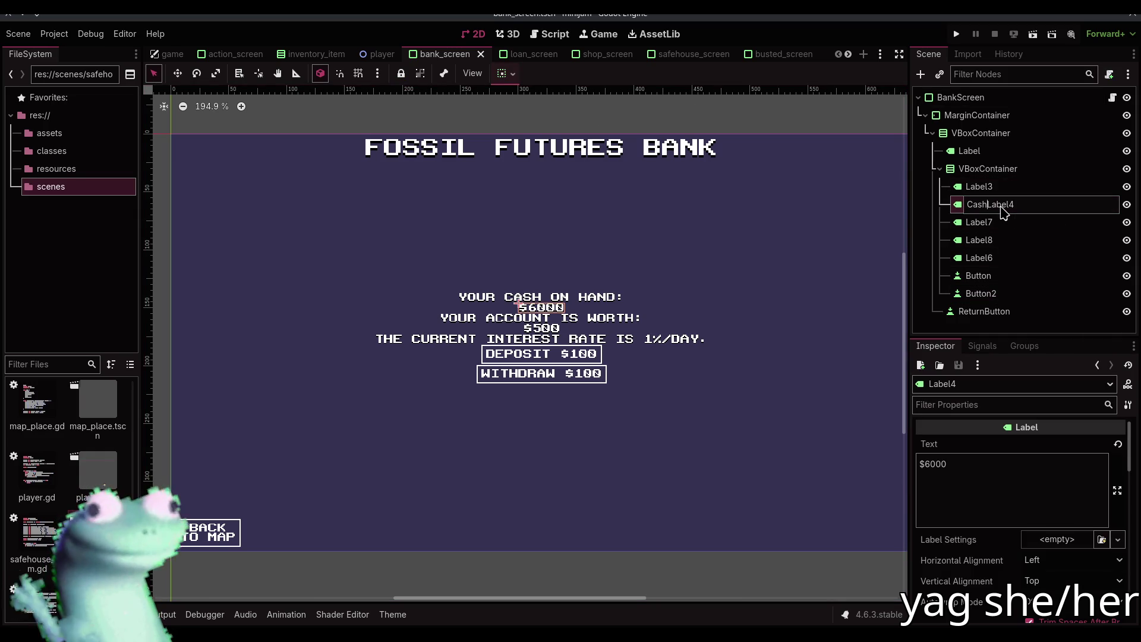
key("Return")
double_click(1002, 241)
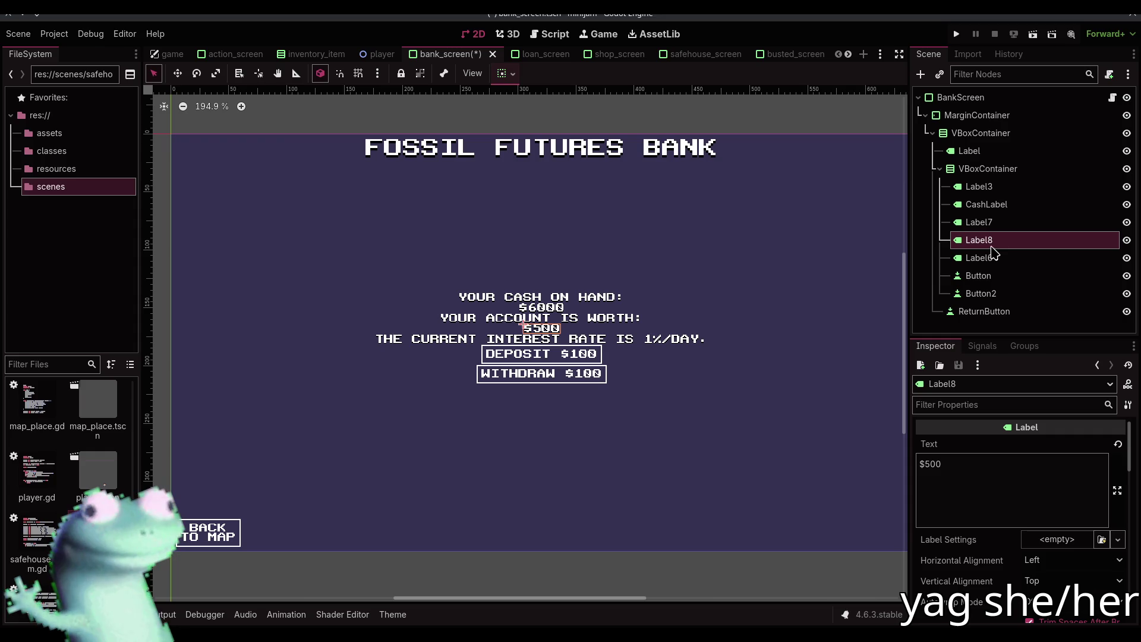
key("End")
key("BackSpace")
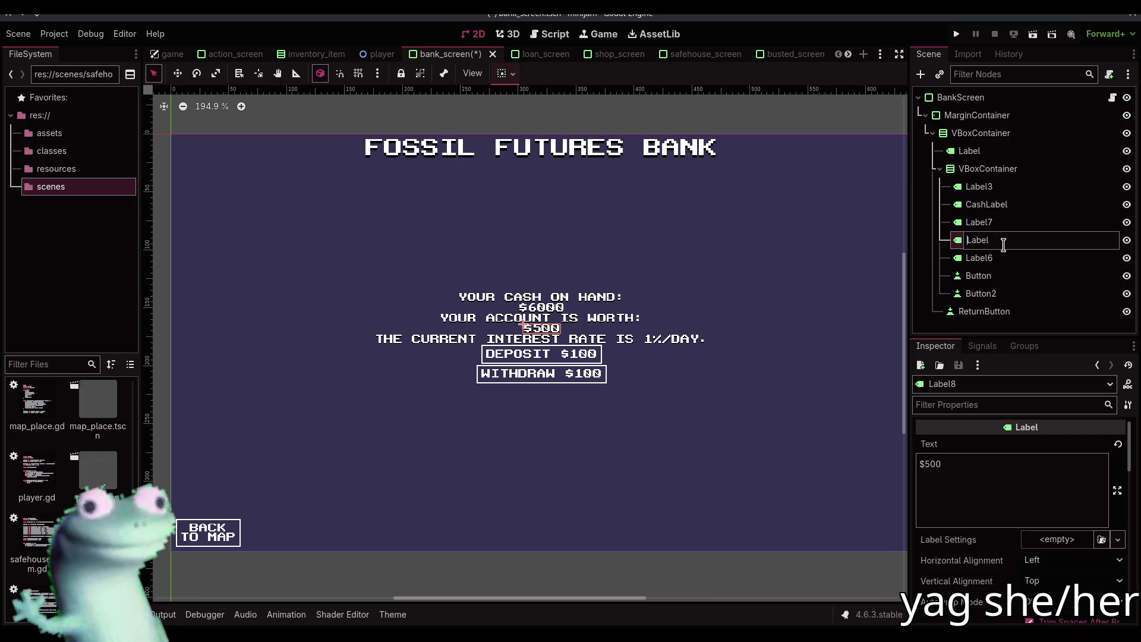
type("Bank")
key("Return")
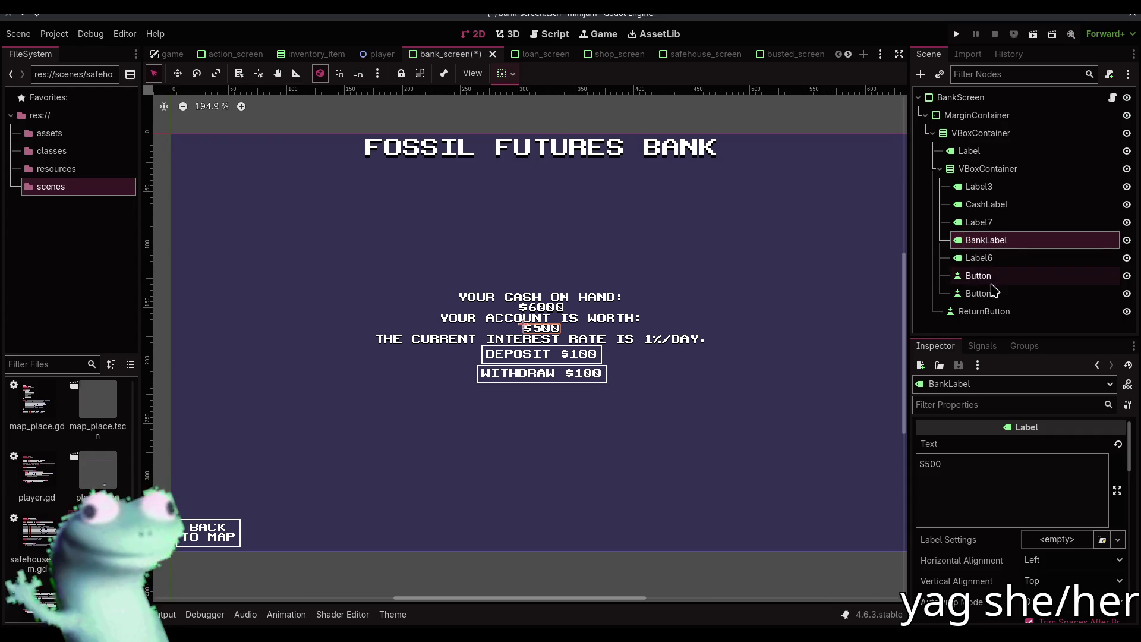
left_click(991, 204, "ctrl")
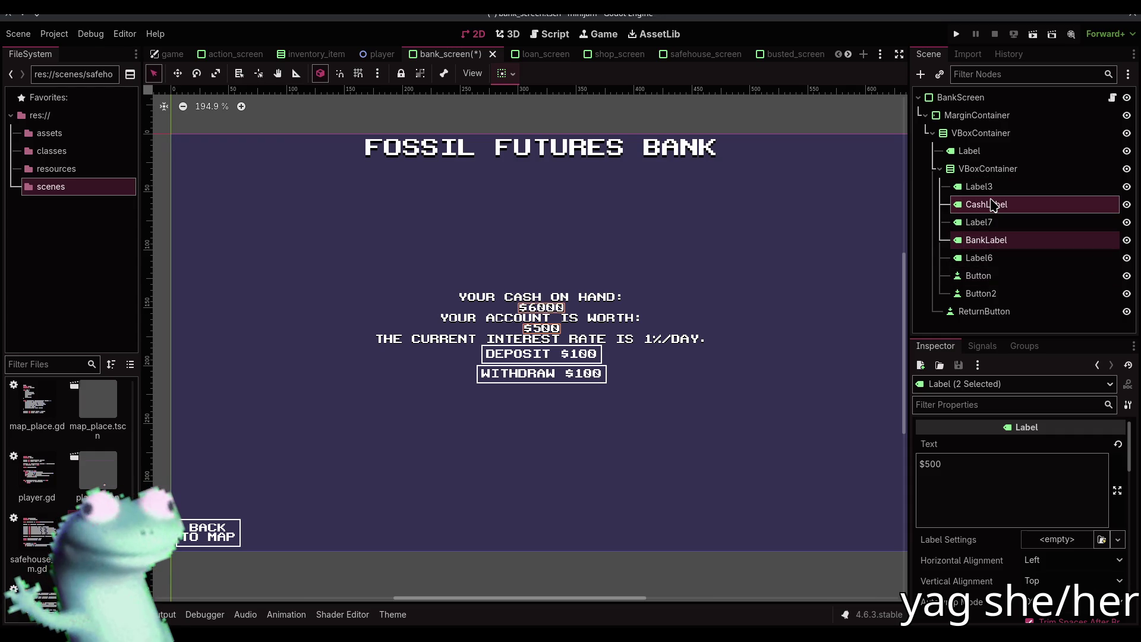
- Rename the two buttons DepositButton and WithdrawButton and save the scene
double_click(980, 276)
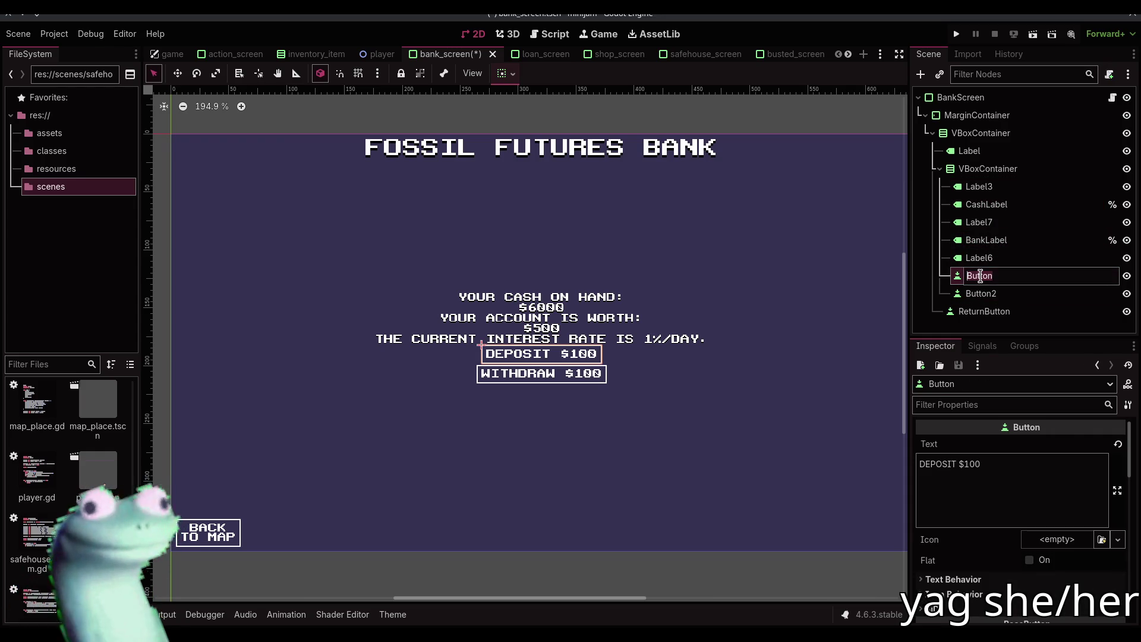
type("DepositButton")
key("Return")
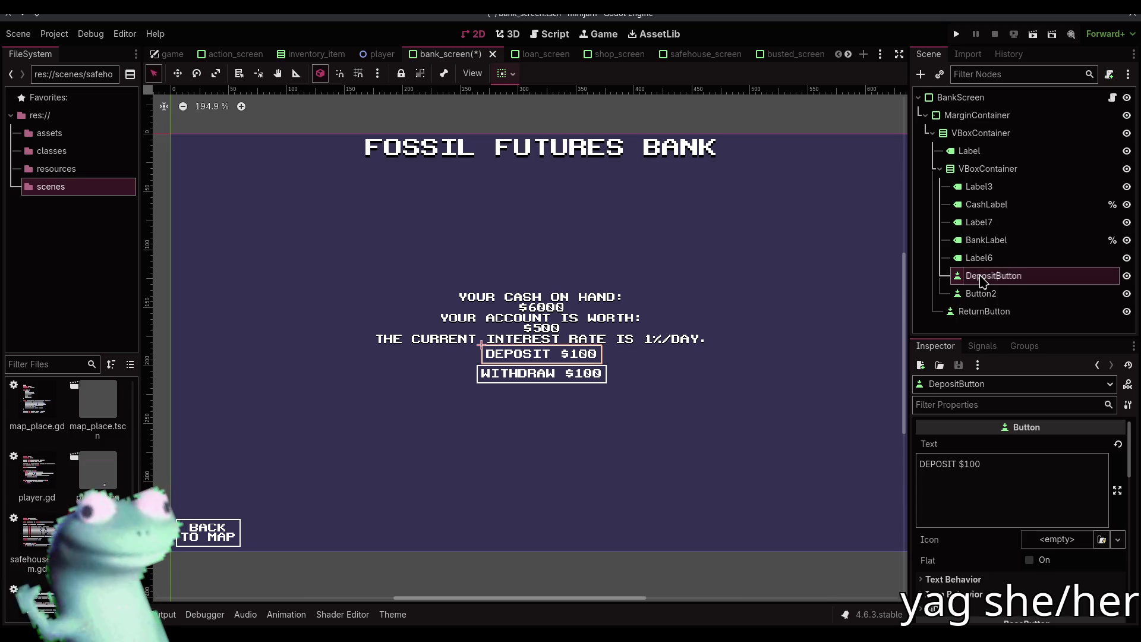
double_click(1010, 293)
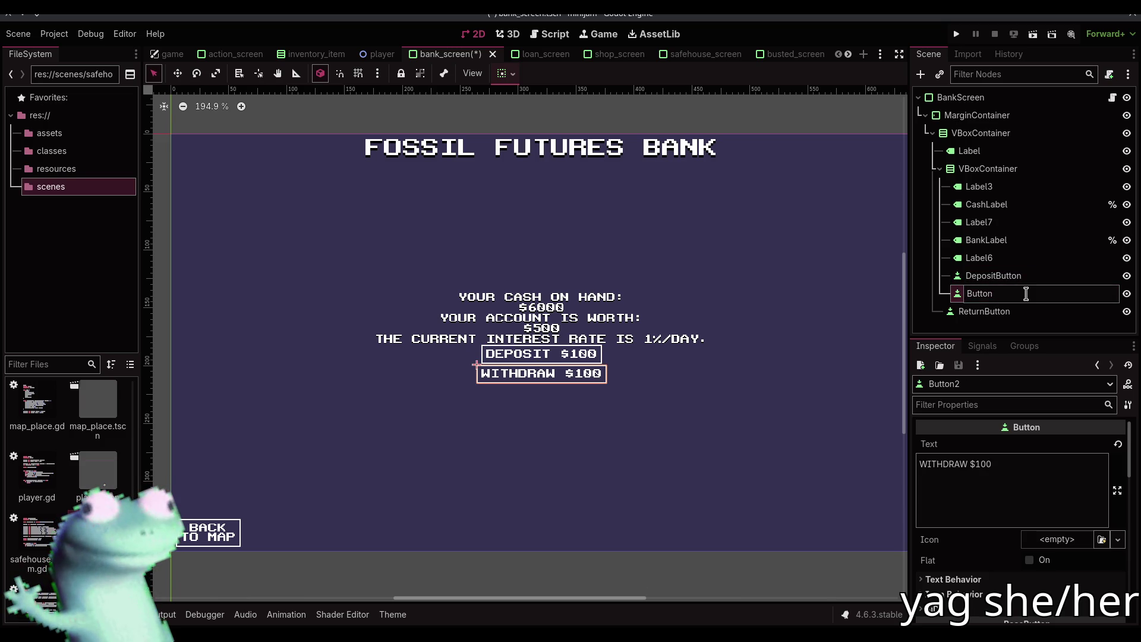
type("Withdraw")
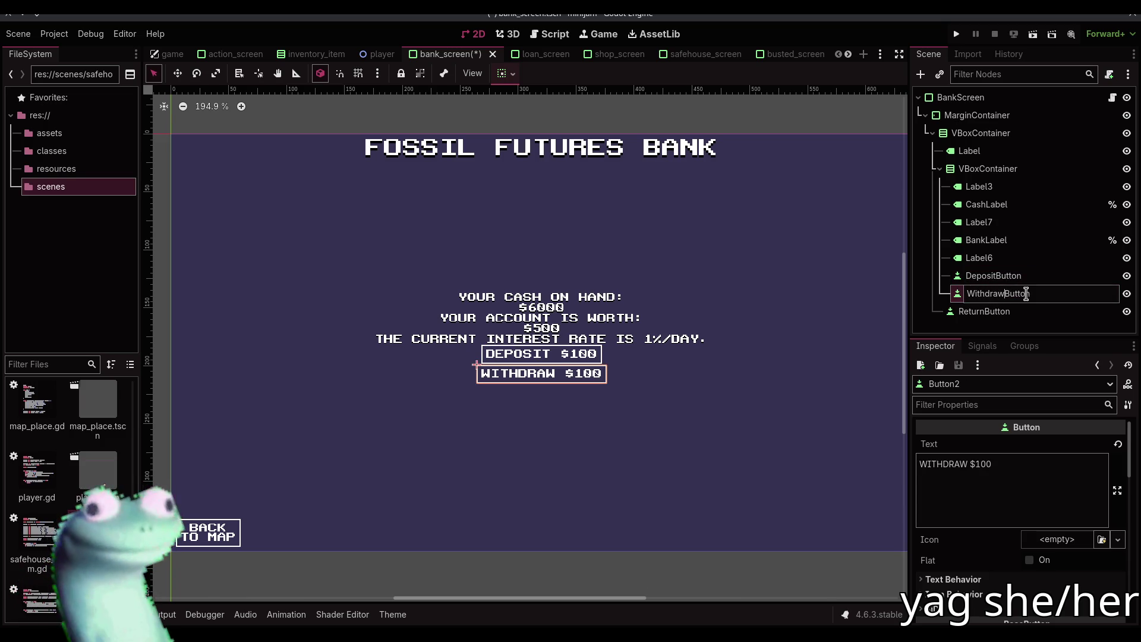
key("Return")
key("ctrl+s")
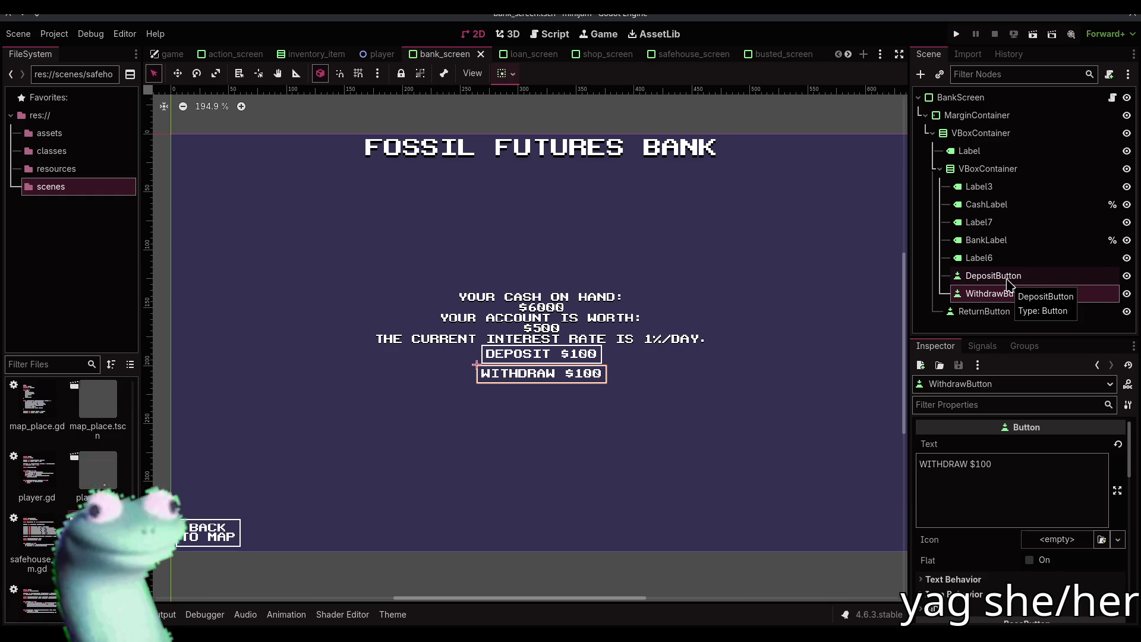
left_click(1006, 277)
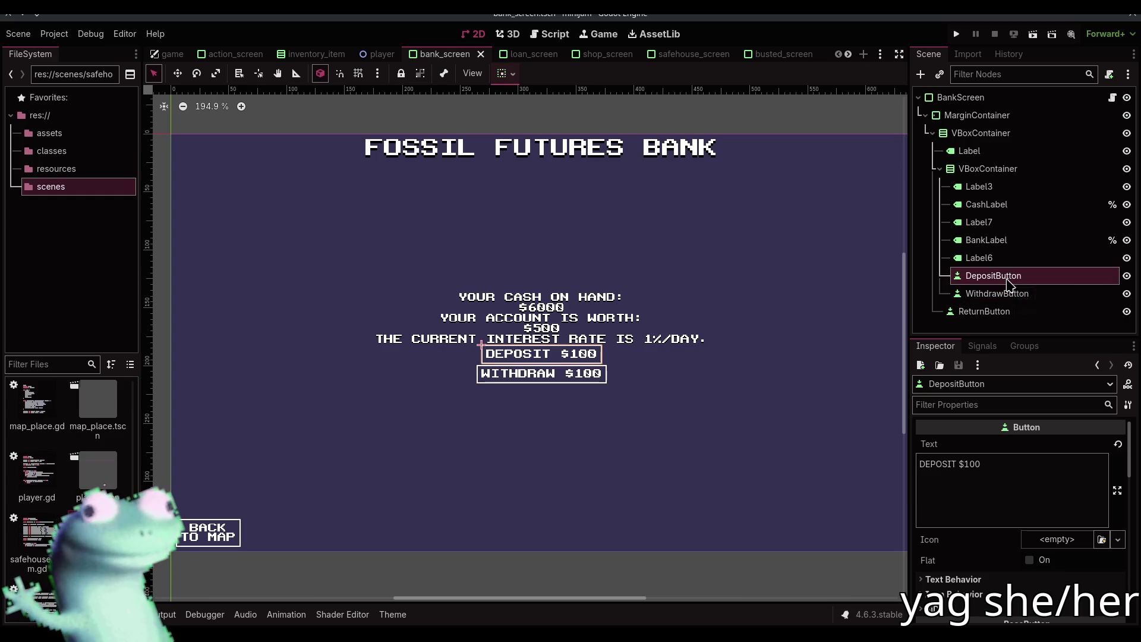
key("Down")
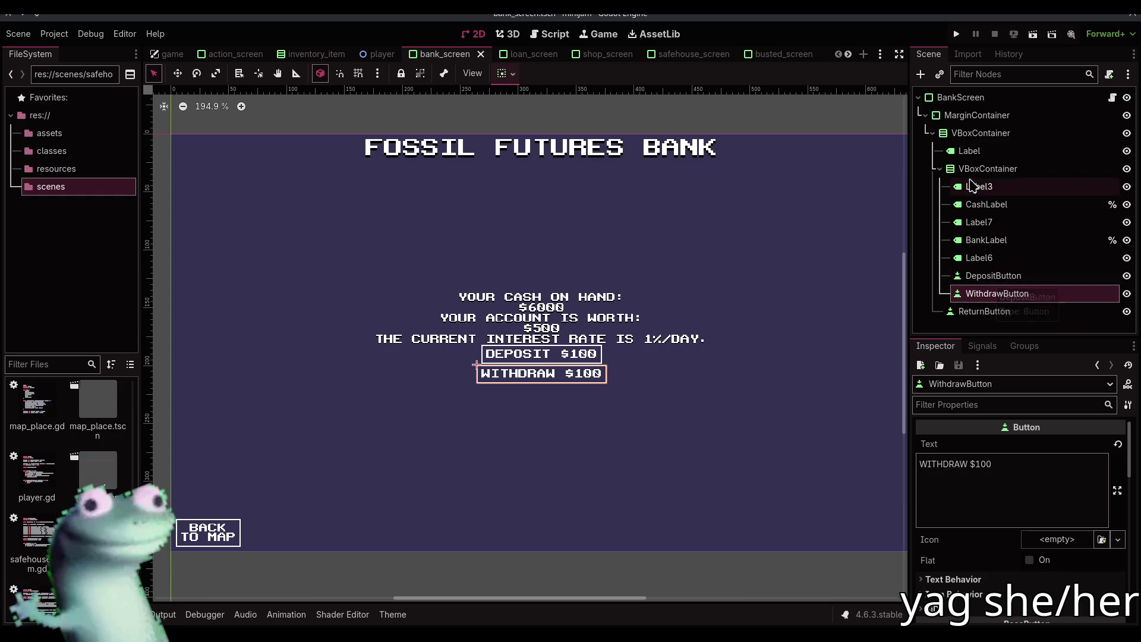
left_click(963, 169)
- Add a VBoxContainer, move DepositButton and WithdrawButton into it, and set it to shrink centre
left_click(920, 75)
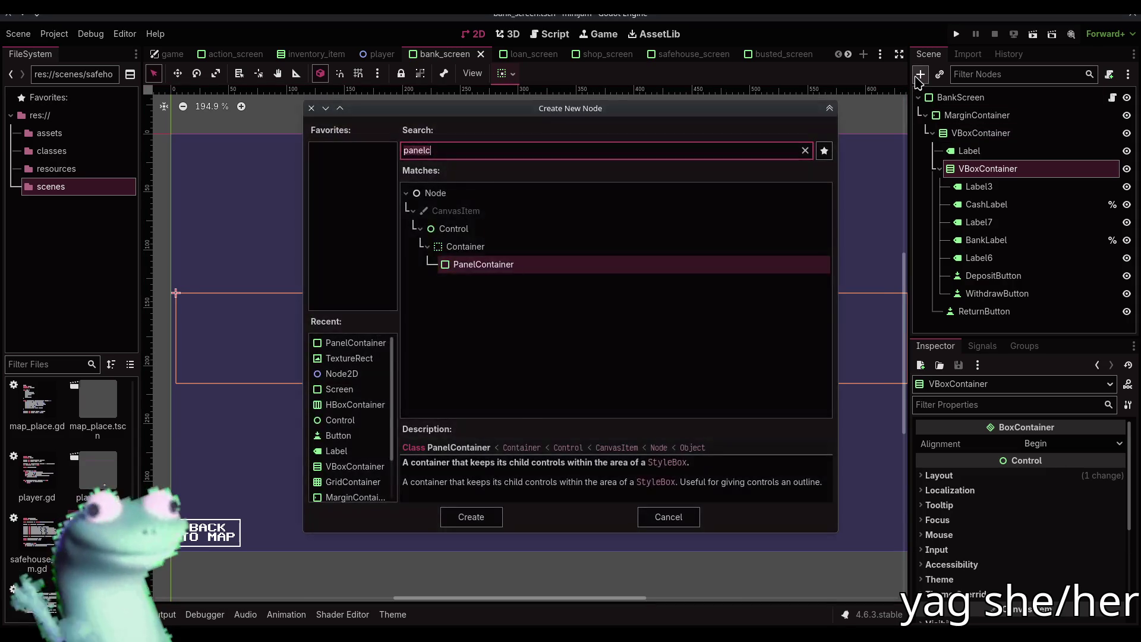
type("vbox")
key("Return")
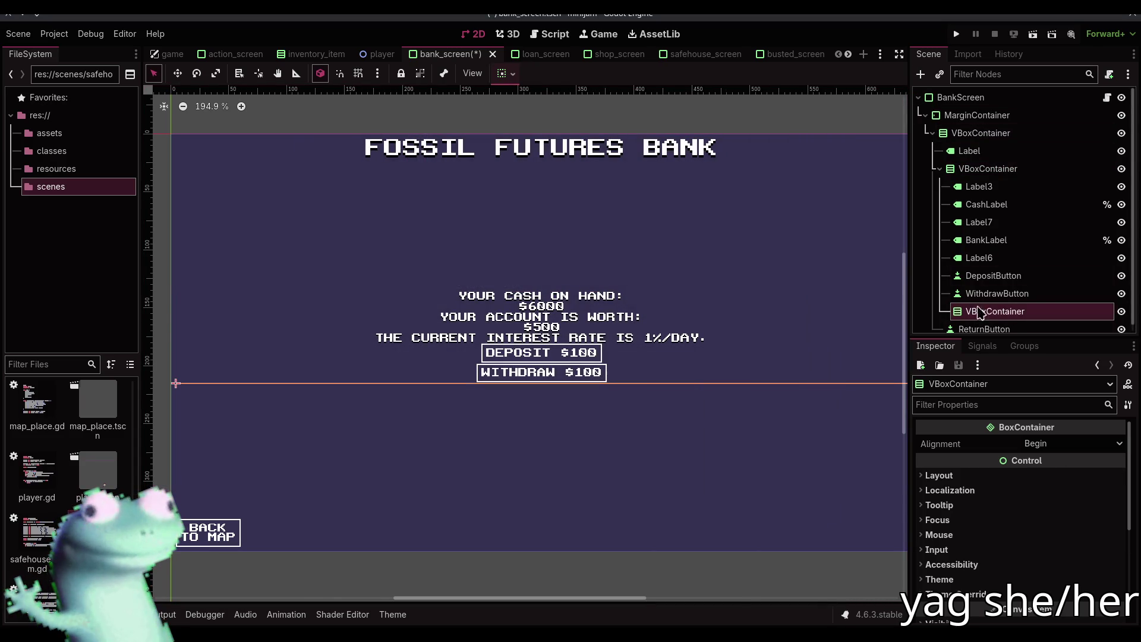
left_click_drag(987, 311, 987, 276)
left_click(997, 311)
left_click(984, 299, "shift")
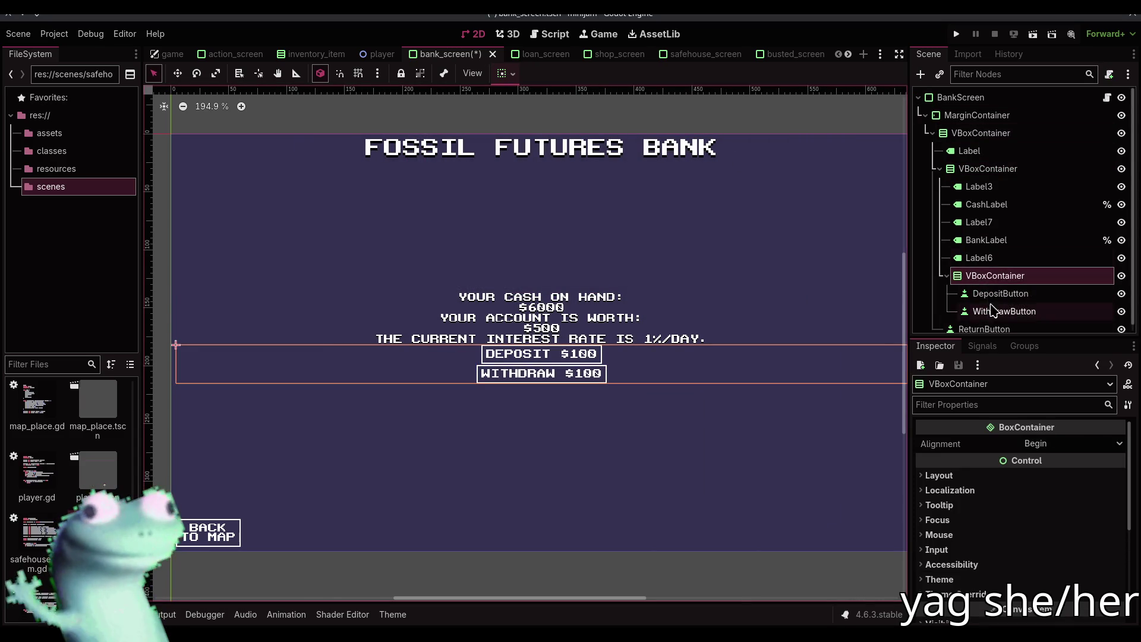
left_click(505, 73)
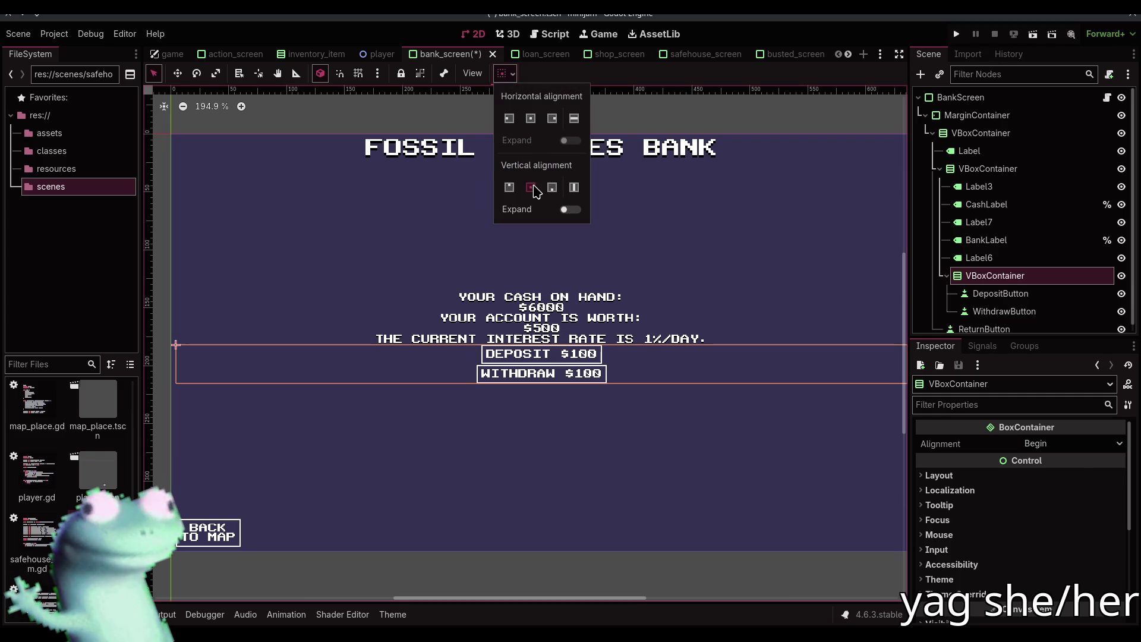
left_click(531, 119)
- Give both buttons horizontal Fill sizing so they are equally wide, and save the scene
left_click(1000, 293)
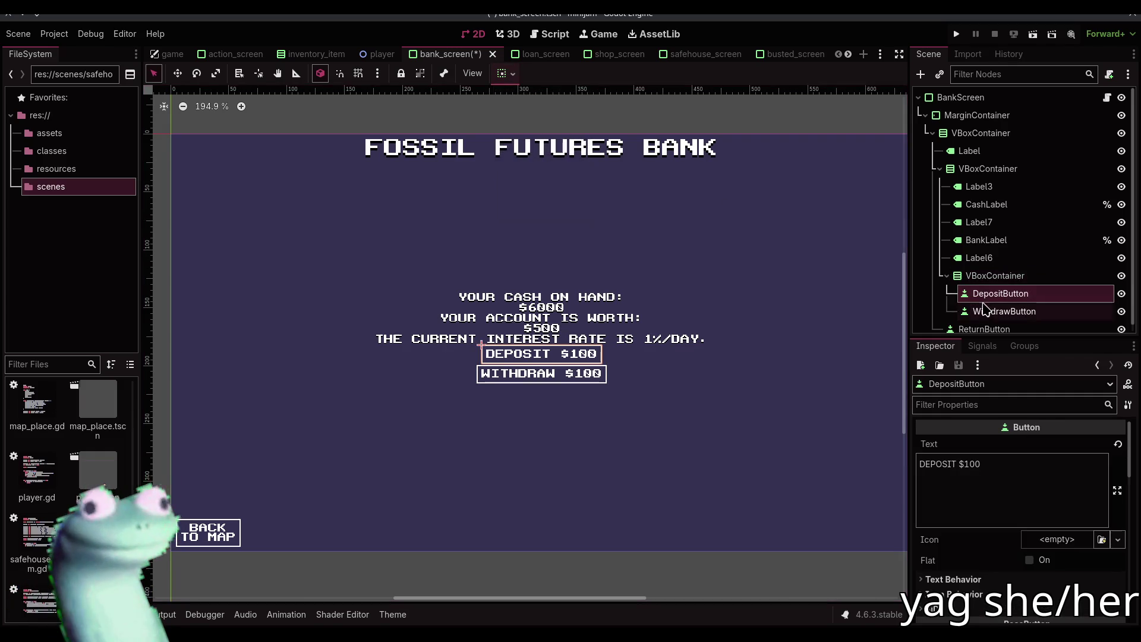
left_click(1004, 311, "shift")
left_click(505, 73)
left_click(570, 209)
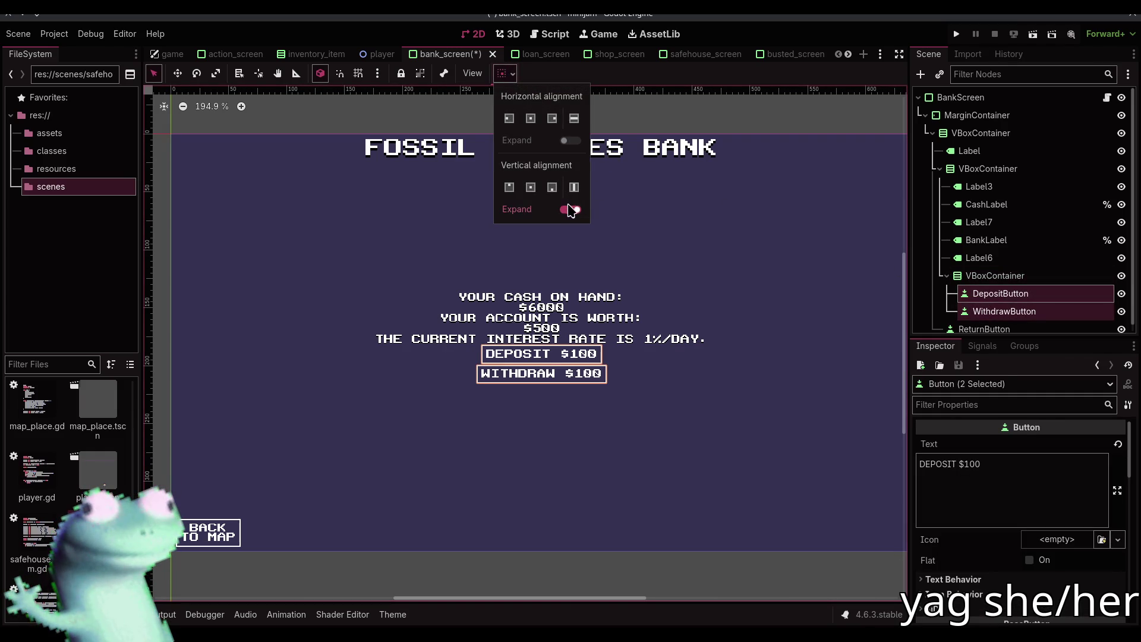
left_click(570, 209)
left_click(574, 118)
left_click(761, 106)
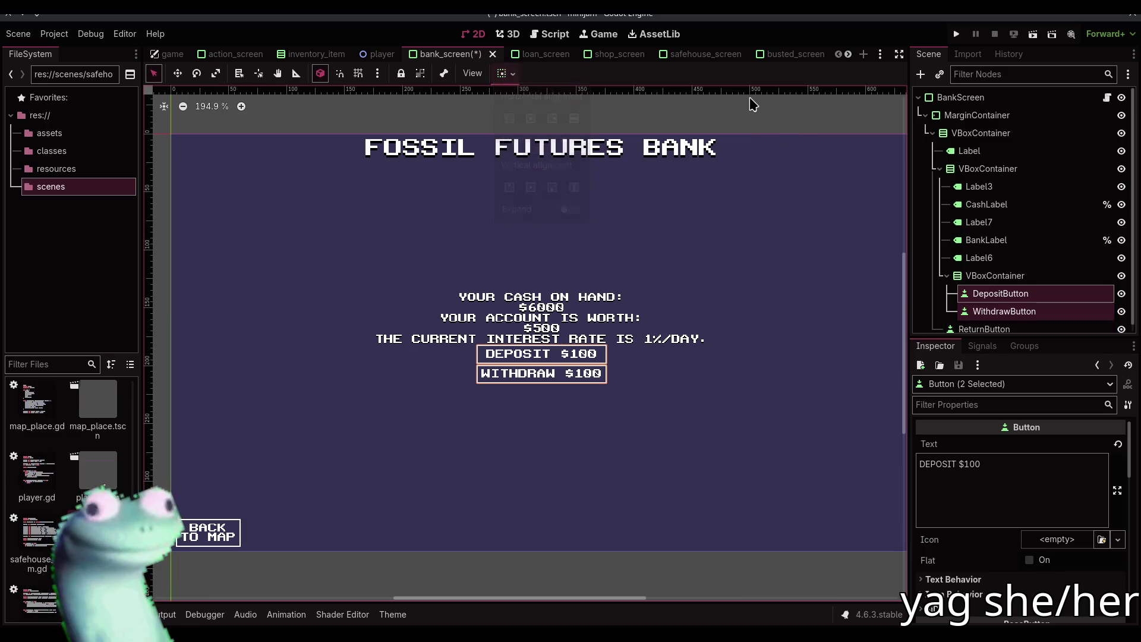
left_click(737, 107)
key("ctrl+s")
left_click(987, 276)
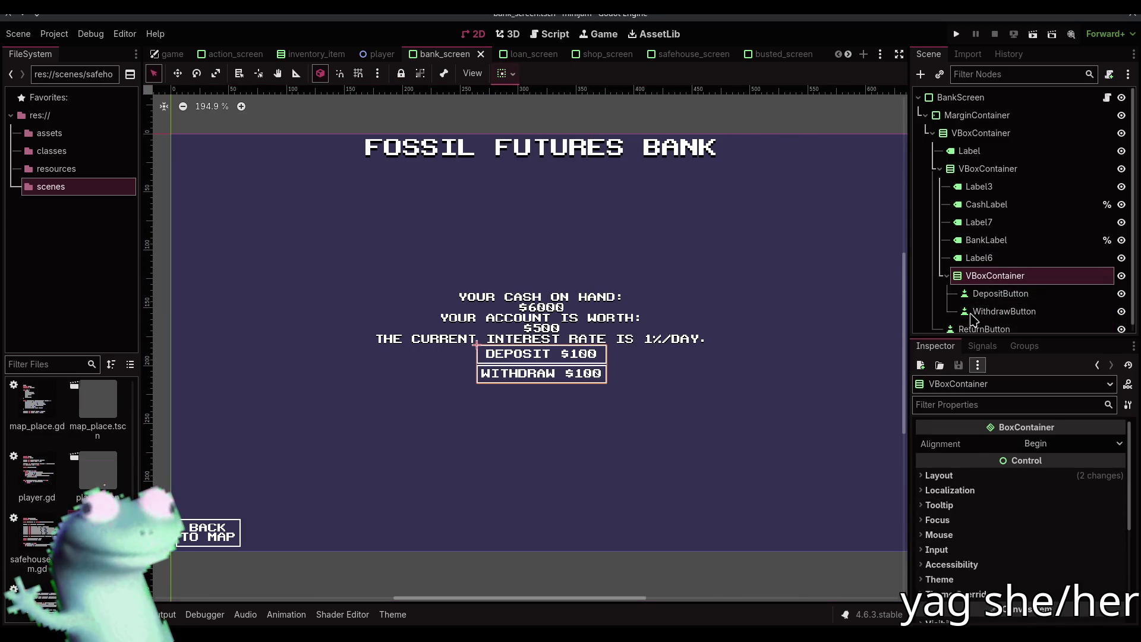
scroll(978, 505, "down", 5)
left_click(673, 121)
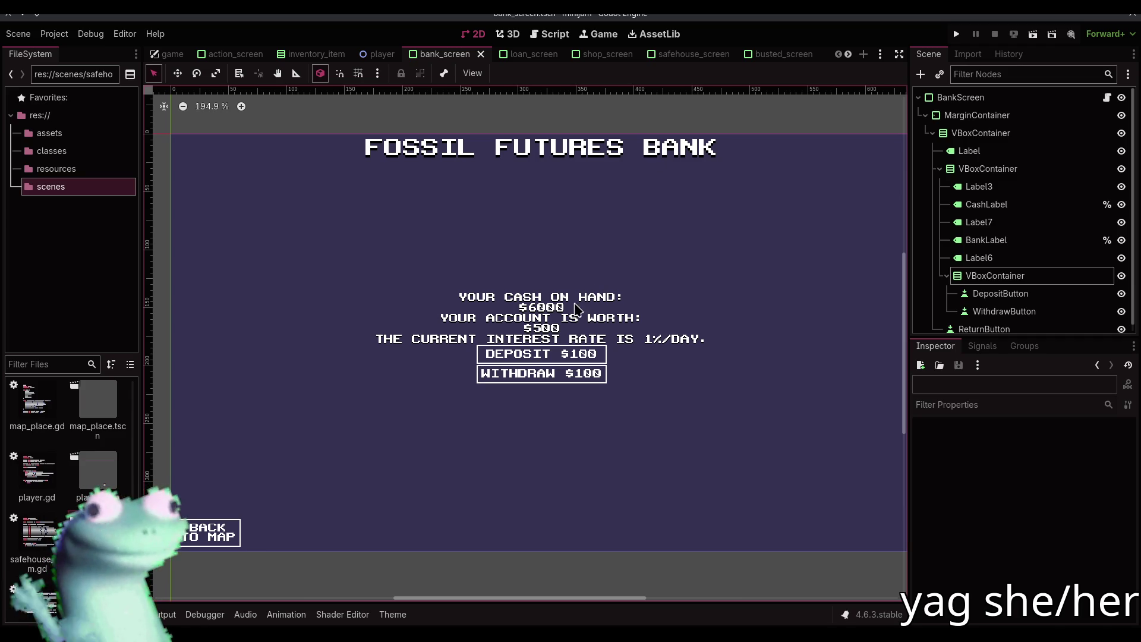
left_click(554, 310)
left_click(1062, 544)
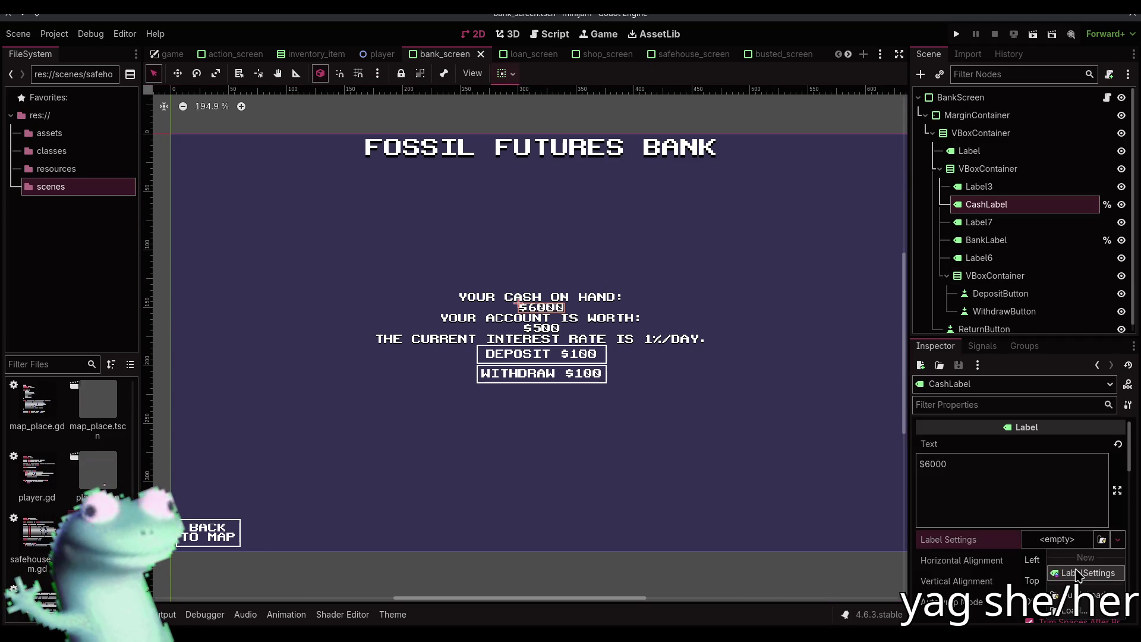
left_click(1083, 573)
left_click(1067, 547)
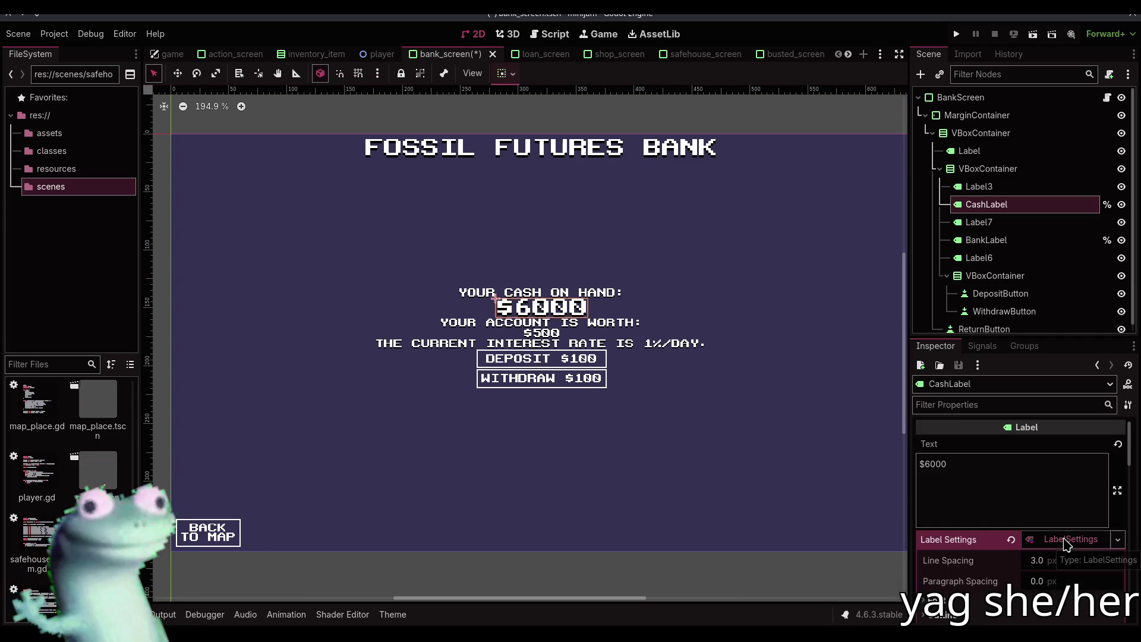
scroll(1061, 565, "down", 3)
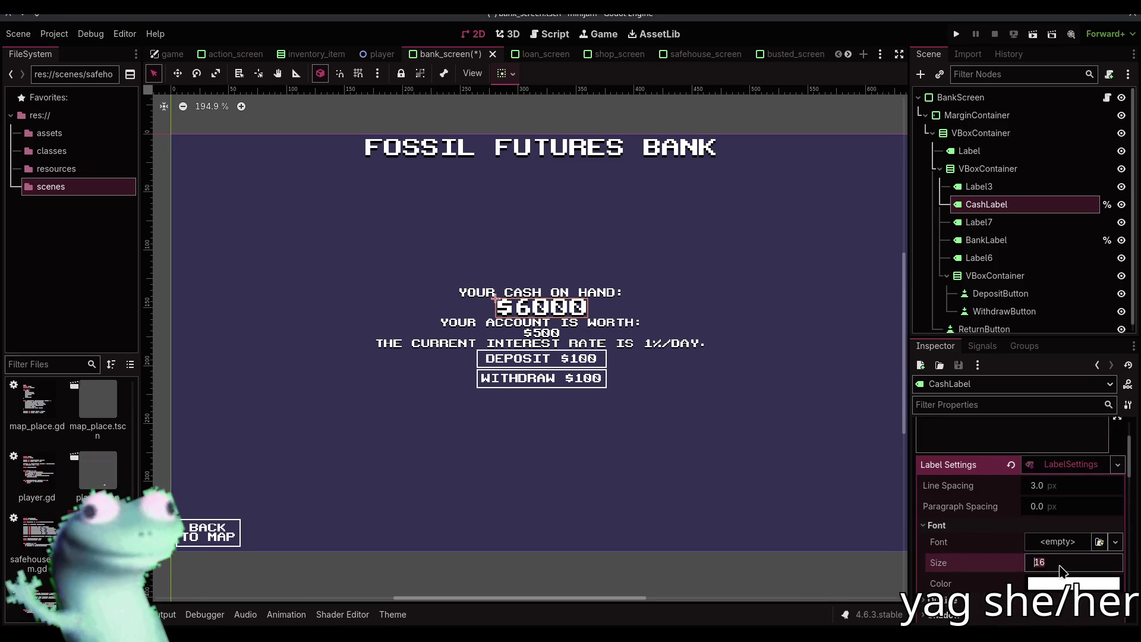
left_click_drag(1061, 564, 1049, 564)
left_click(647, 140)
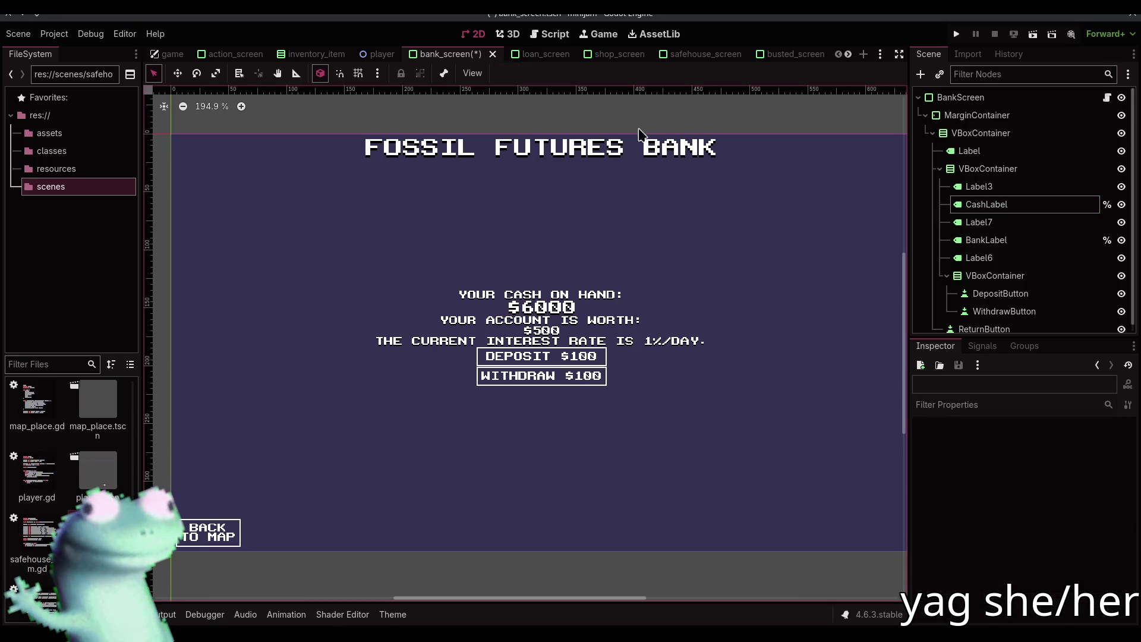
left_click(199, 106)
key("ctrl+s")
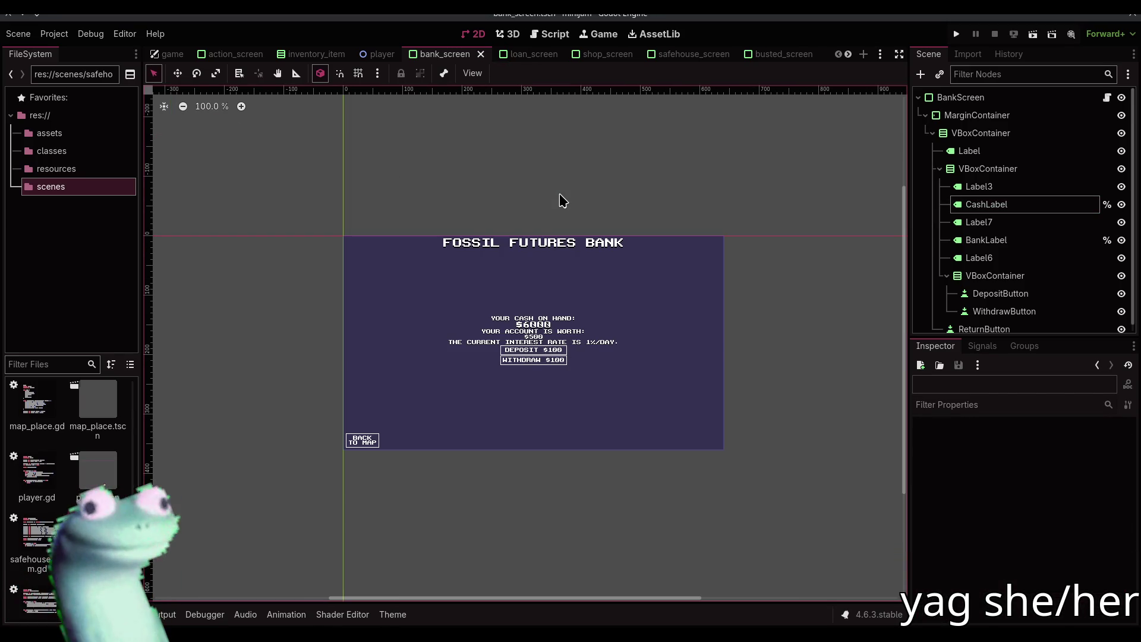
left_click(544, 325)
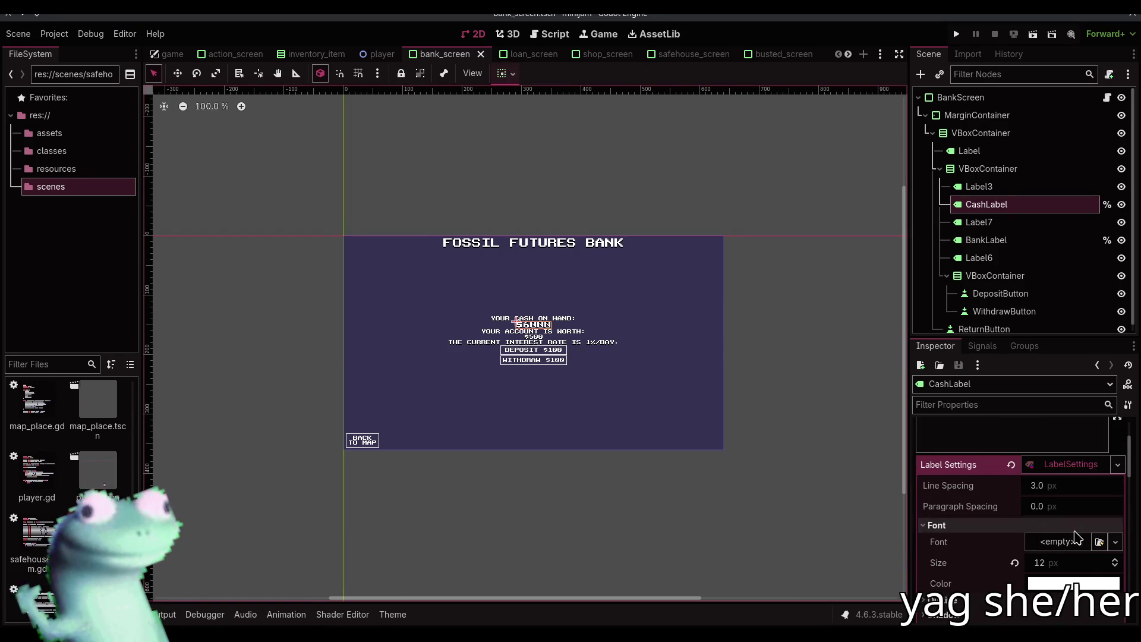
left_click(1115, 561)
left_click(1115, 561)
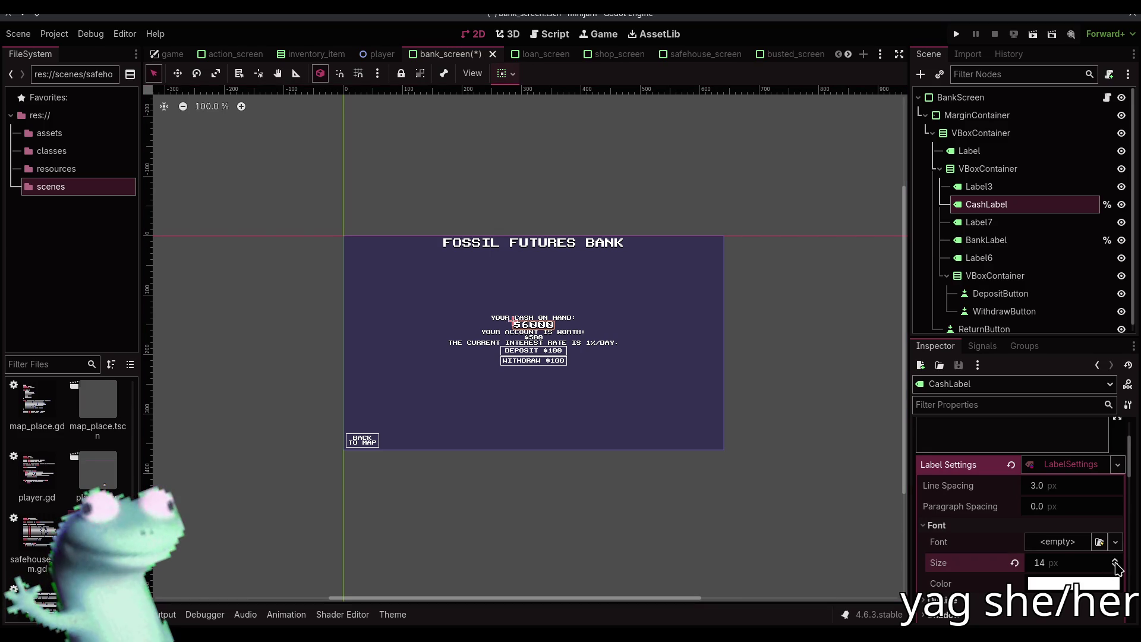
left_click(1115, 561)
left_click(1115, 561)
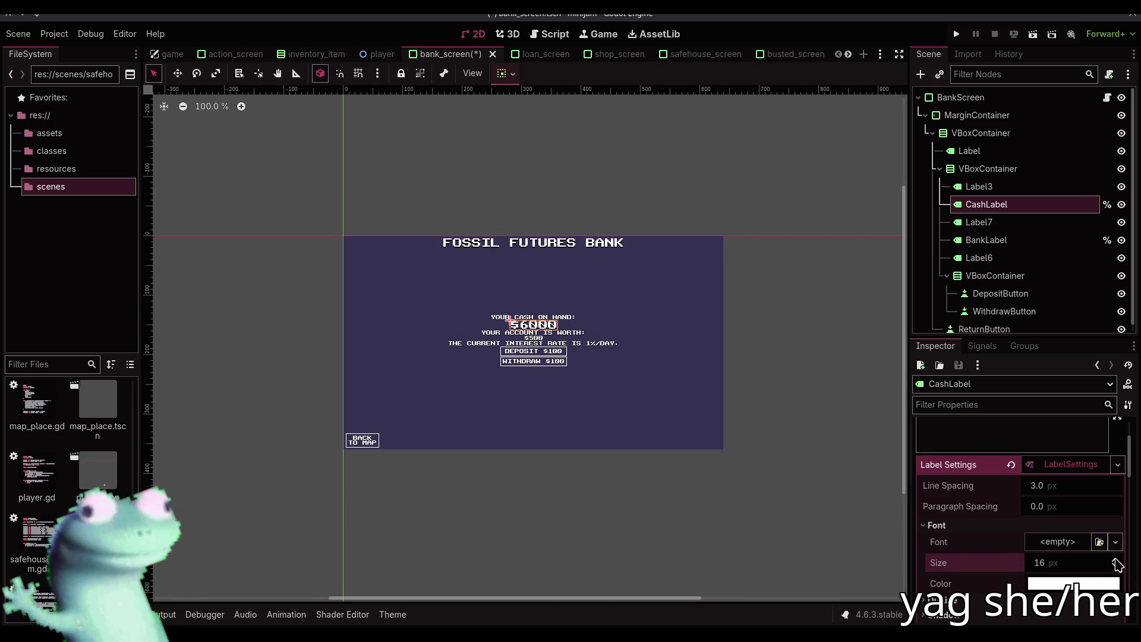
left_click(1011, 464)
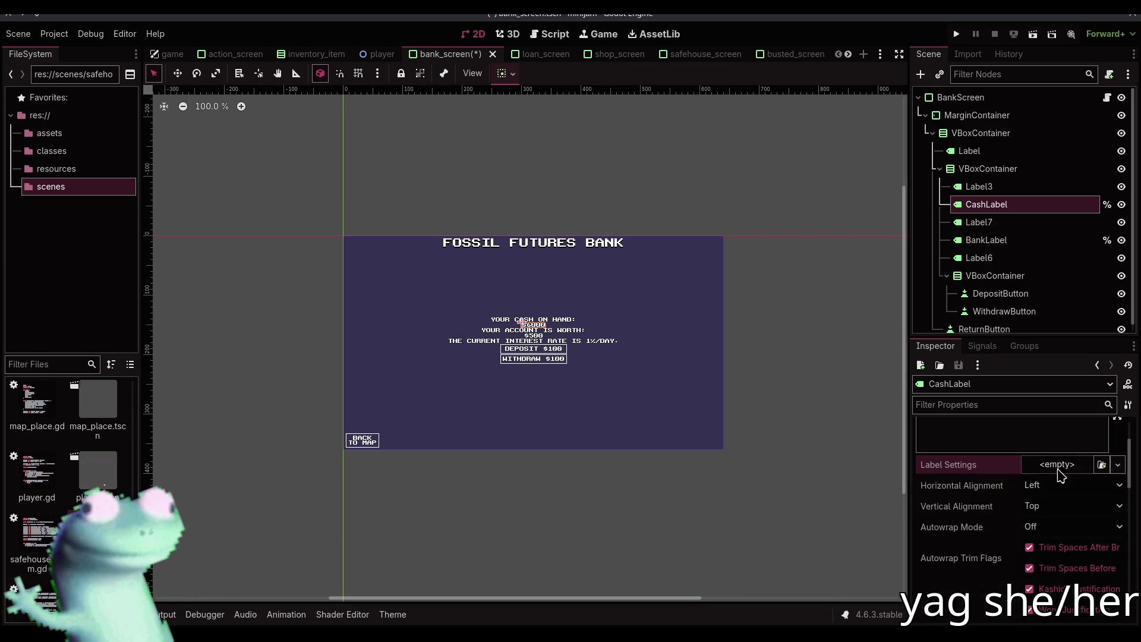
left_click(1060, 473)
key("Escape")
key("ctrl+s")
left_click(725, 214)
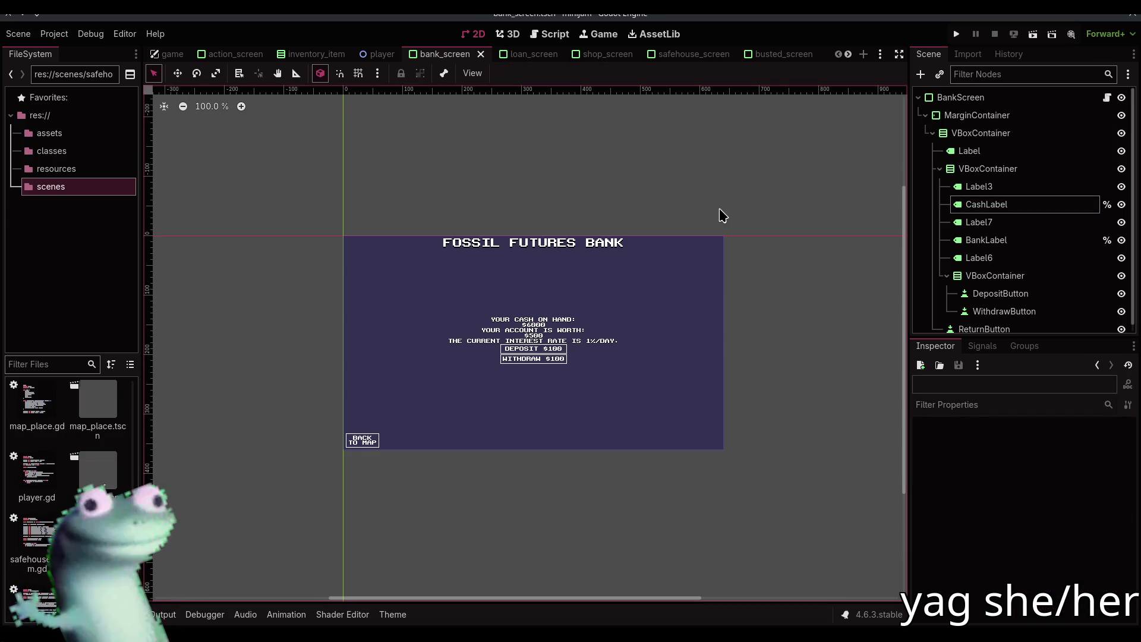
- Delete 'CURRENT' from Label6's text so it reads THE INTEREST RATE IS 1%/DAY., and save
left_click(493, 341)
double_click(955, 461)
key("BackSpace")
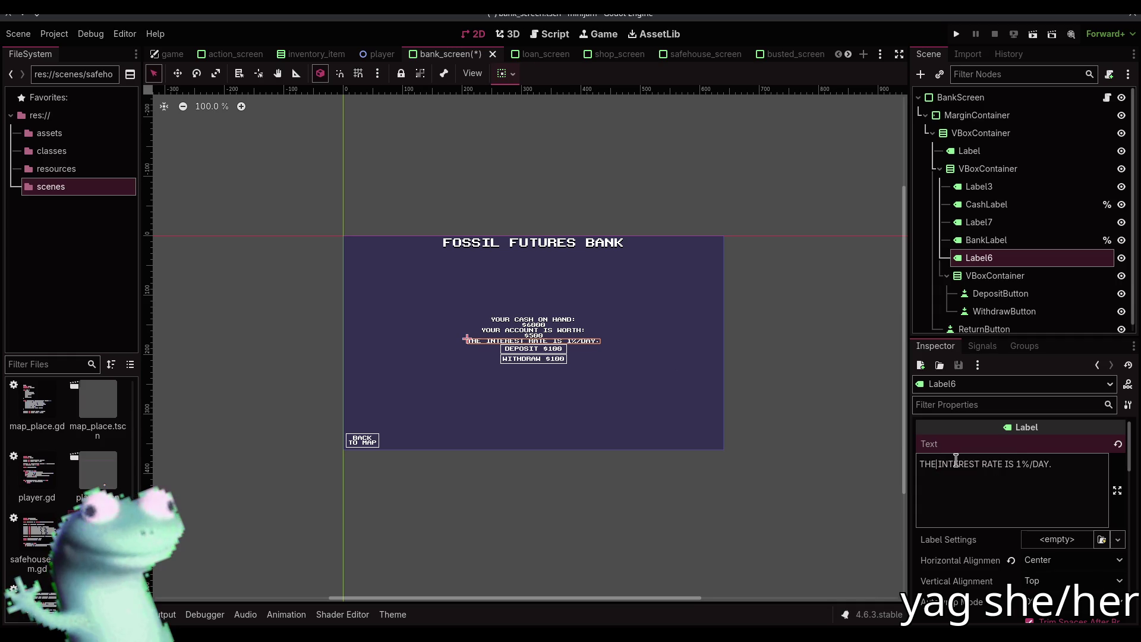
left_click(433, 172)
key("ctrl+s")
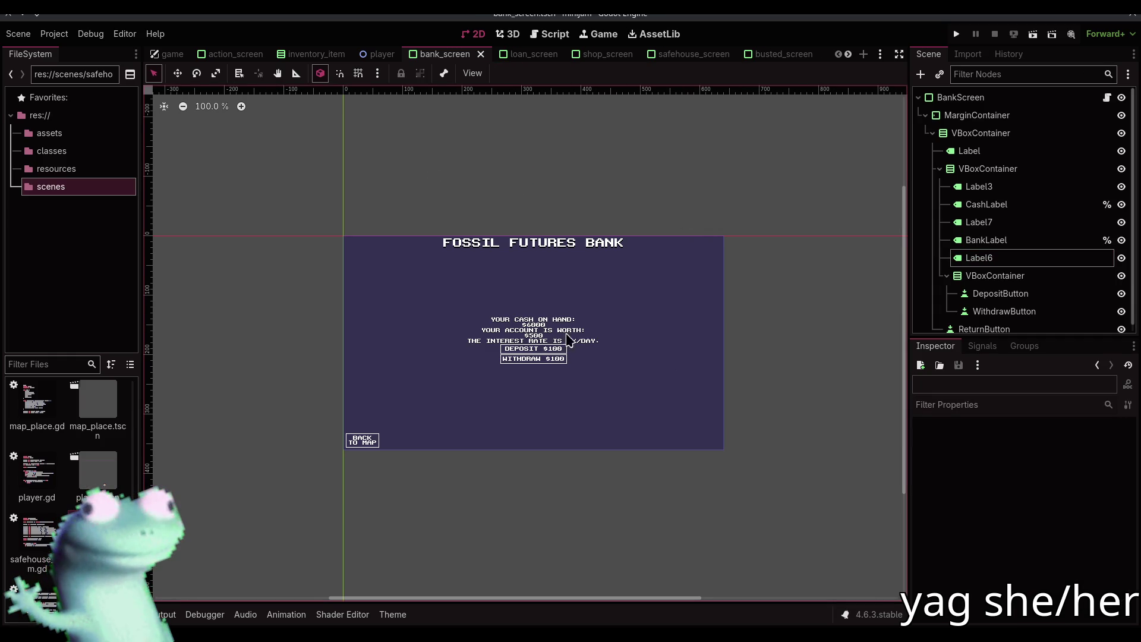
- Remove the extra space before $100 in DepositButton's text and save the scene
left_click(539, 351)
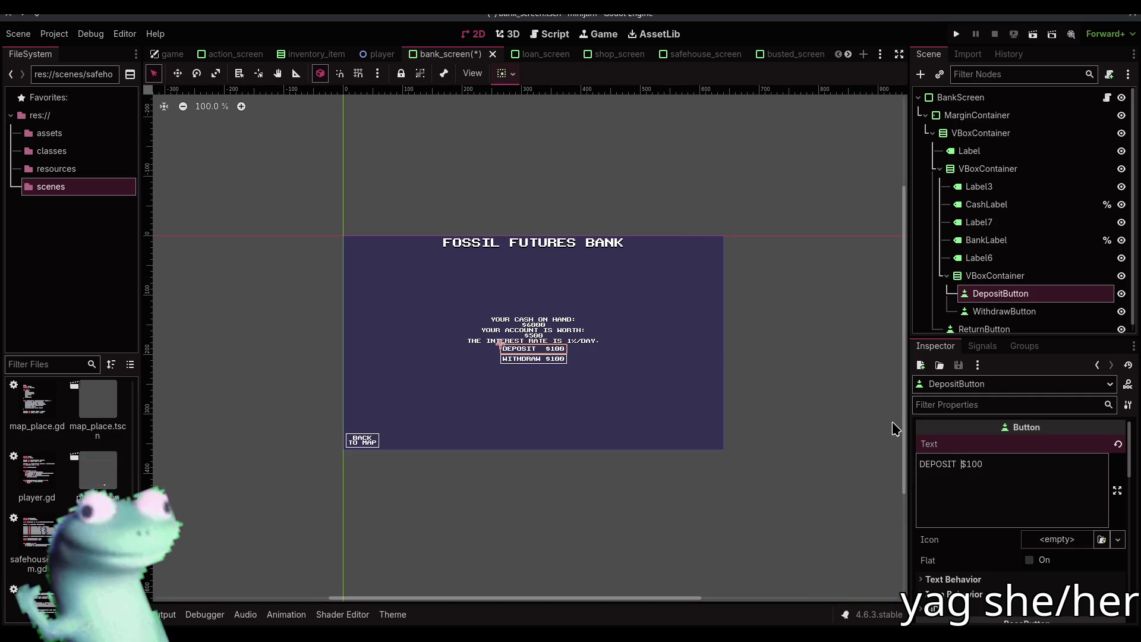
key("BackSpace")
left_click(470, 170)
key("ctrl+s")
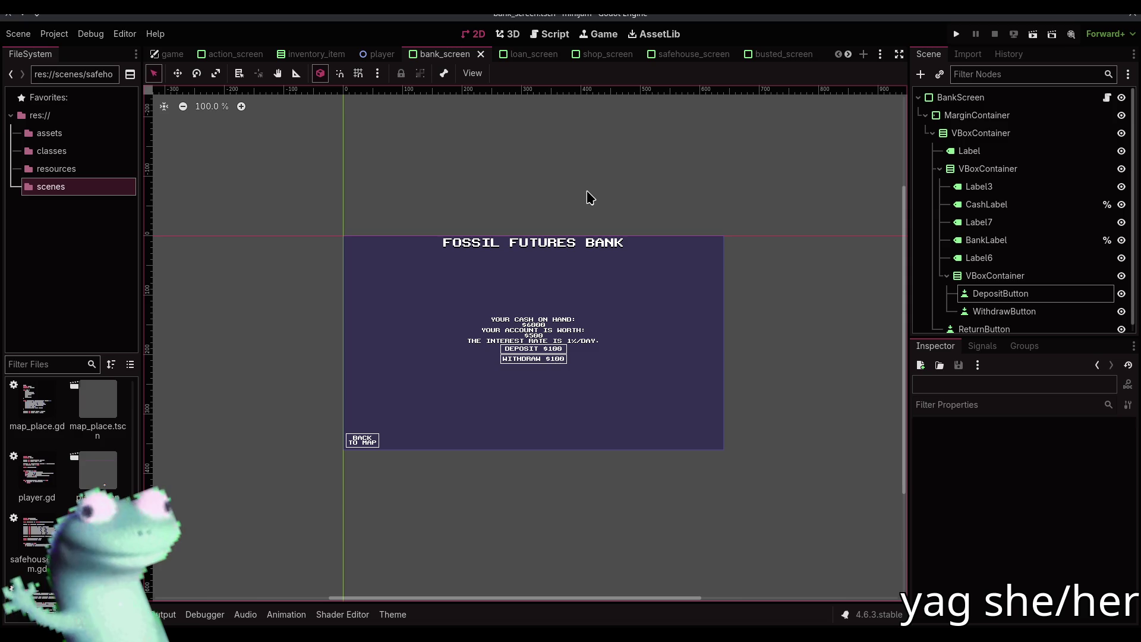
mouse_move(764, 59)
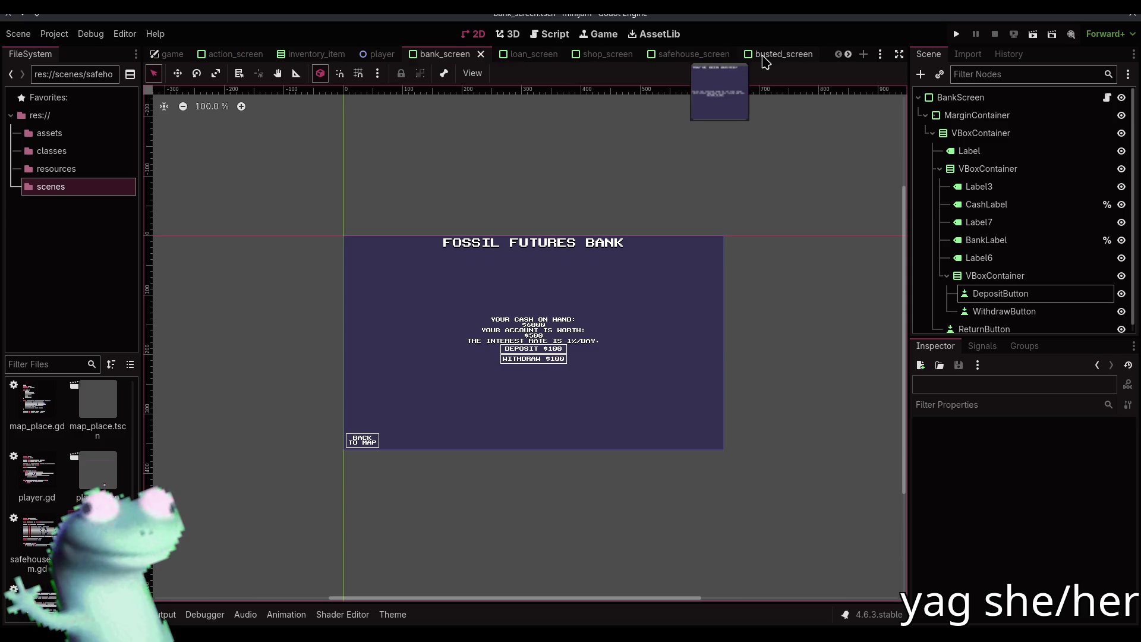
scroll(765, 60, "down", 2)
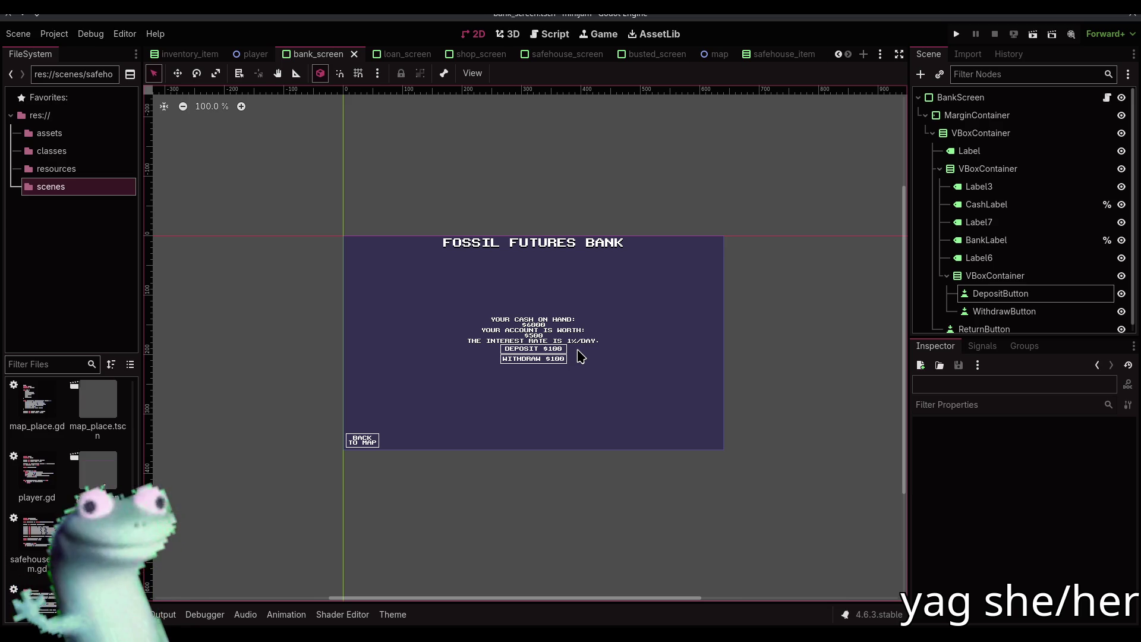
left_click(394, 55)
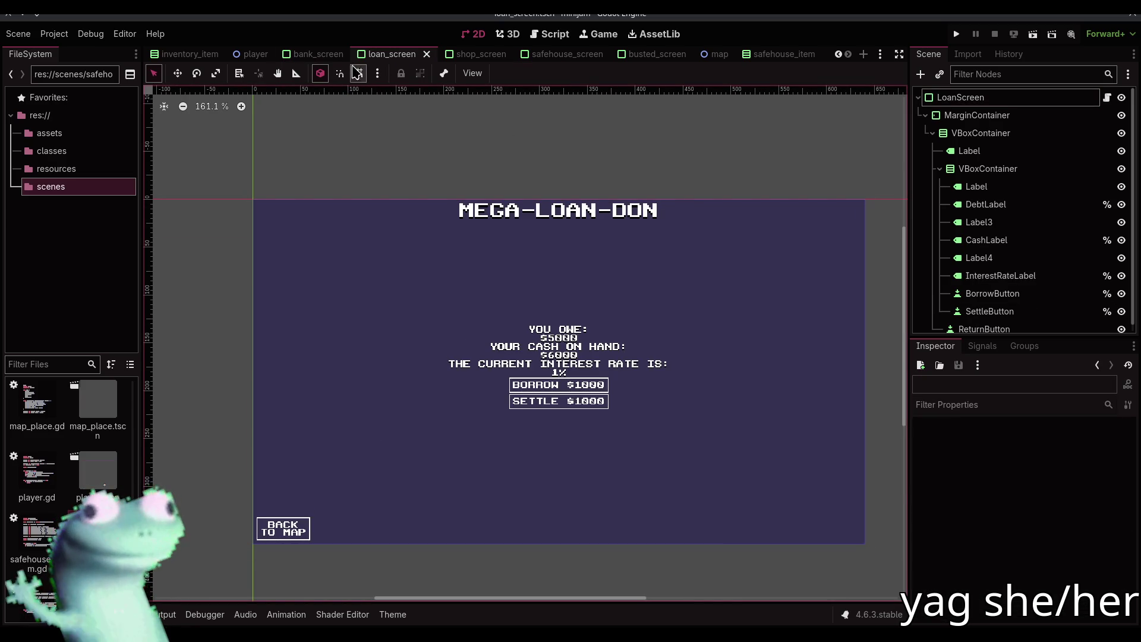
left_click(318, 54)
left_click(570, 180)
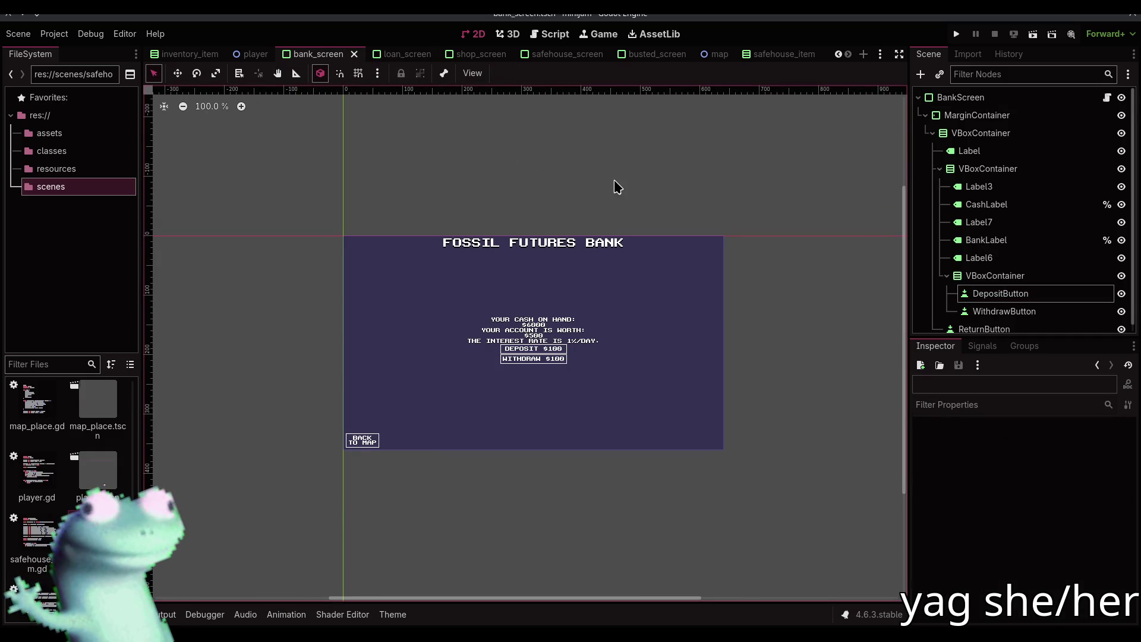
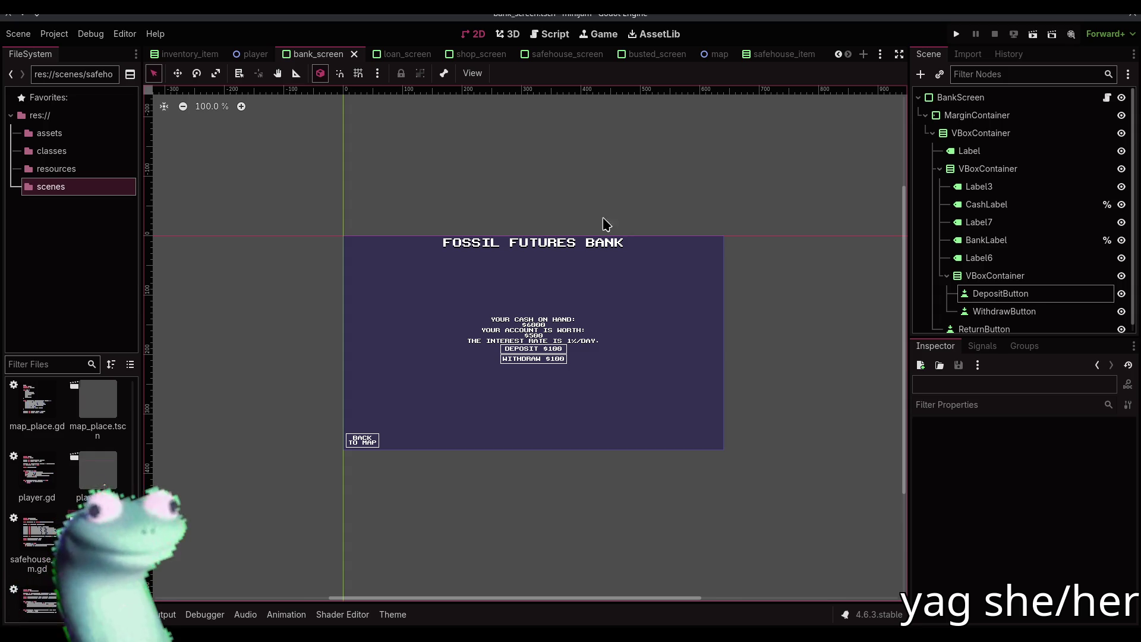
- Add an HBoxContainer to the bank panel and move the button column into it
scroll(532, 311, "up", 4)
scroll(532, 312, "up", 4)
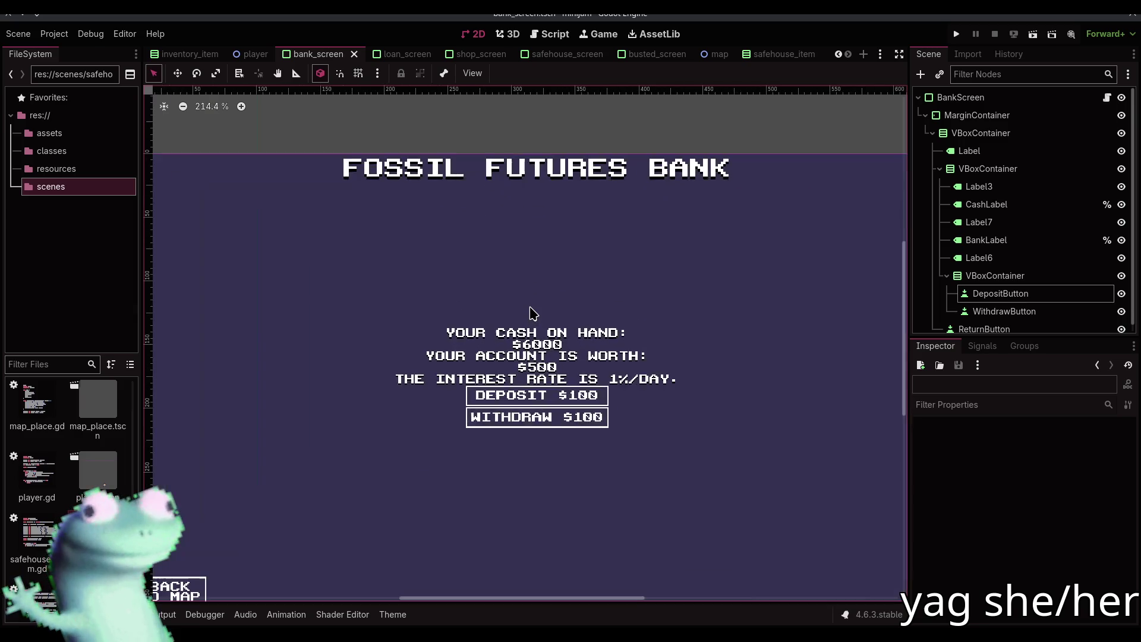
scroll(500, 279, "down", 2)
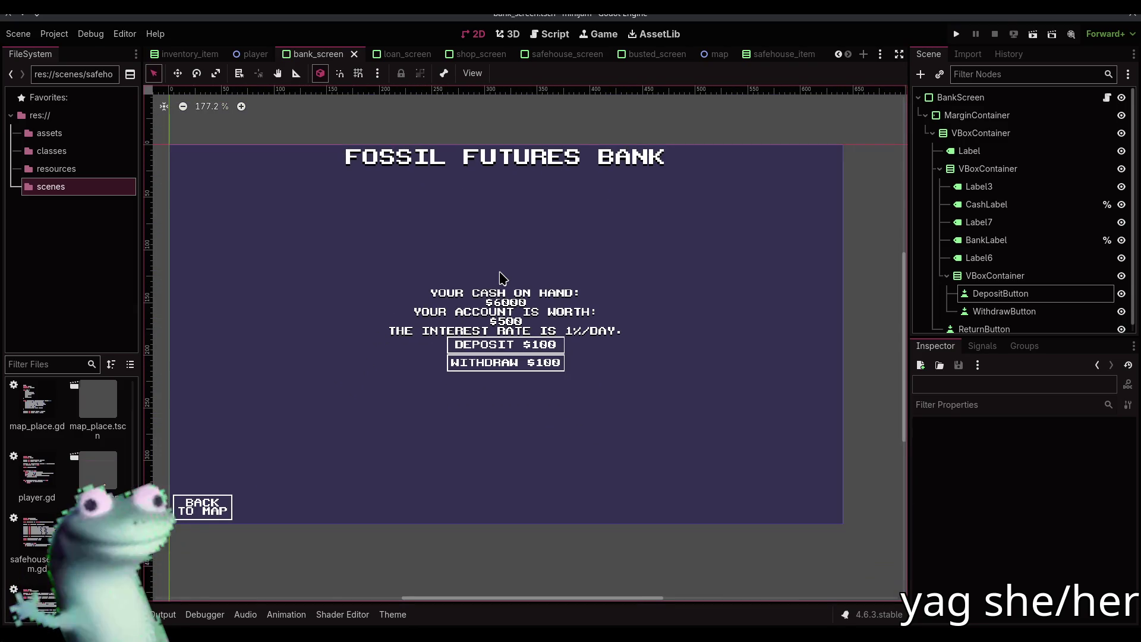
left_click(986, 293)
left_click(977, 312)
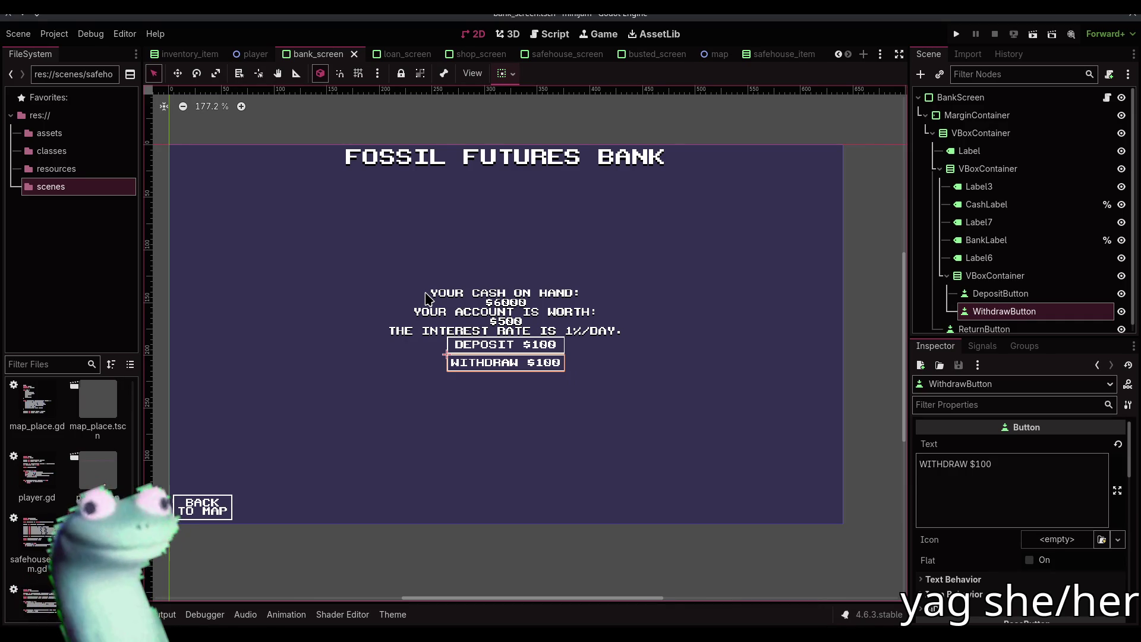
scroll(426, 297, "up", 5)
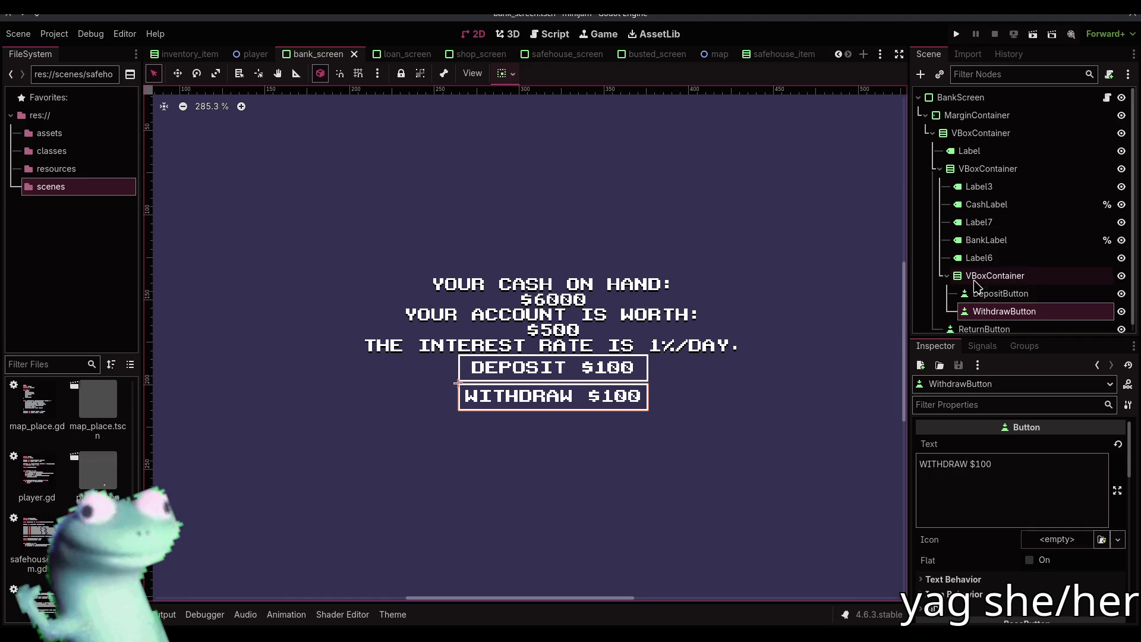
left_click(985, 291)
left_click(986, 276)
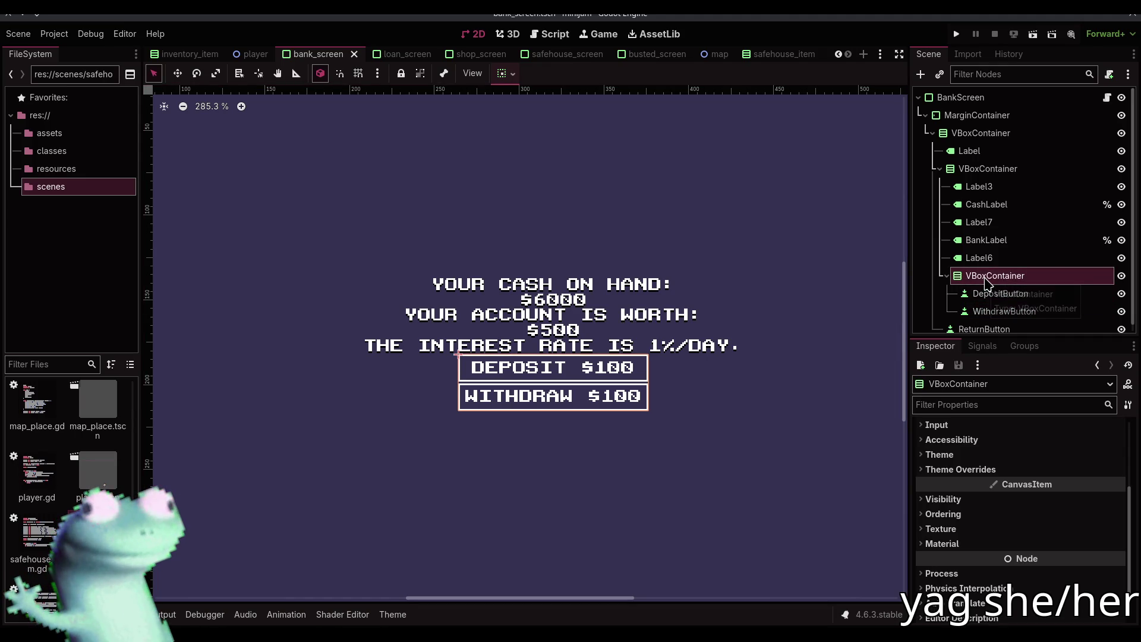
left_click(981, 170)
key("ctrl+a")
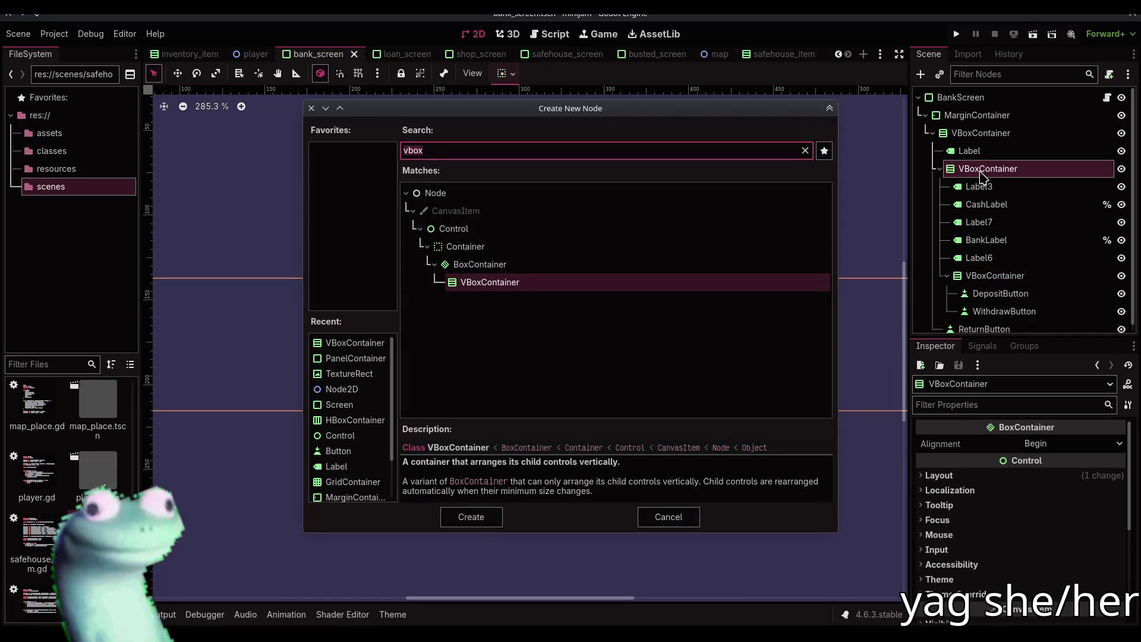
type("hbox")
key("Return")
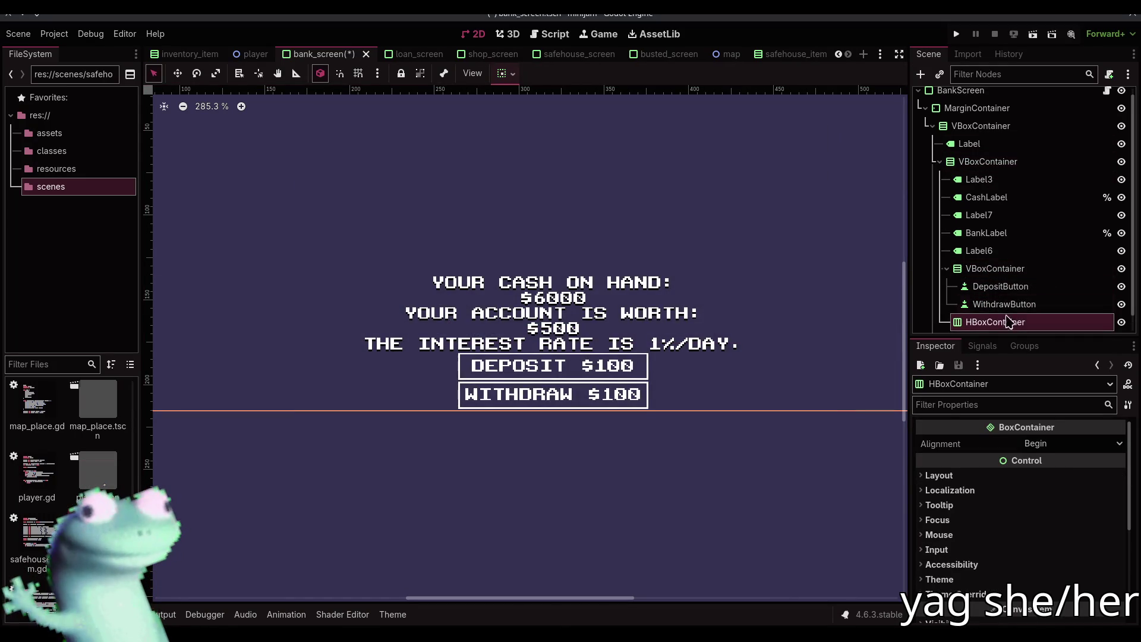
left_click_drag(1008, 322, 996, 268)
- Centre the HBoxContainer's contents horizontally and duplicate the button column beside it
left_click(996, 267)
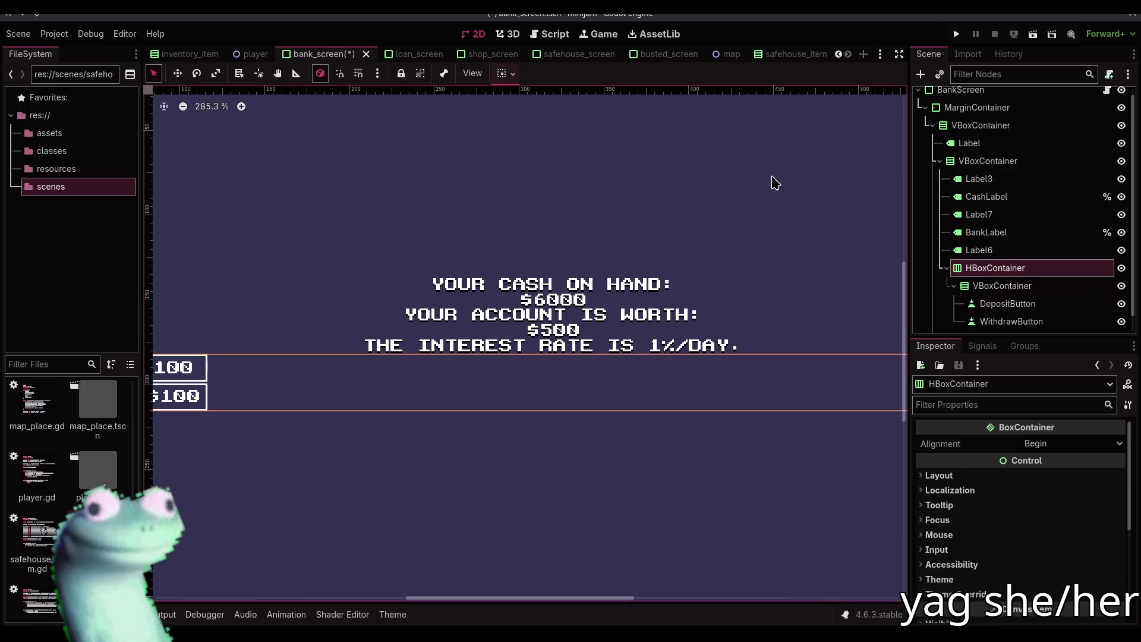
left_click(512, 78)
left_click(531, 118)
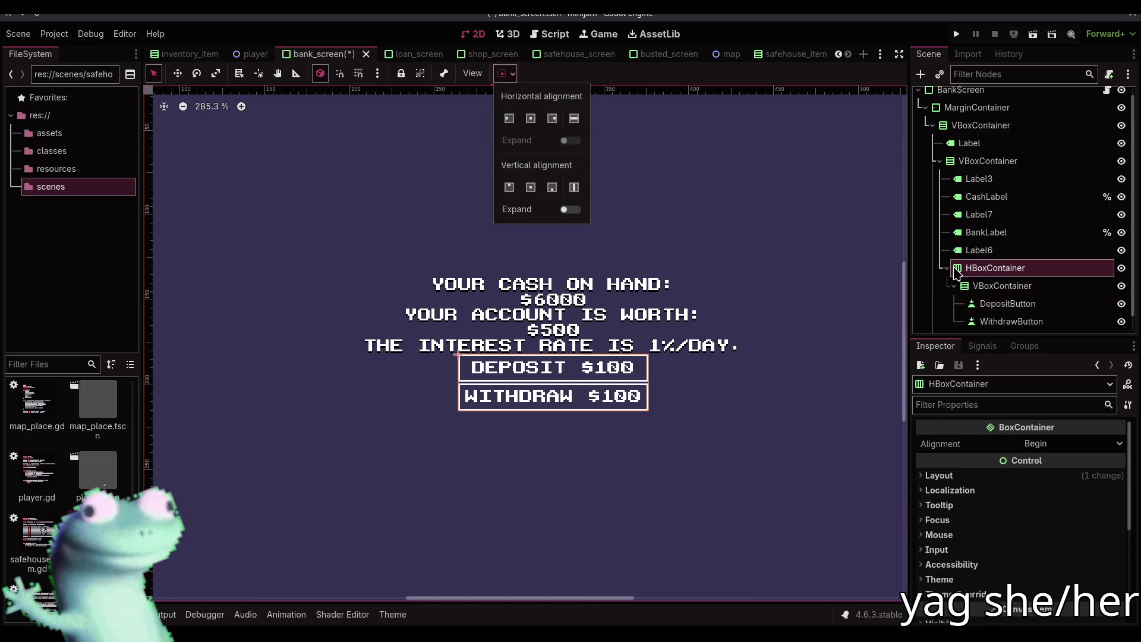
left_click(1001, 286)
key("ctrl+d")
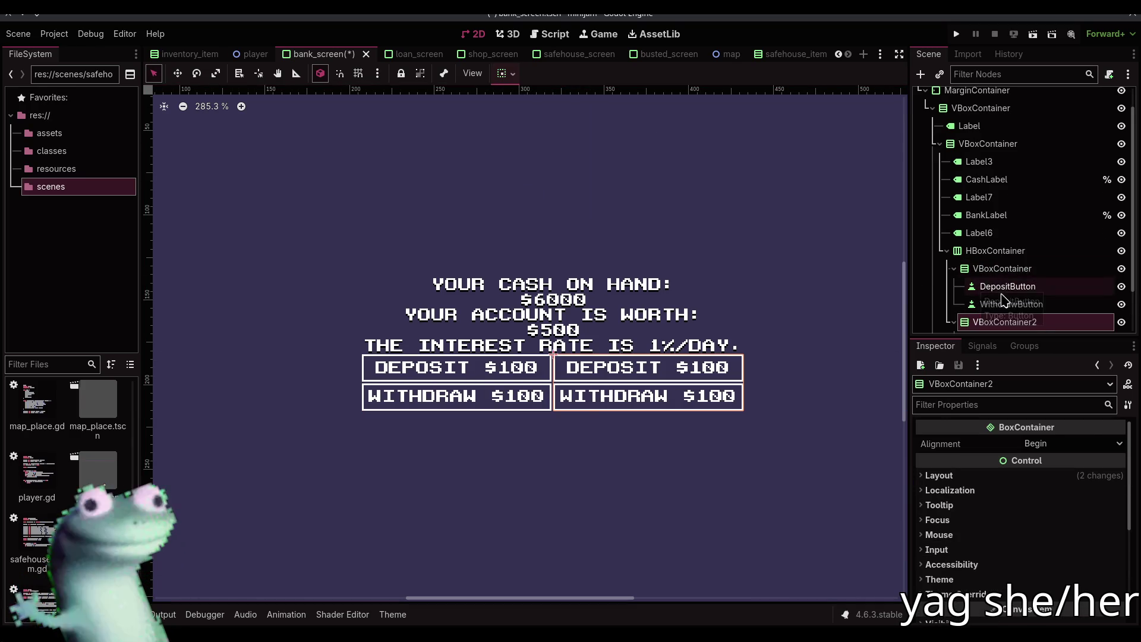
- Rename the first column's buttons DepositHundoButton and WithdrawHundoButton
left_click(1004, 287)
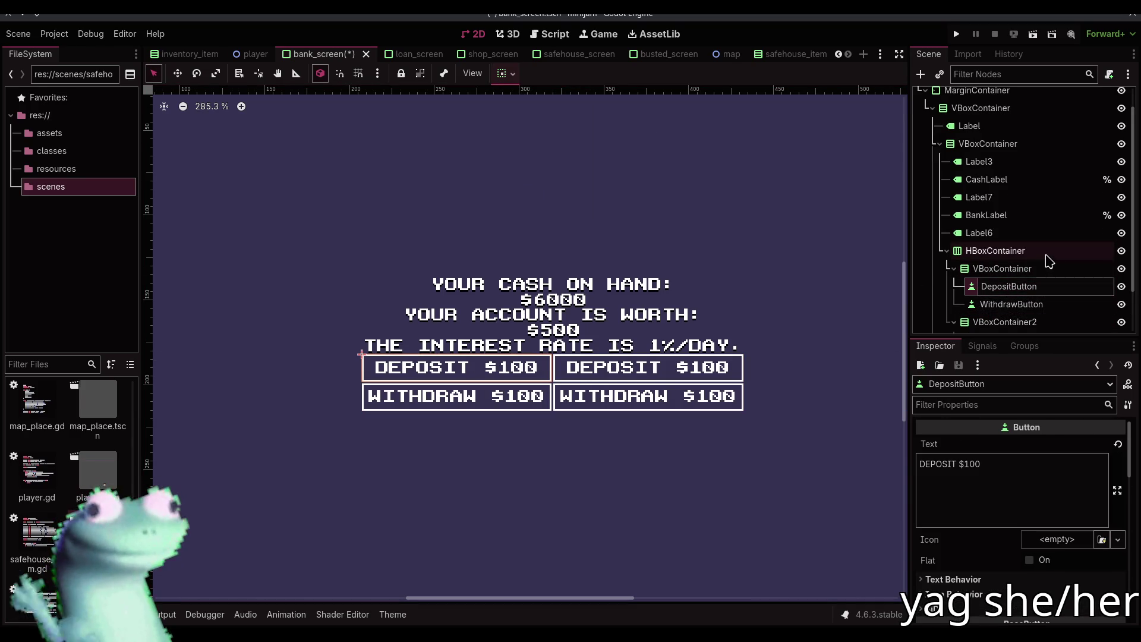
type("Hundo")
key("Return")
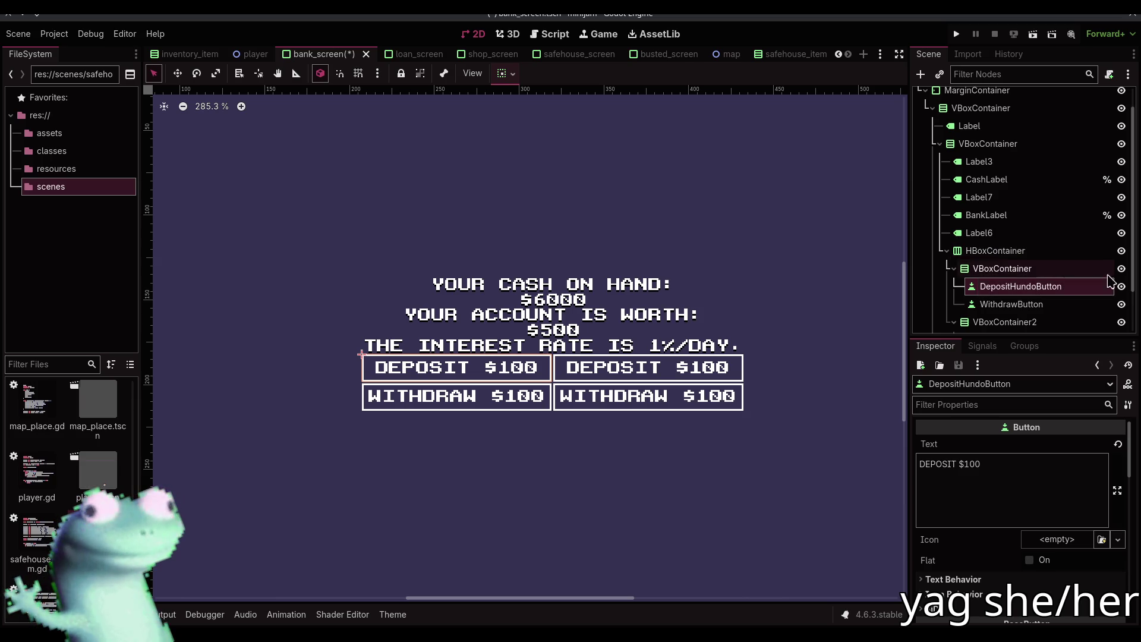
double_click(1017, 305)
left_click(1017, 304)
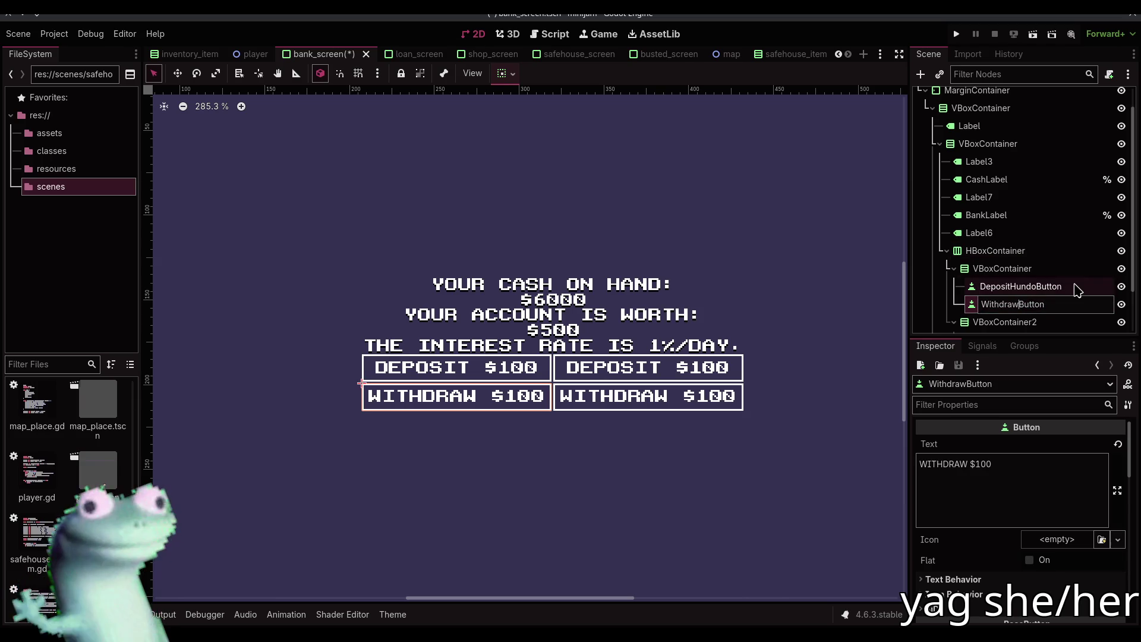
type("Hundo")
key("Return")
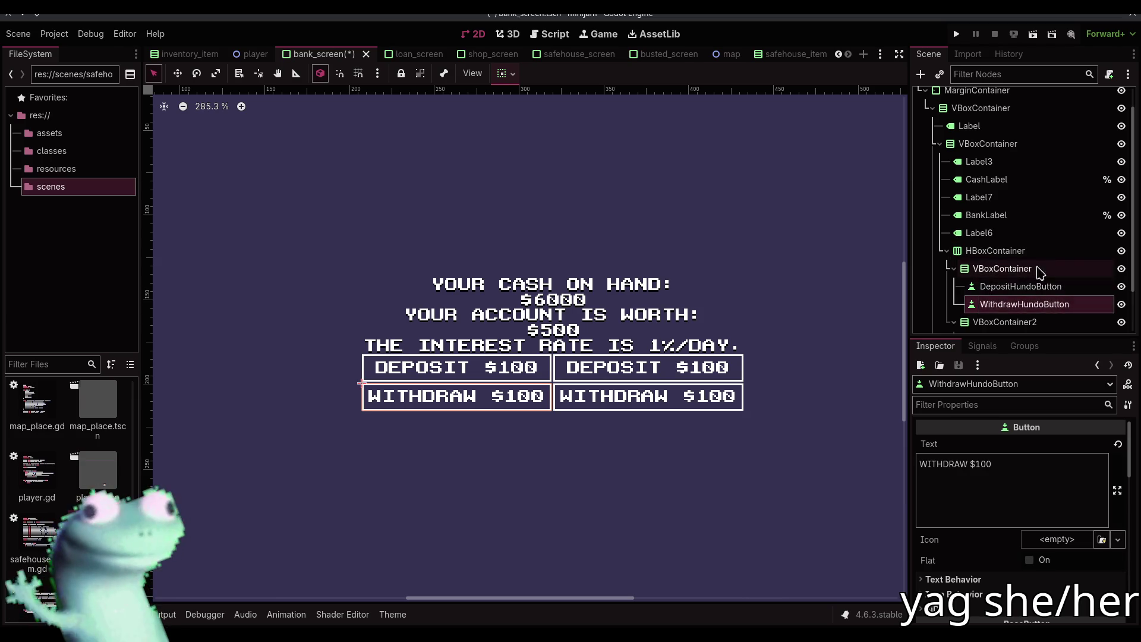
scroll(1021, 265, "down", 2)
- Rename the second column's buttons DepositThousandButton and WithdrawThousandButton
double_click(1021, 289)
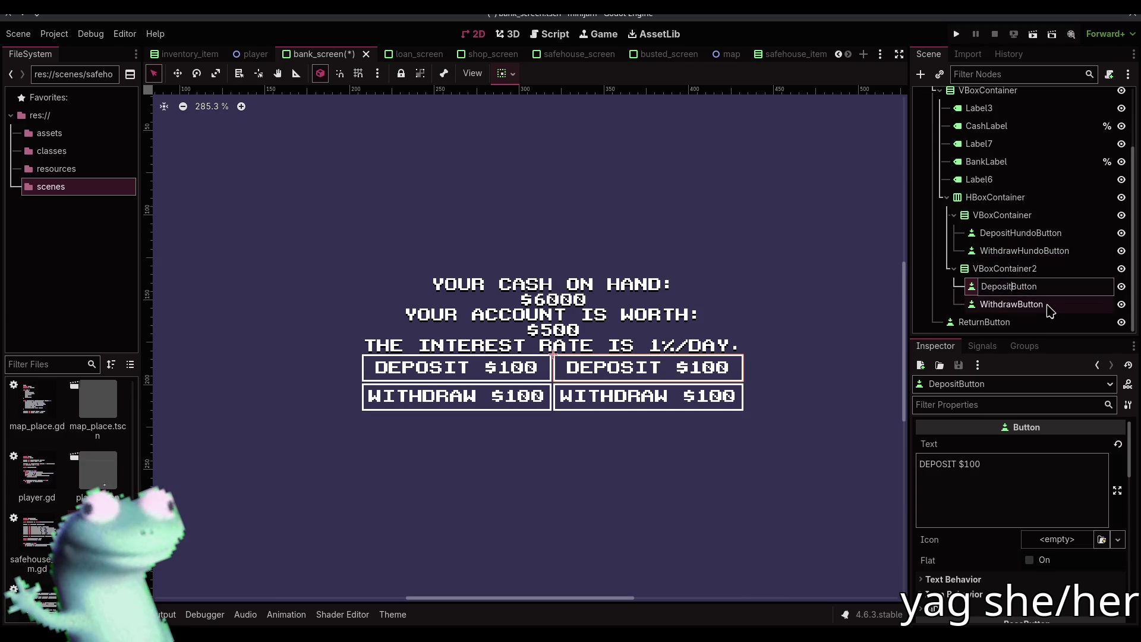
type("Thousand")
key("Return")
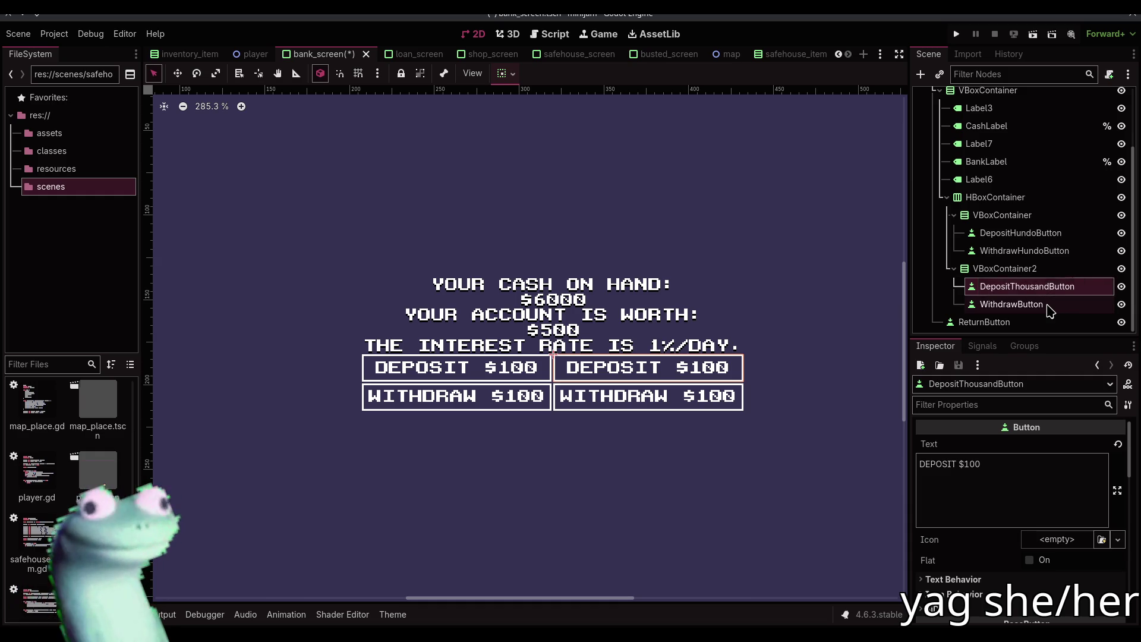
double_click(1026, 304)
left_click(1017, 304)
type("Thousand")
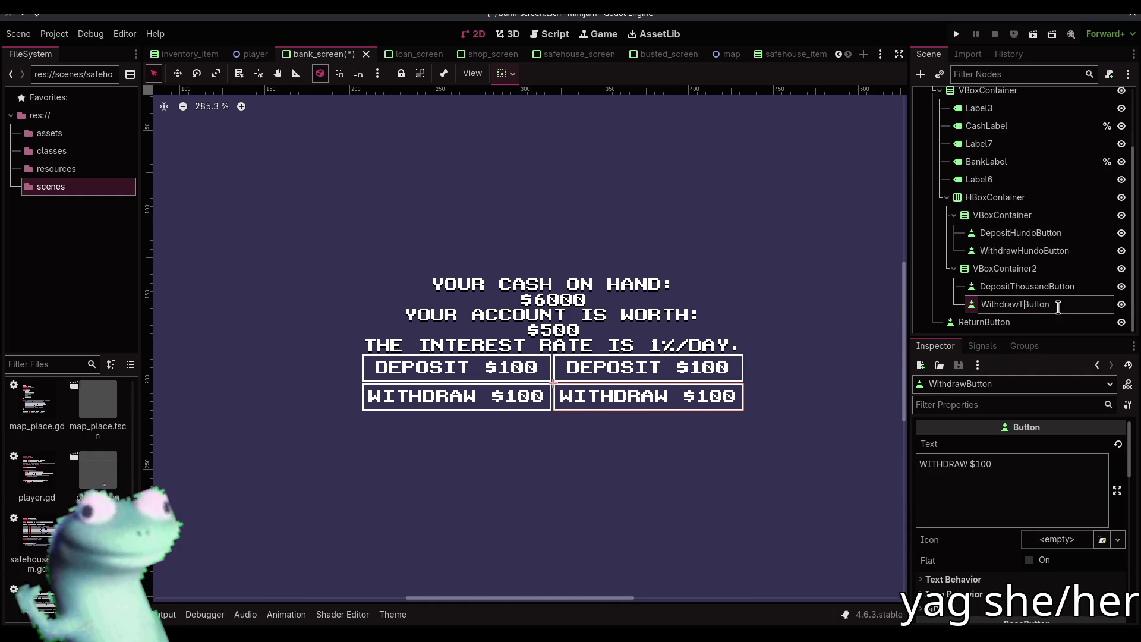
key("Return")
- Change the right-hand button labels to DEPOSIT $1000 and WITHDRAW $1000, then save
left_click(691, 366)
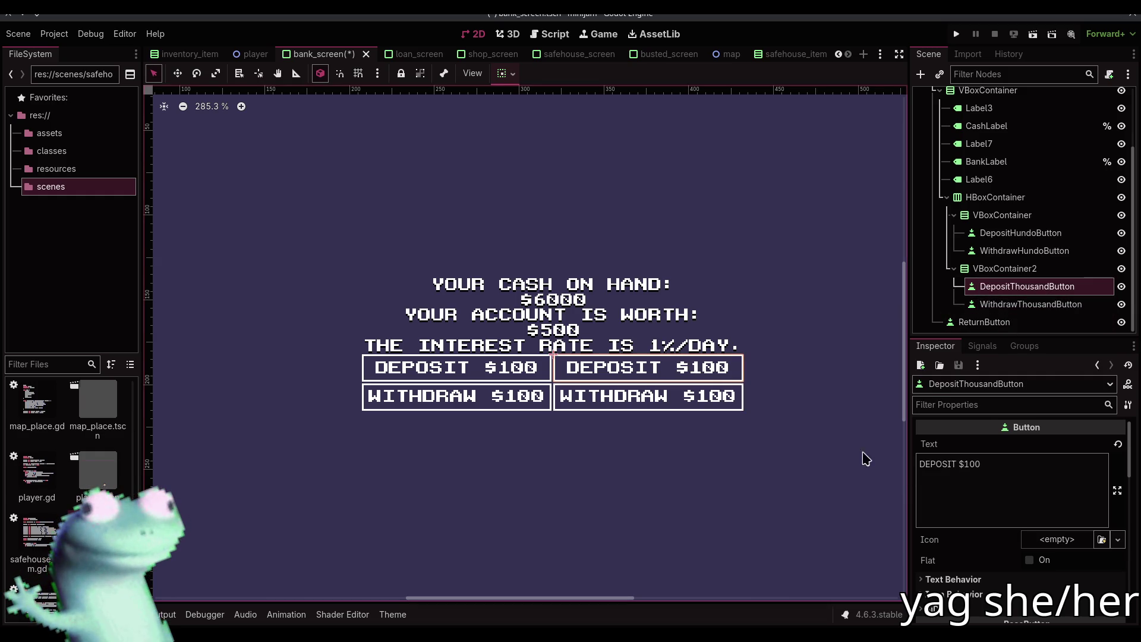
left_click(992, 483)
type("0")
left_click(717, 398)
left_click(1043, 496)
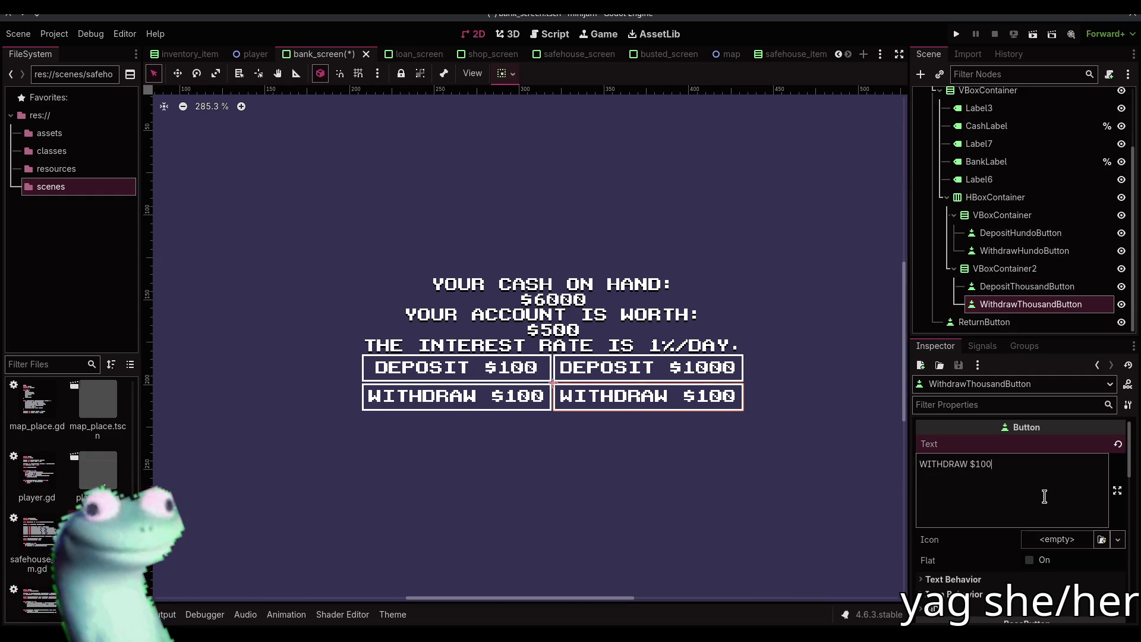
type("0")
scroll(699, 343, "down", 2)
key("ctrl+s")
- Override the HBoxContainer's separation constant to 4
left_click(662, 125)
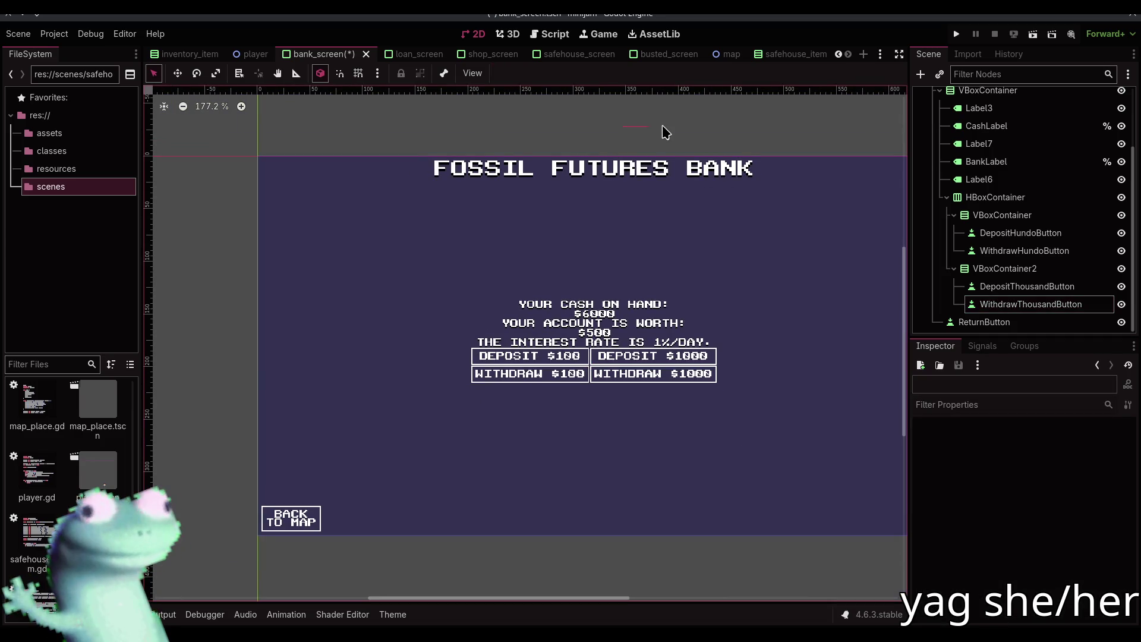
left_click(995, 197)
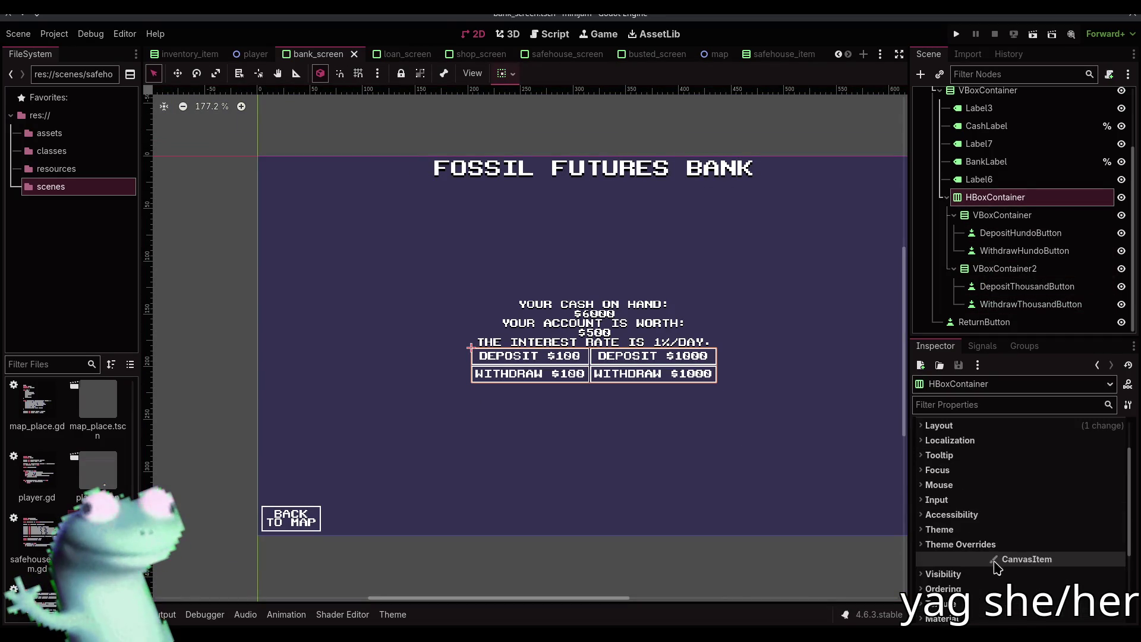
left_click(975, 543)
left_click(998, 559)
left_click(1039, 575)
type("4")
key("Return")
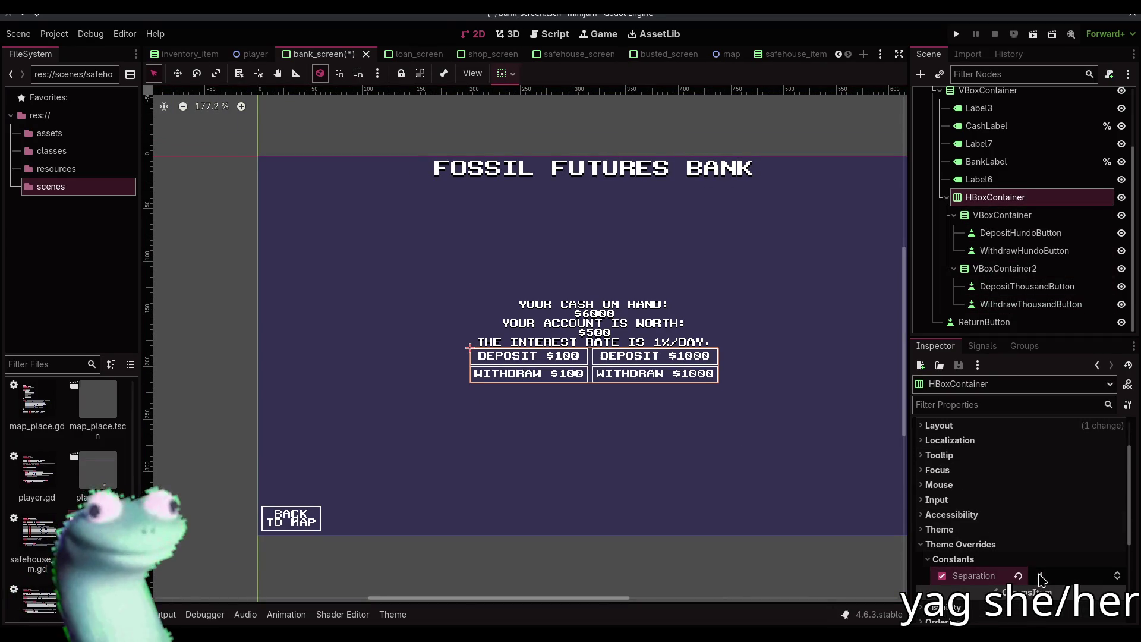
left_click(634, 125)
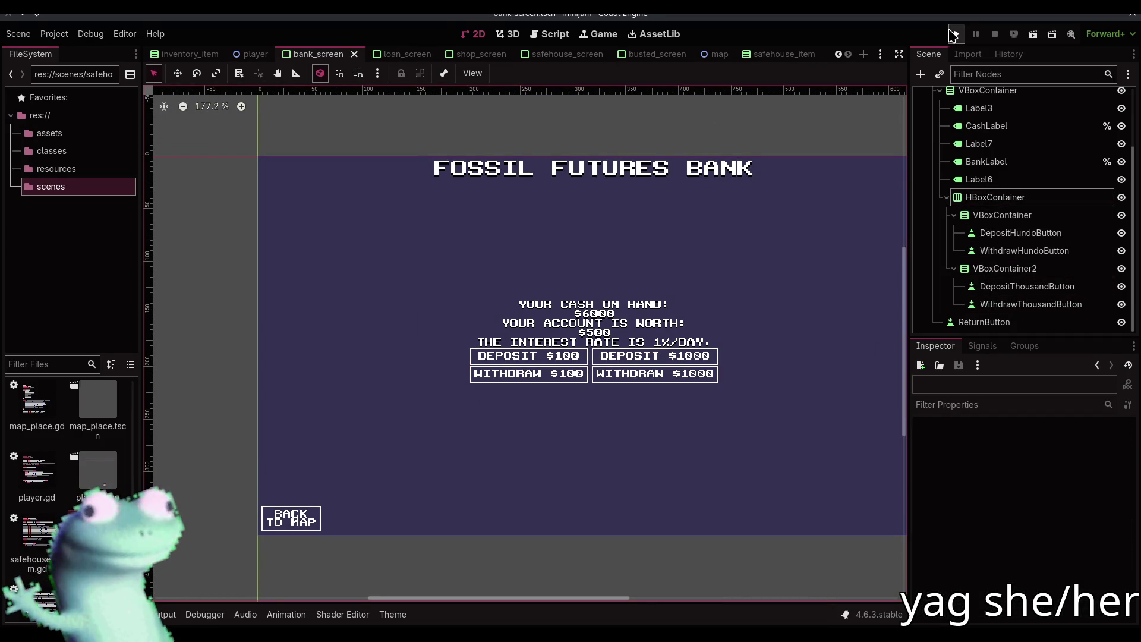
left_click(950, 35)
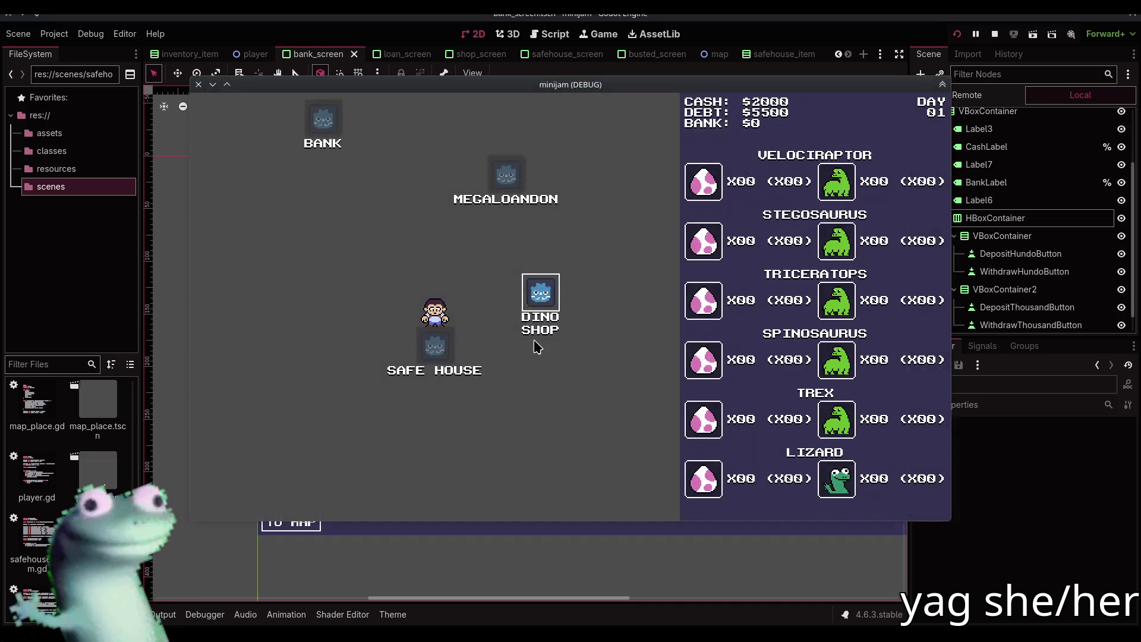
left_click(241, 502)
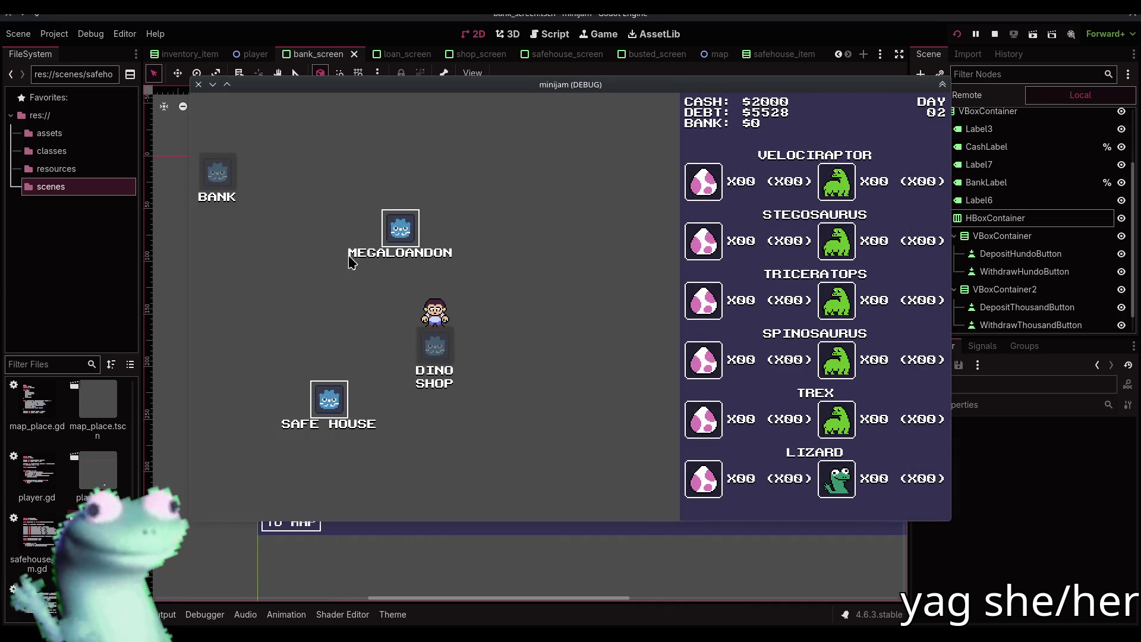
left_click(356, 256)
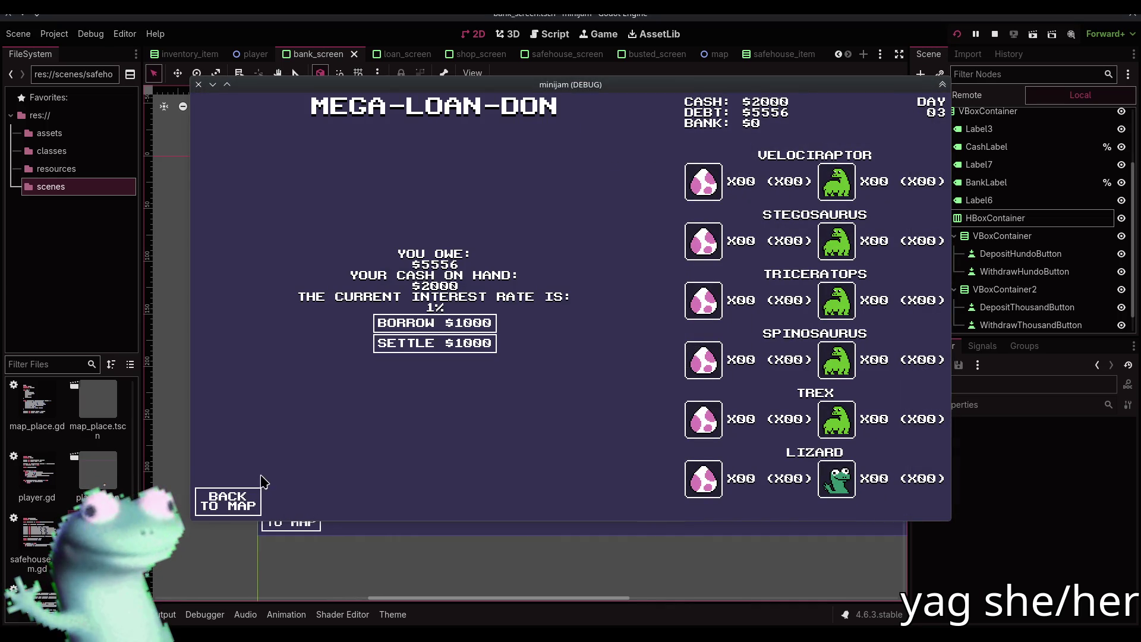
left_click(249, 493)
left_click(248, 301)
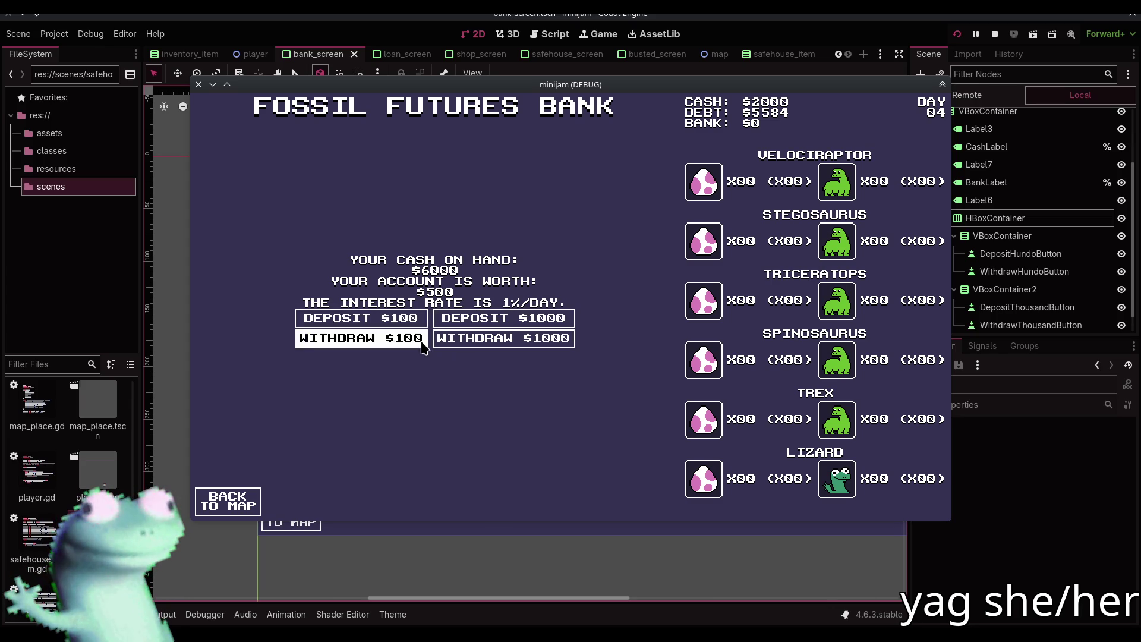
left_click(994, 34)
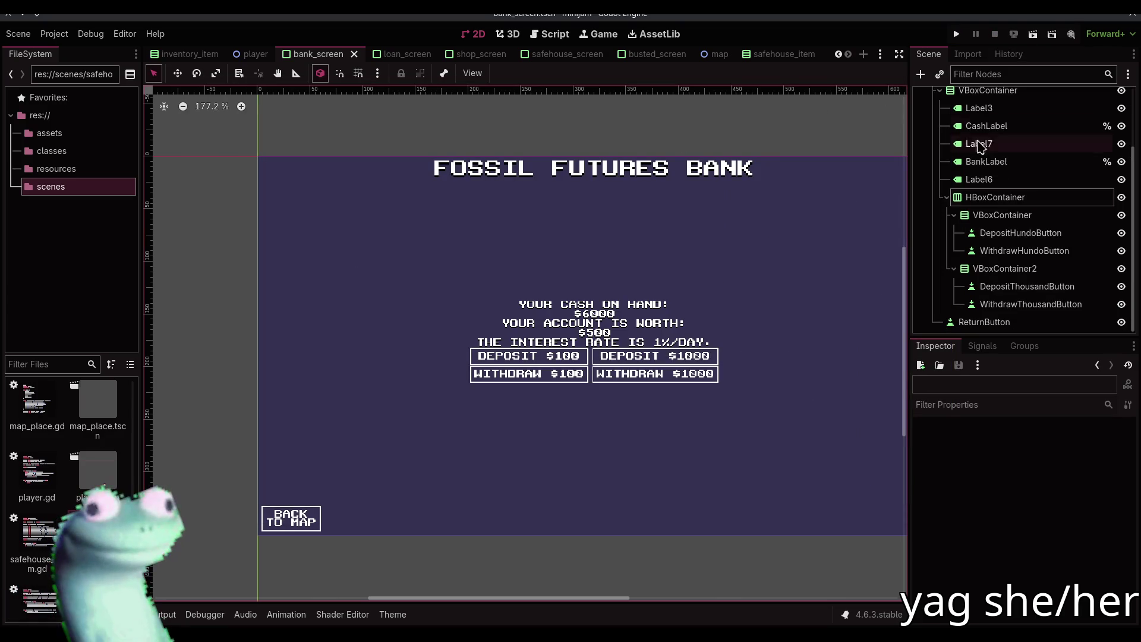
- Mark the four $100 and $1000 deposit and withdraw buttons as unique names, then save
left_click(1034, 233)
left_click(1031, 250, "ctrl")
left_click(1028, 286, "ctrl")
left_click(1026, 304, "ctrl")
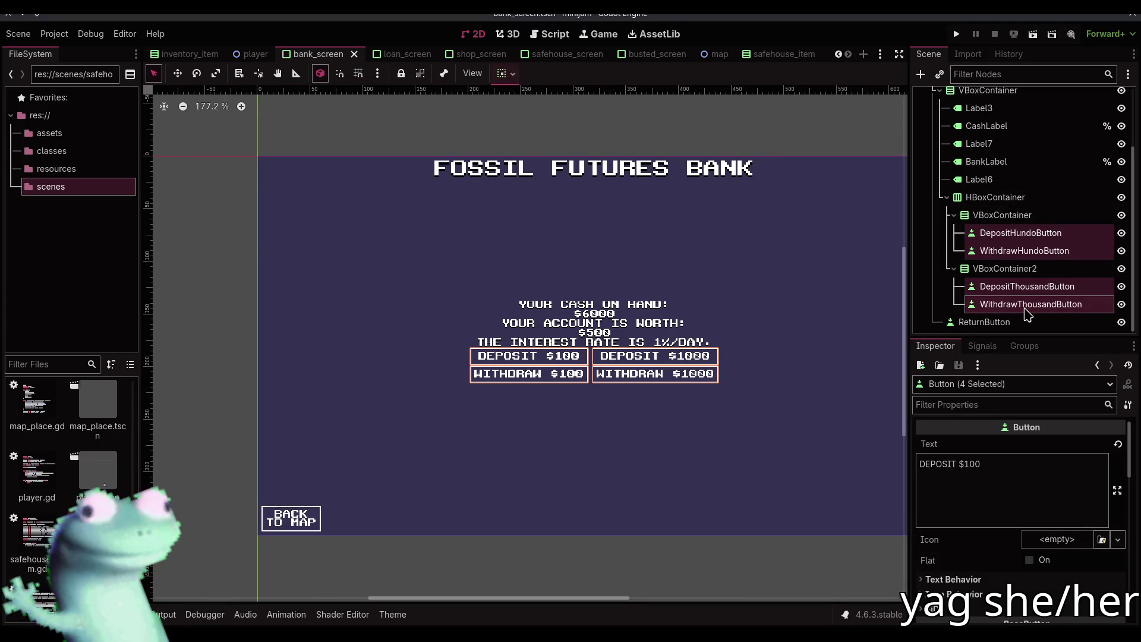
key("ctrl+shift+u")
scroll(1027, 315, "up", 3)
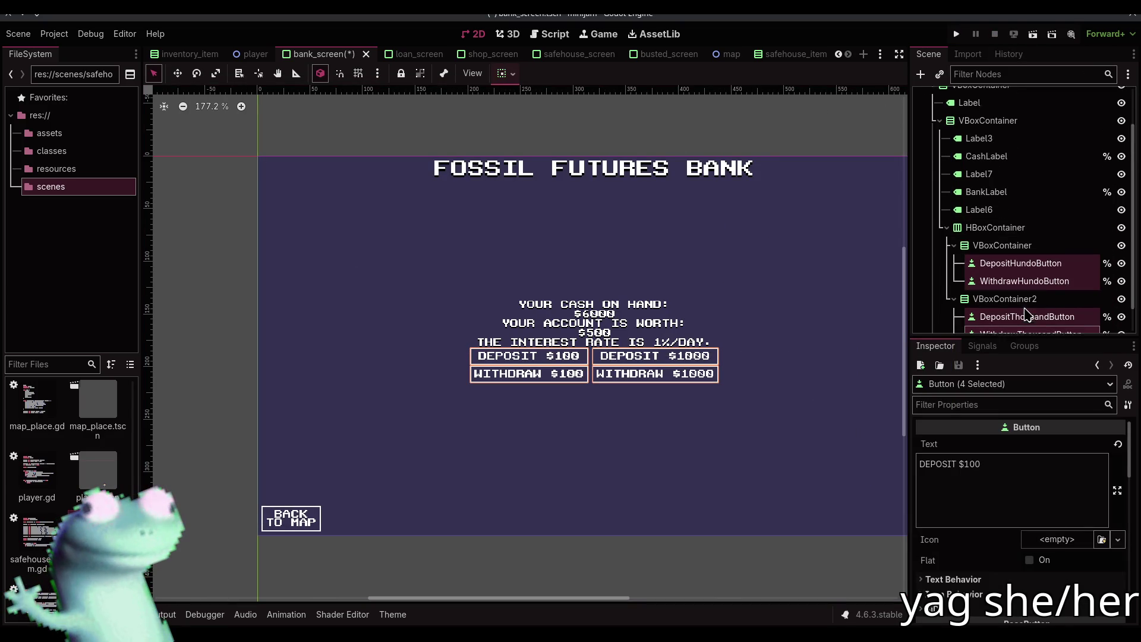
key("ctrl+s")
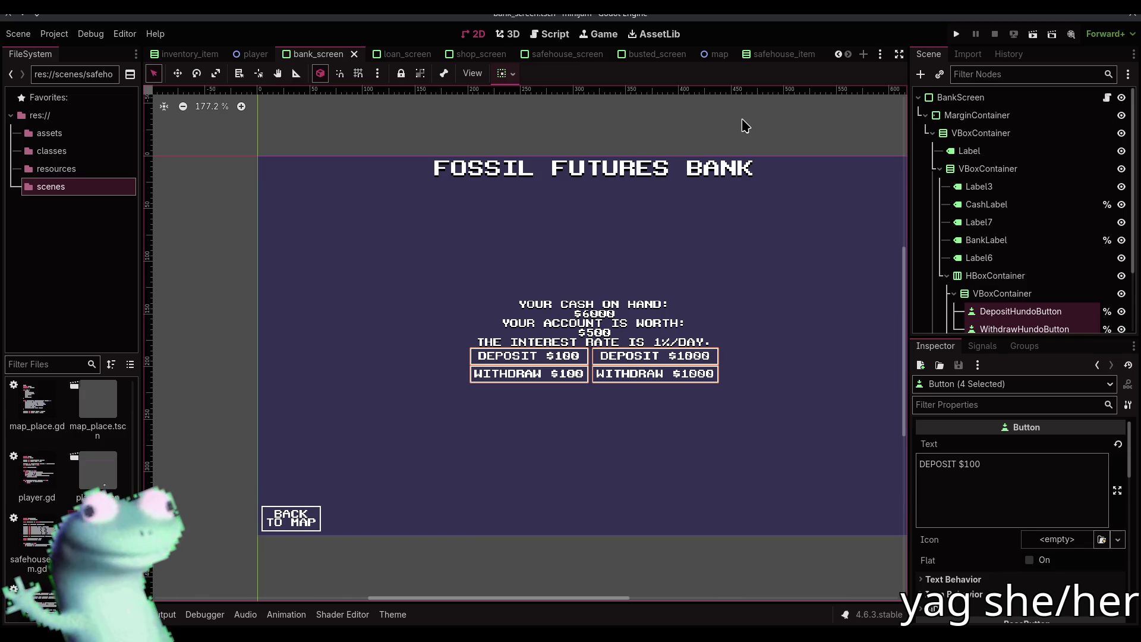
- Check the bank_screen.gd script and return to the 2D scene view
left_click(737, 122)
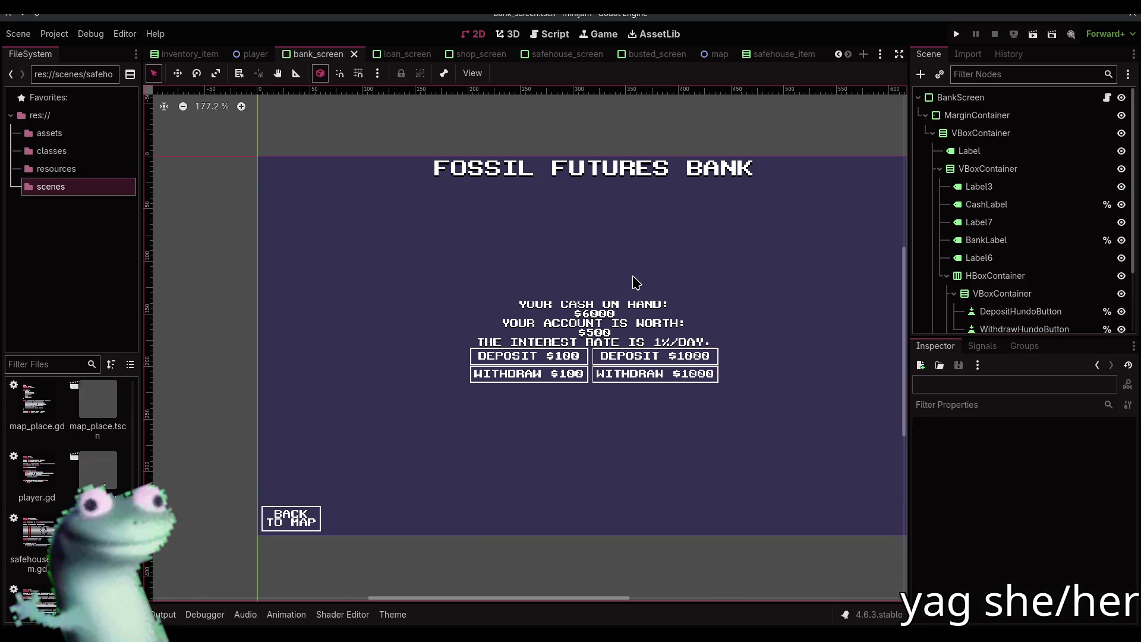
left_click(1107, 97)
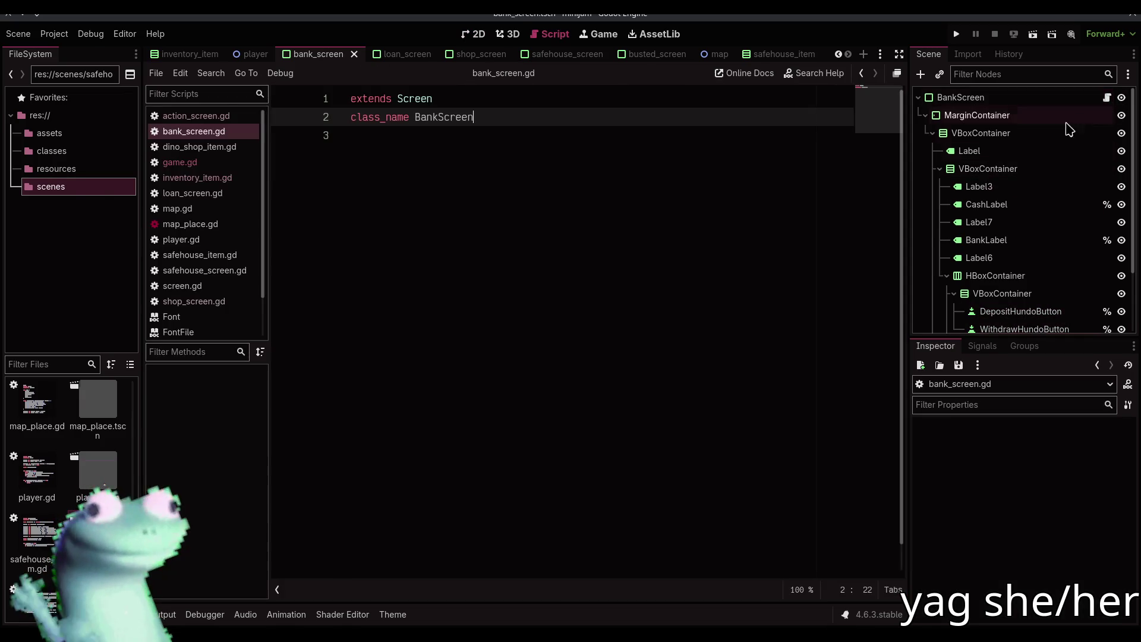
left_click(477, 34)
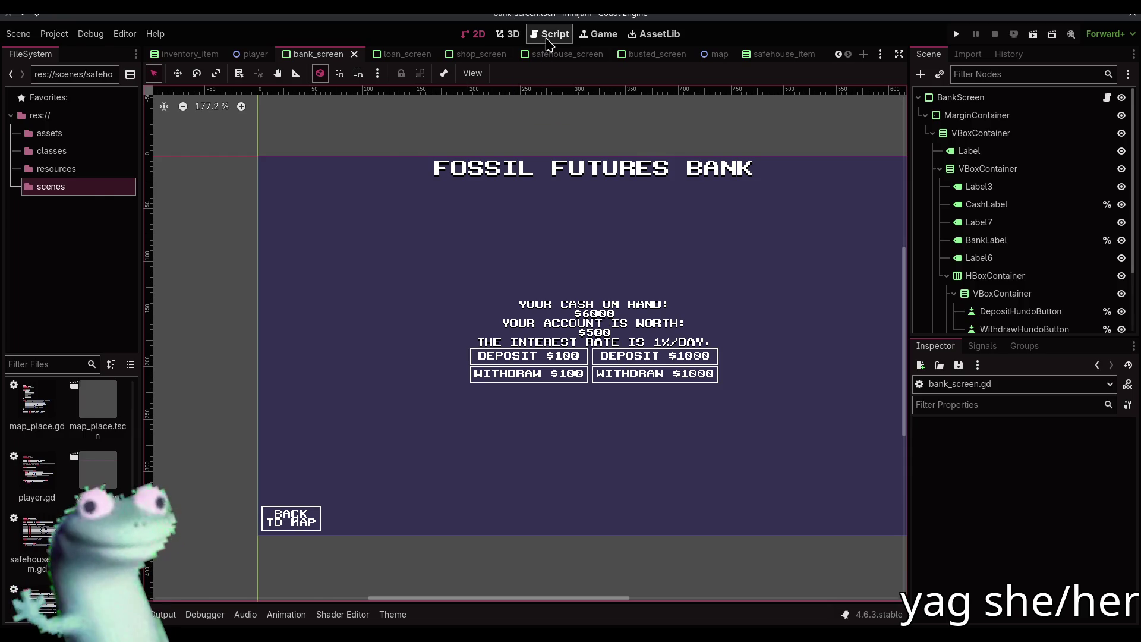
left_click(549, 34)
left_click(970, 204)
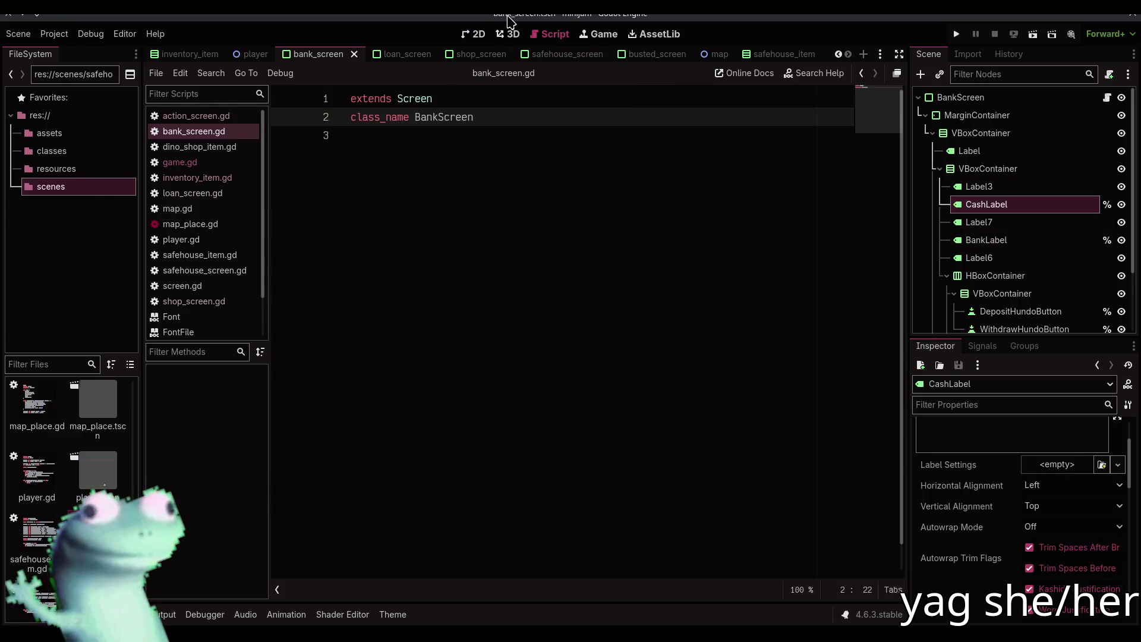
left_click(477, 33)
- Try $0 placeholders for BankLabel's $500 and CashLabel's $6000, save, then undo
left_click(597, 332)
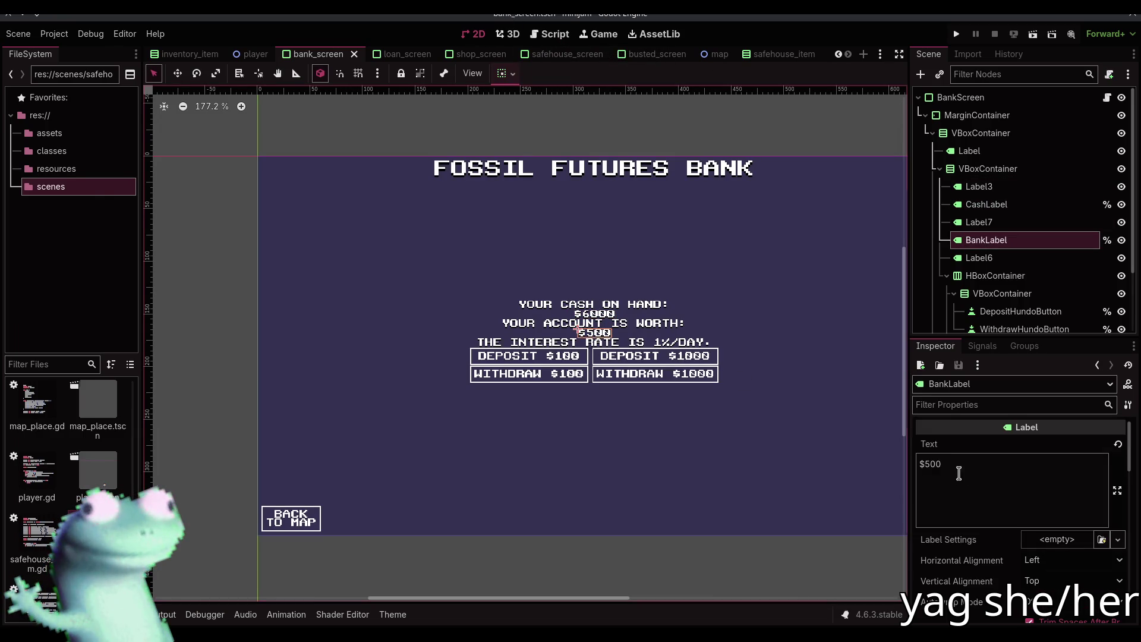
left_click_drag(958, 469, 920, 464)
type("$0")
left_click(594, 314)
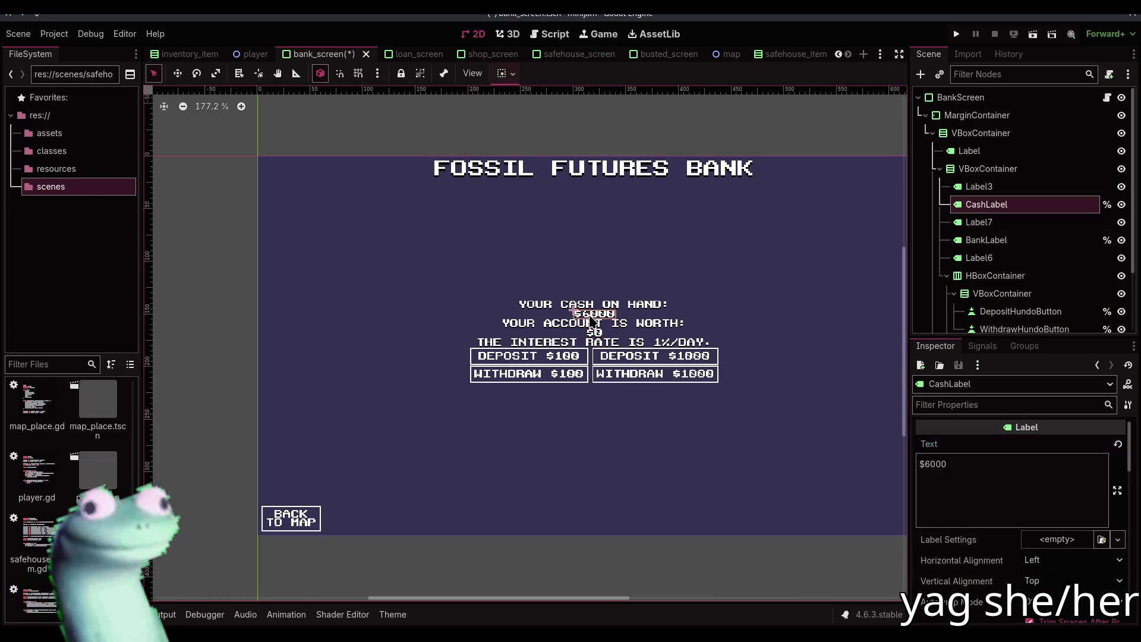
left_click_drag(948, 463, 920, 463)
type("$0")
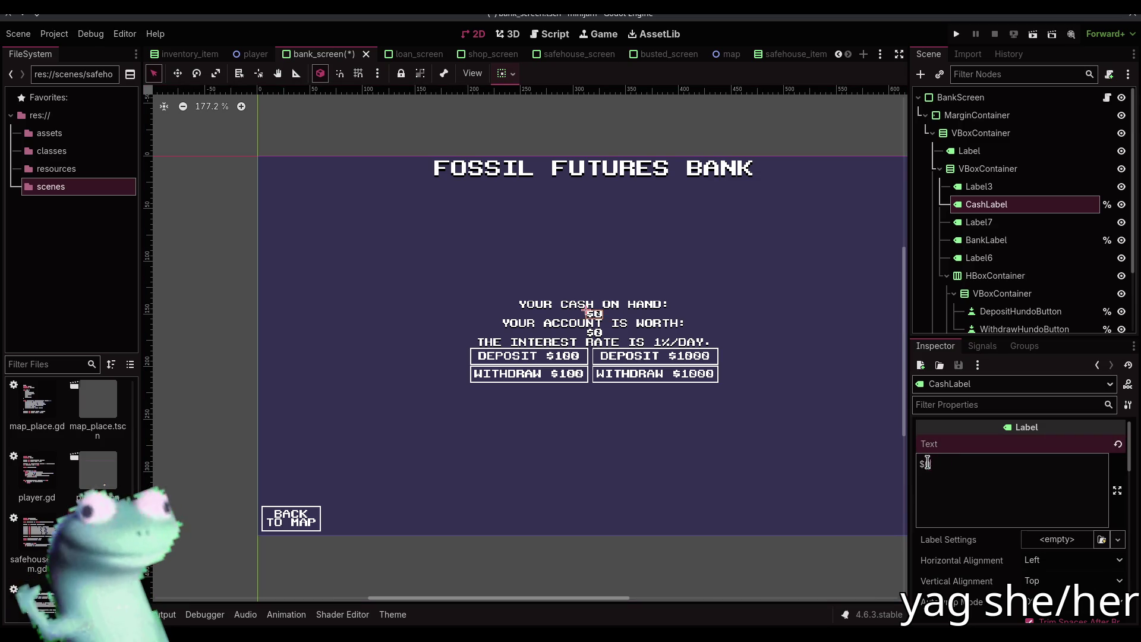
left_click(610, 125)
key("ctrl+s")
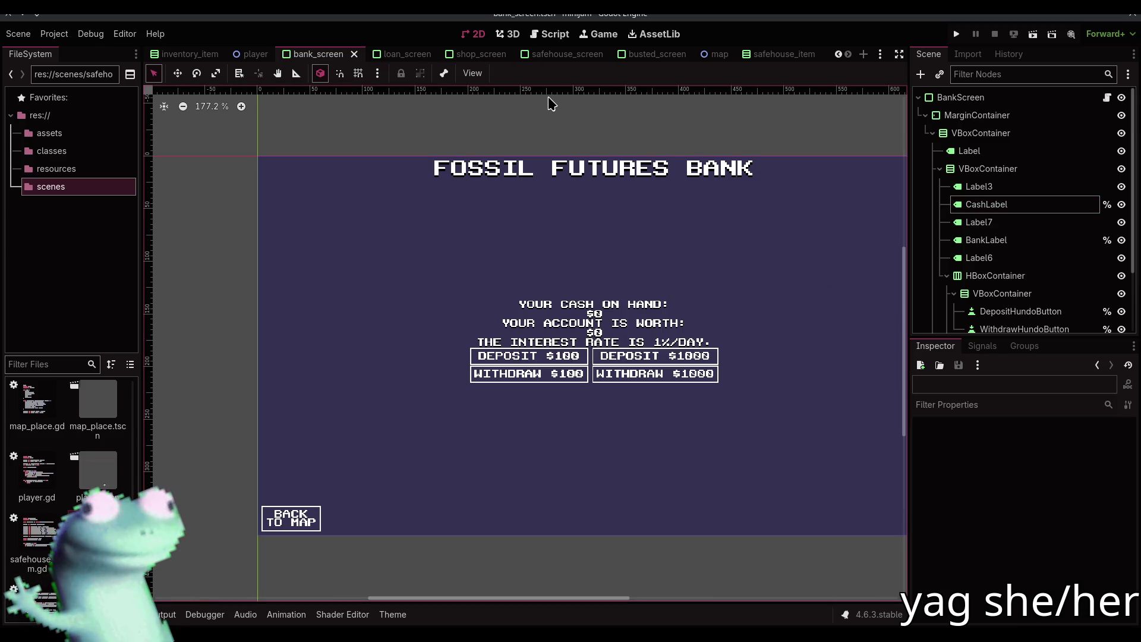
key("ctrl+z")
key("ctrl+z")
key("ctrl+z")
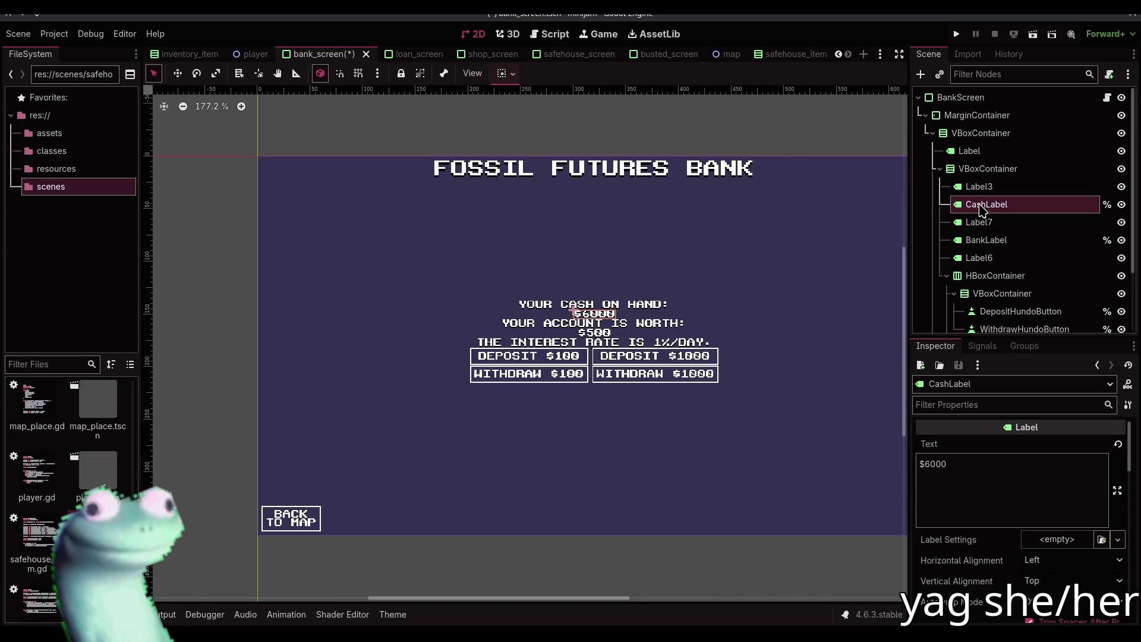
key("ctrl+s")
left_click(550, 33)
left_click(586, 186)
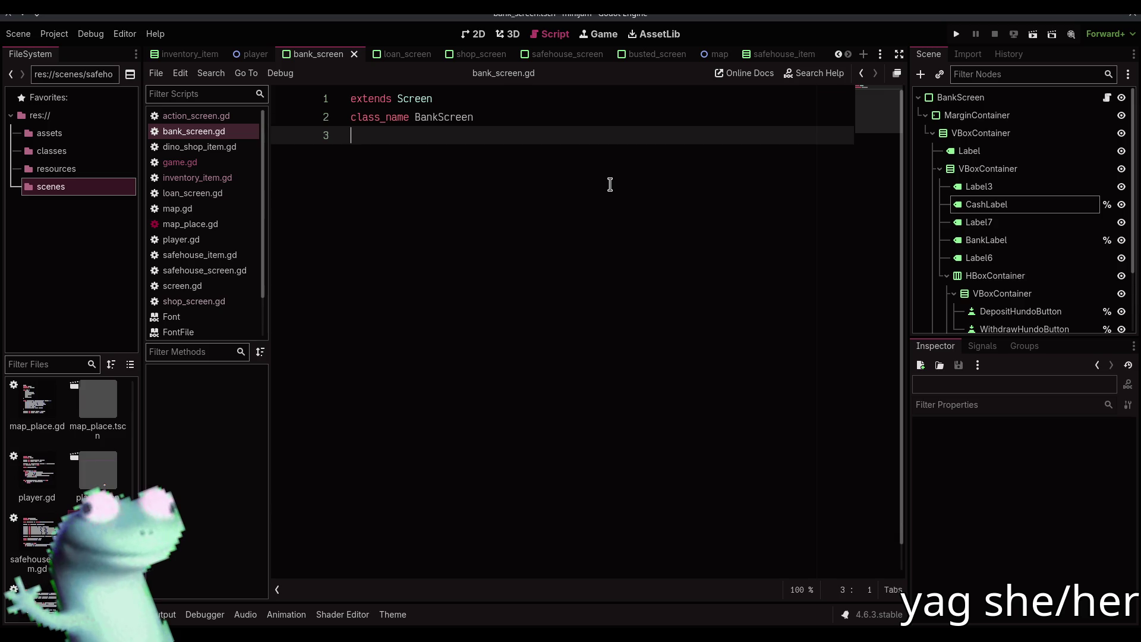
left_click(1031, 204)
left_click(1023, 240, "ctrl")
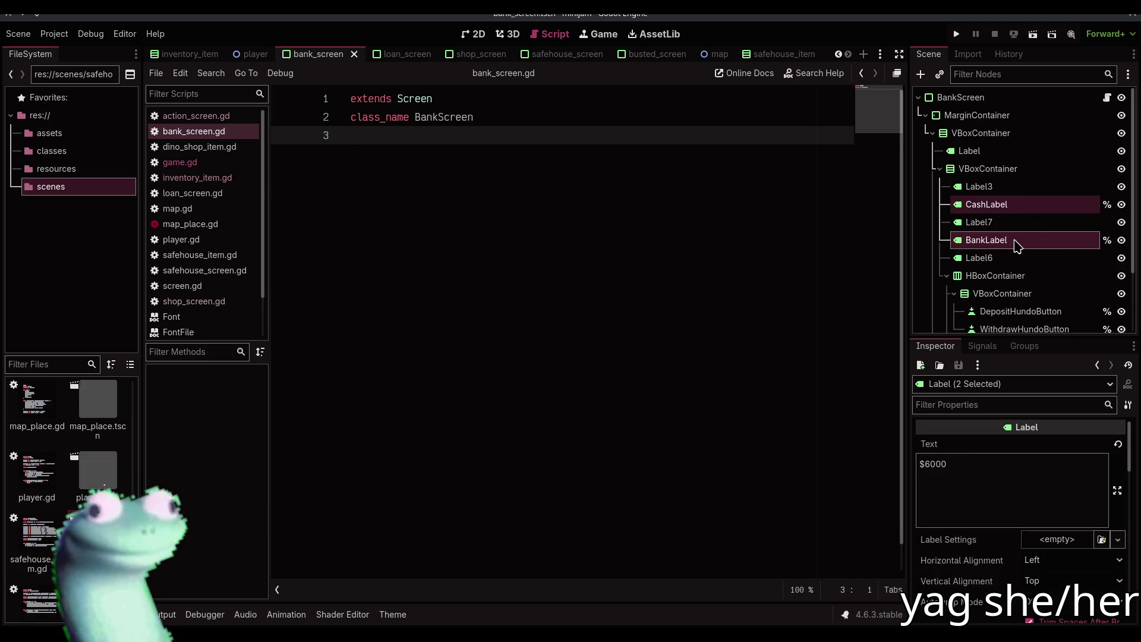
scroll(1020, 252, "down", 3)
left_click(1020, 232, "ctrl")
left_click(1020, 250, "ctrl")
left_click(1027, 286, "ctrl")
left_click(1030, 304, "ctrl")
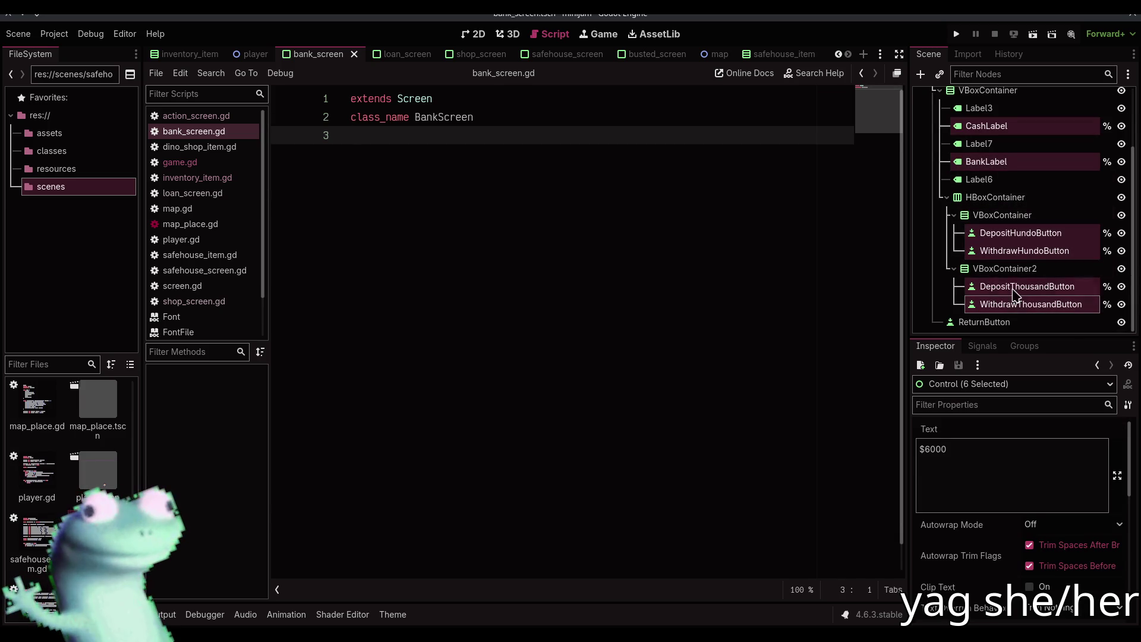
mouse_move(986, 126)
left_mouse_down()
mouse_move(776, 168)
mouse_move(517, 145)
left_mouse_up()
- Save the script and return to the 2D scene view
left_click(518, 143)
key("ctrl+s")
scroll(1005, 255, "up", 3)
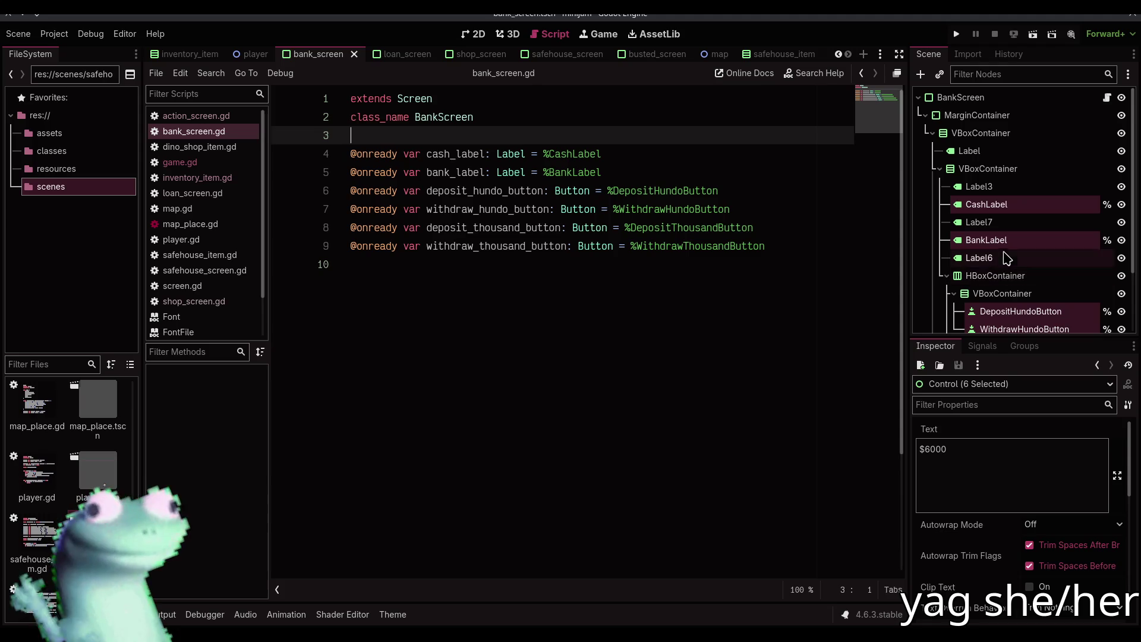
left_click(980, 203)
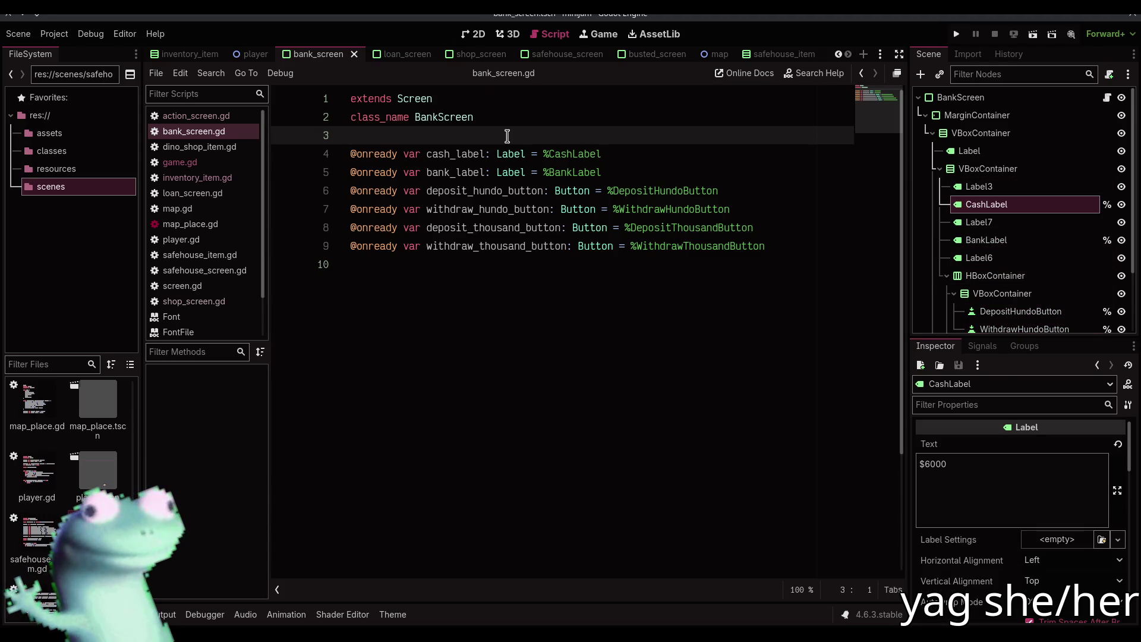
left_click(474, 34)
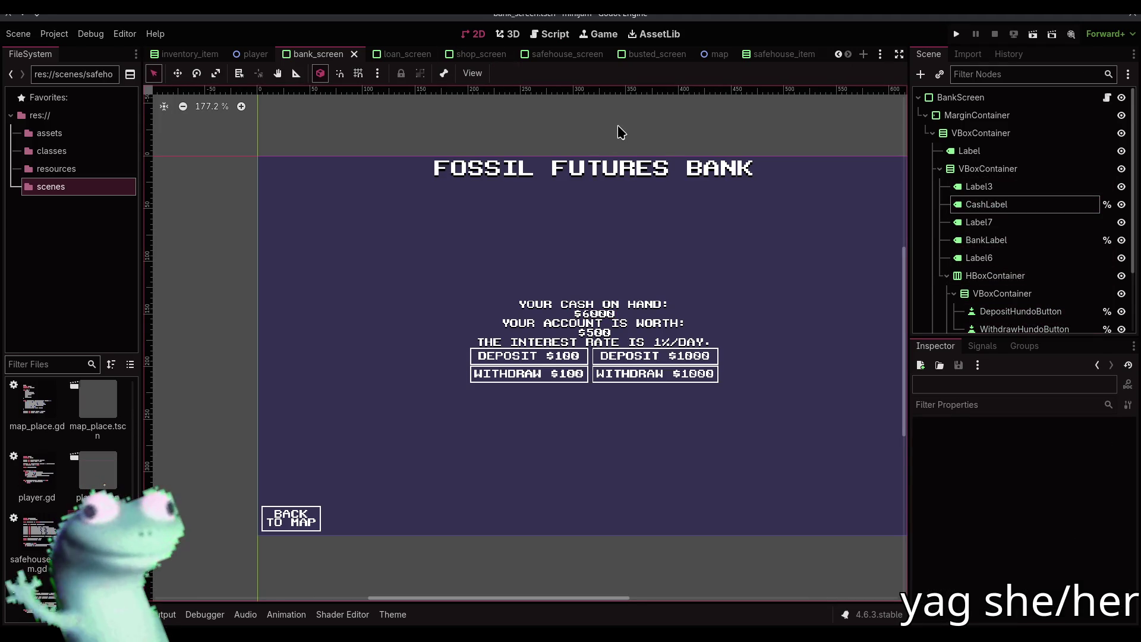
- Reset the canvas zoom to 100% and reopen bank_screen.gd at blank line 10
mouse_move(629, 190)
left_mouse_down()
mouse_move(575, 178)
mouse_move(568, 200)
left_mouse_up()
left_click(211, 106)
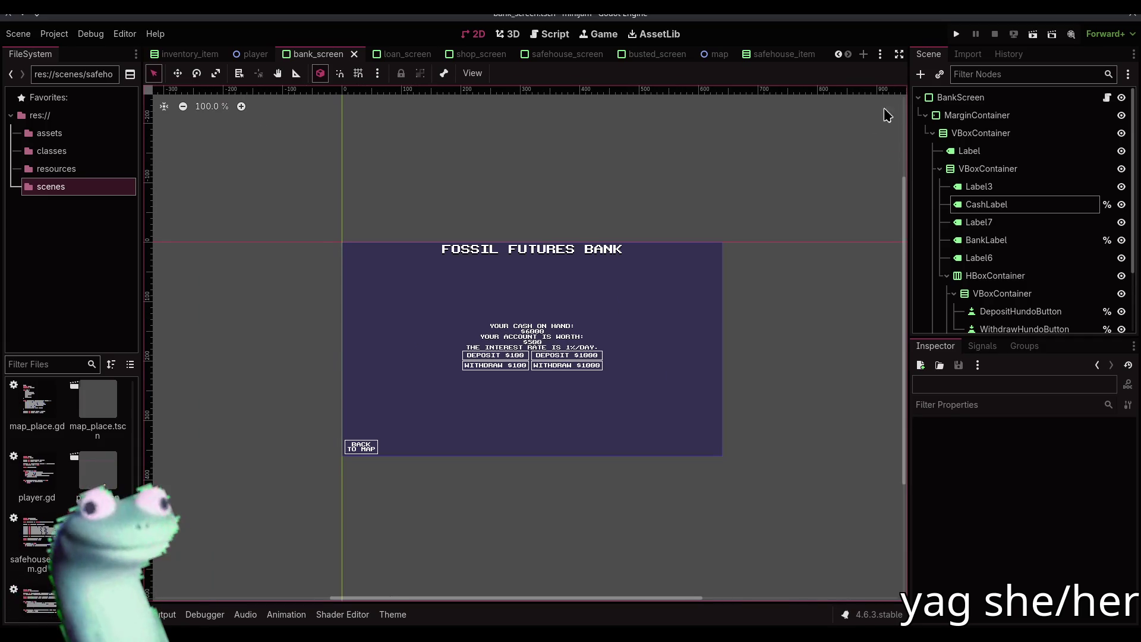
left_click(944, 98)
left_click(568, 161)
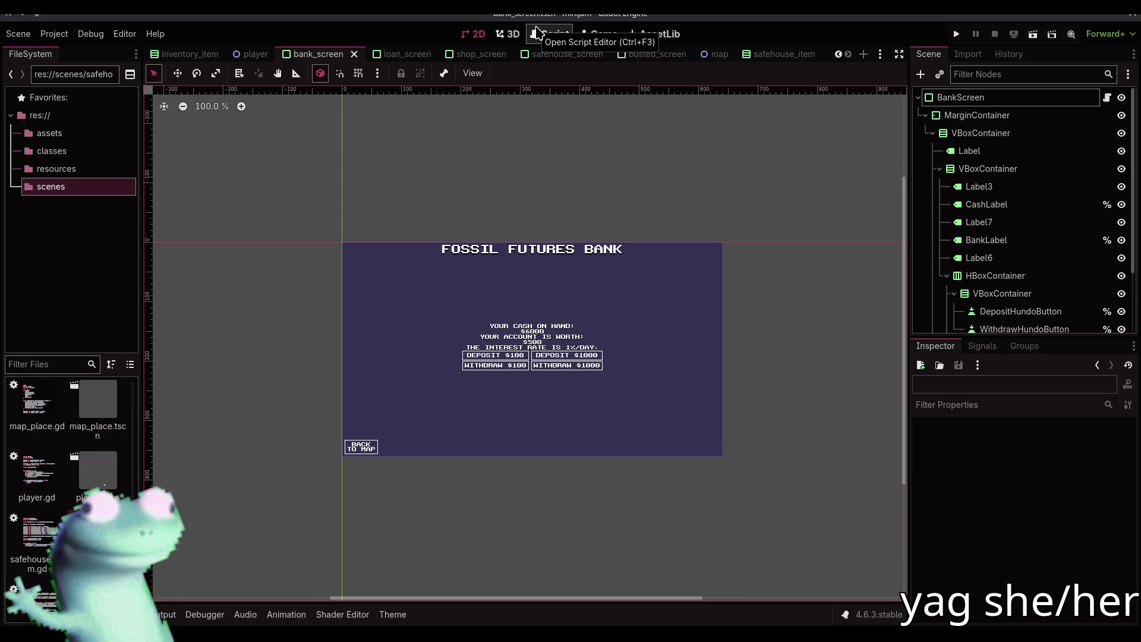
left_click(536, 33)
left_click(542, 247)
left_click(544, 265)
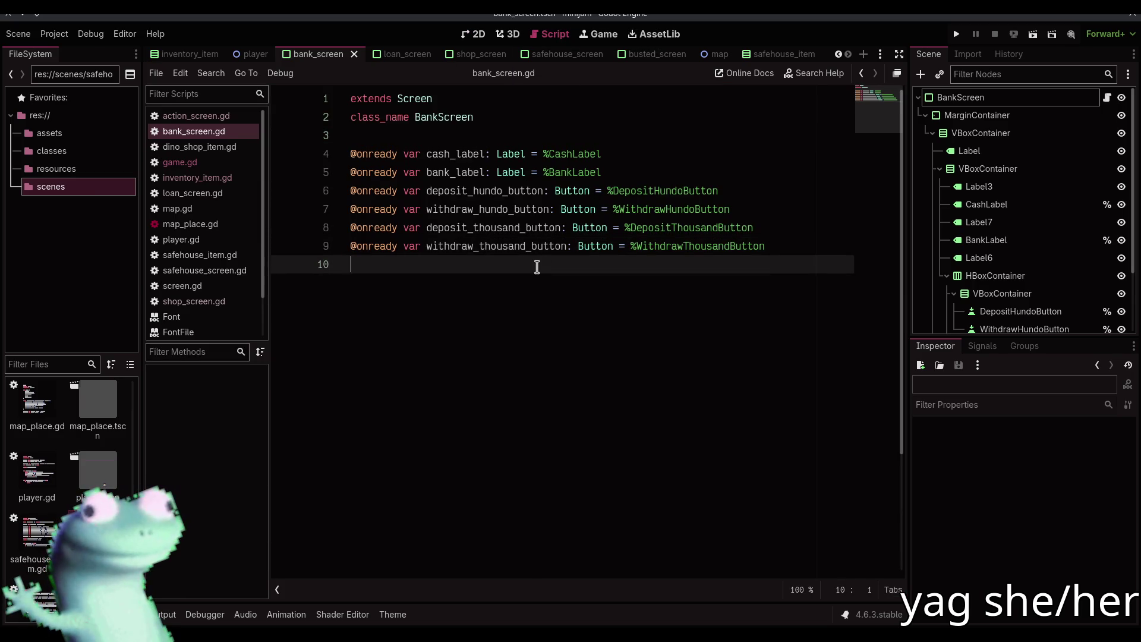
- Declare signal deposit_pressed(amount: int) and signal withdraw_pressed(amount: int), then save
key("Return")
key("Return")
type("signa")
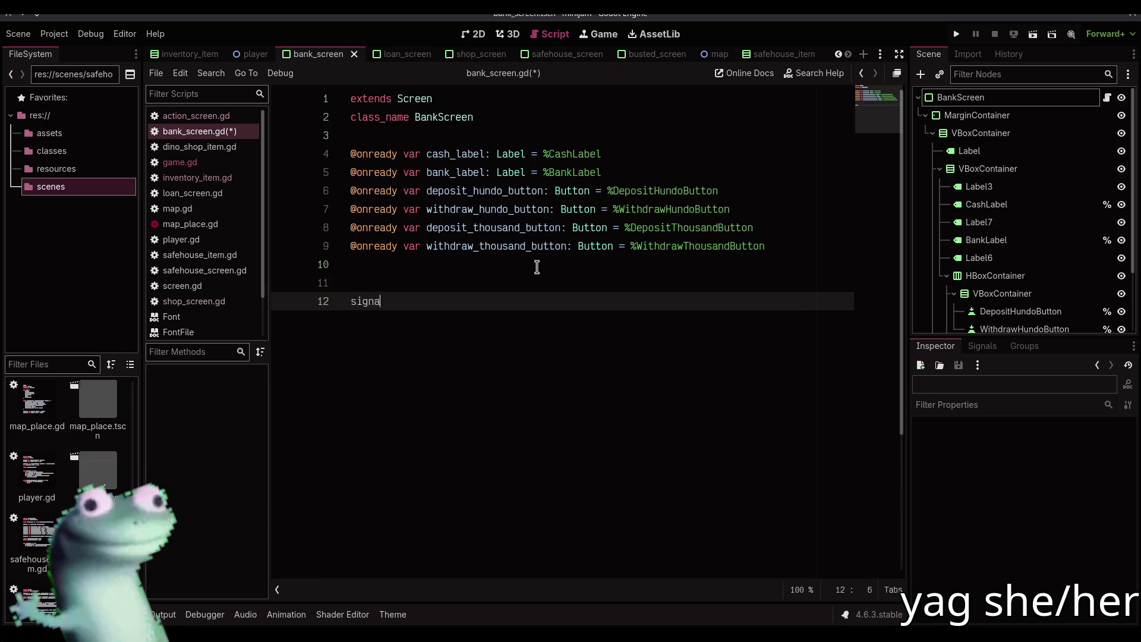
type("l ")
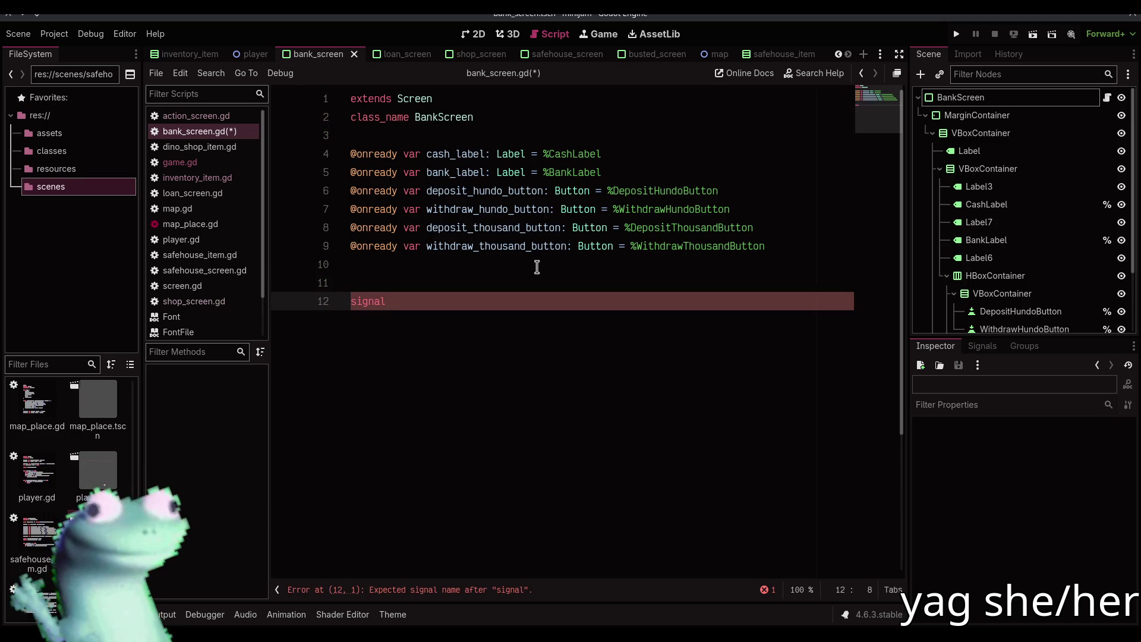
type("wdepos")
type("it_pr")
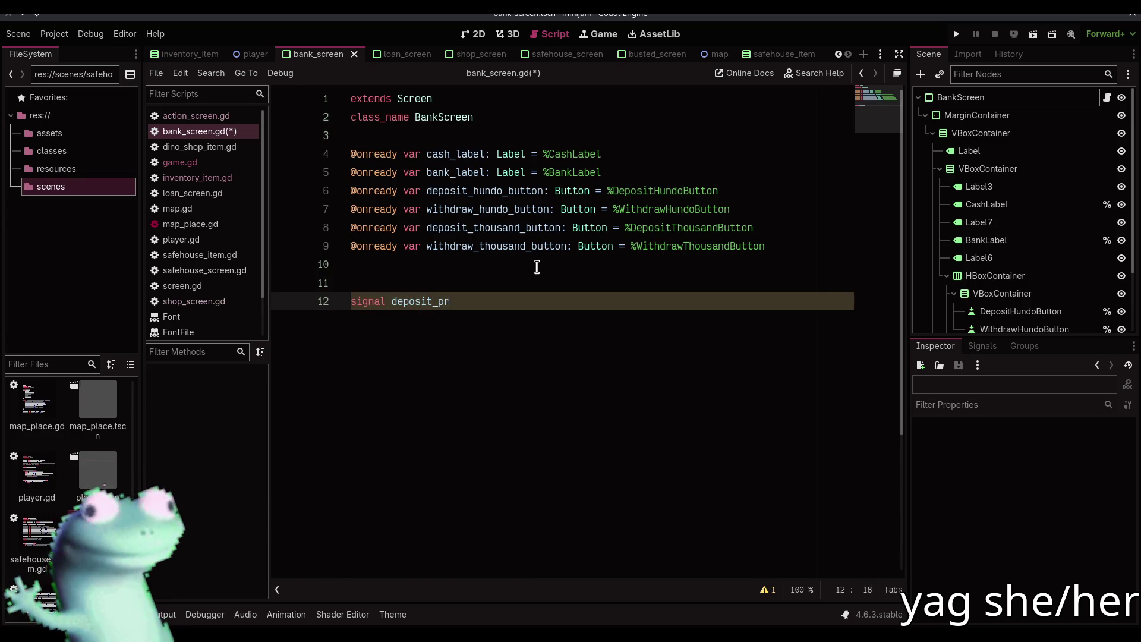
type("essed(amount:i")
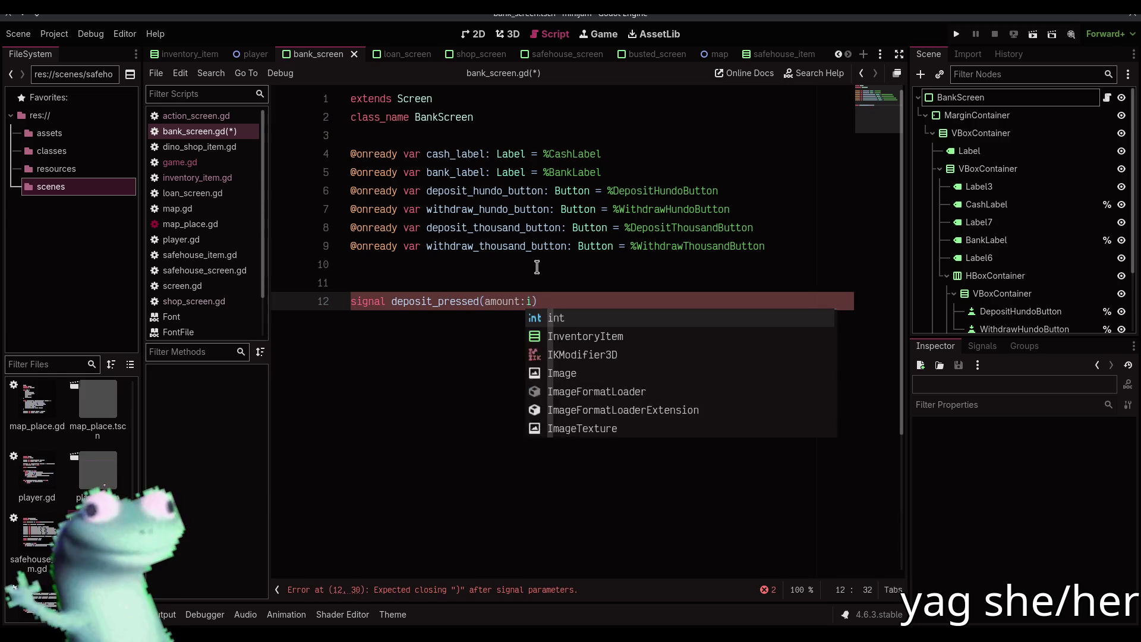
key("Return")
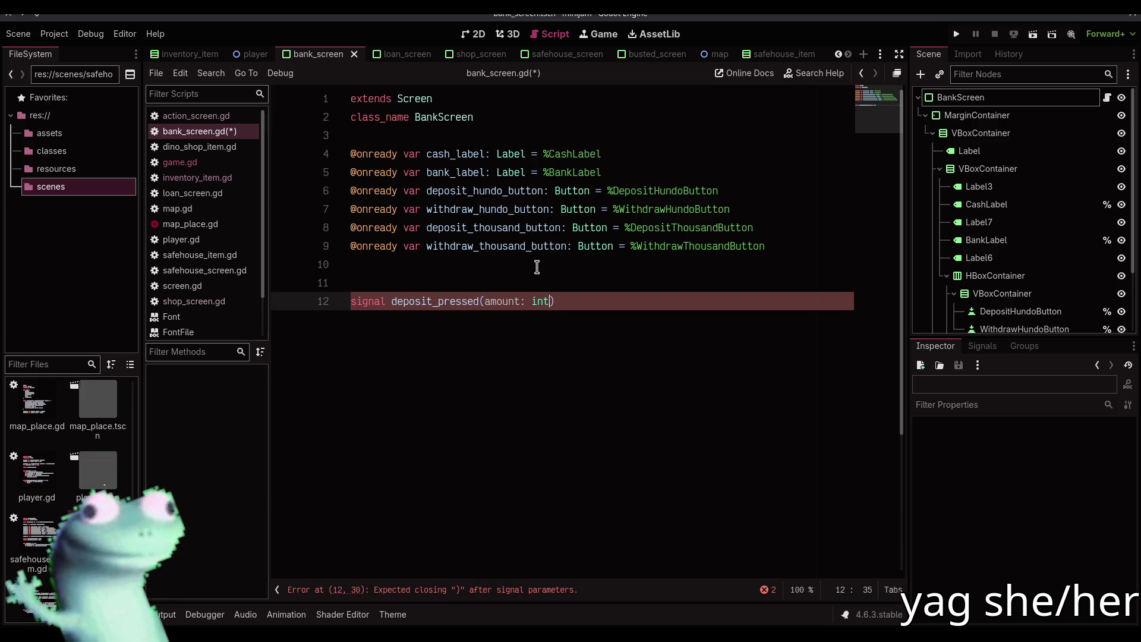
key("End")
key("Return")
type("al wit")
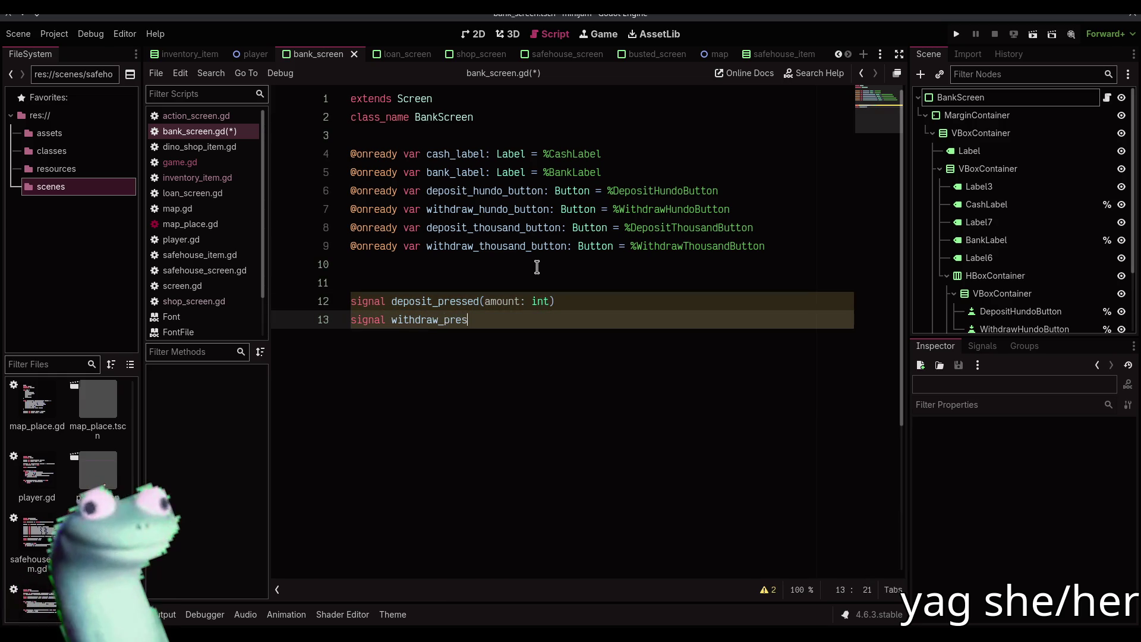
type("(amo")
type("unt: in")
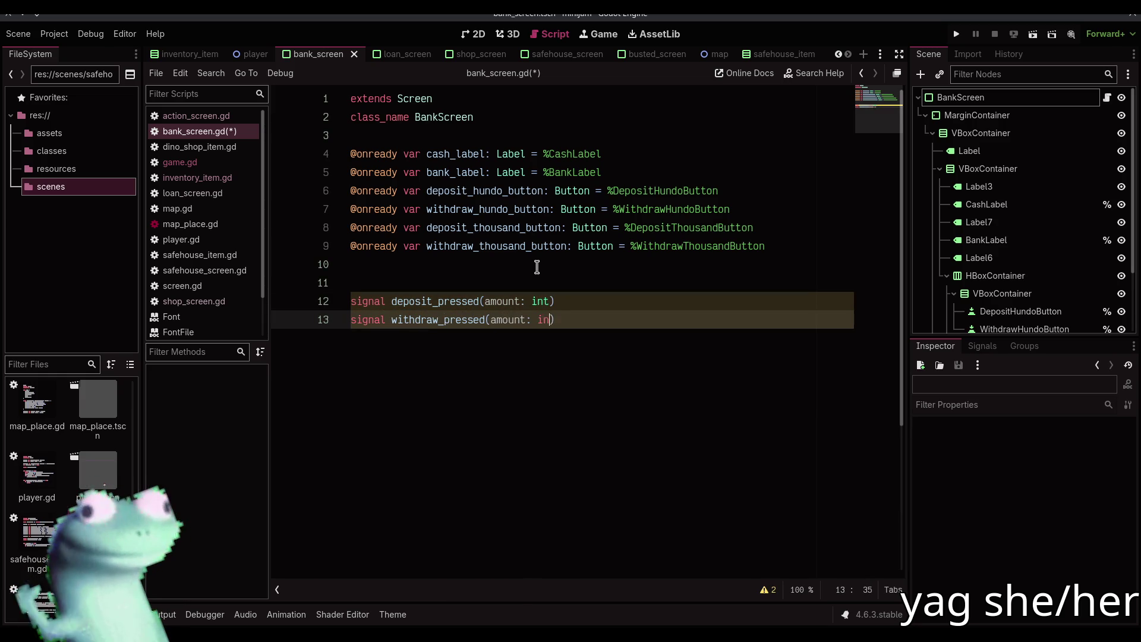
key("ctrl+s")
key("Return")
key("Return")
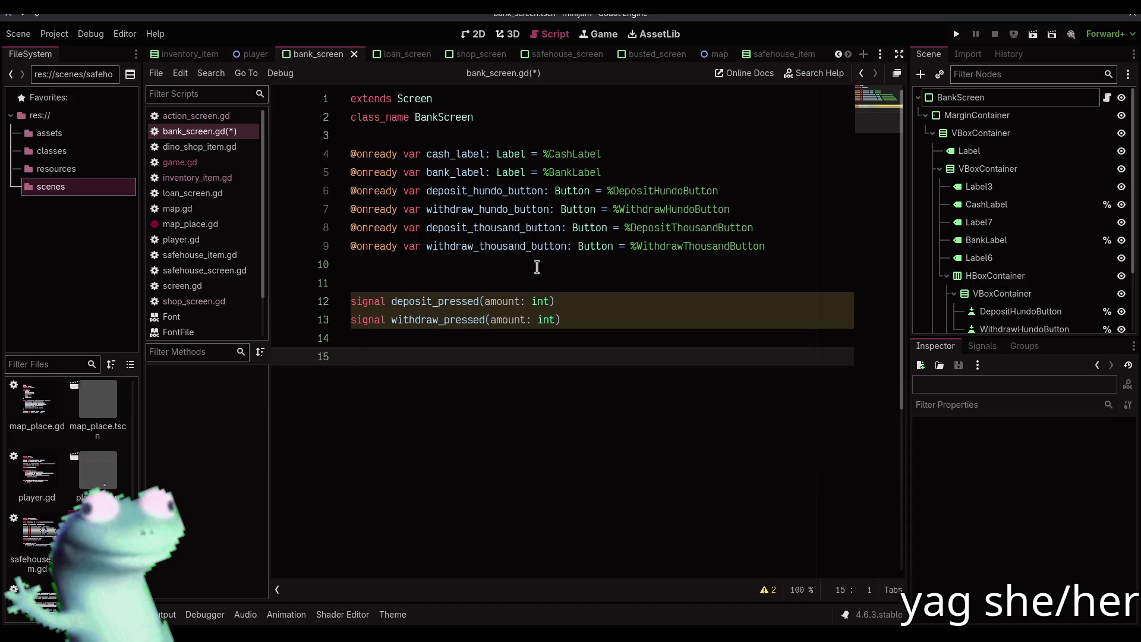
- Write _ready connecting deposit_hundo_button.pressed to deposit_pressed.bind(100)
type("func _rea")
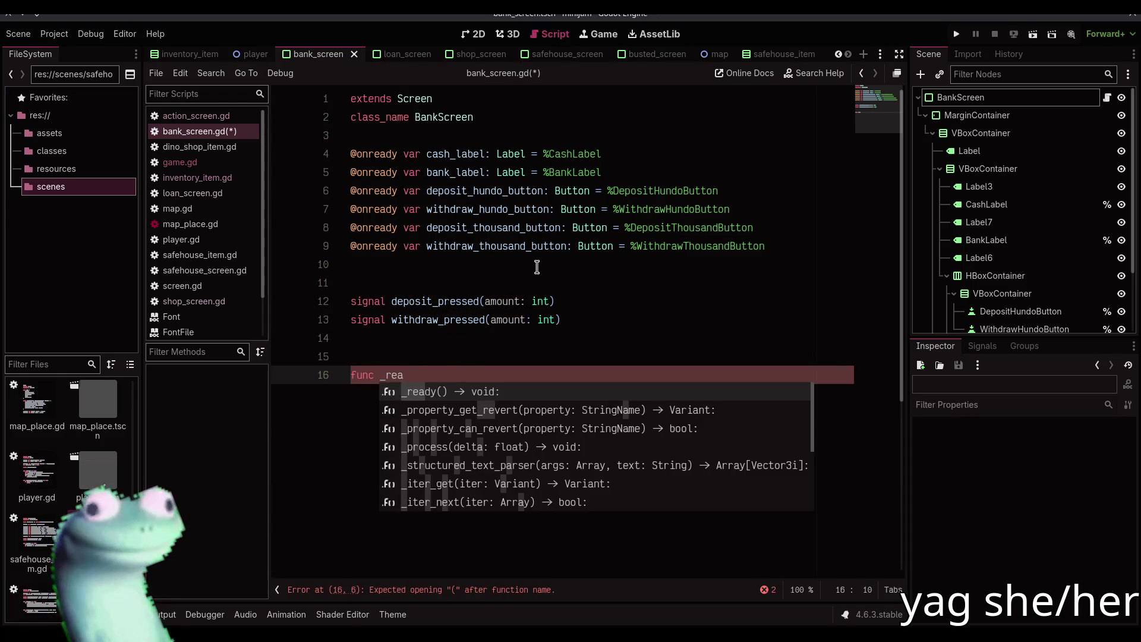
key("Return")
key("Return")
type("depo")
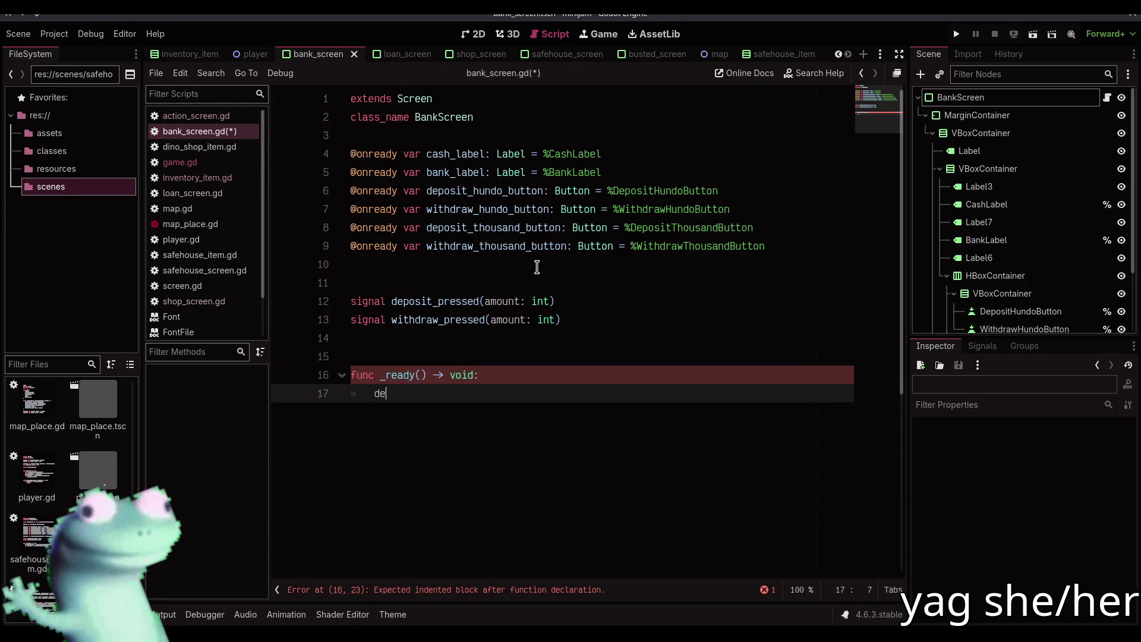
key("Return")
type(".pre")
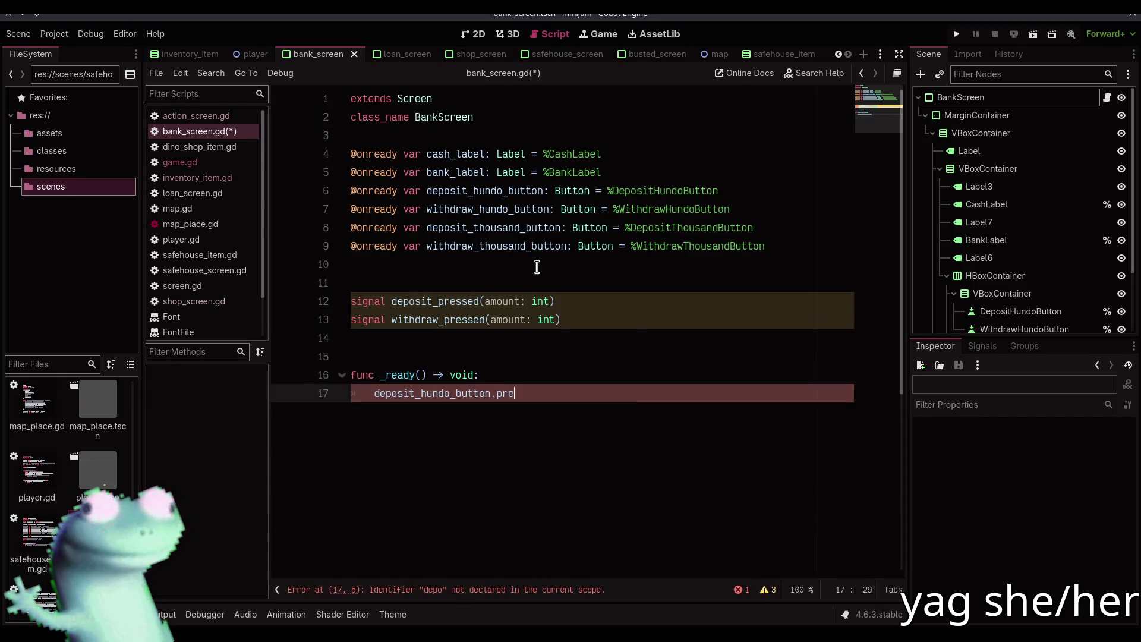
key("Return")
type(".con")
key("Return")
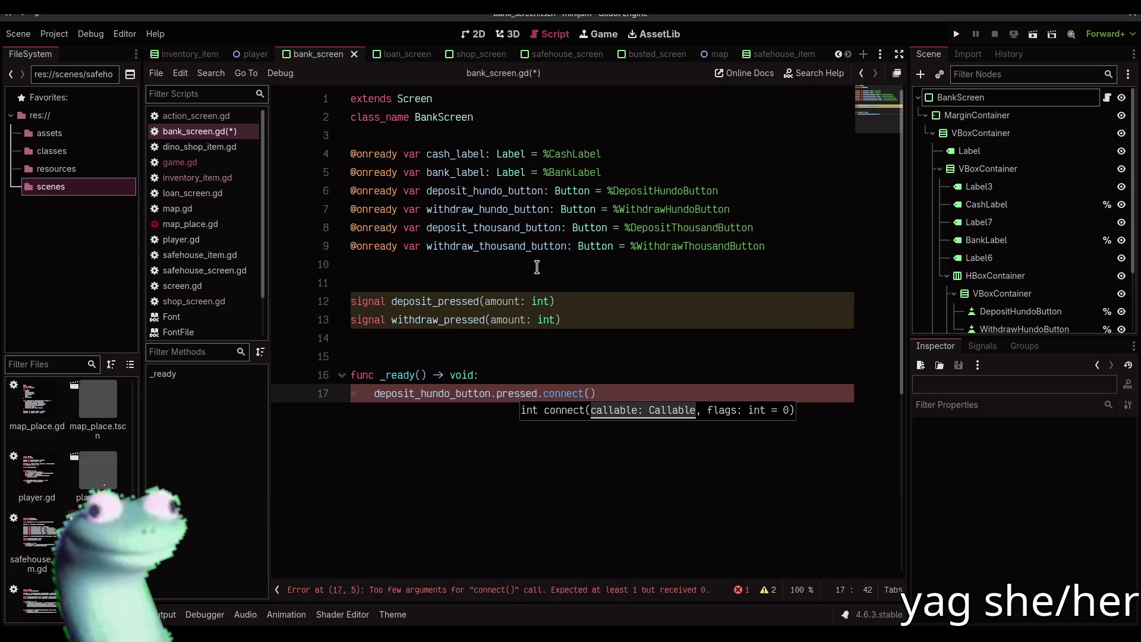
type("depo")
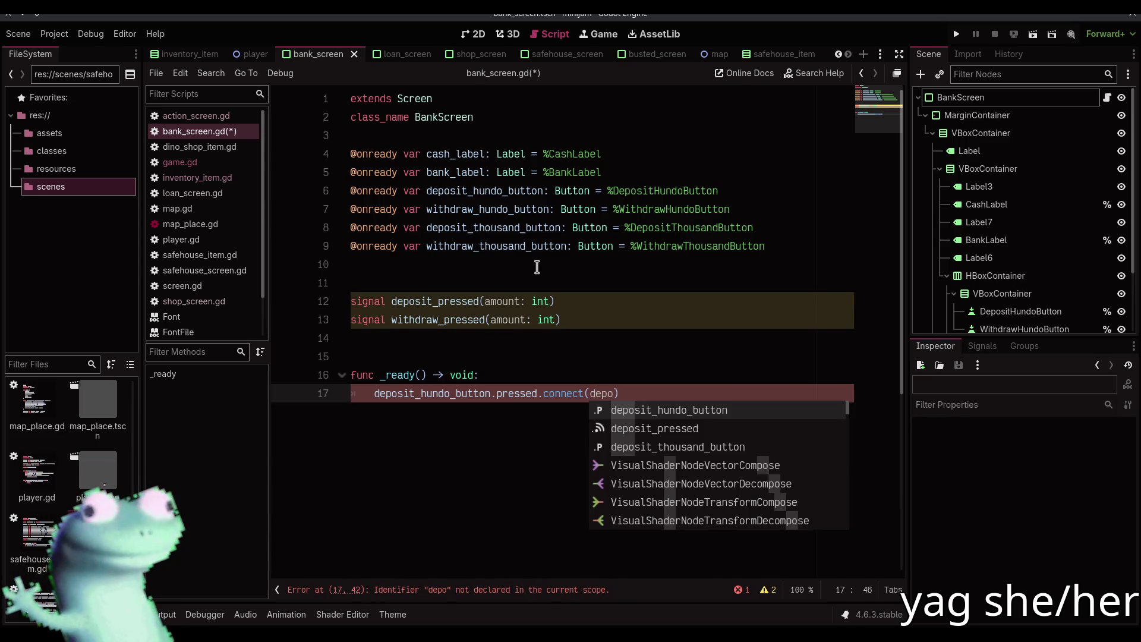
key("Down")
key("Return")
type(".bind(10")
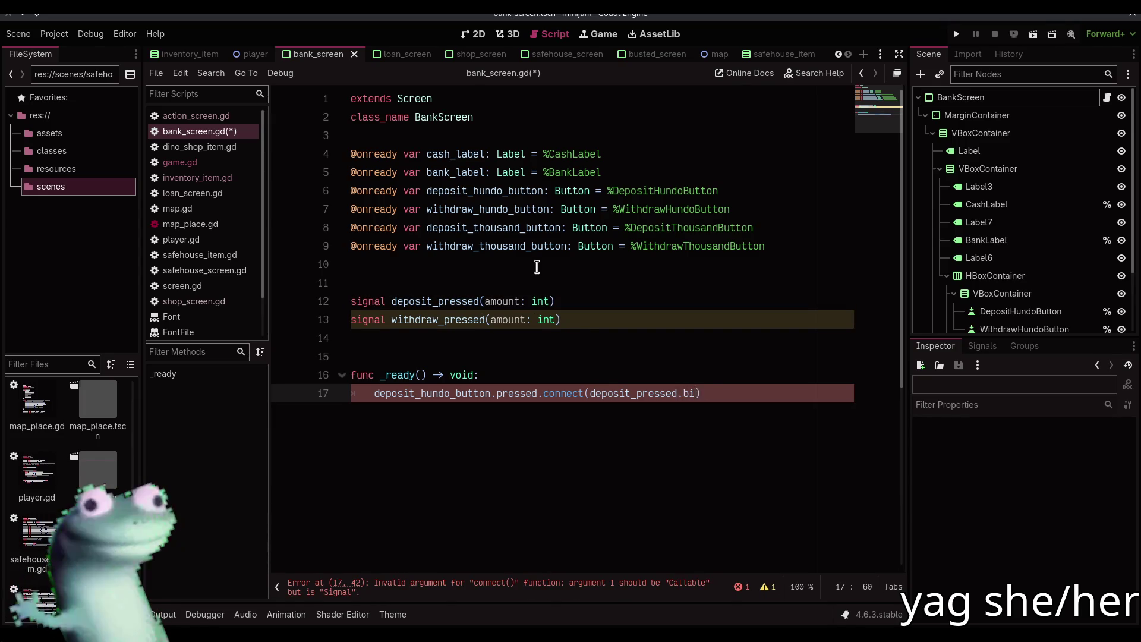
type("0))")
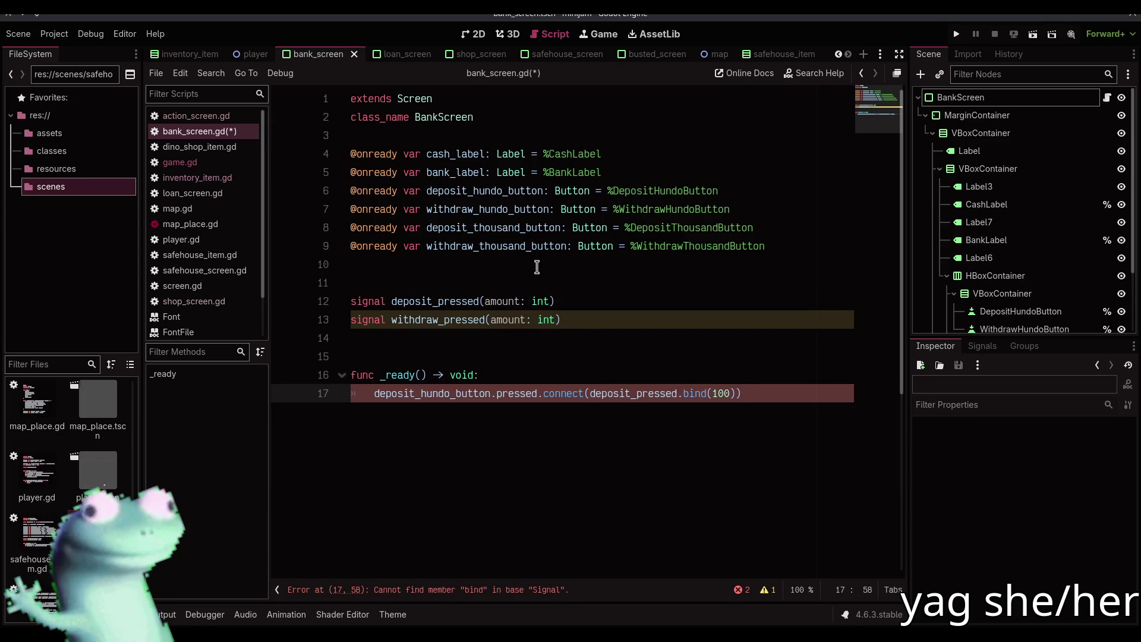
type("connect.")
key("Escape")
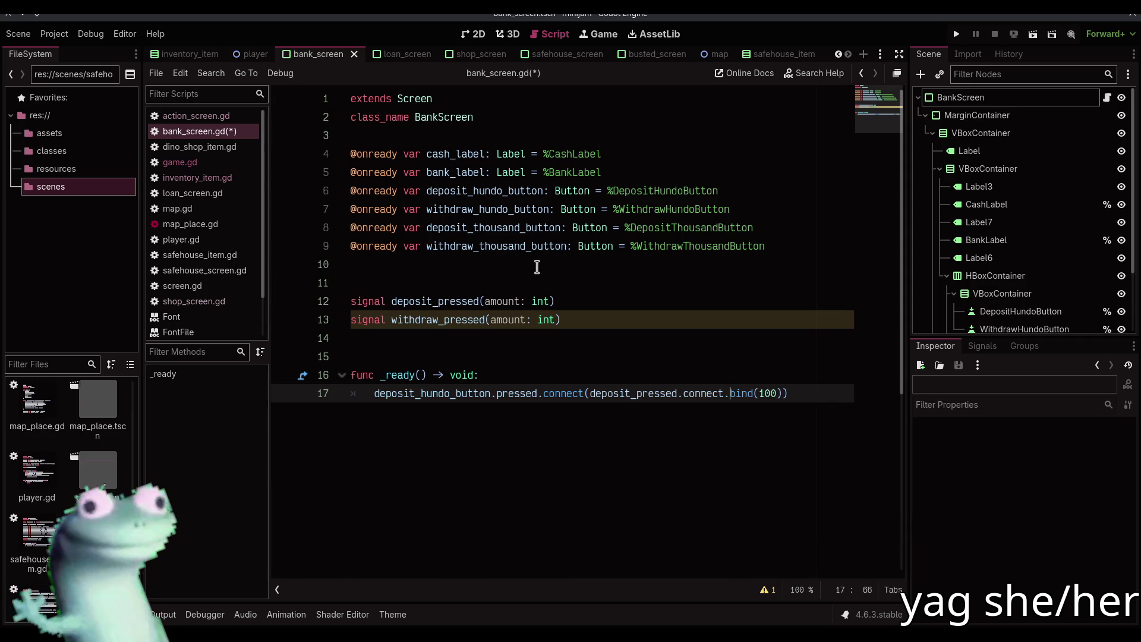
- Add a matching line connecting withdraw_hundo_button.pressed to withdraw_pressed
key("ctrl+shift+d")
key("Home")
key("shift+Right")
key("shift+Right")
key("shift+Right")
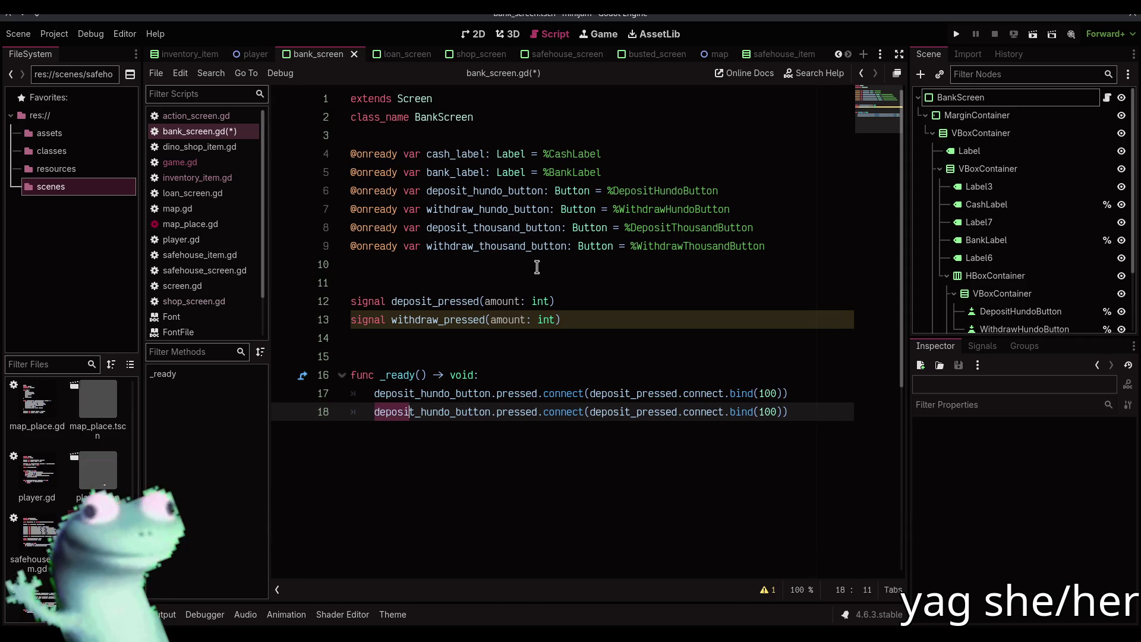
key("ctrl+d")
type("withdraw")
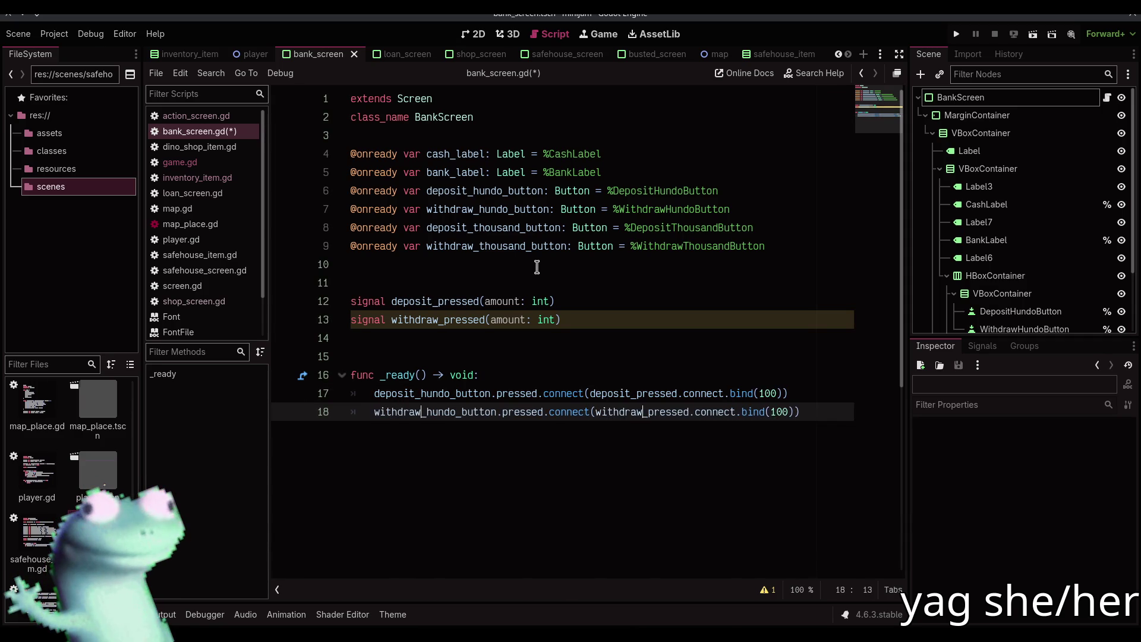
- Add the thousand-button connections bound to 1000 and save the script
key("shift+Up")
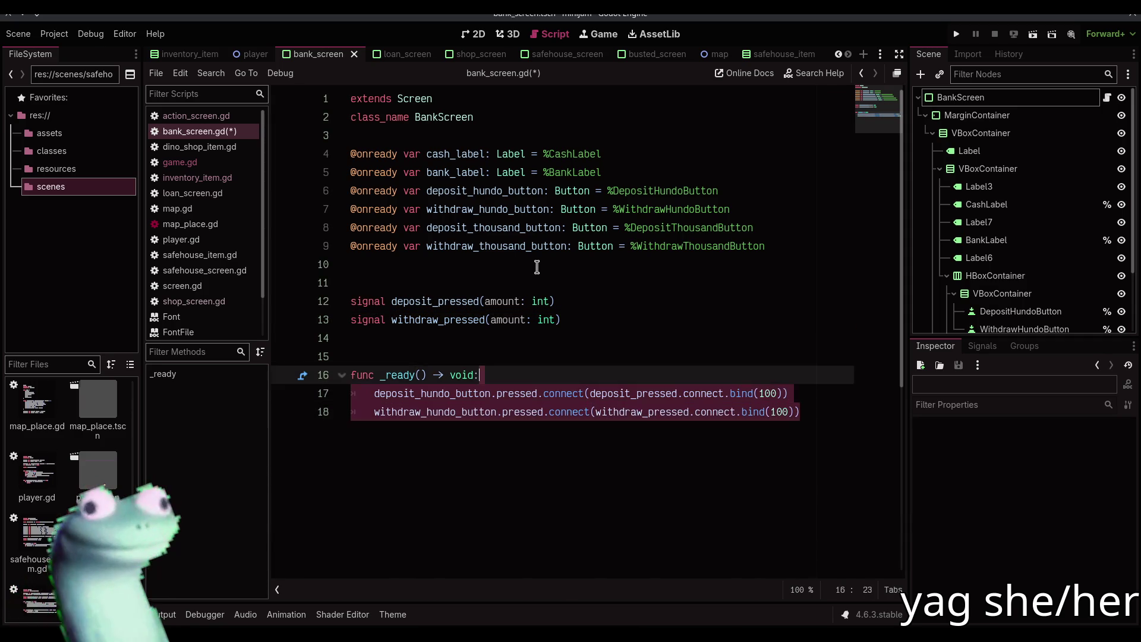
key("ctrl+shift+d")
key("Home")
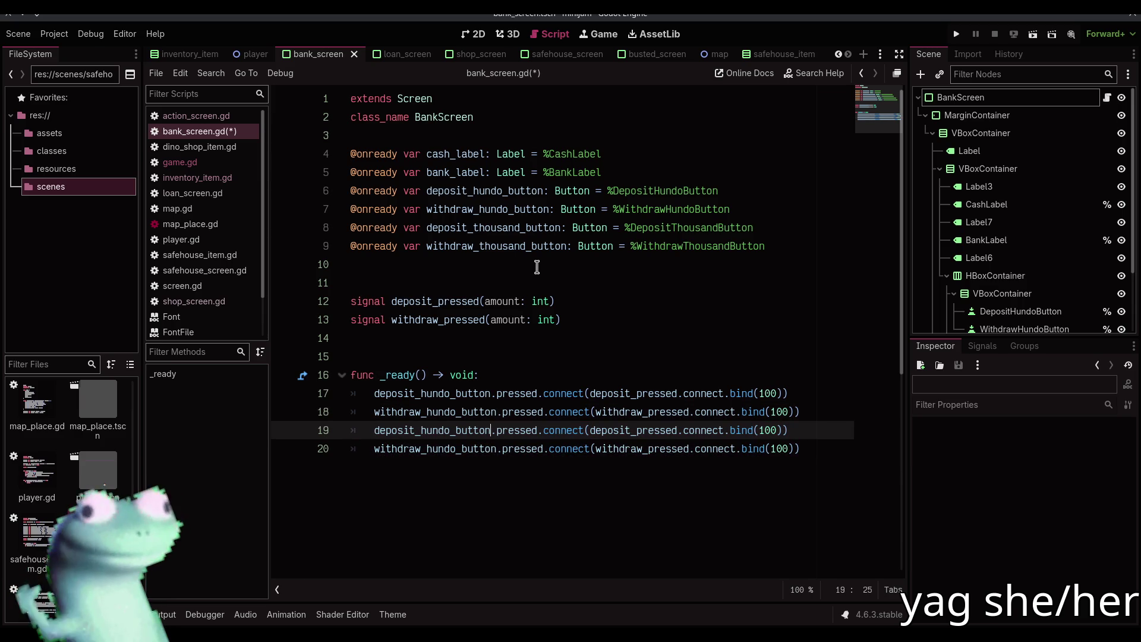
key("Right")
key("Right")
key("Right")
key("shift+Right")
key("shift+Right")
key("shift+Right")
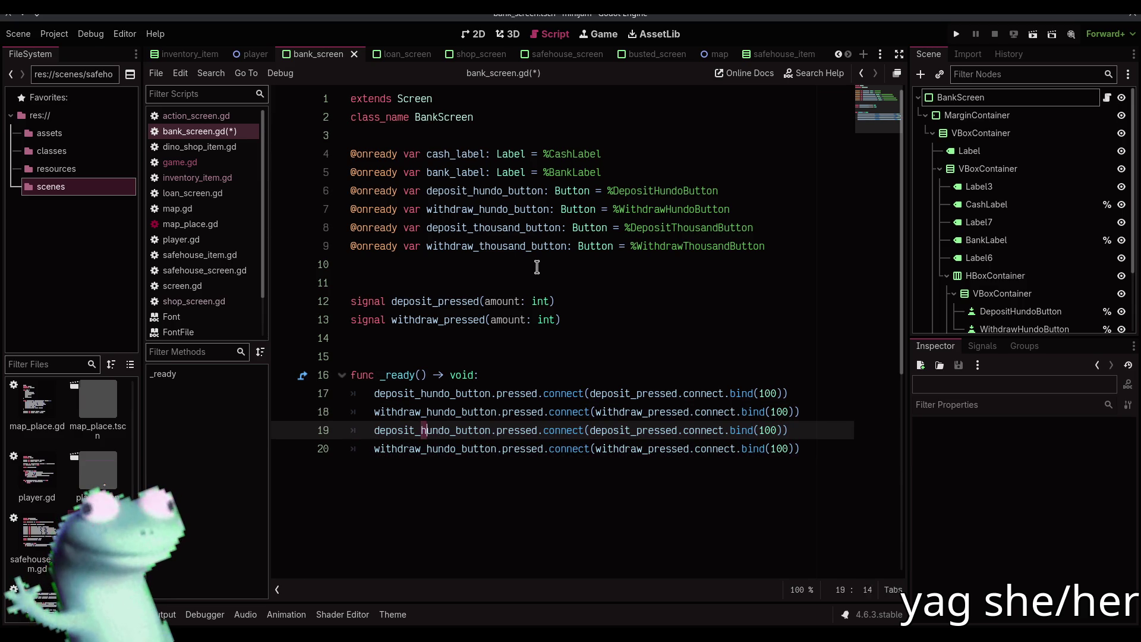
key("ctrl+d")
type("thousand")
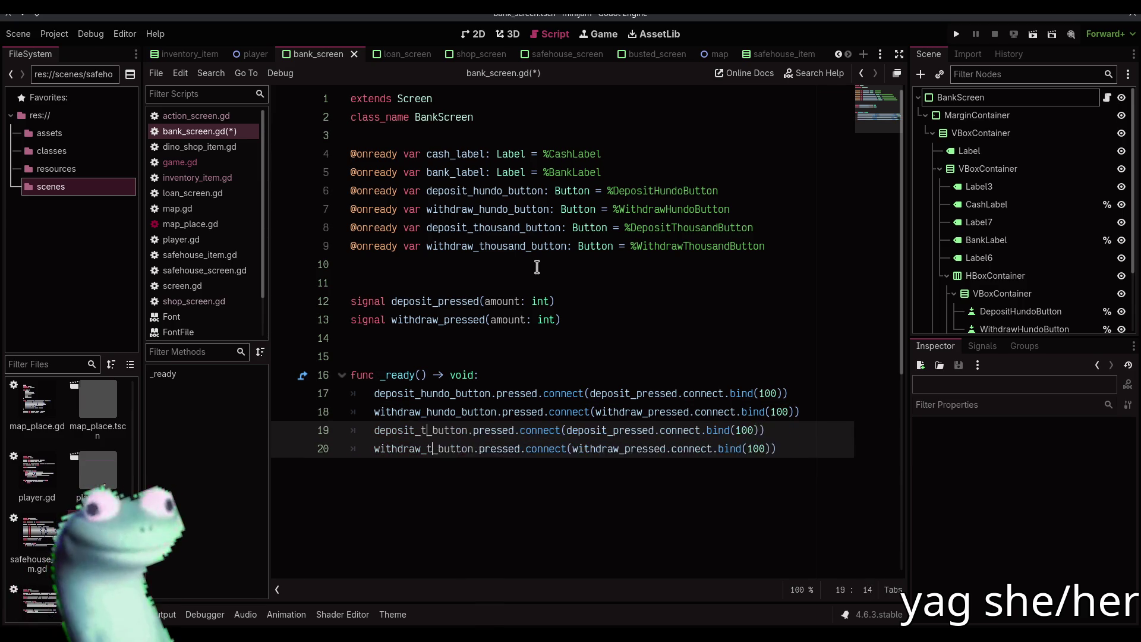
key("End")
key("Left")
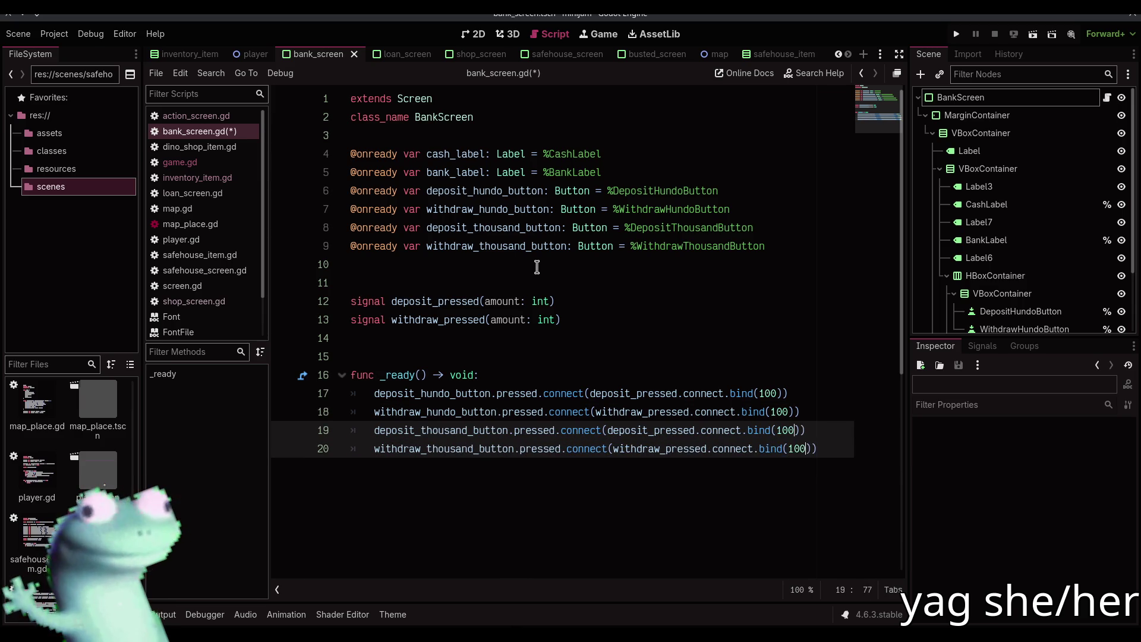
type("0")
key("ctrl+s")
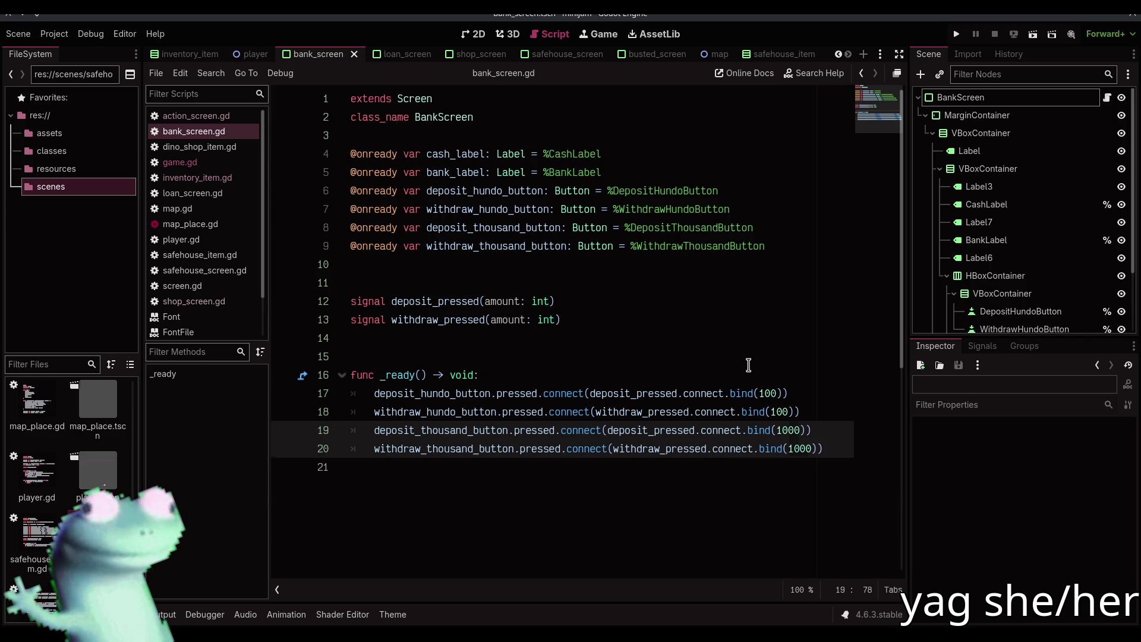
key("Down")
key("Down")
scroll(747, 364, "down", 1)
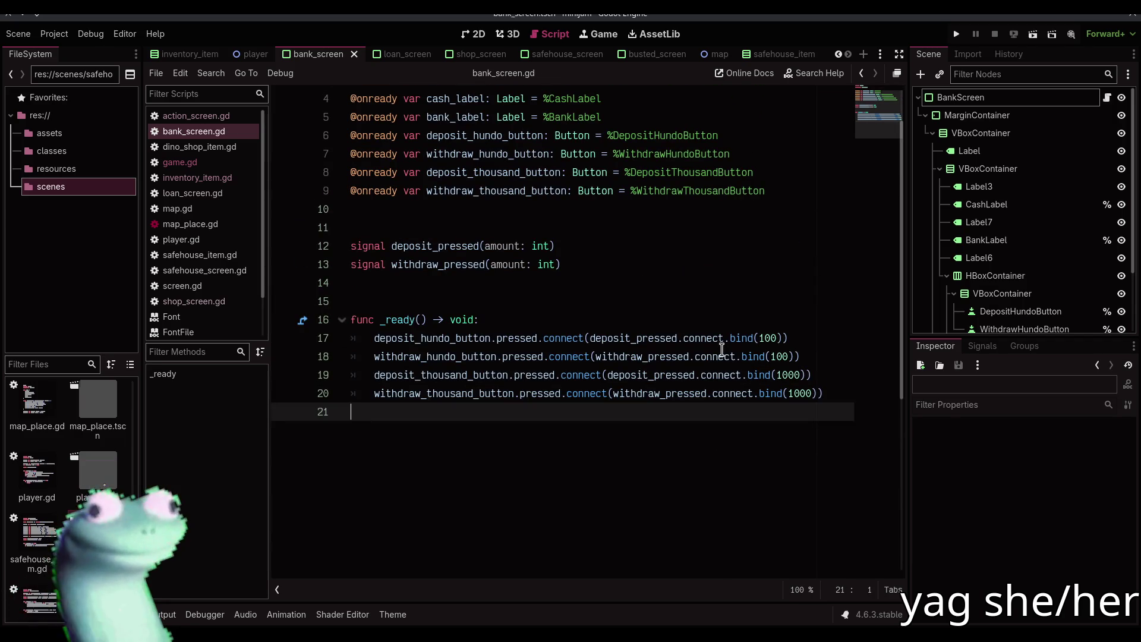
- After checking loan_screen.gd, add an update(bank: int, cash: int) -> void function with a pass body and save
key("Return")
key("Return")
type("func ")
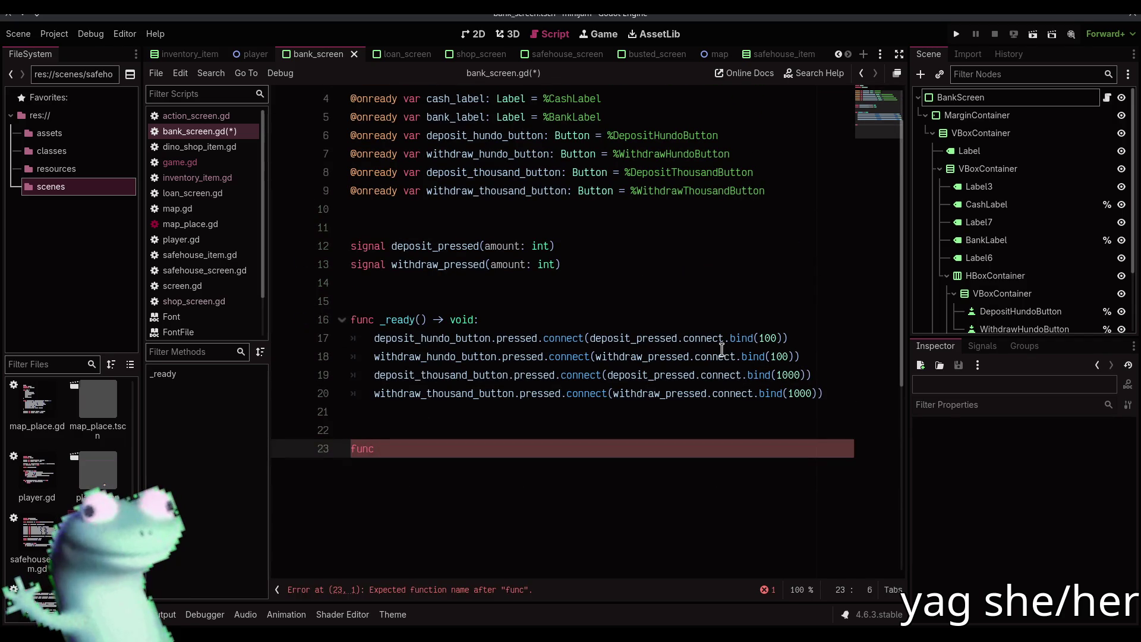
type("set")
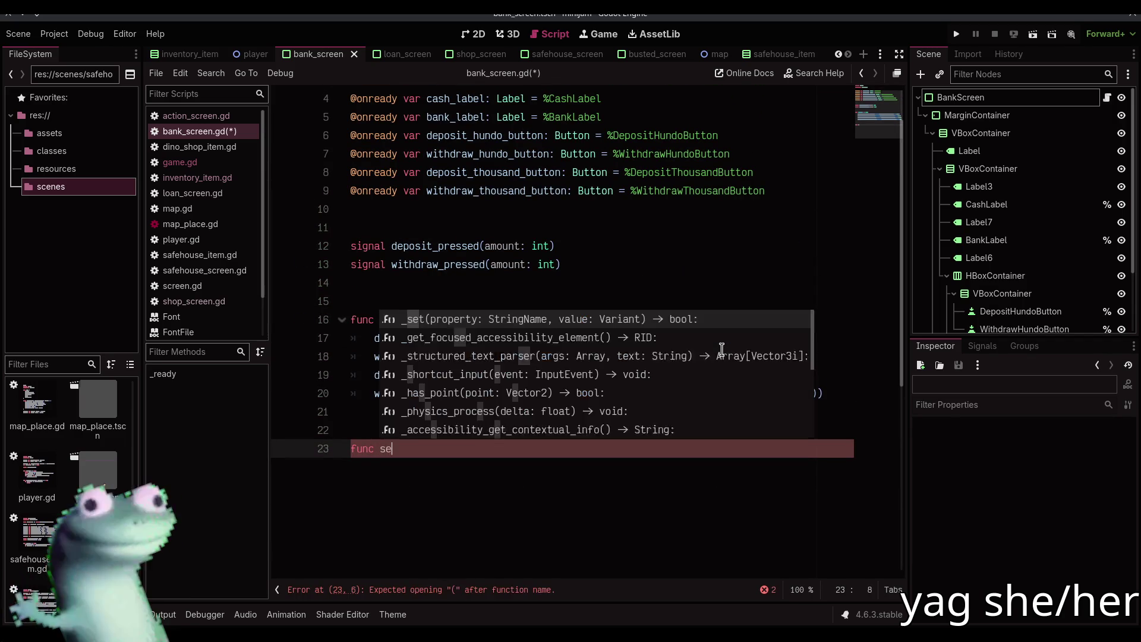
key("Escape")
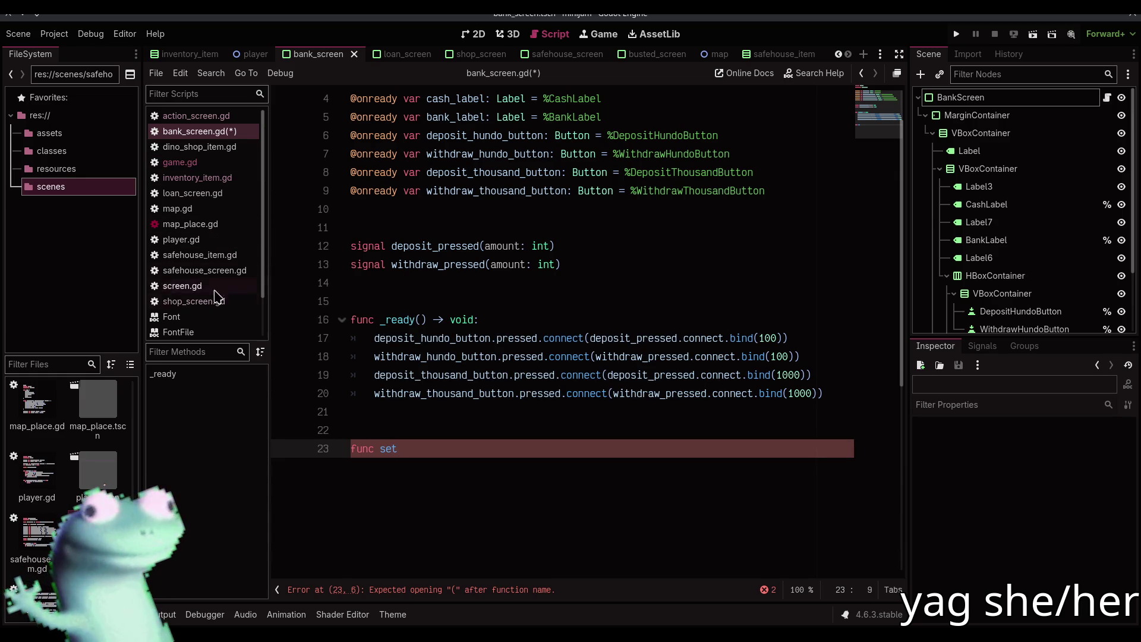
scroll(217, 287, "down", 2)
scroll(220, 279, "up", 2)
left_click(196, 193)
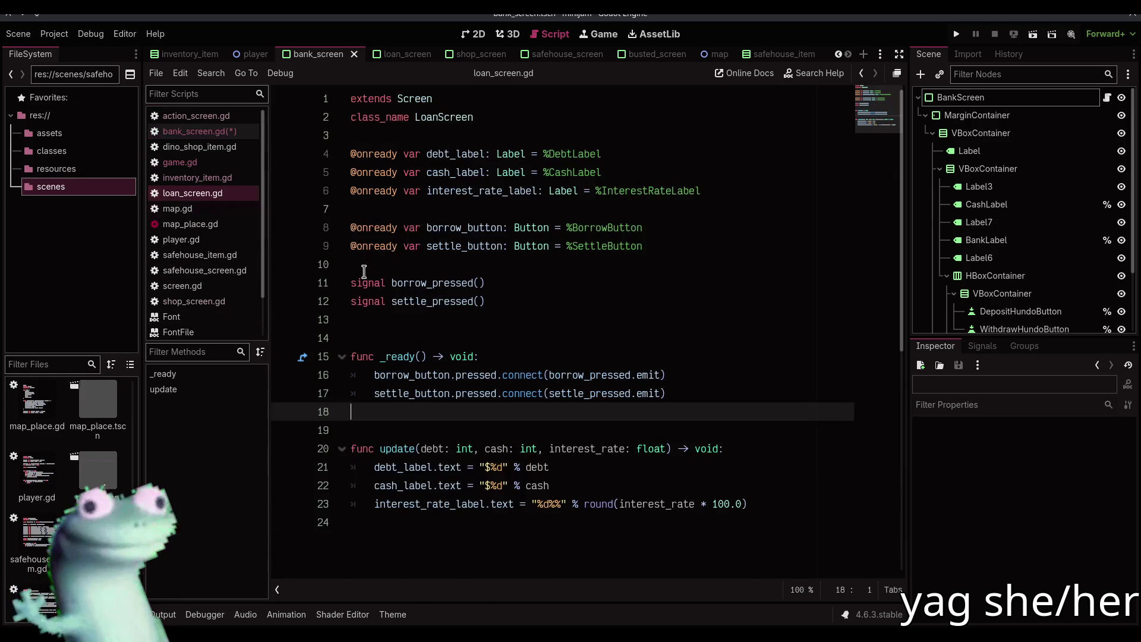
left_click(238, 133)
left_click(460, 431)
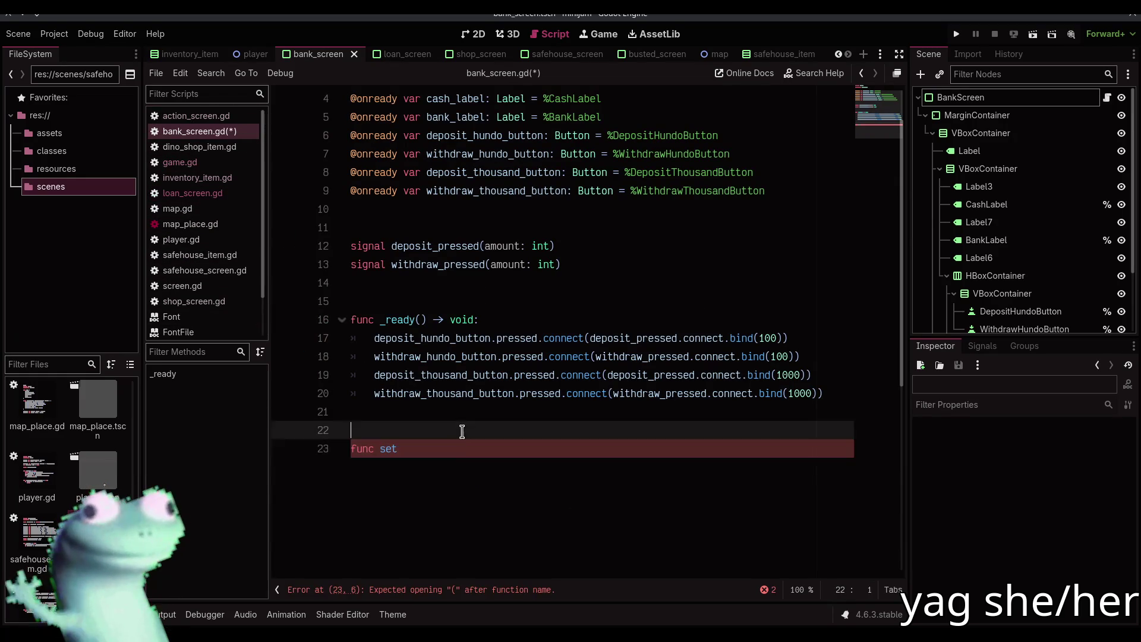
double_click(460, 447)
type("update(ba")
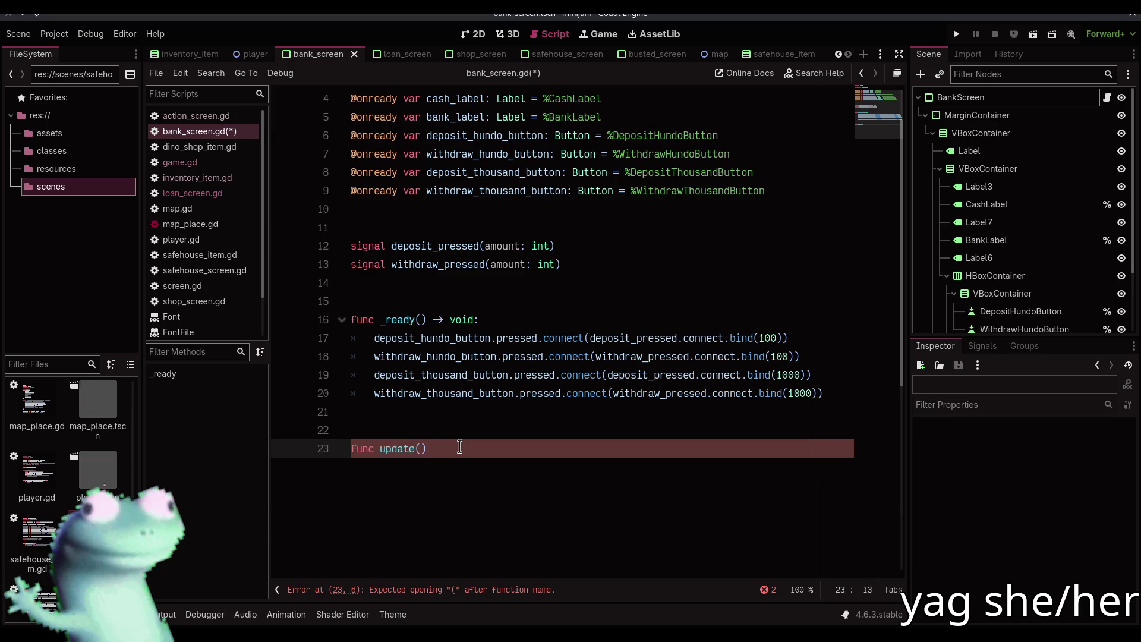
type("nk: int, cash")
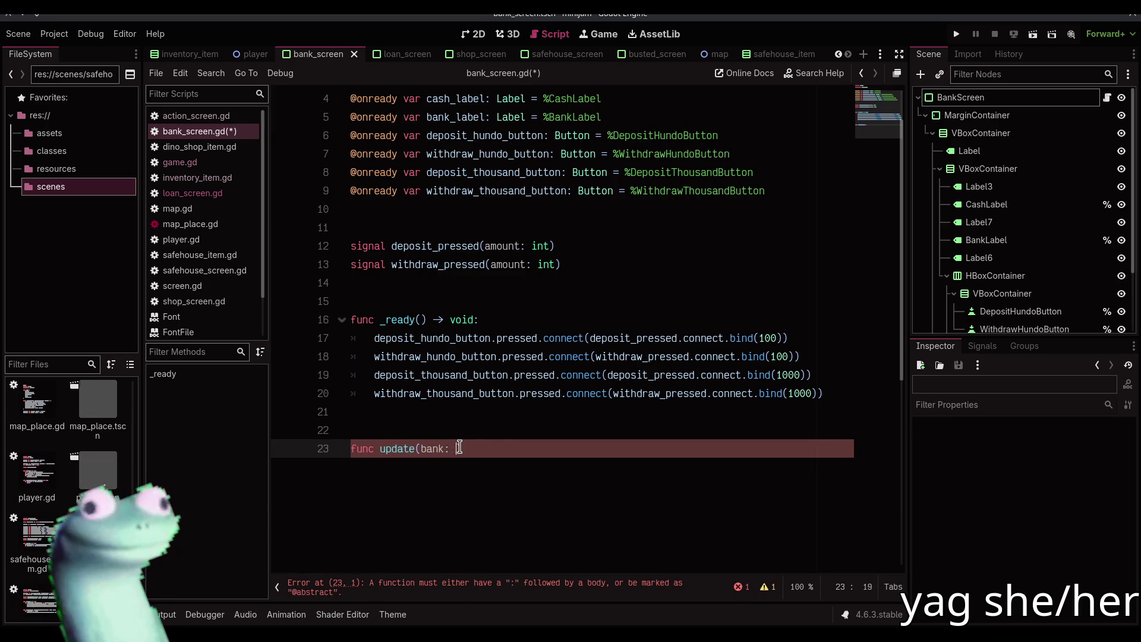
type(": int) -> void")
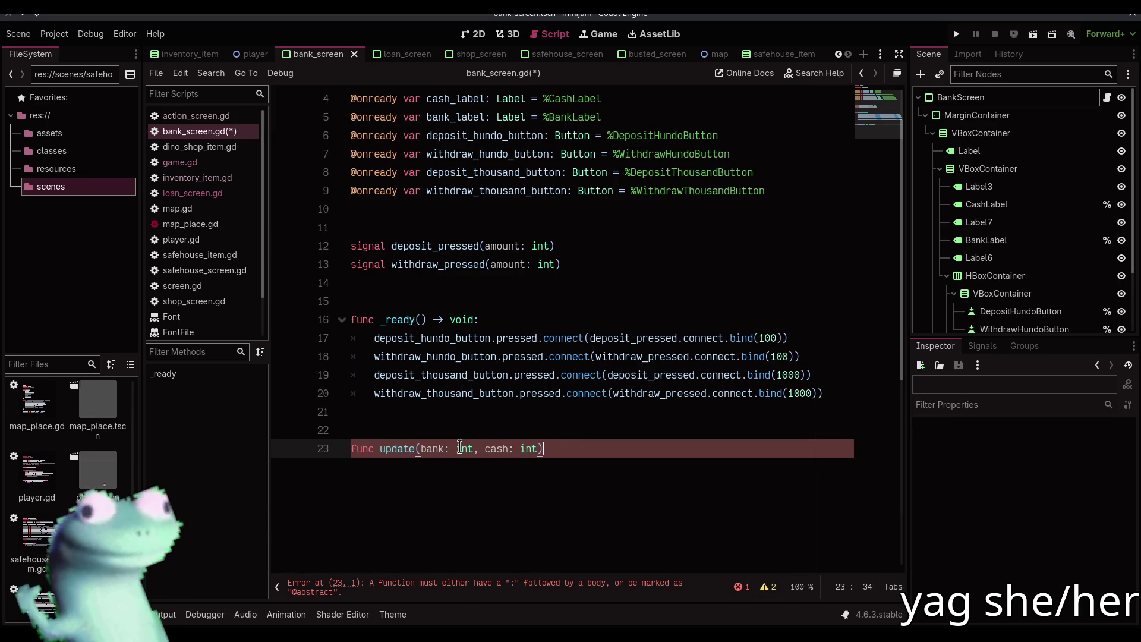
type(":")
key("Return")
type("pass")
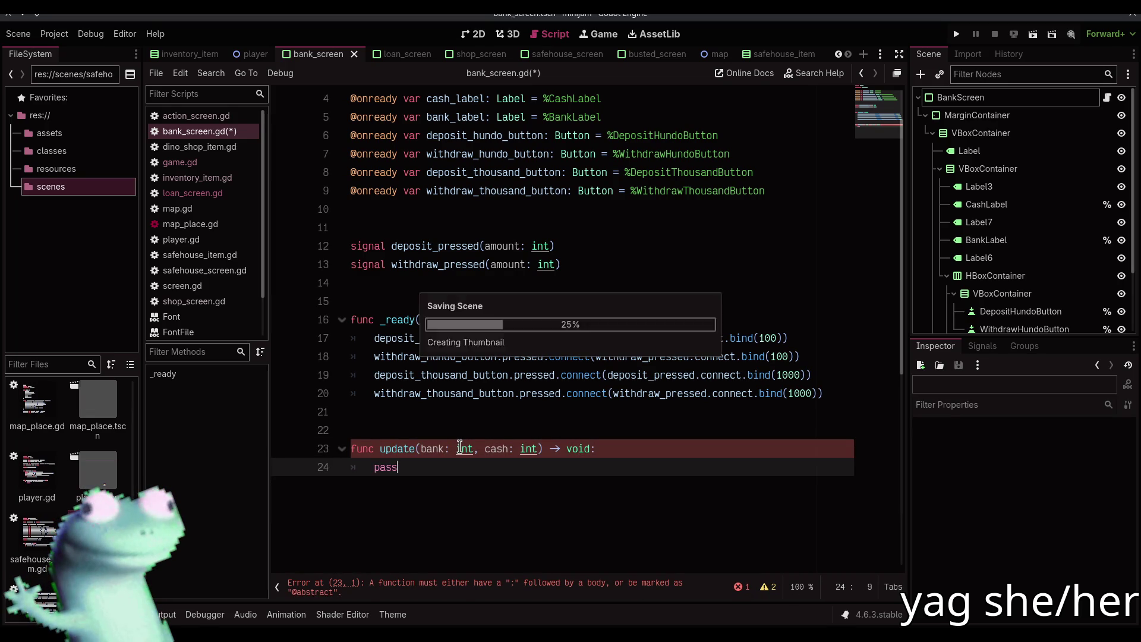
key("ctrl+s")
- Reorder the update parameters to (cash: int, bank: int)
key("shift+Home")
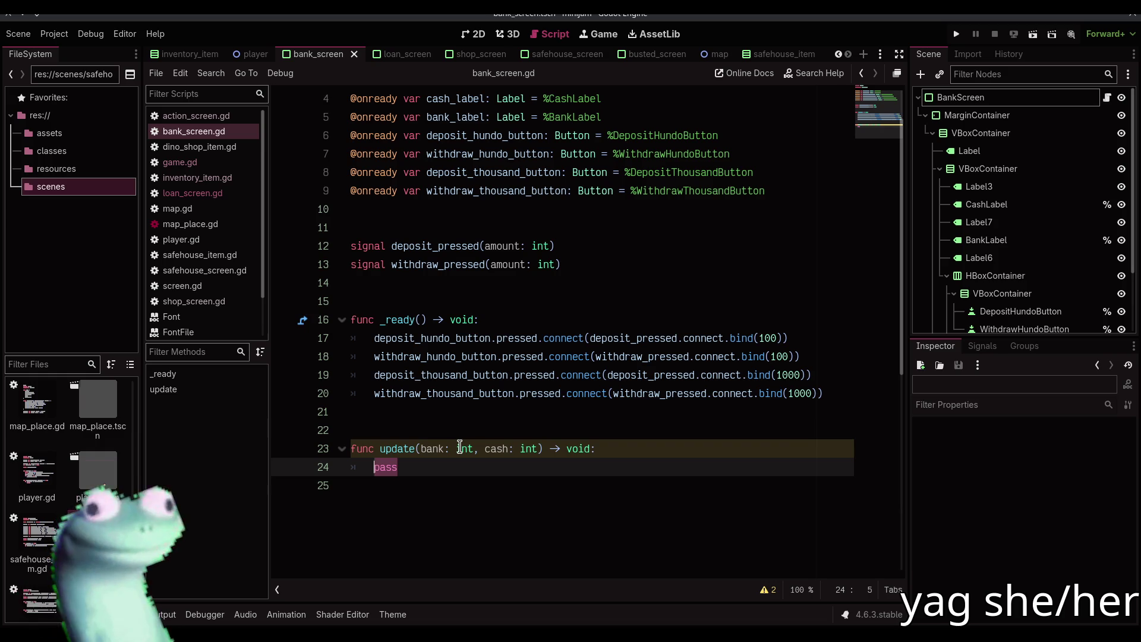
type("cahs")
key("BackSpace")
key("BackSpace")
key("BackSpace")
type("bank")
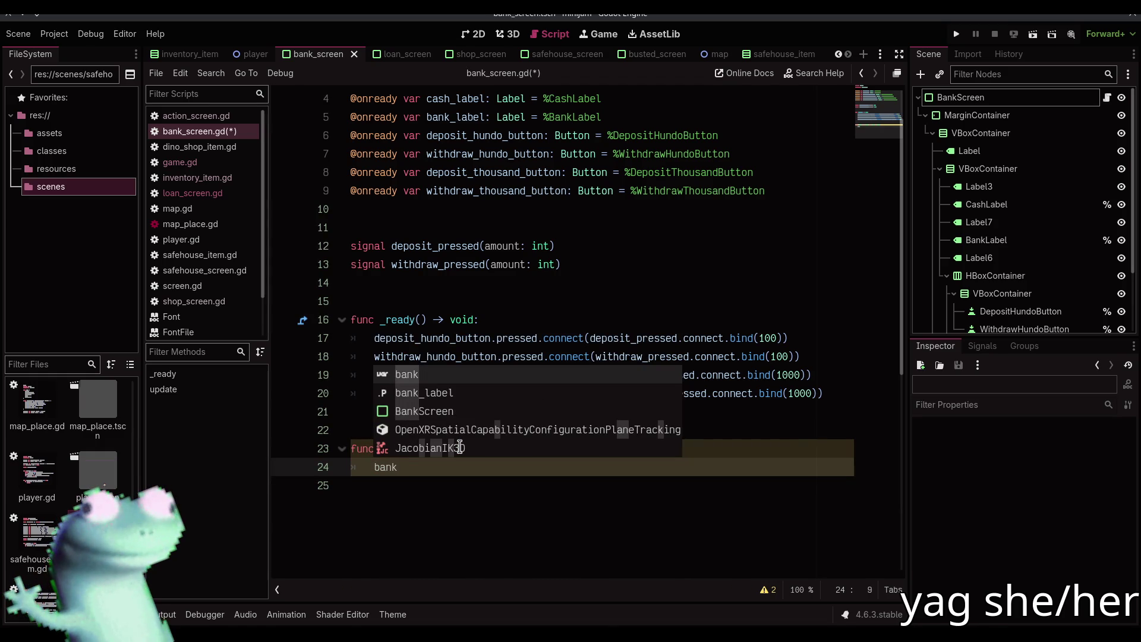
key("Escape")
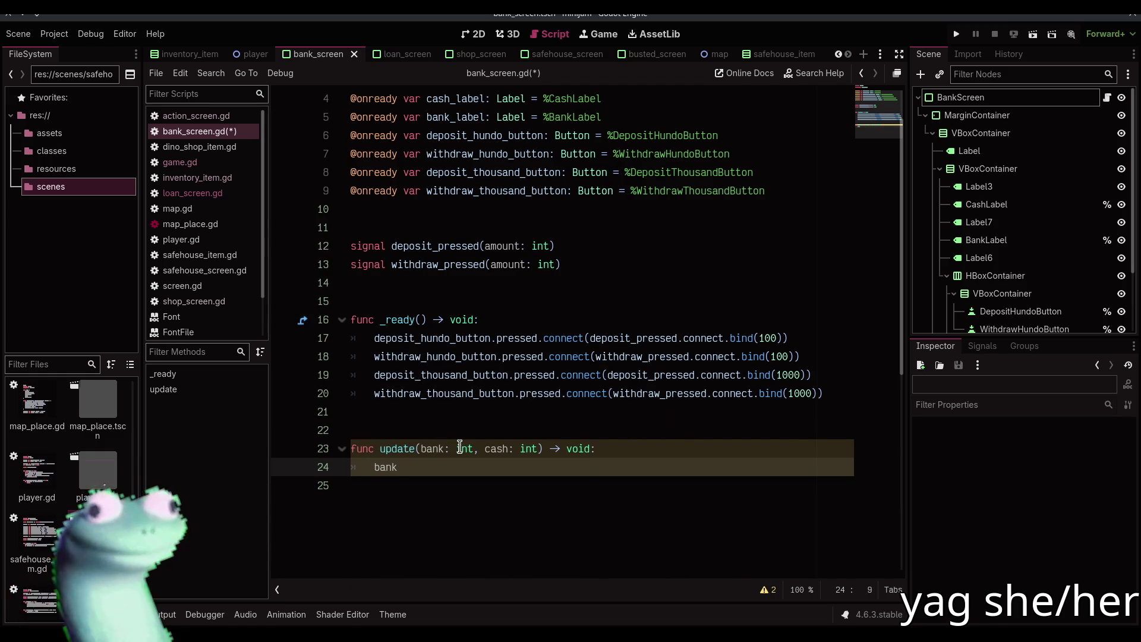
left_click_drag(422, 448, 477, 448)
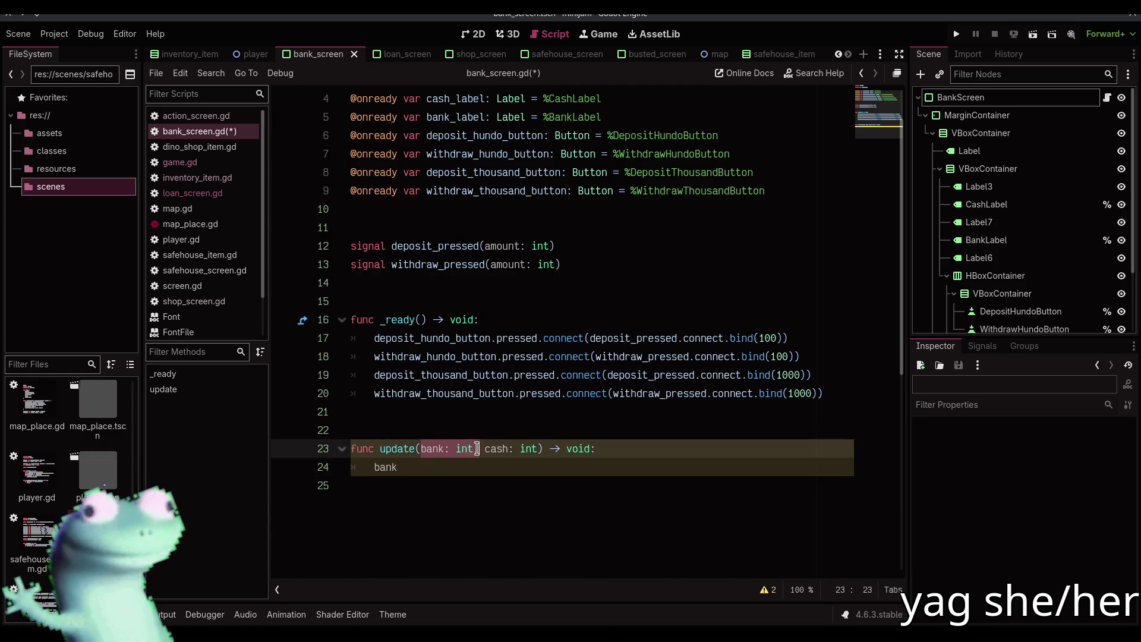
key("ctrl+x")
key("Delete")
key("Delete")
left_click(476, 448)
type(",")
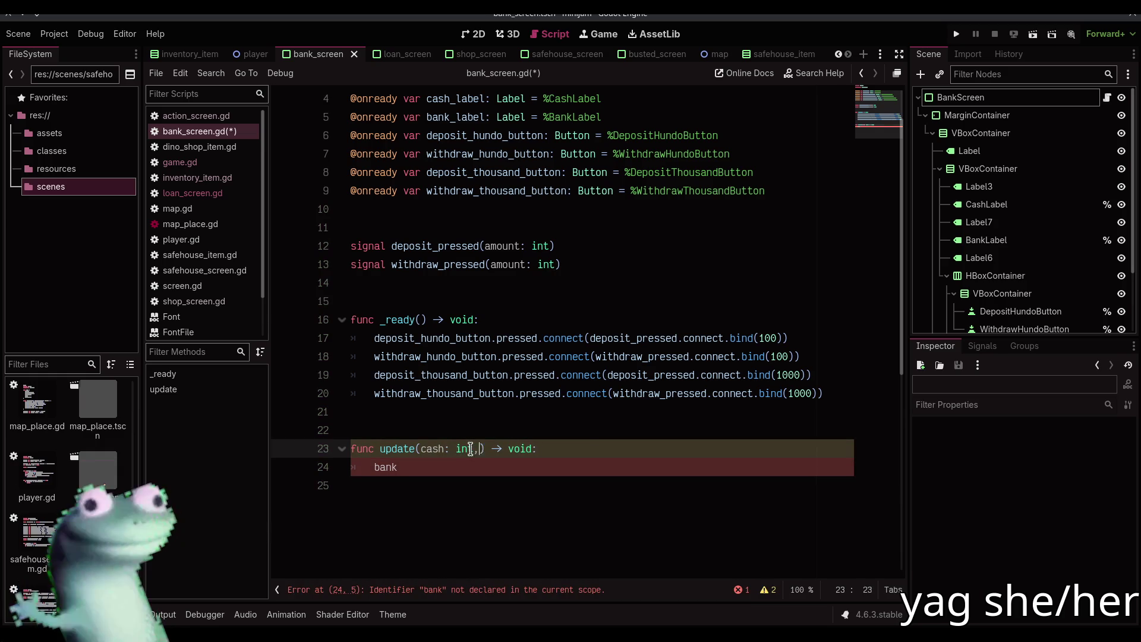
type(" bank: int")
key("Escape")
- Write cash_label.text = "$%d" % cash, duplicate it as the bank line, and save
key("Down")
key("BackSpace")
key("BackSpace")
key("BackSpace")
type("c")
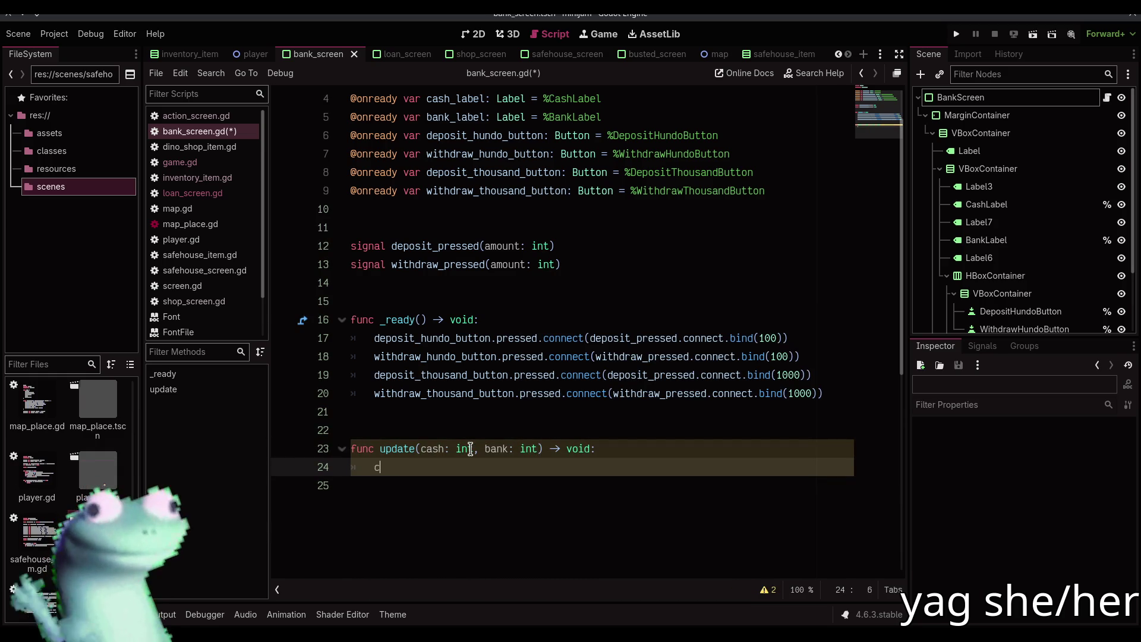
type("ash_label.tex")
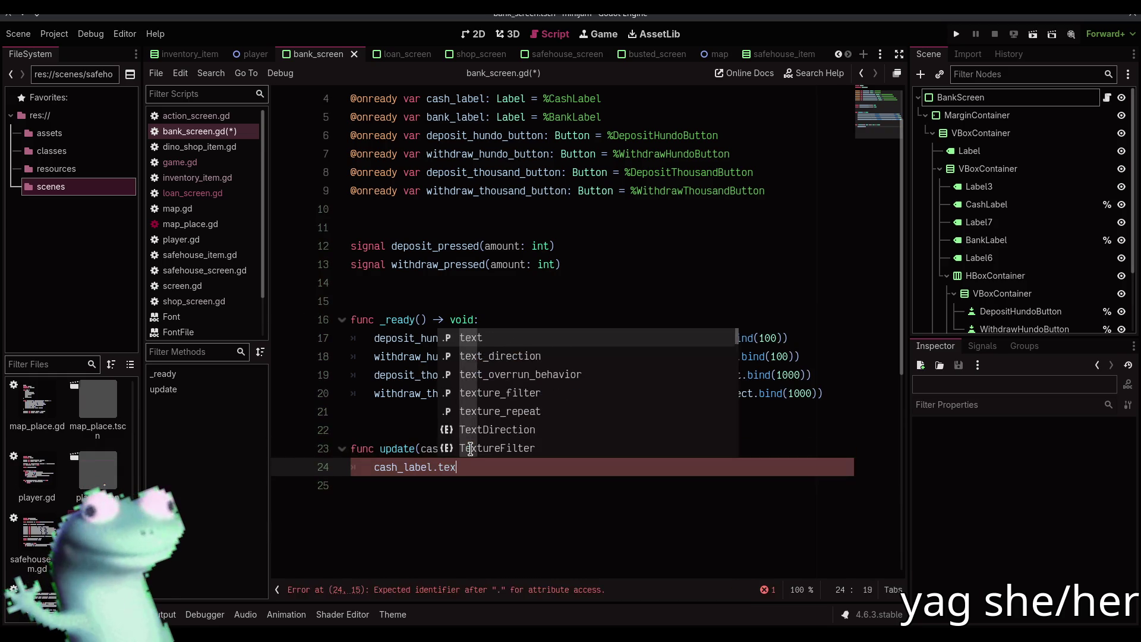
type("t = \"$")
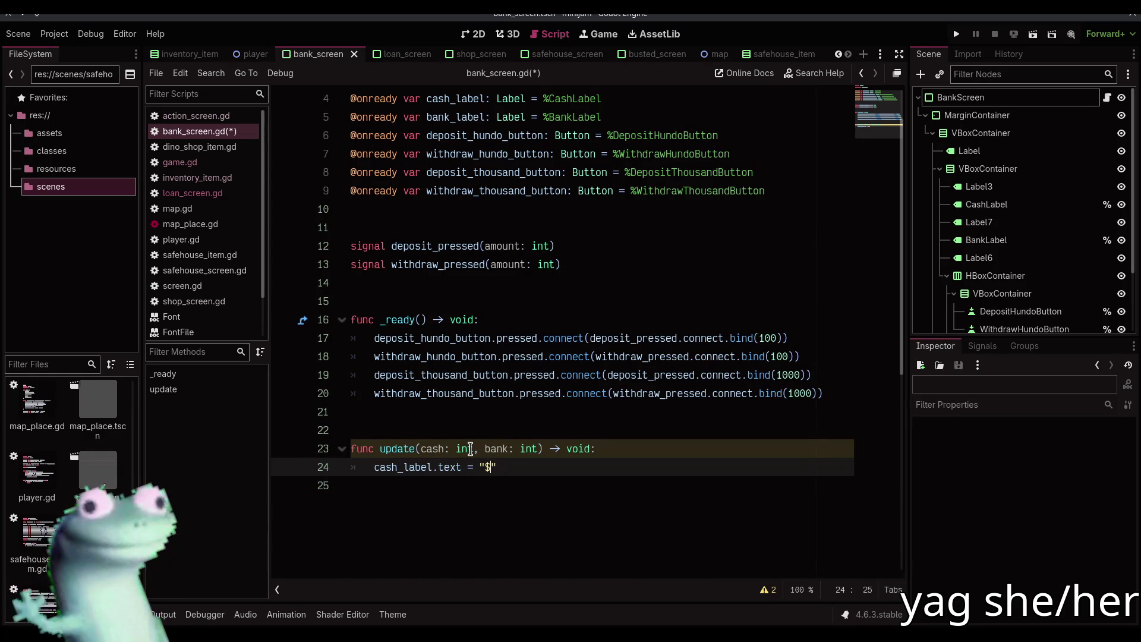
type("%")
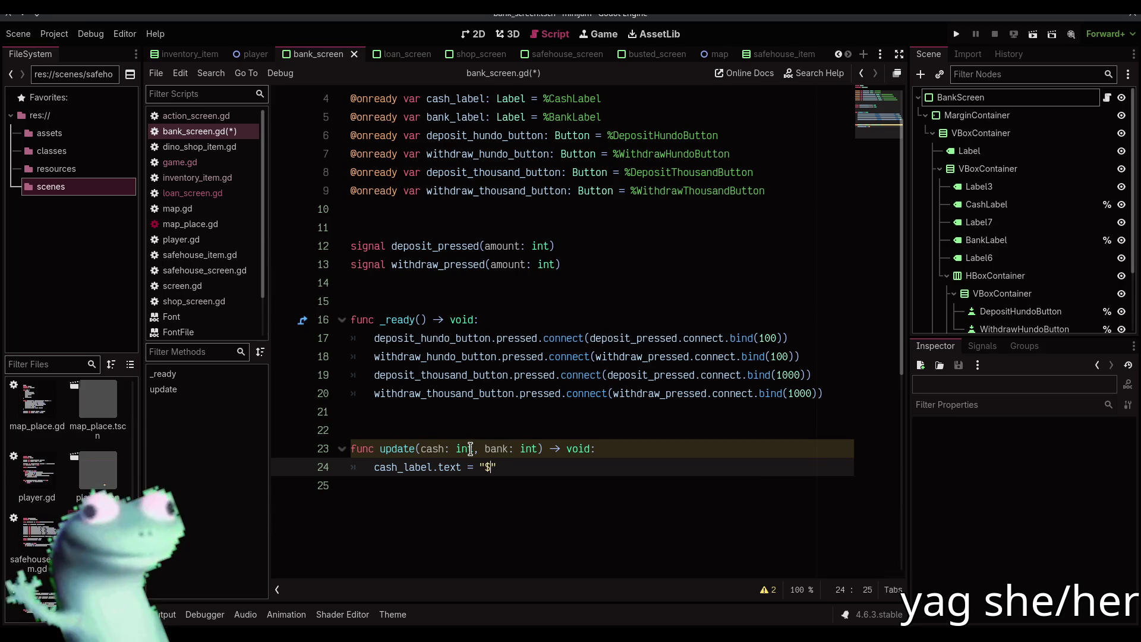
type("2d\" %")
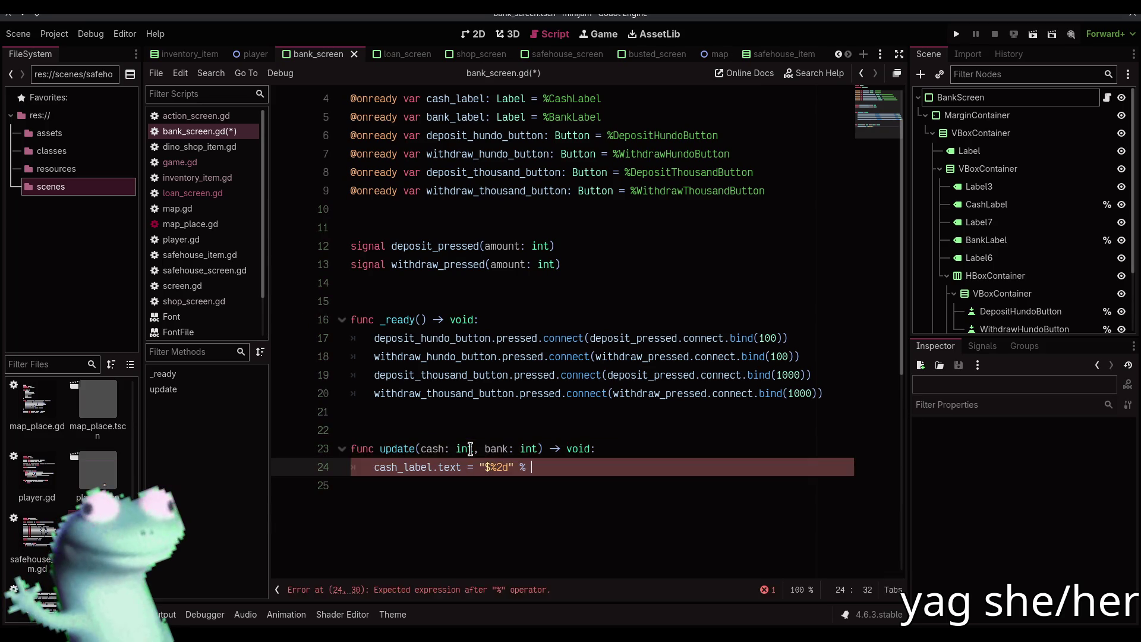
key("Delete")
key("End")
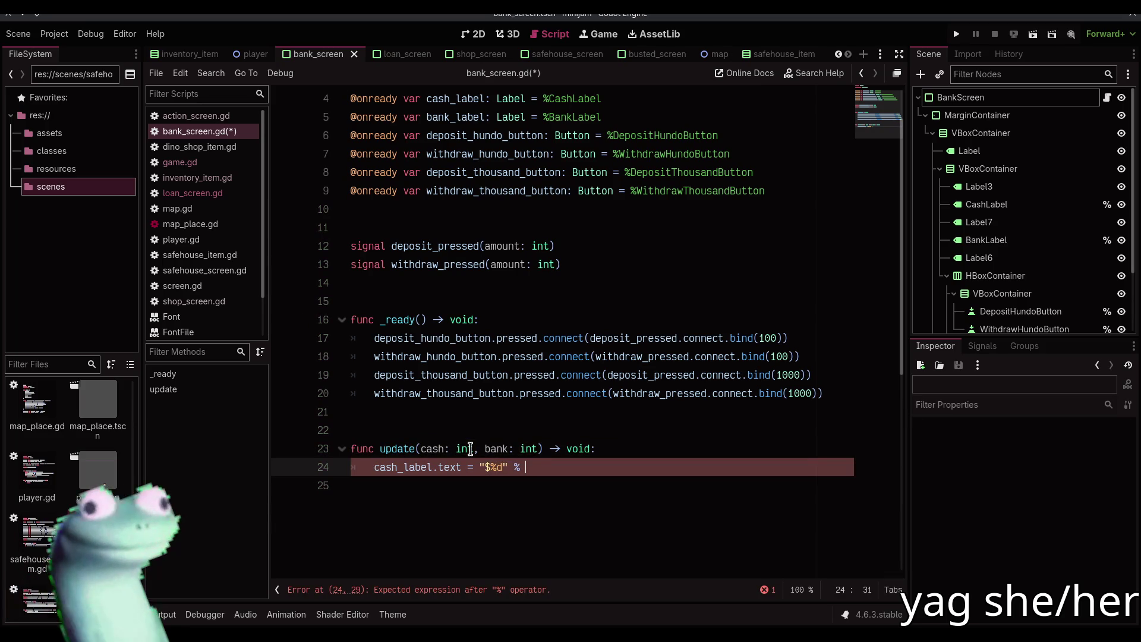
type("cash")
key("Escape")
key("ctrl+shift+d")
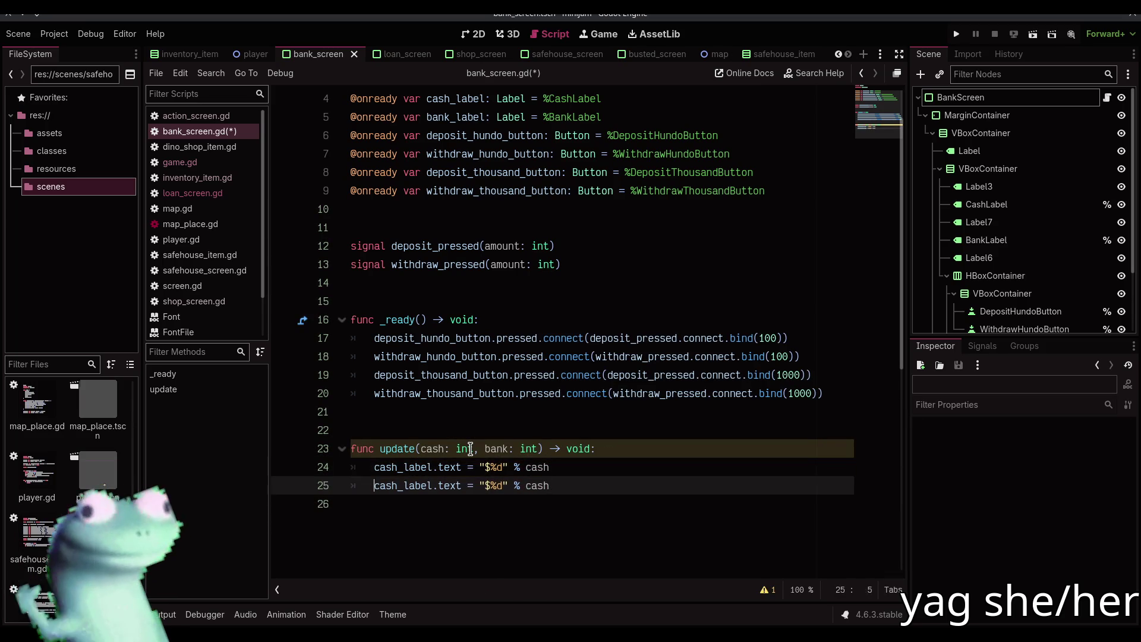
key("Home")
key("Right")
key("Right")
key("Right")
type("bank")
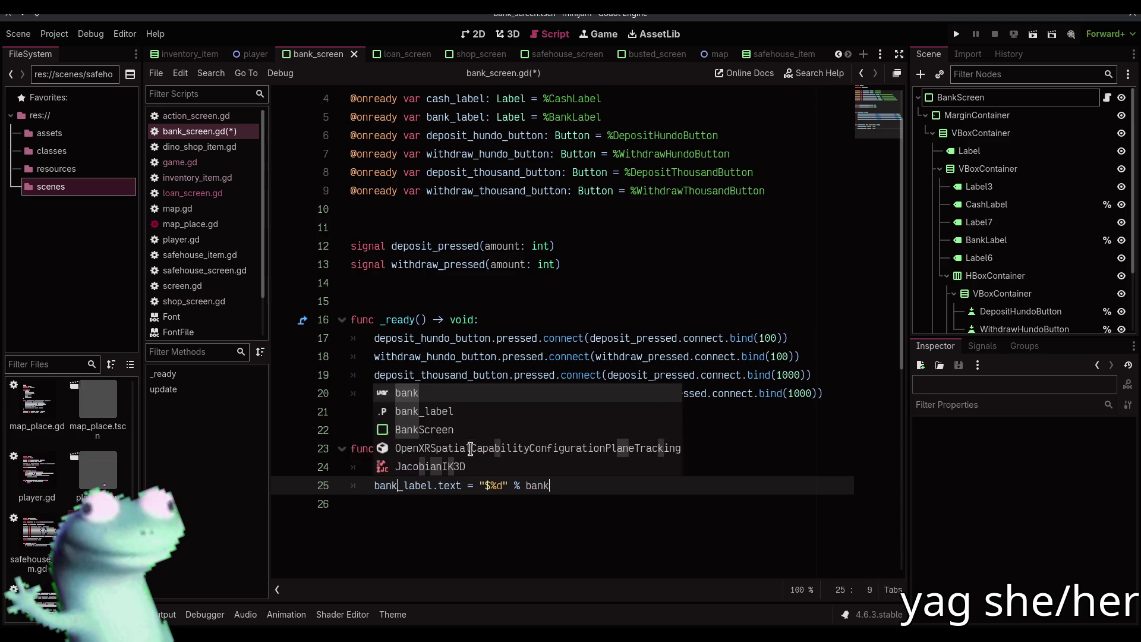
key("Escape")
key("ctrl+s")
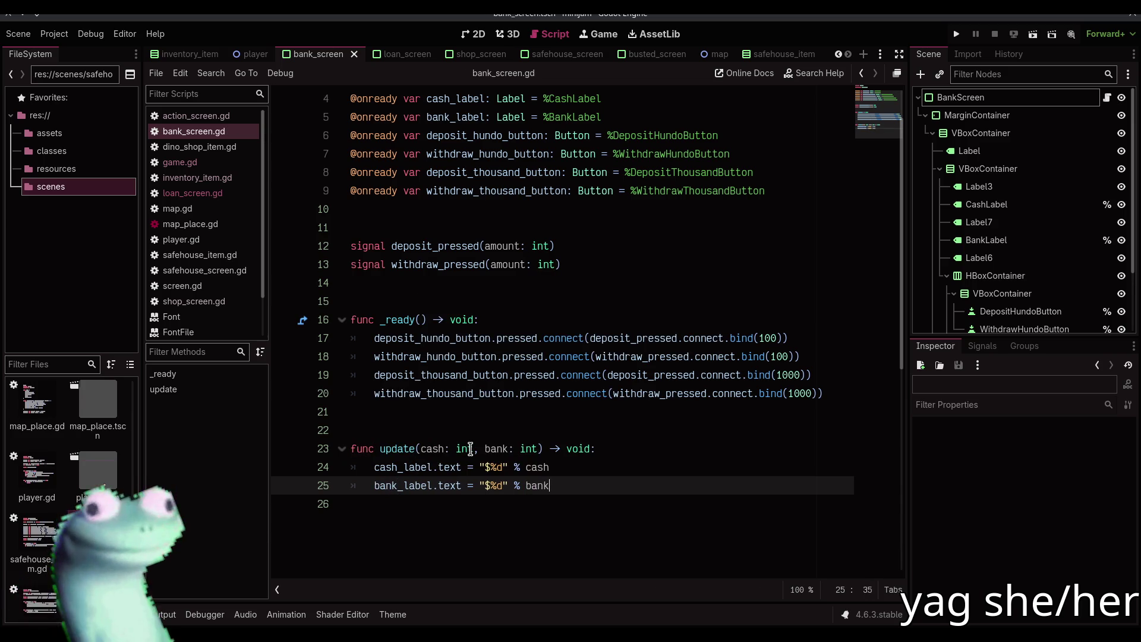
mouse_move(470, 449)
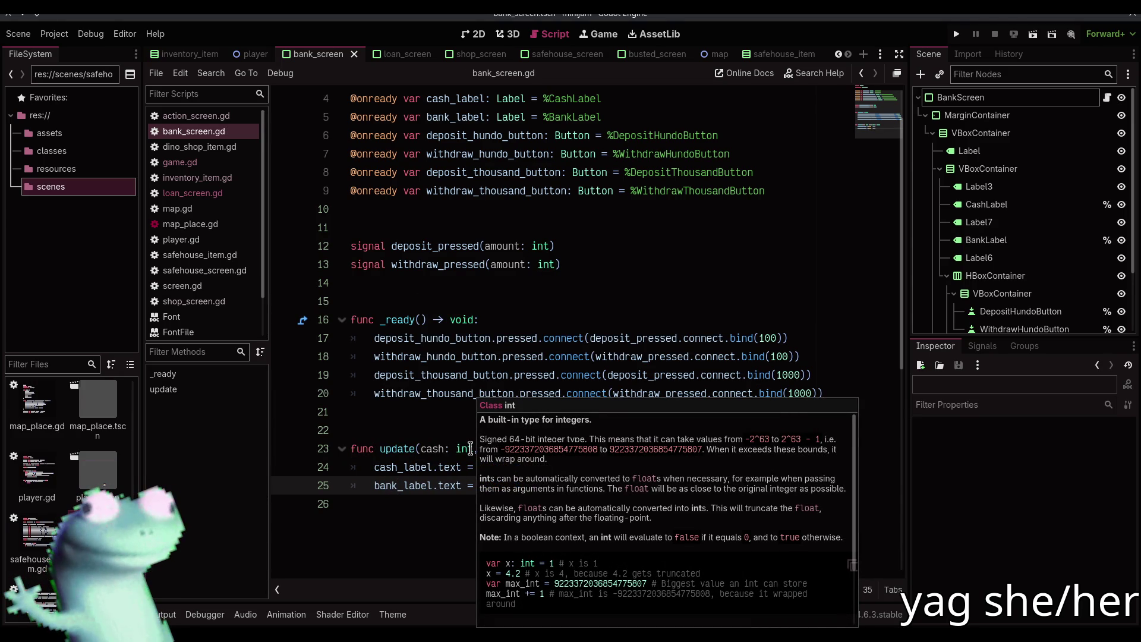
left_click(393, 280)
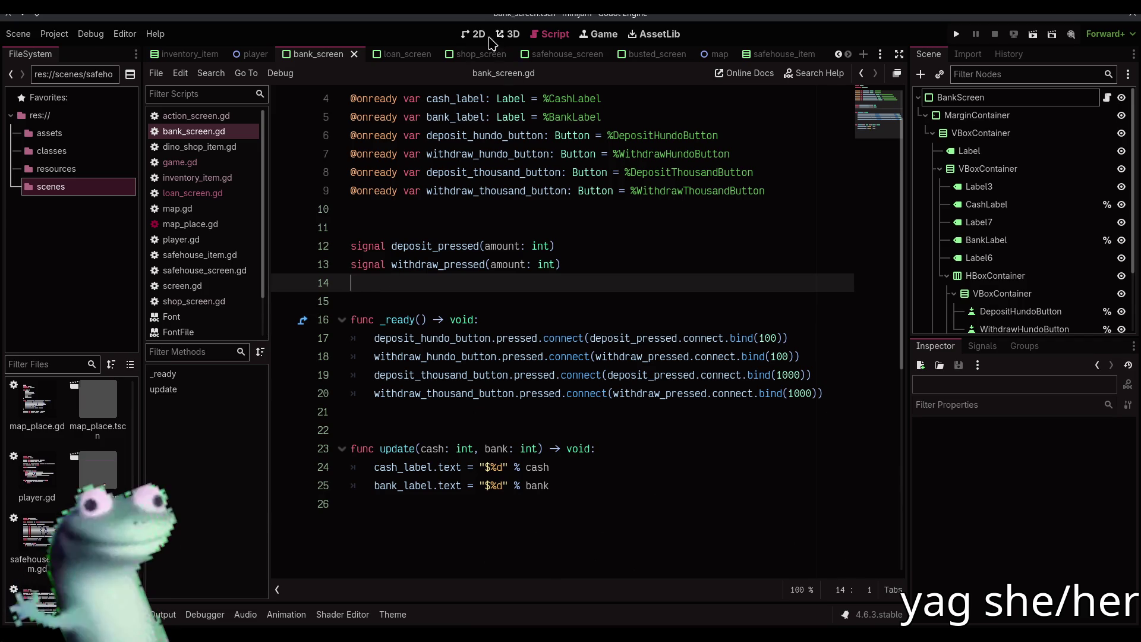
- Show the bank_screen scene in the 2D view, zoomed and panned onto its title and labels
left_click(392, 54)
left_click(468, 36)
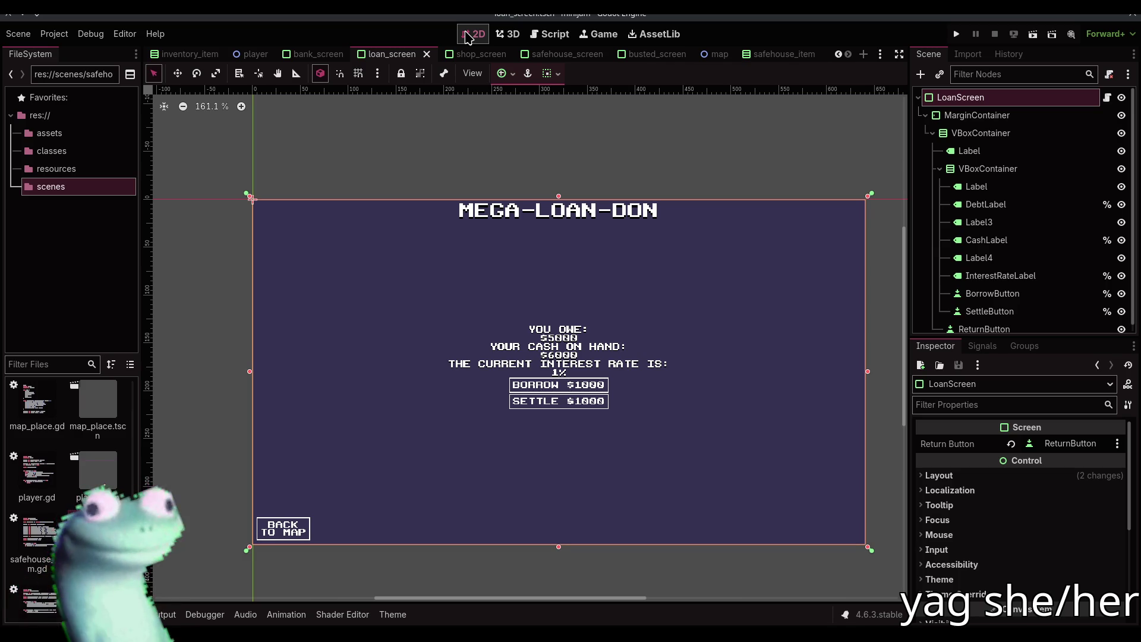
left_click(316, 54)
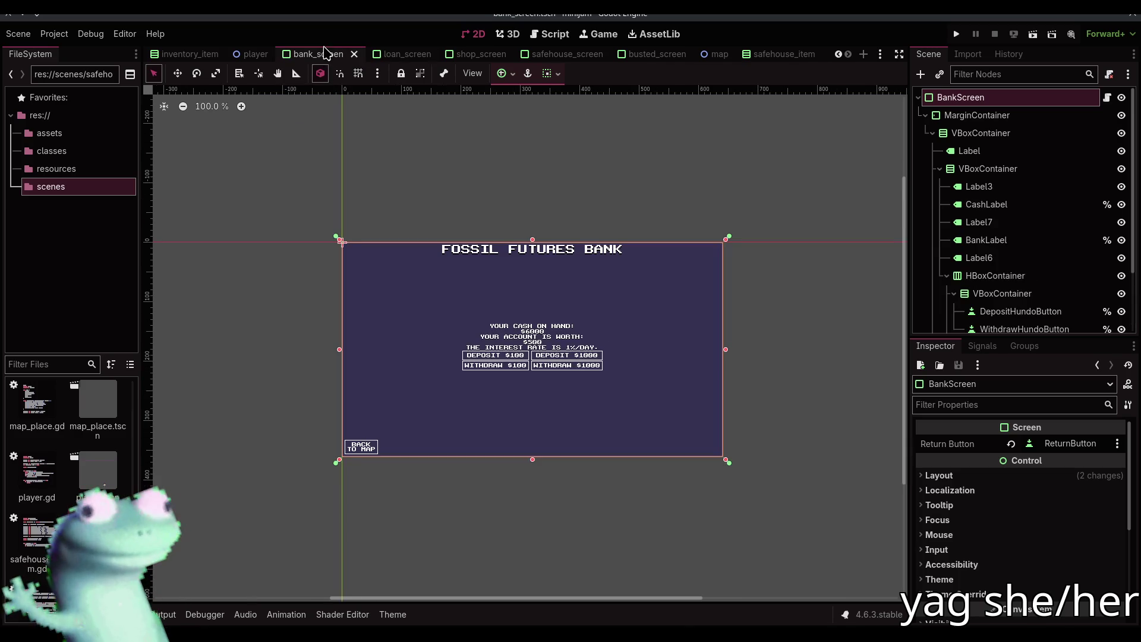
scroll(572, 177, "up", 5)
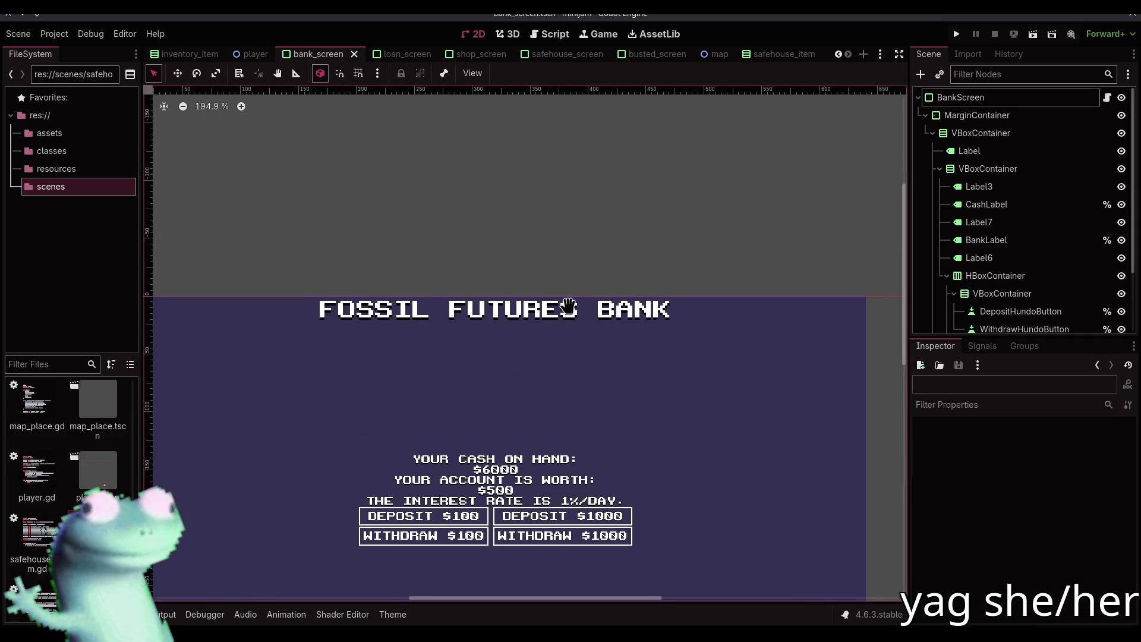
left_click_drag(572, 306, 599, 194)
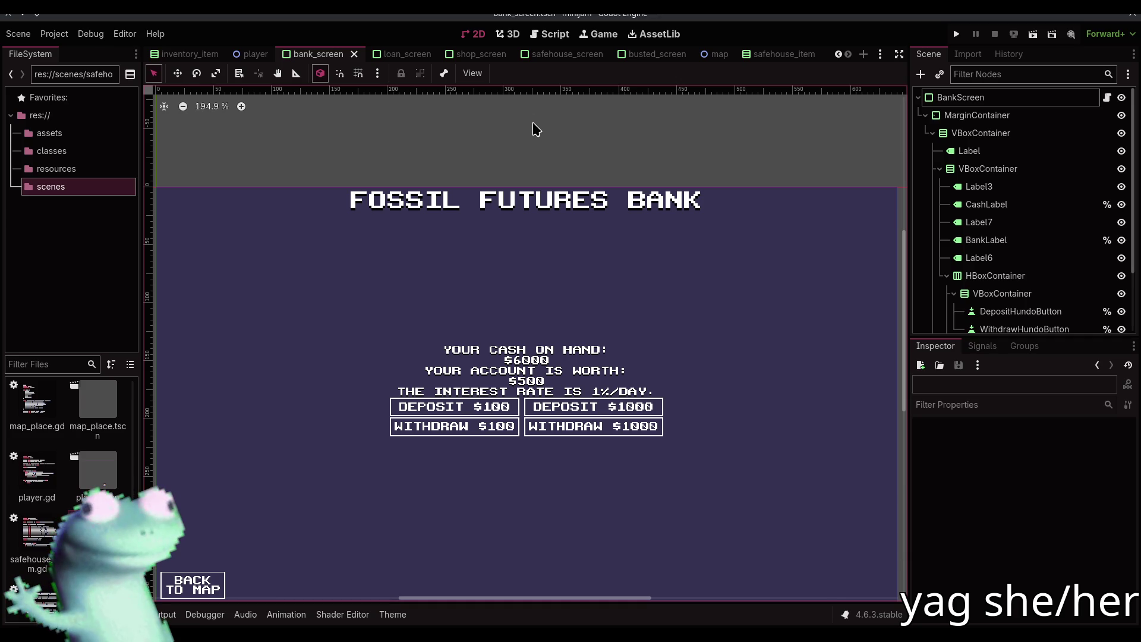
- Duplicate a line in bank_screen.gd's update function, change it to bank, then return to the layout
left_click(535, 35)
left_click(563, 475)
key("ctrl+d")
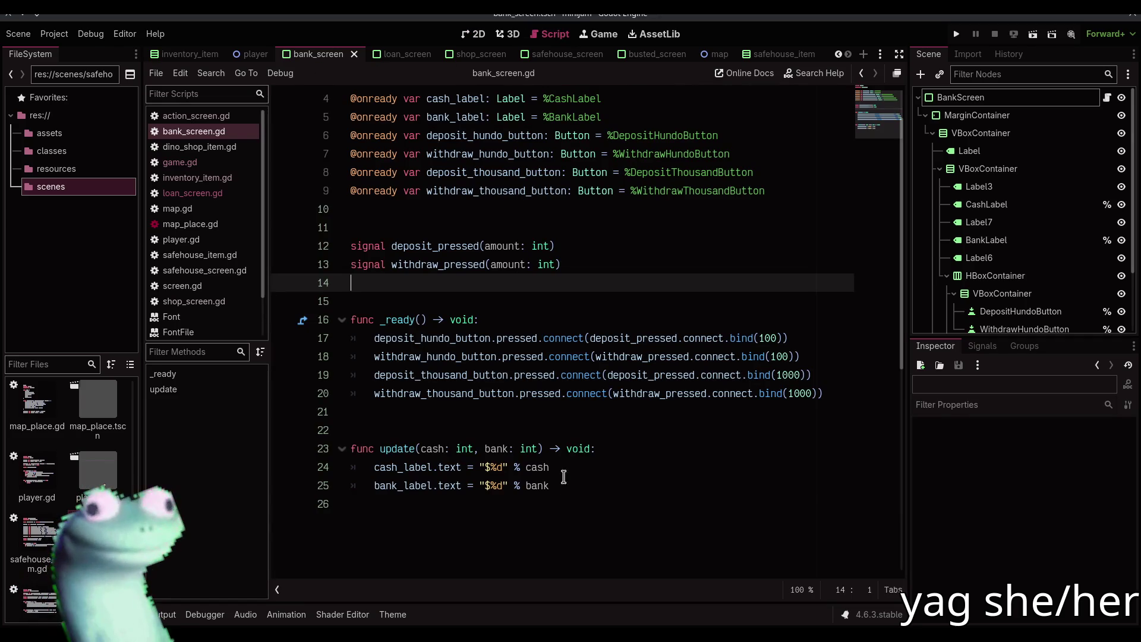
double_click(537, 485)
type("bank")
key("Down")
left_click(573, 411)
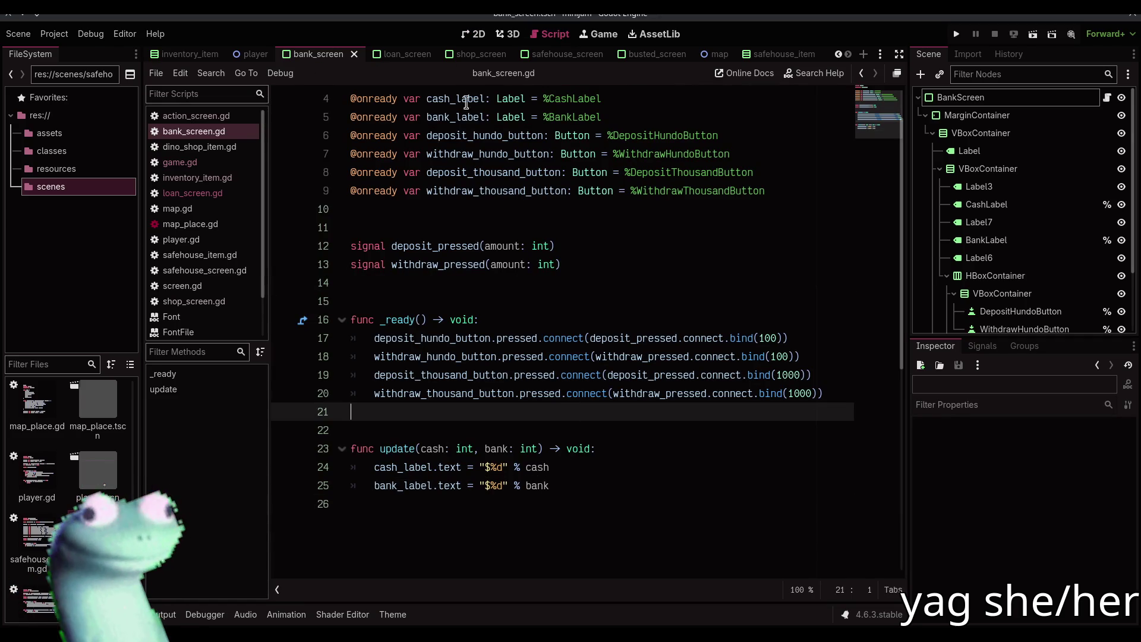
left_click(473, 34)
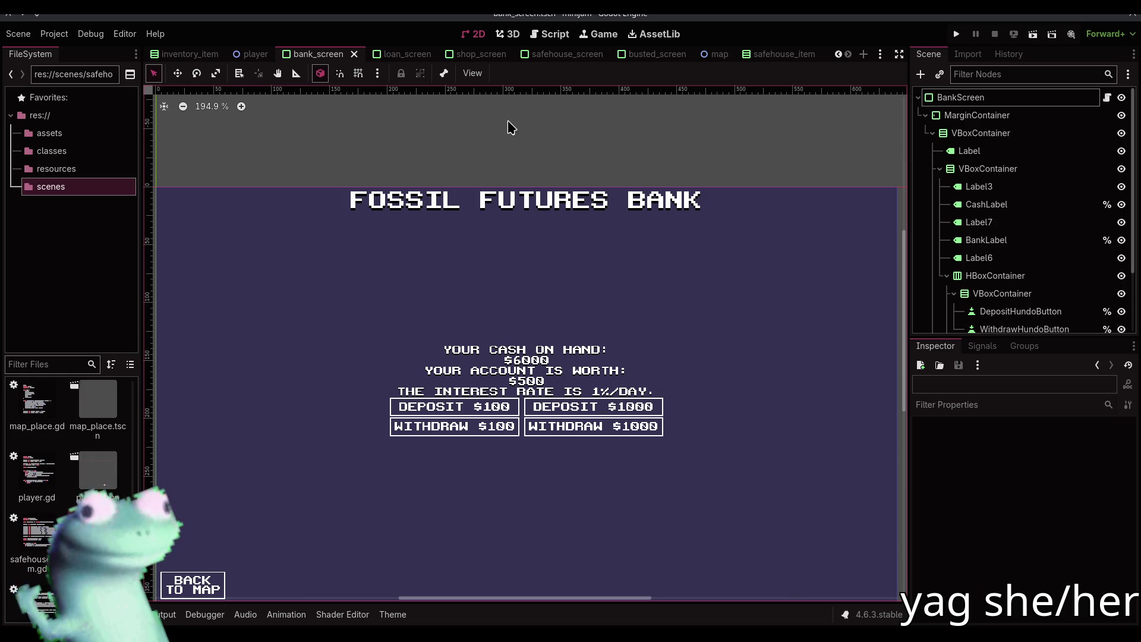
left_click(404, 54)
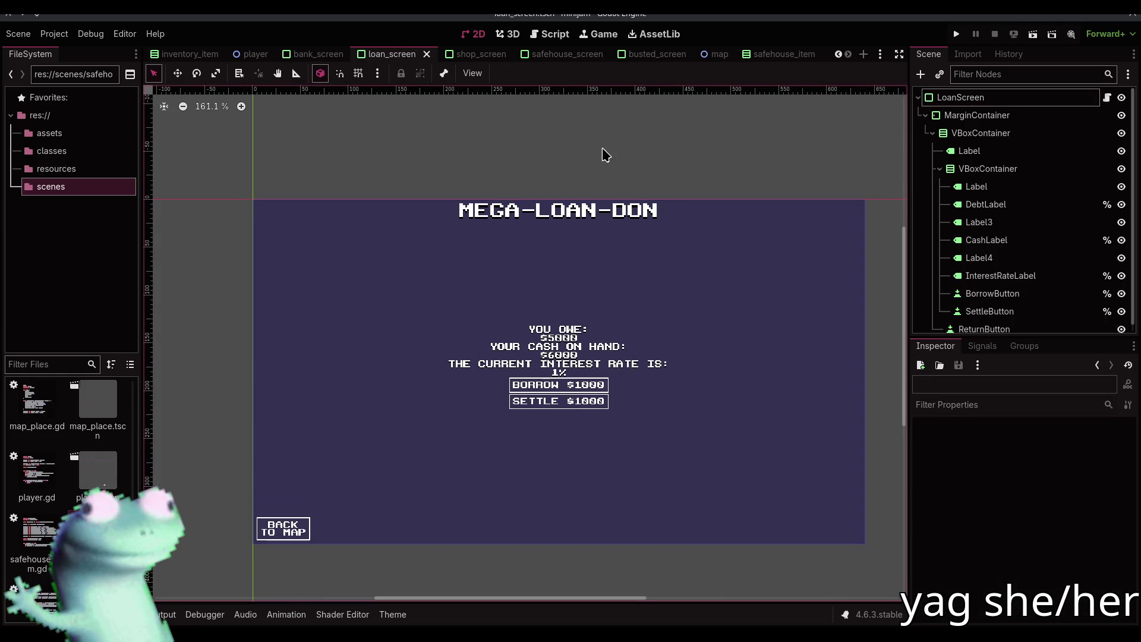
left_click(317, 54)
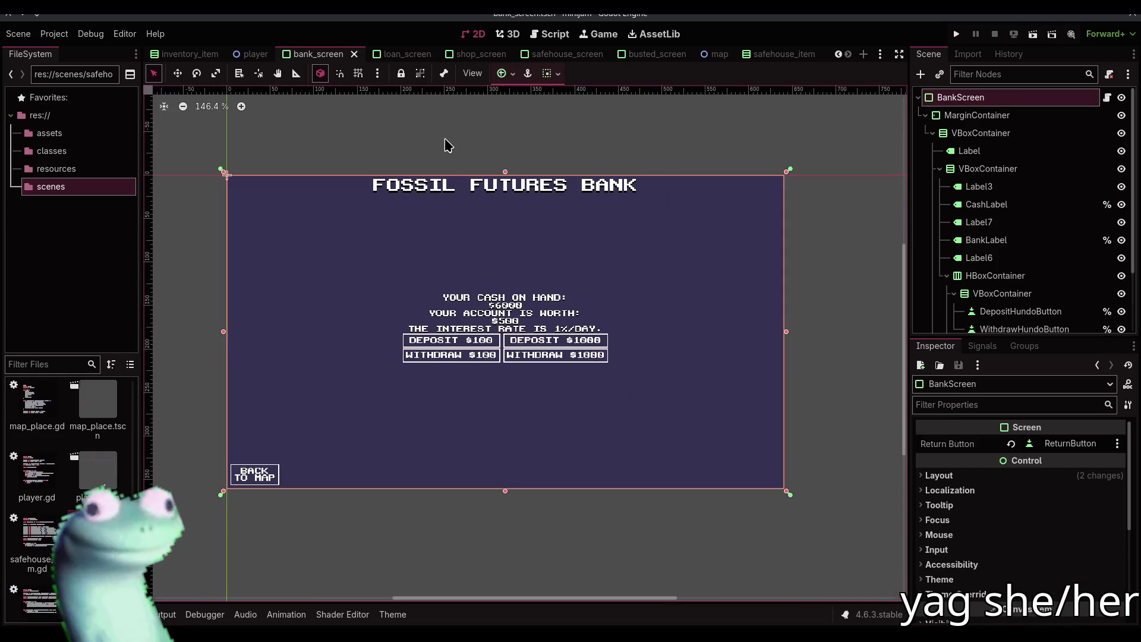
left_click(498, 148)
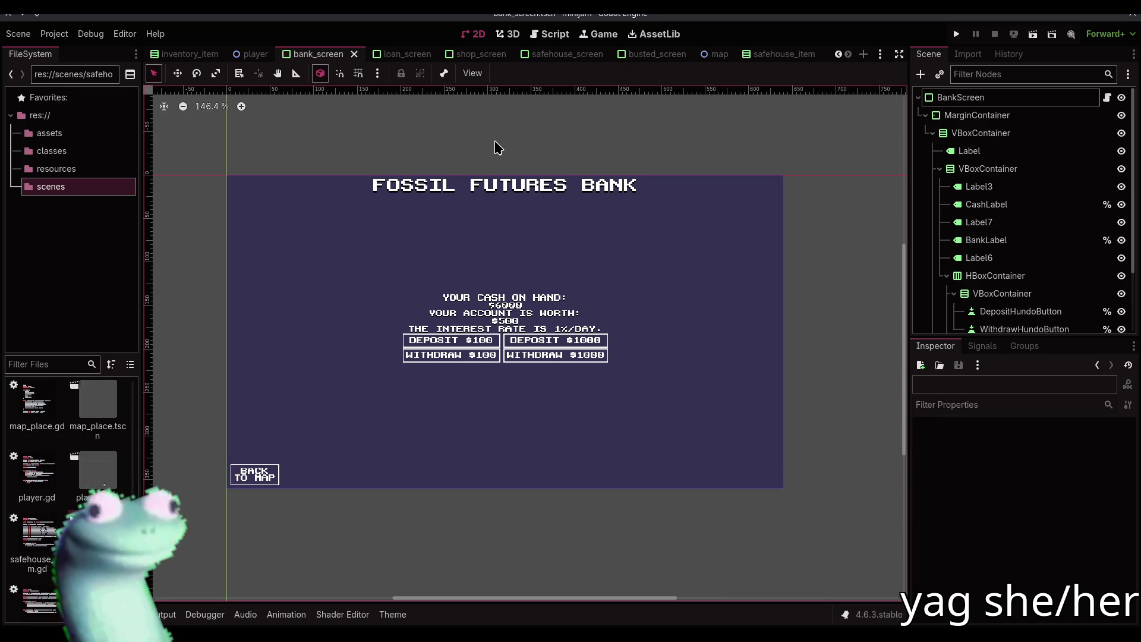
left_click(548, 36)
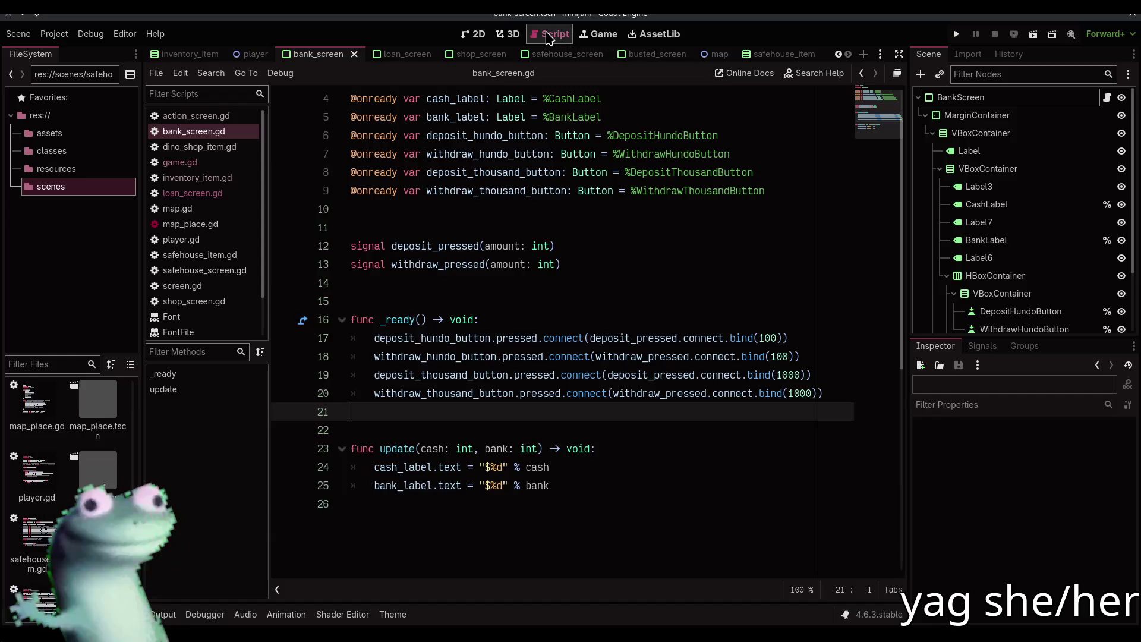
left_click(475, 35)
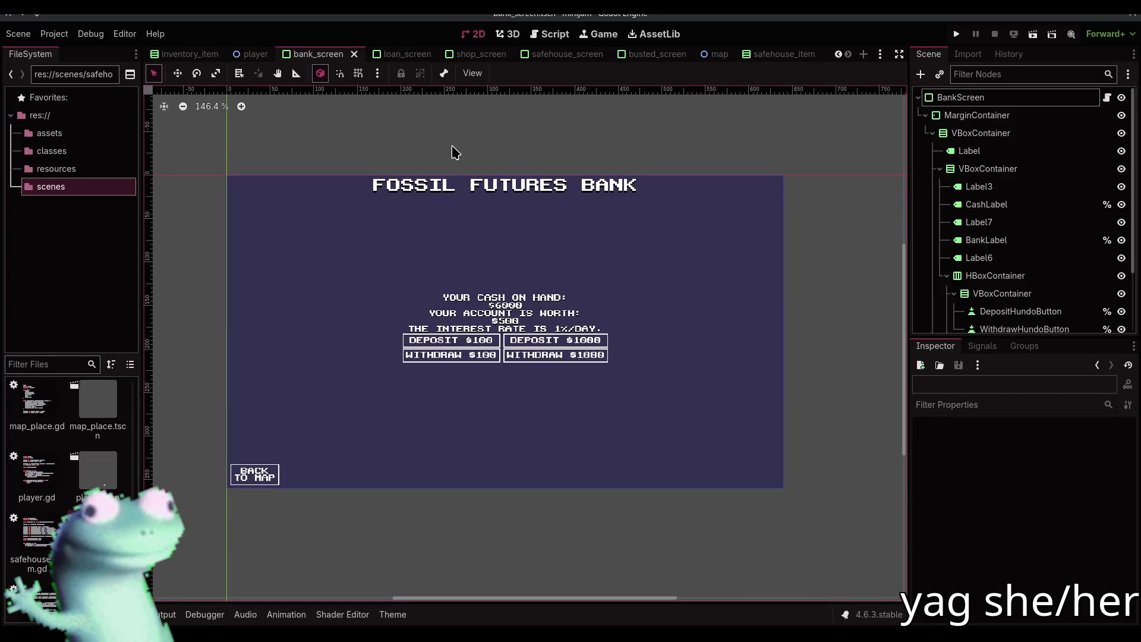
left_click(444, 187)
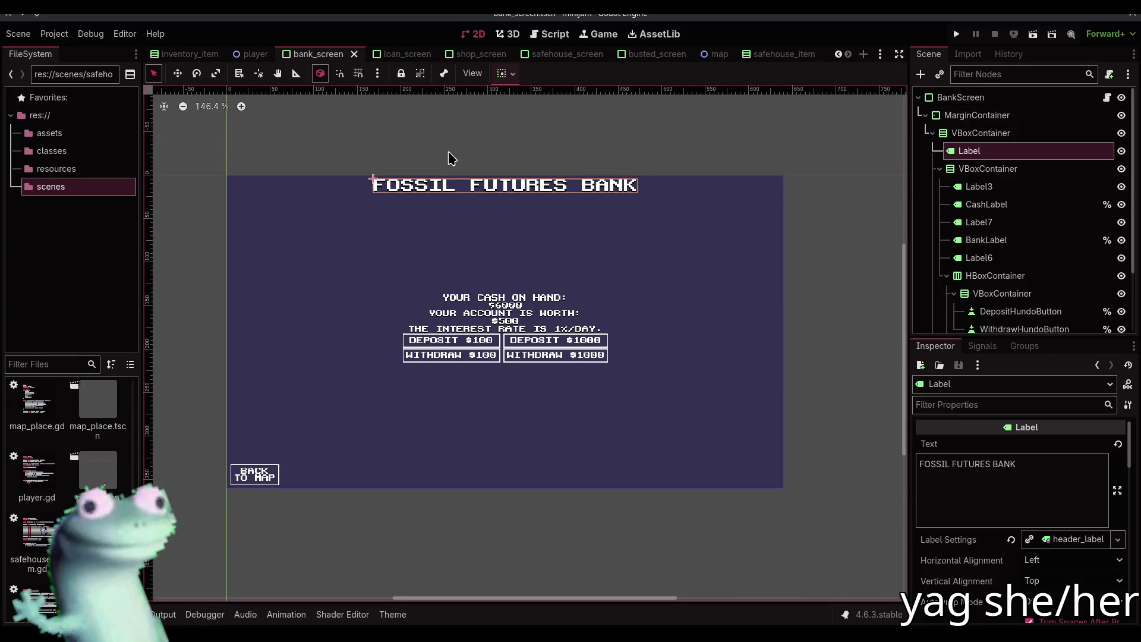
left_click(448, 158)
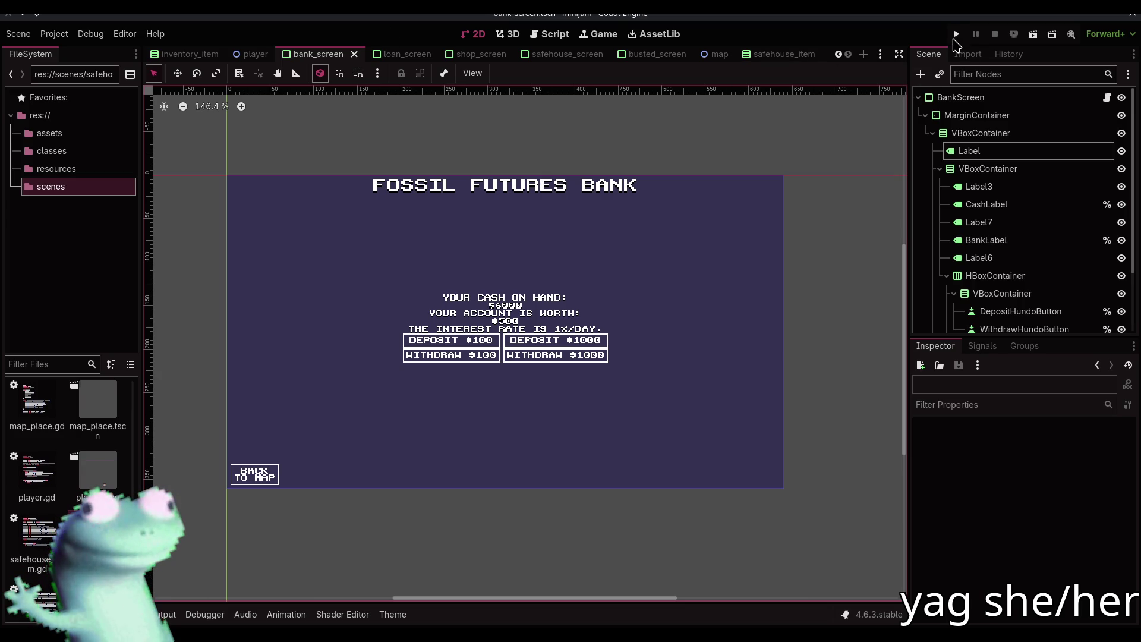
- Run the game, buy velociraptor eggs at the Dino Shop, then go from the map to the Safe House
left_click(955, 35)
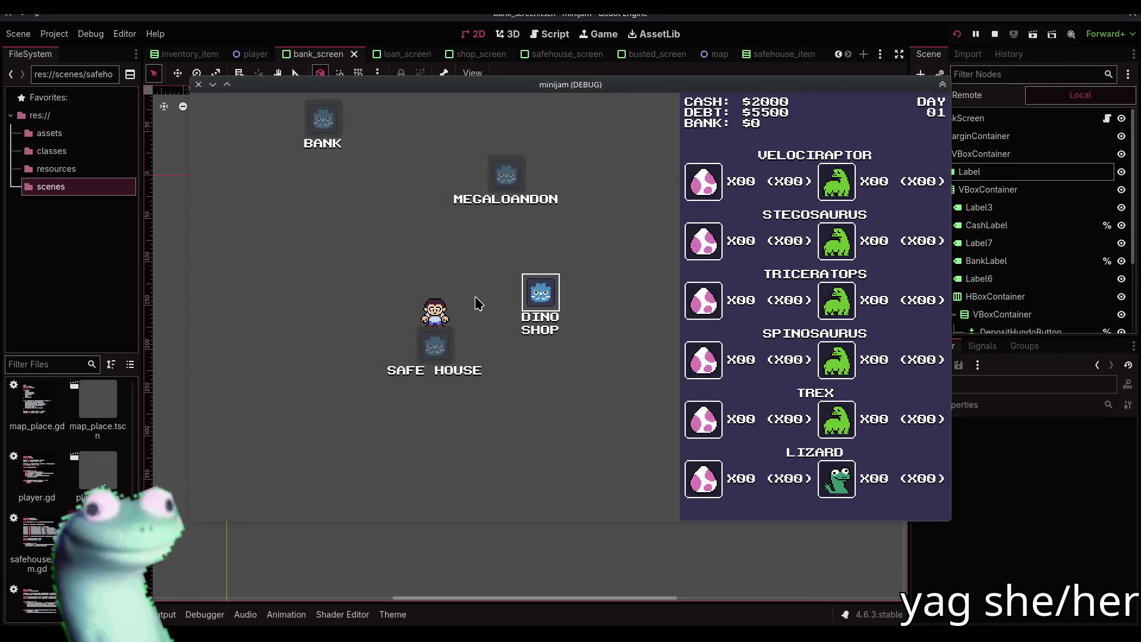
left_click(537, 295)
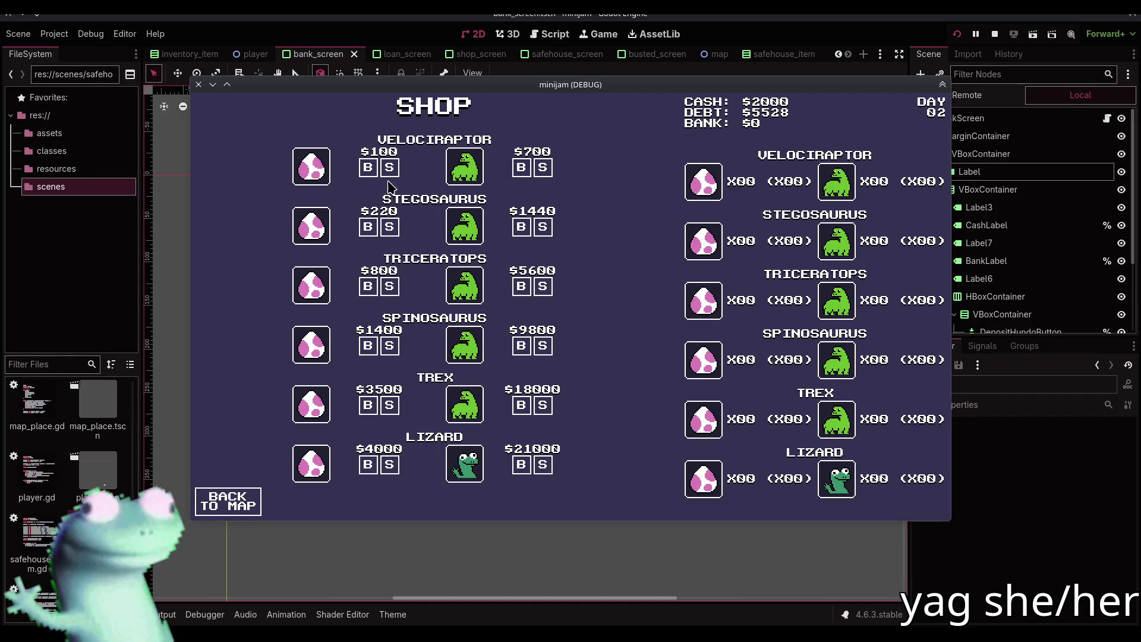
left_click(368, 167)
left_click(368, 167)
left_click(368, 168)
left_click(368, 167)
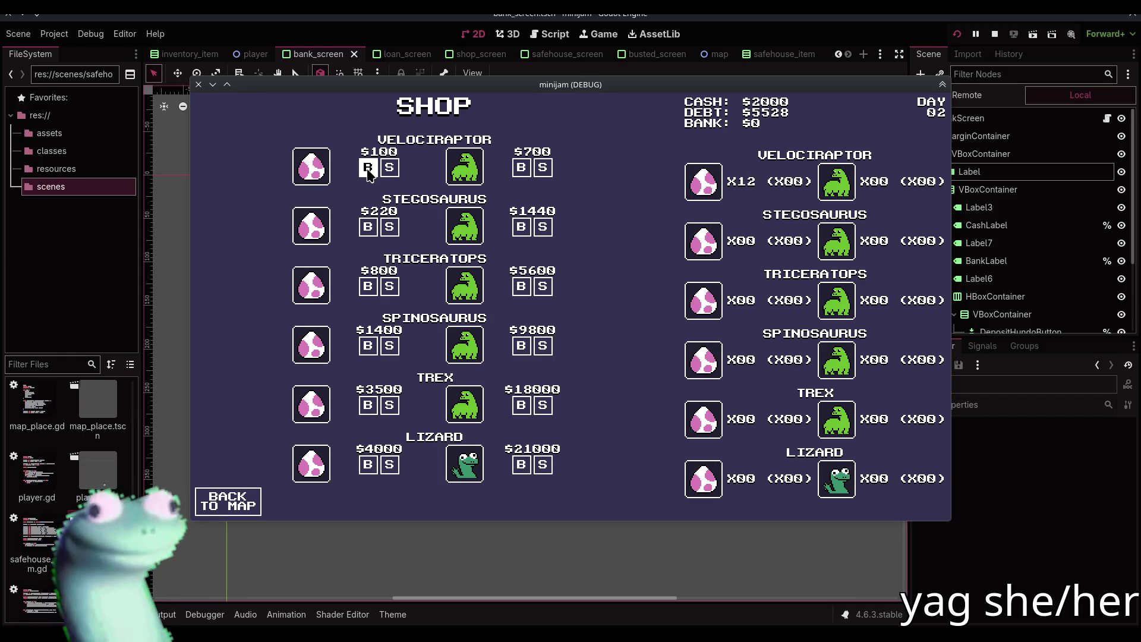
left_click(368, 168)
left_click(367, 167)
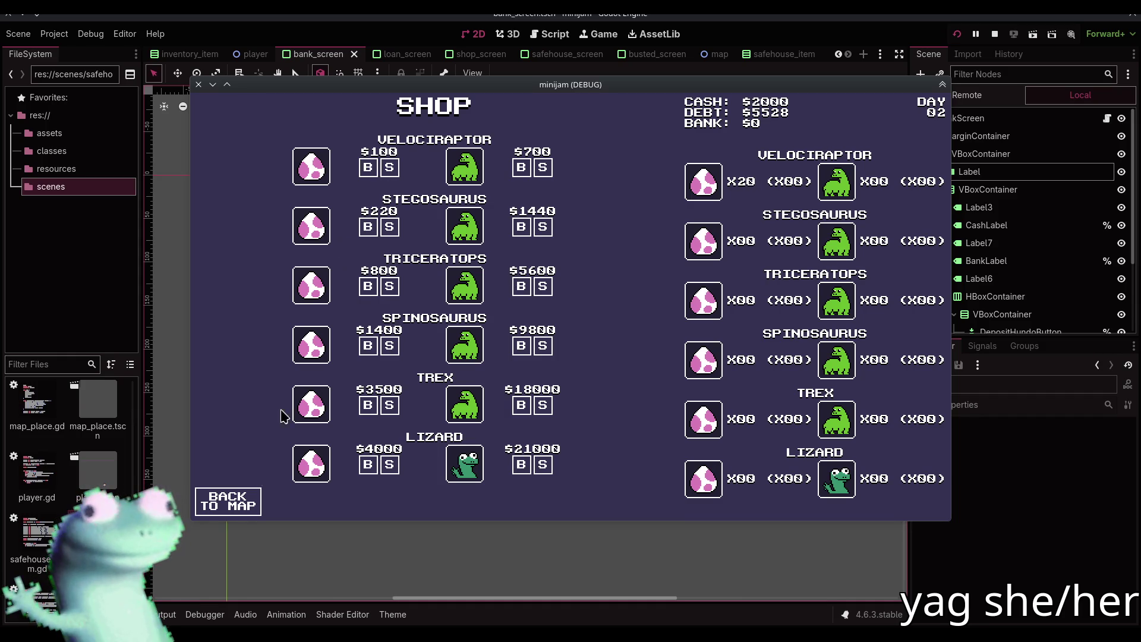
left_click(227, 501)
left_click(330, 398)
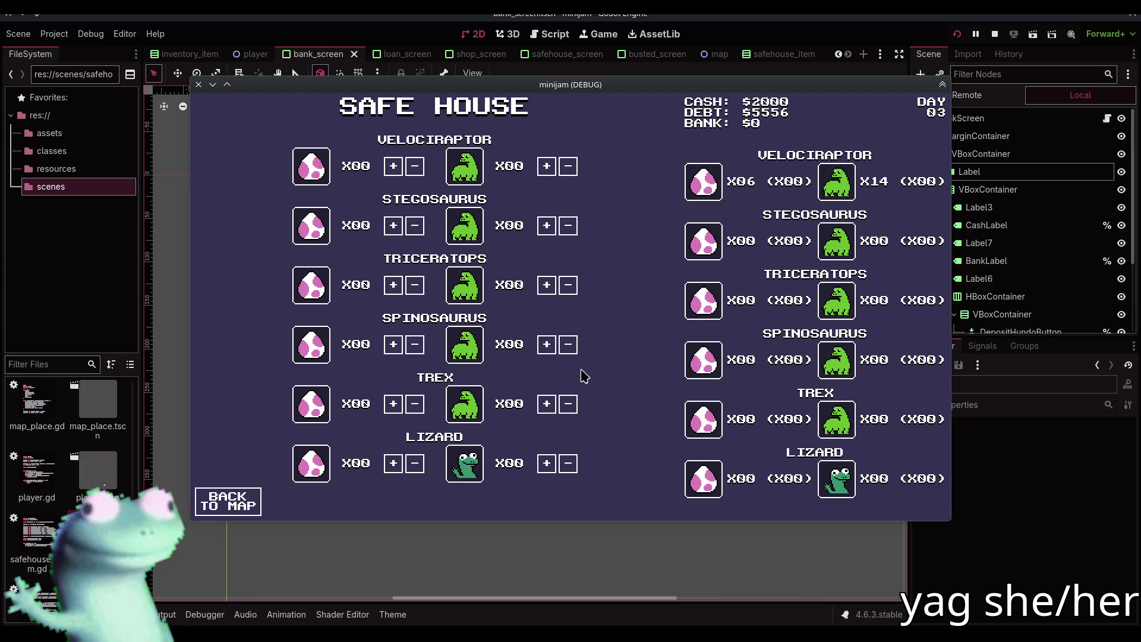
- Leave the Safe House for the Dino Shop, then bring the bank_screen.gd script editor to the front
left_click(234, 501)
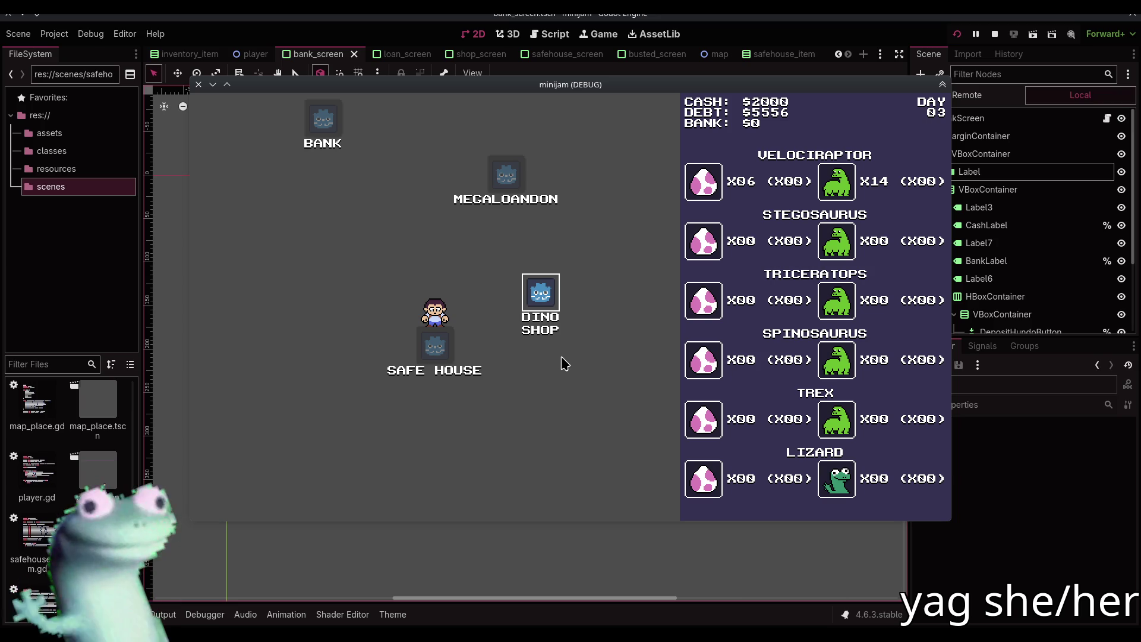
key("Return")
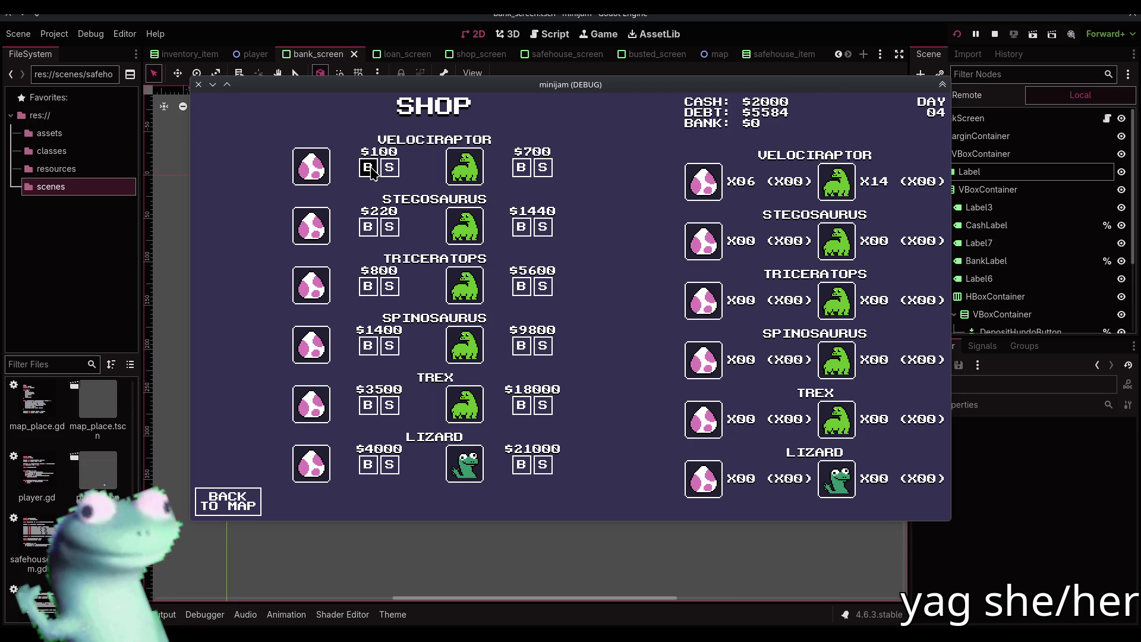
left_click(549, 33)
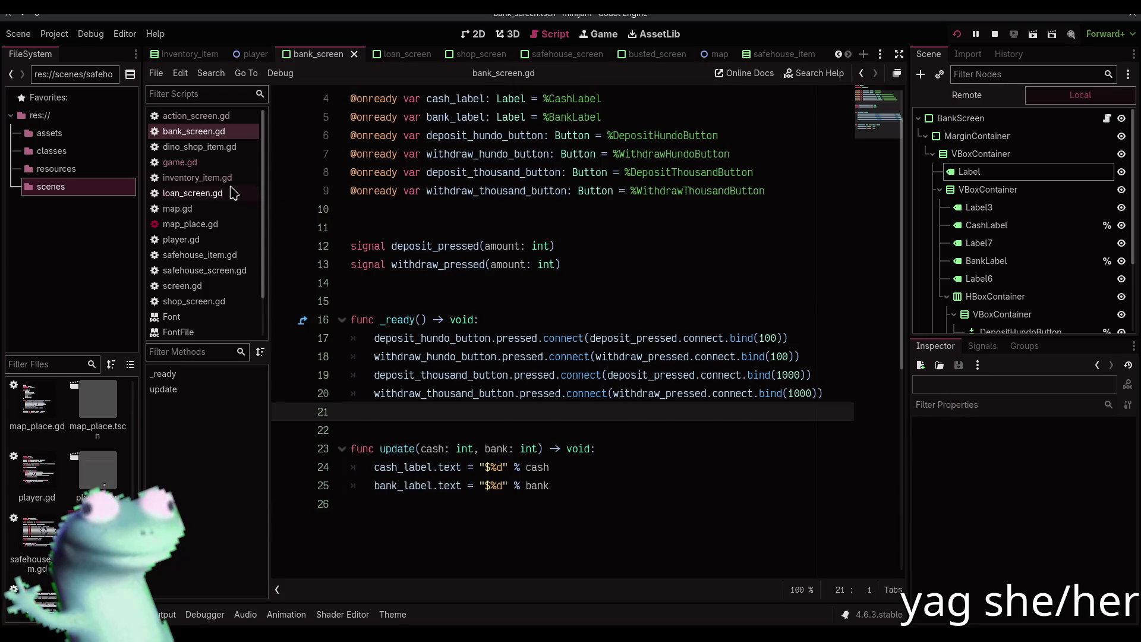
- In game.gd's update_inventory, add action_screen.set_cash(cash) right after set_day and save
left_click(180, 163)
scroll(336, 391, "down", 2)
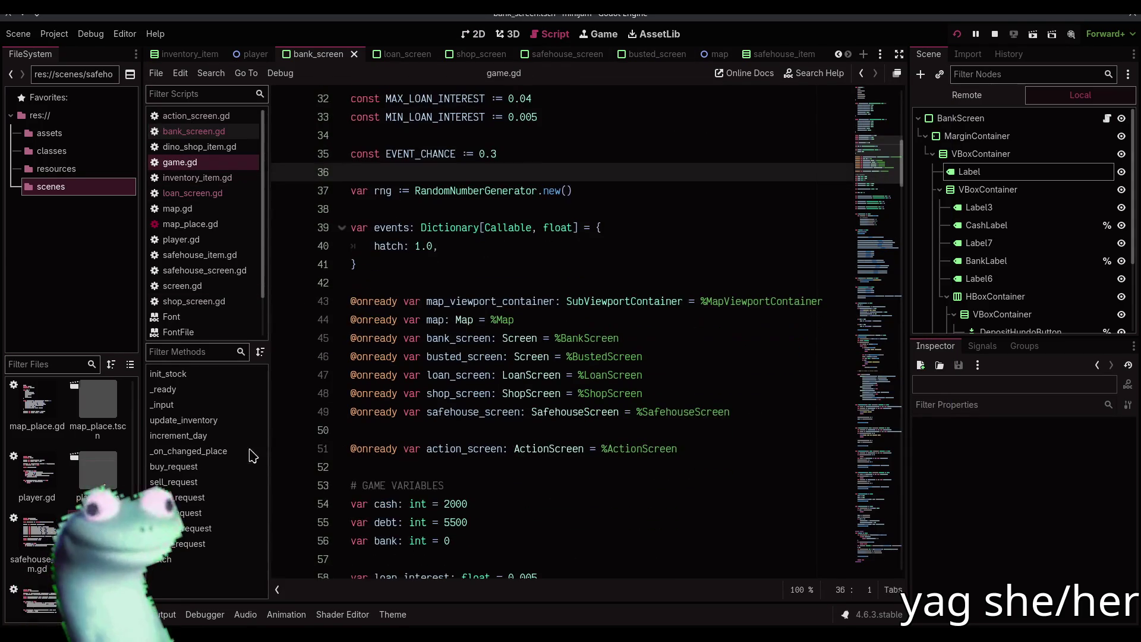
left_click(226, 436)
left_click(225, 425)
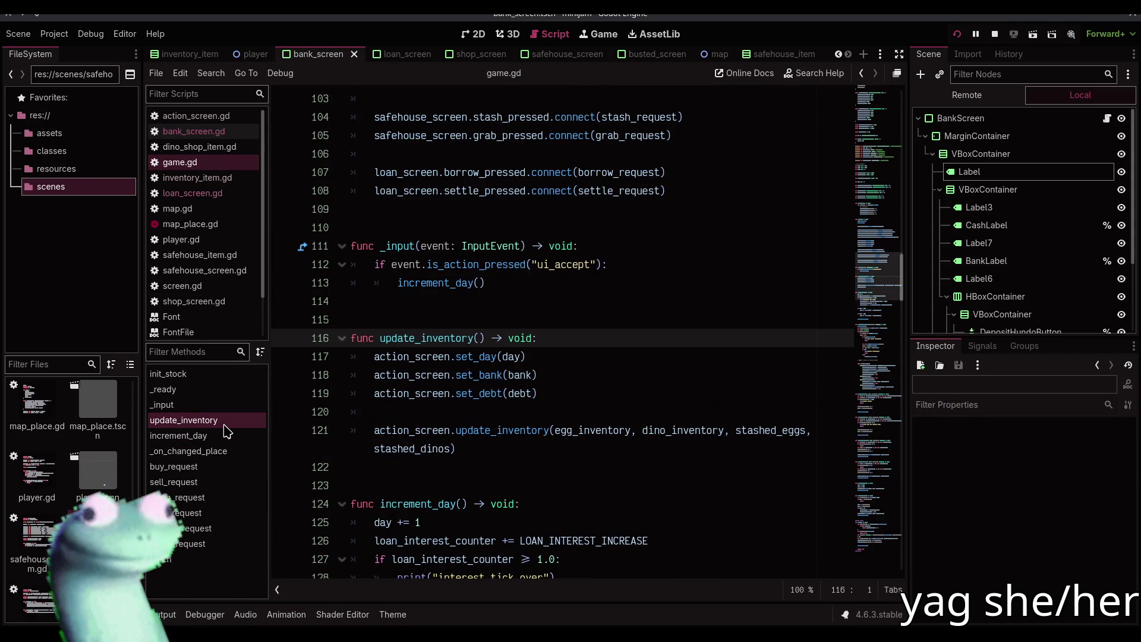
left_click(554, 391)
key("ctrl+shift+d")
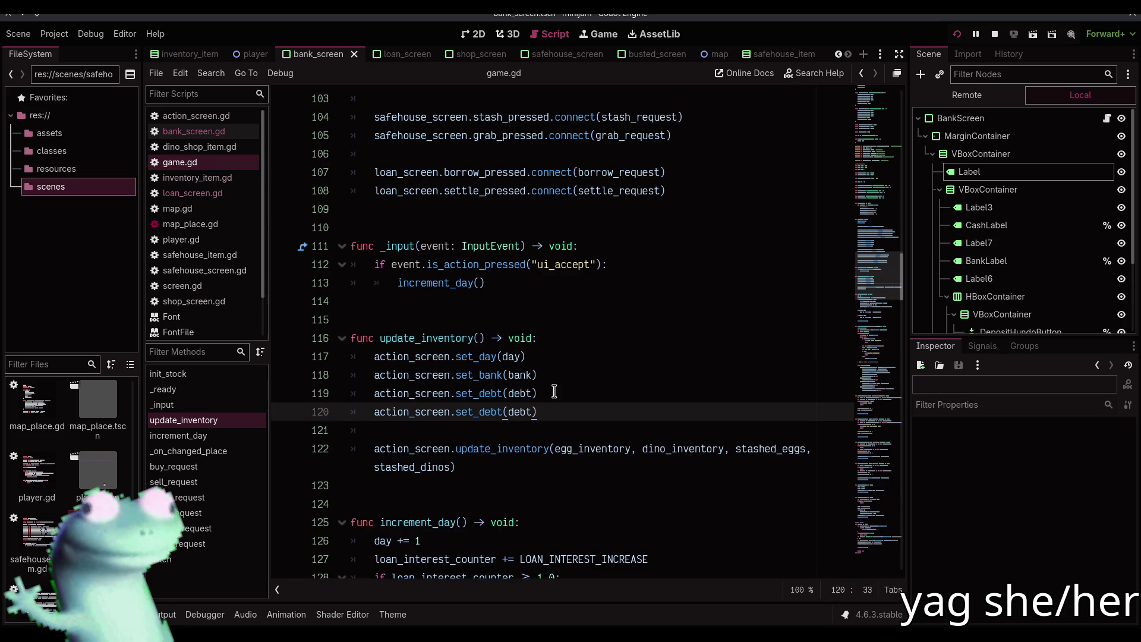
key("ctrl+Left")
key("ctrl+Left")
key("ctrl+Left")
key("shift+End")
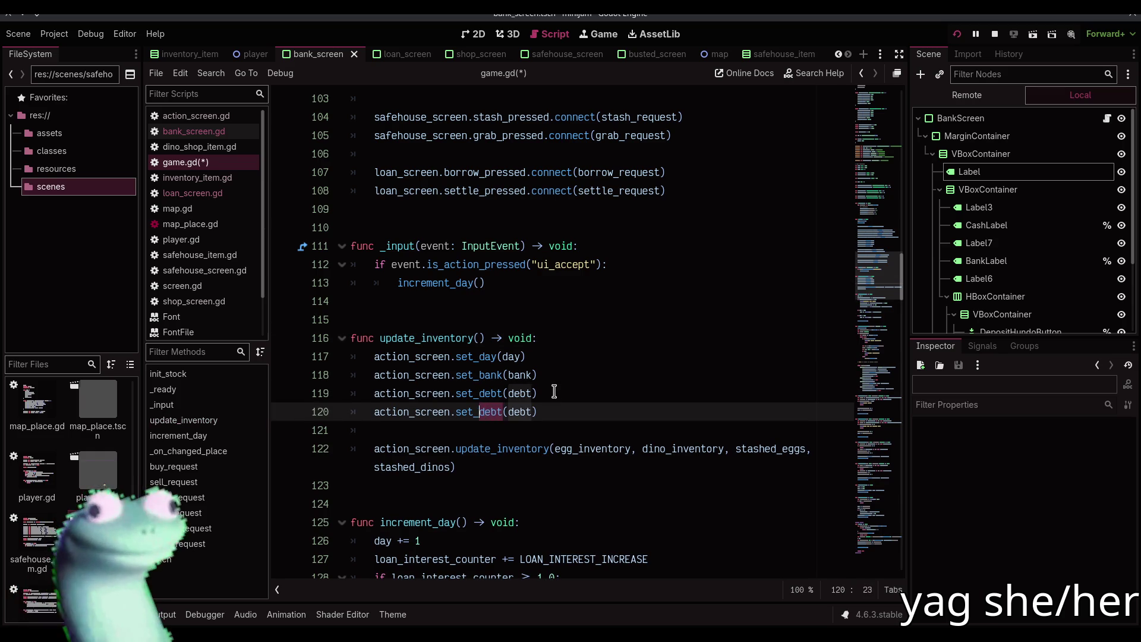
type("cash(cash")
key("End")
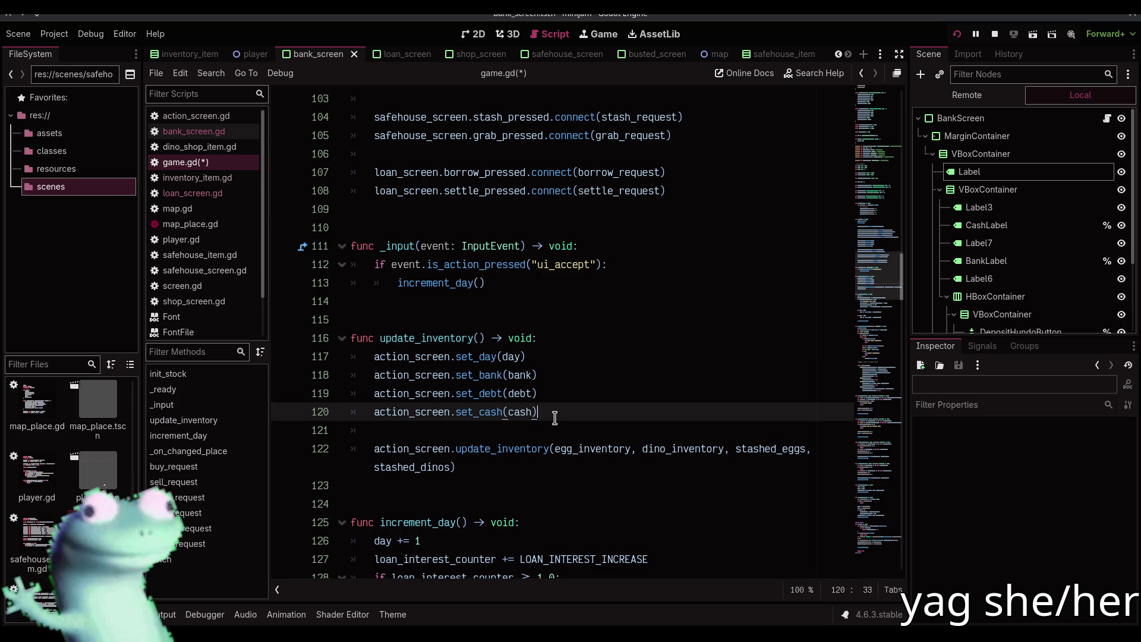
key("alt+Up")
key("alt+Up")
key("ctrl+s")
left_click(554, 418)
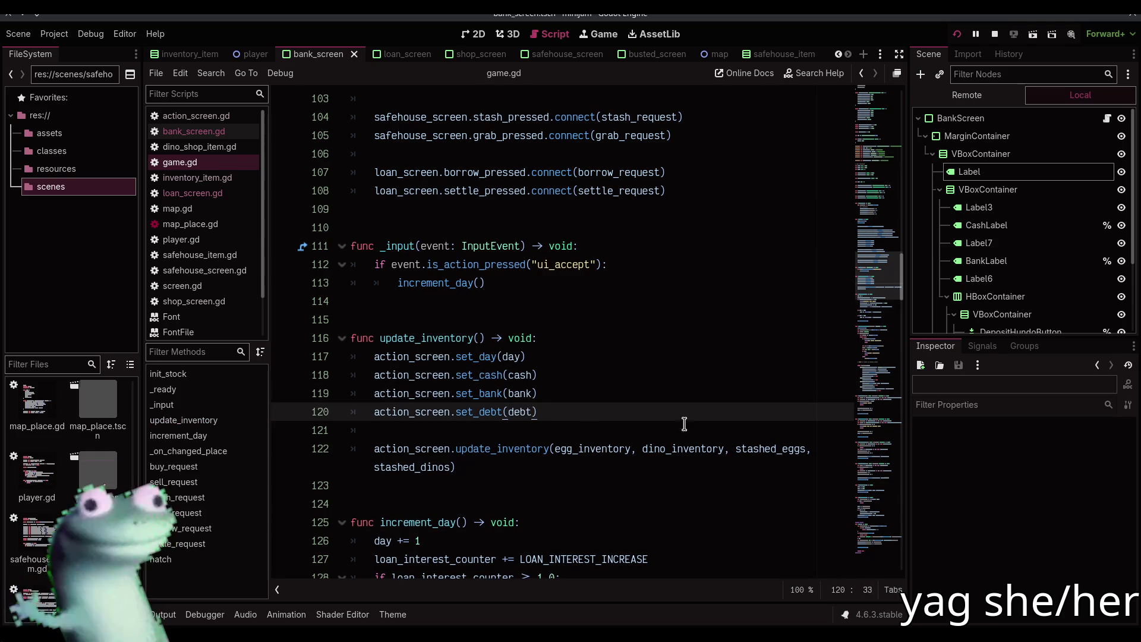
- Stop the running game, glance at the 2D layout, and scroll game.gd down to settle_request
left_click(994, 34)
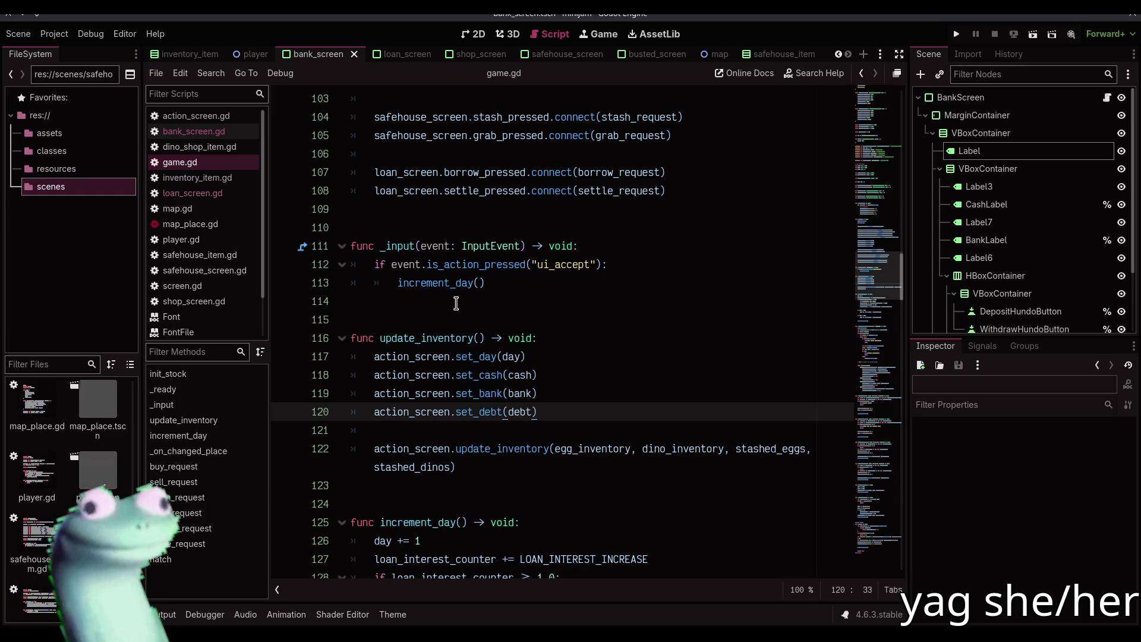
left_click(576, 320)
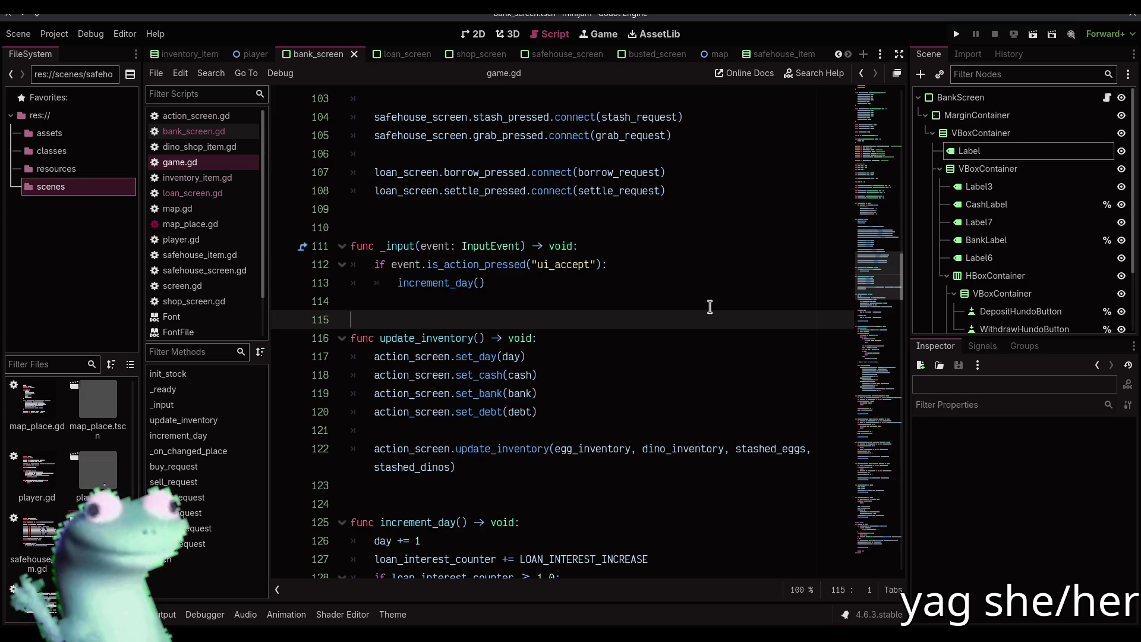
left_click(709, 307)
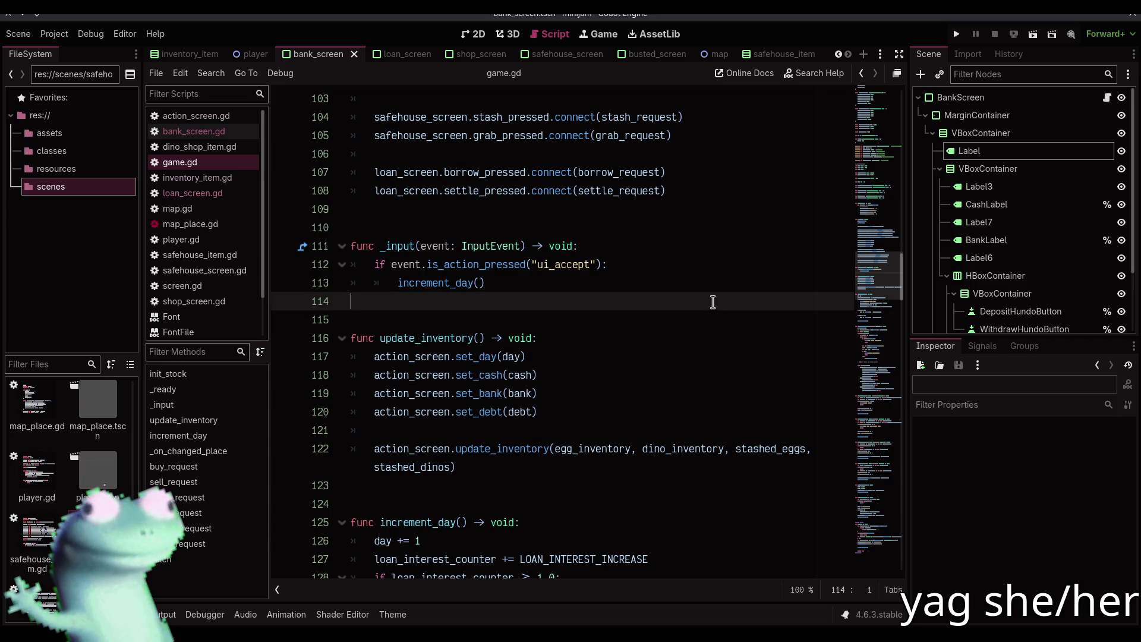
left_click(473, 34)
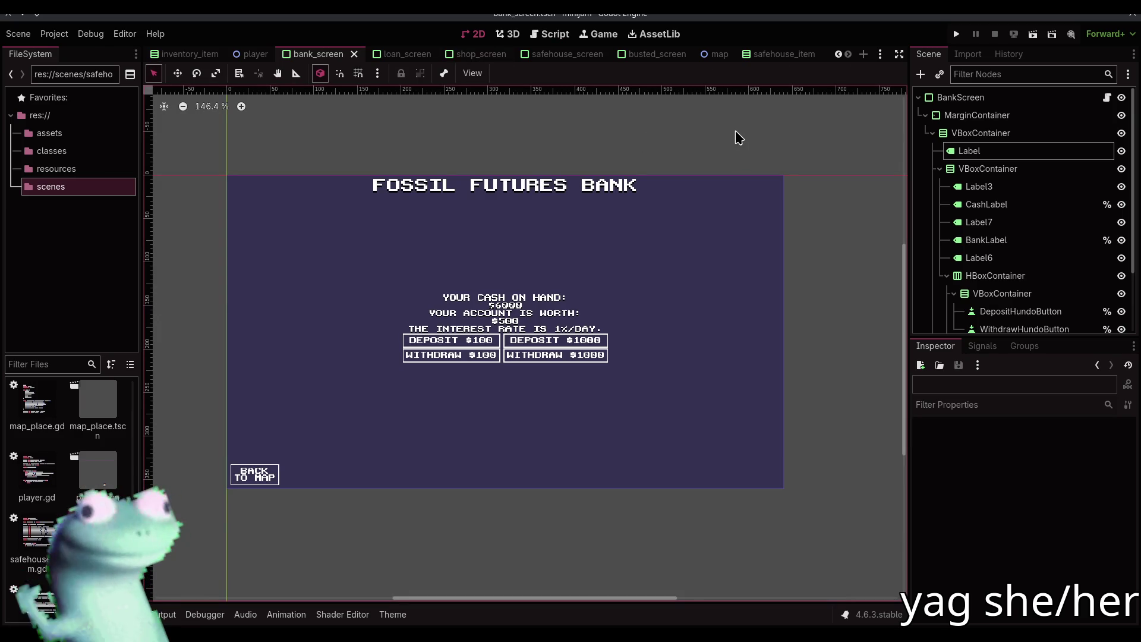
left_click(548, 34)
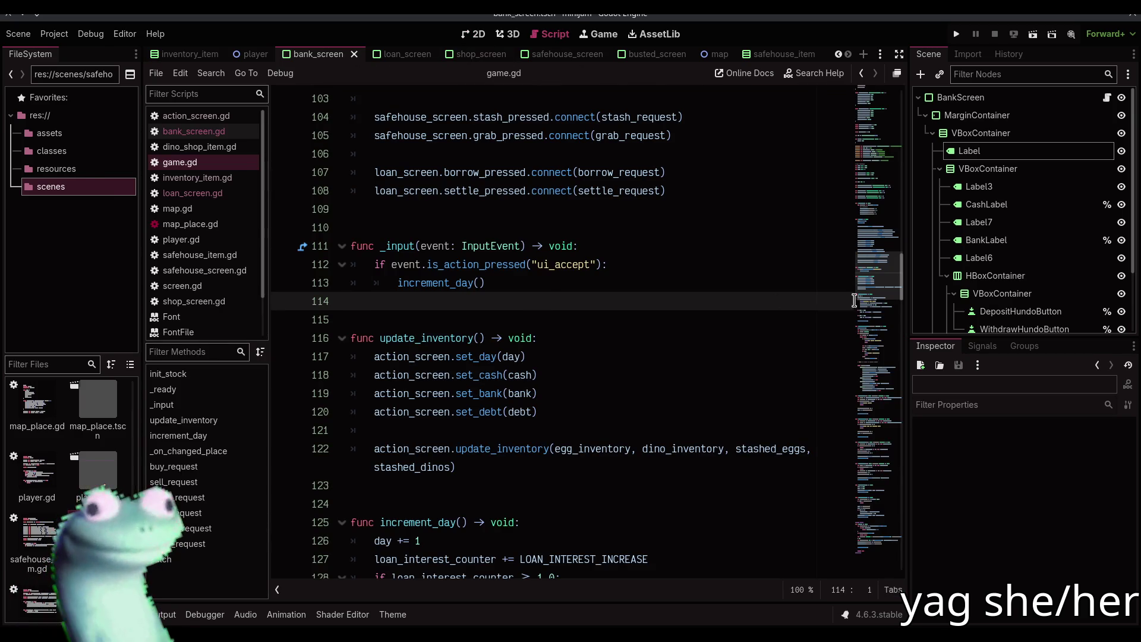
scroll(874, 299, "down", 3)
mouse_move(873, 299)
left_mouse_down()
mouse_move(878, 522)
mouse_move(878, 505)
left_mouse_up()
- Below settle_request, add func deposit_request(amount: int) -> void: with a pass body
left_click(507, 338)
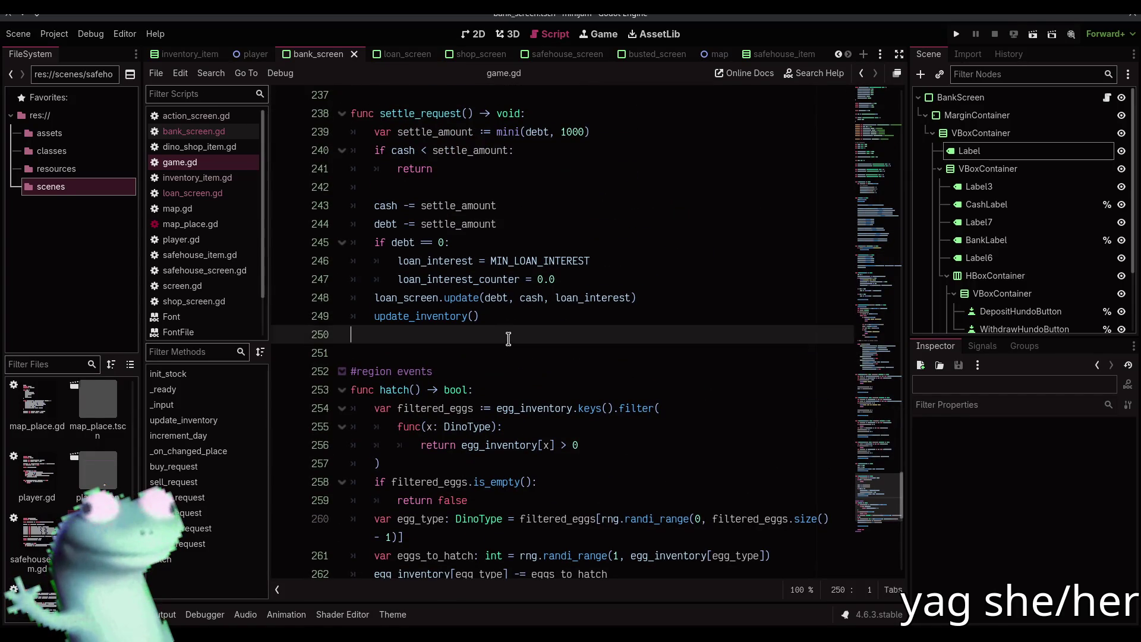
key("Return")
key("Return")
type("func")
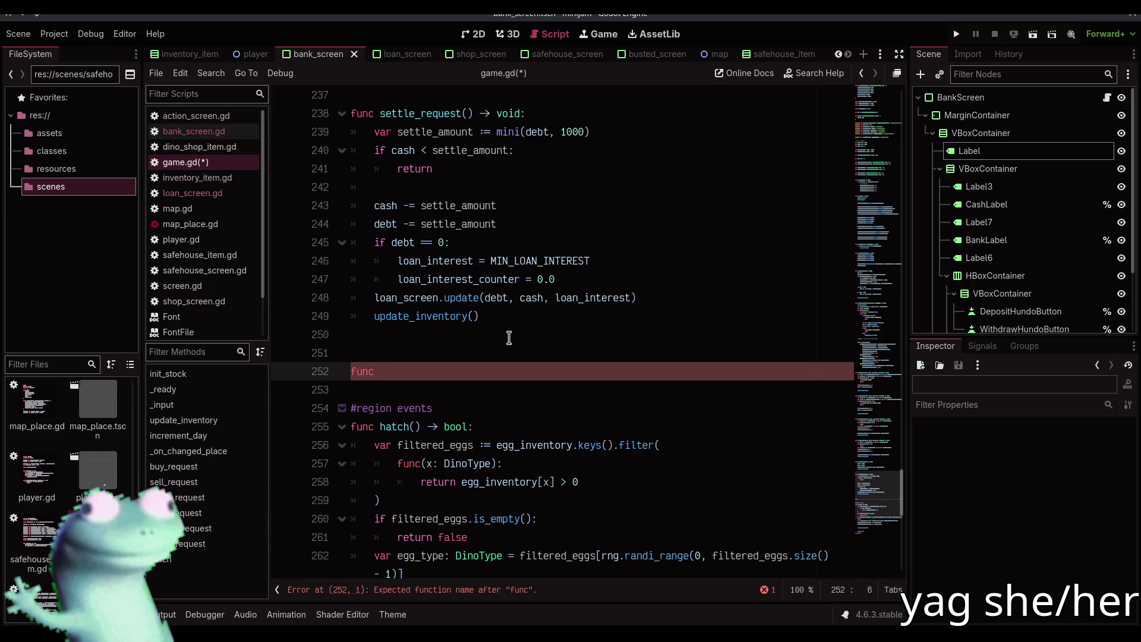
type("depos")
type("it_w")
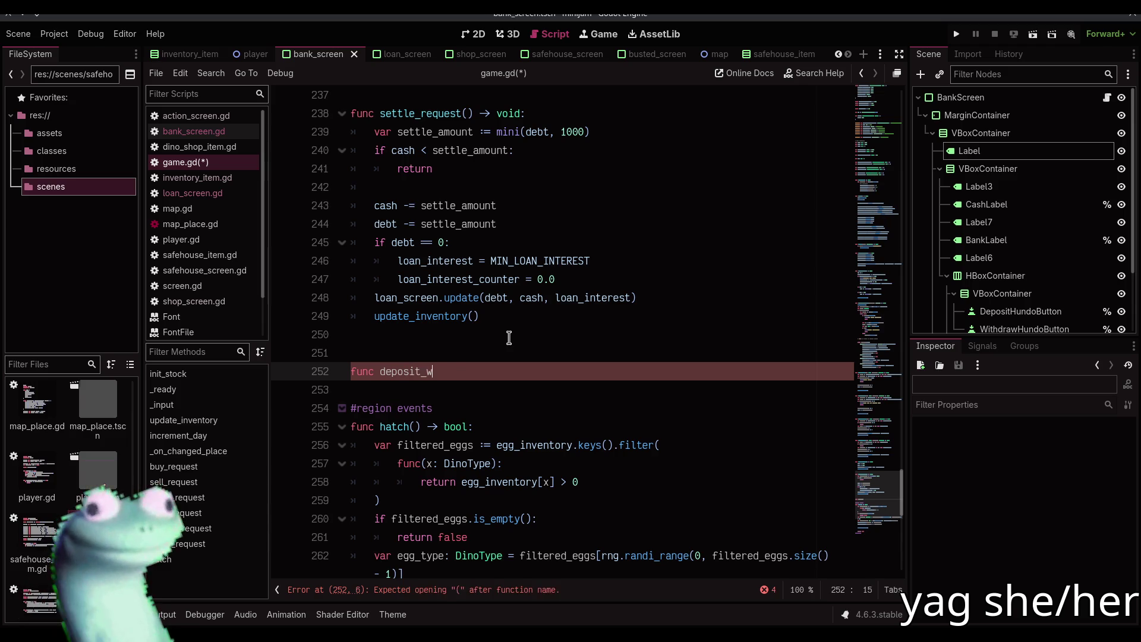
type("est(amoun")
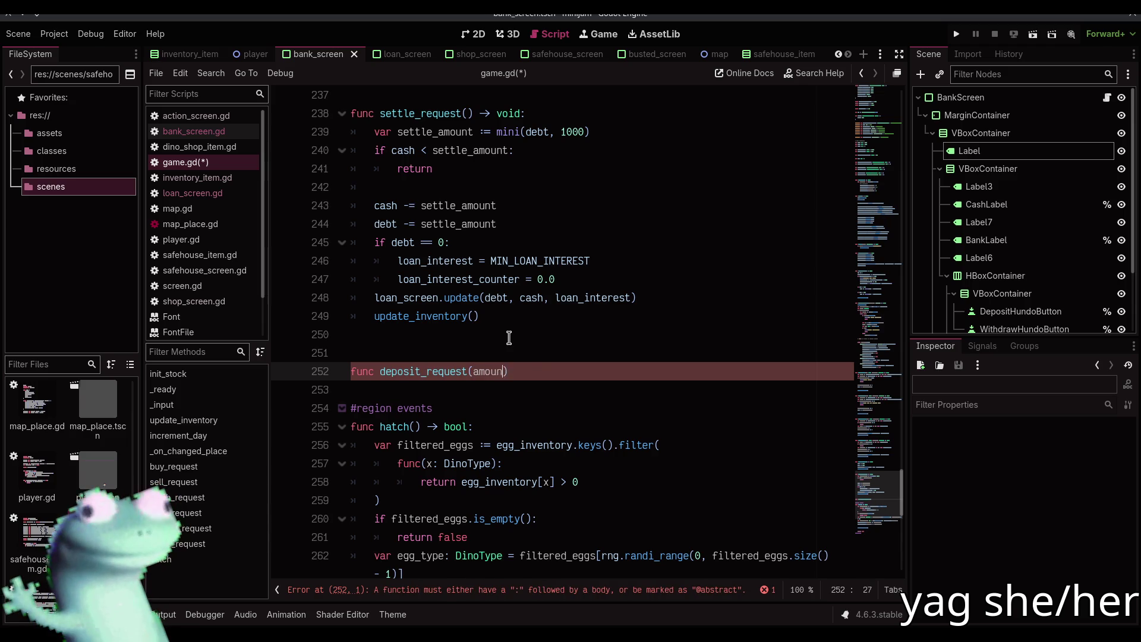
type(" int) ->vo")
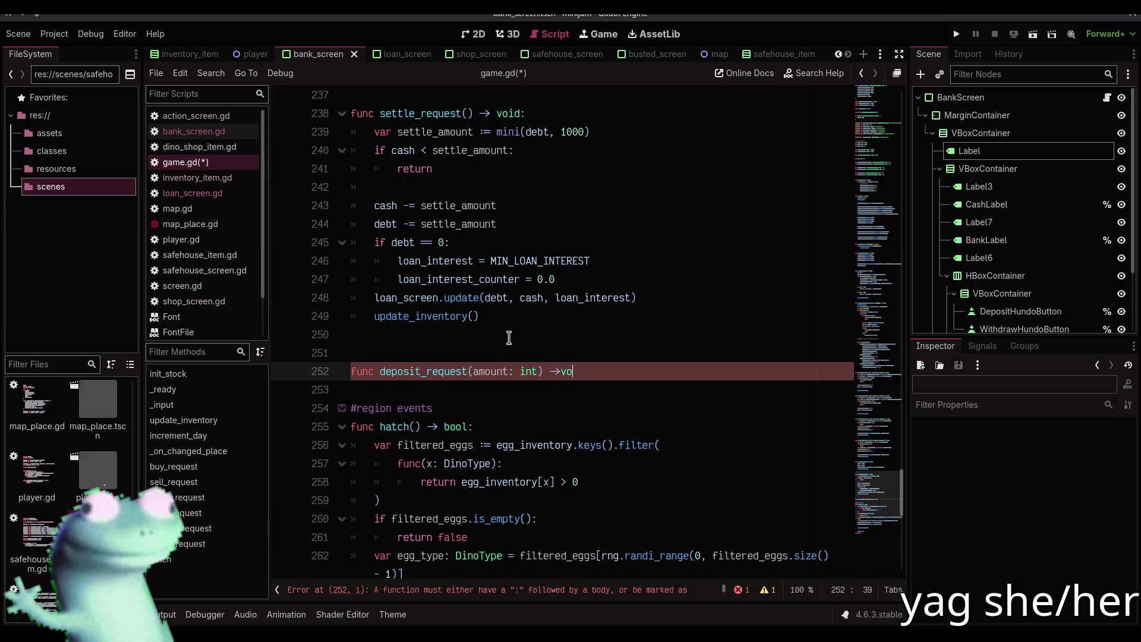
key("BackSpace")
key("BackSpace")
type("vo")
key("Return")
type("pass")
key("Return")
key("Return")
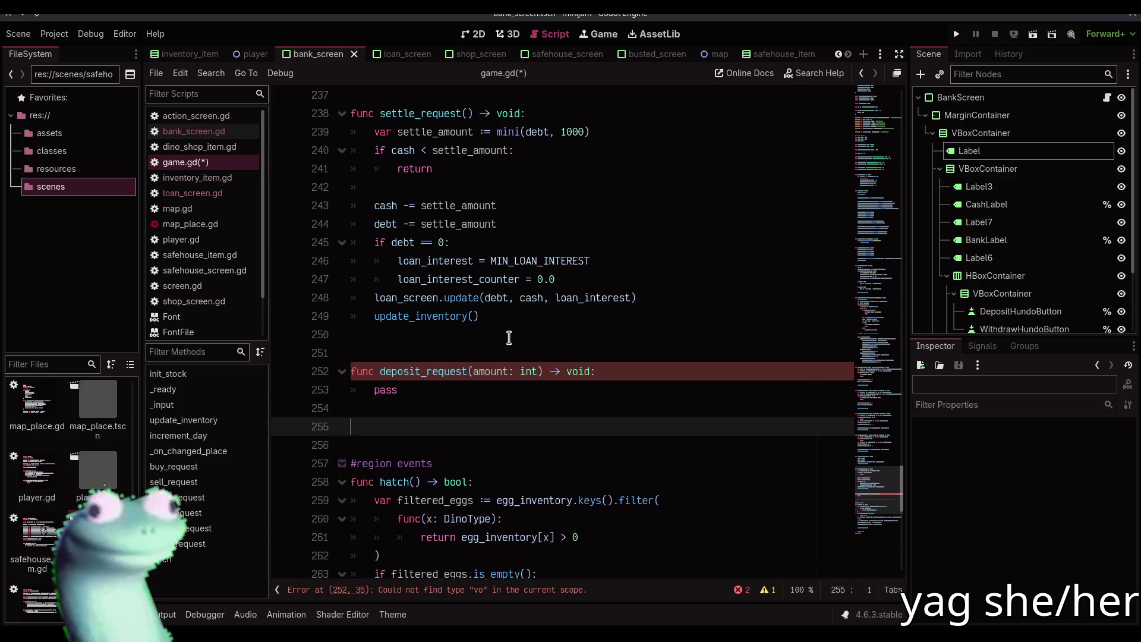
- Add func withdraw_request(amount: int) -> void: with a pass body and save
key("Return")
type("f")
type("unc with")
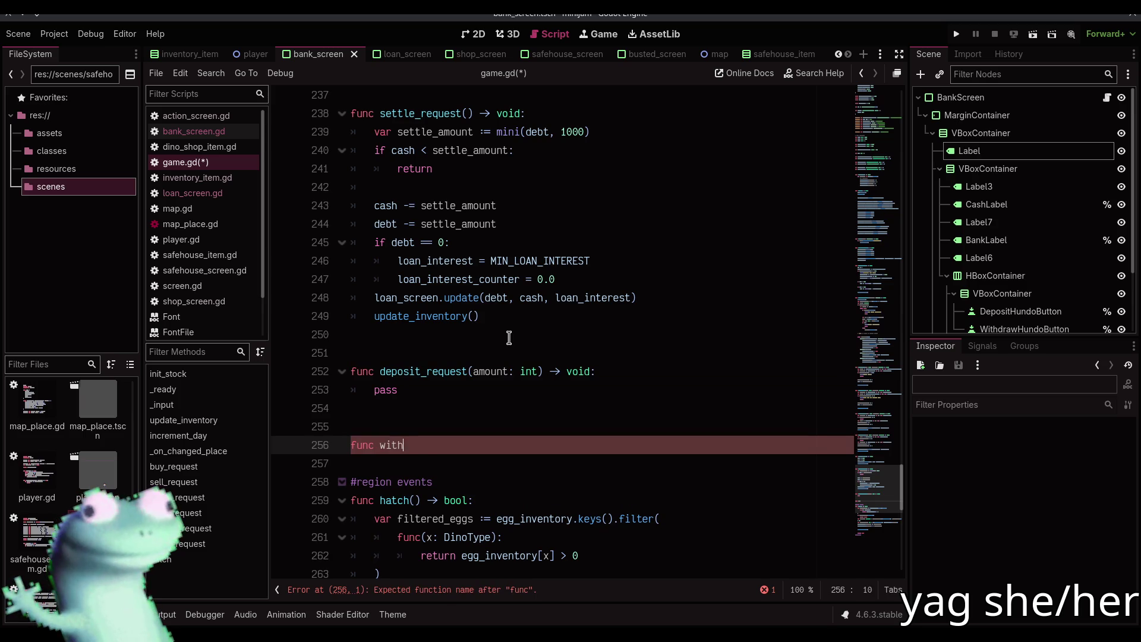
type("draw_request(")
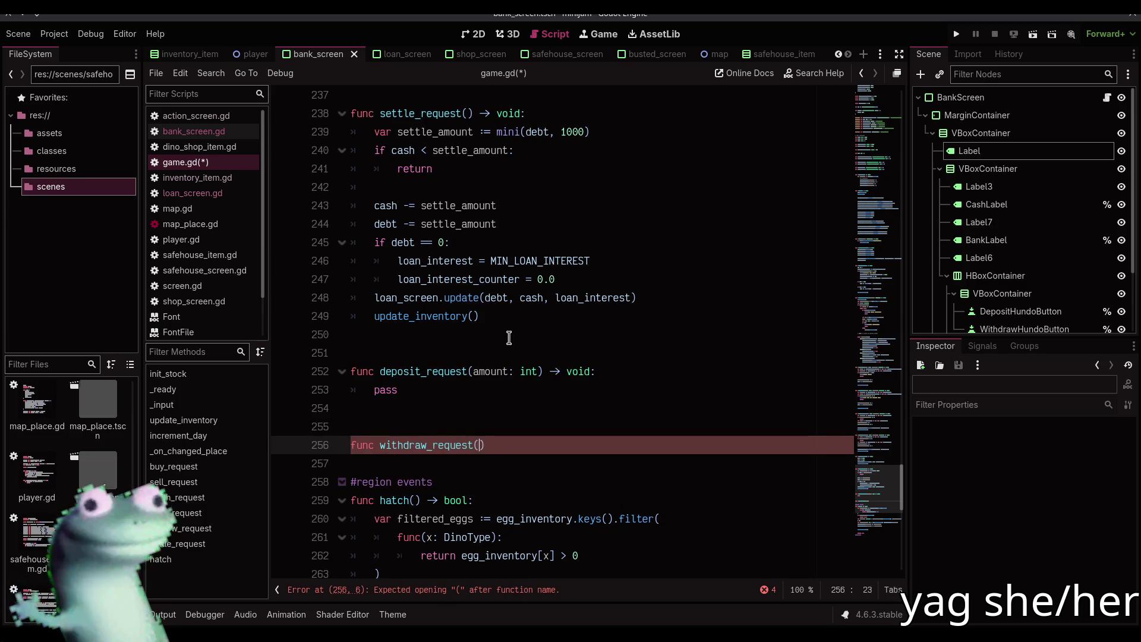
type("amount:int) ->")
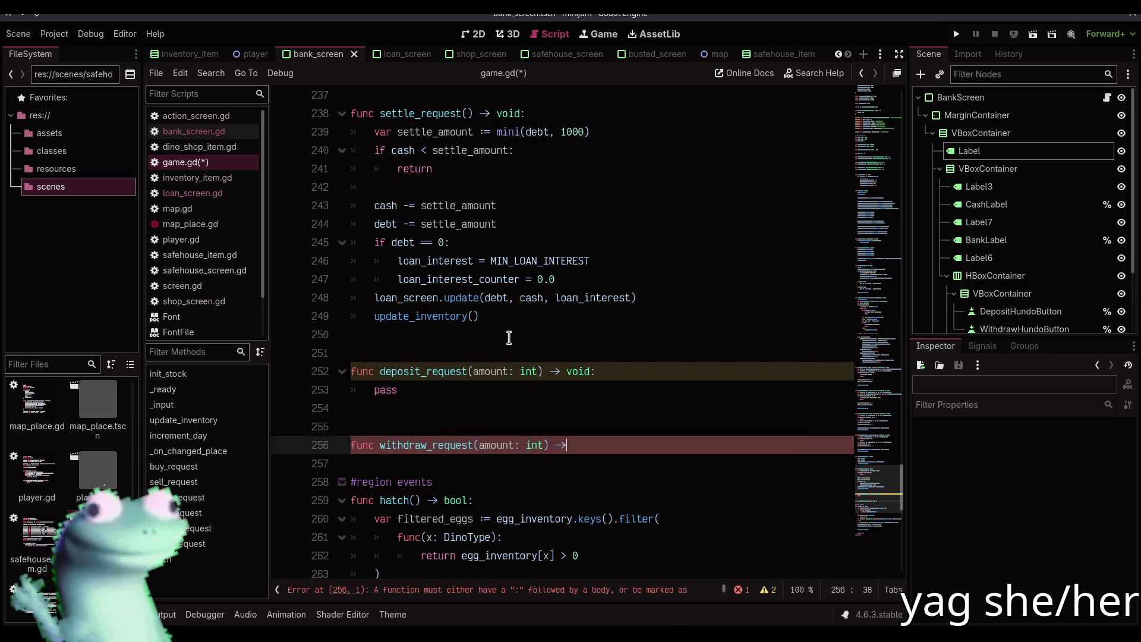
type("d:")
key("Return")
type("pass")
key("ctrl+s")
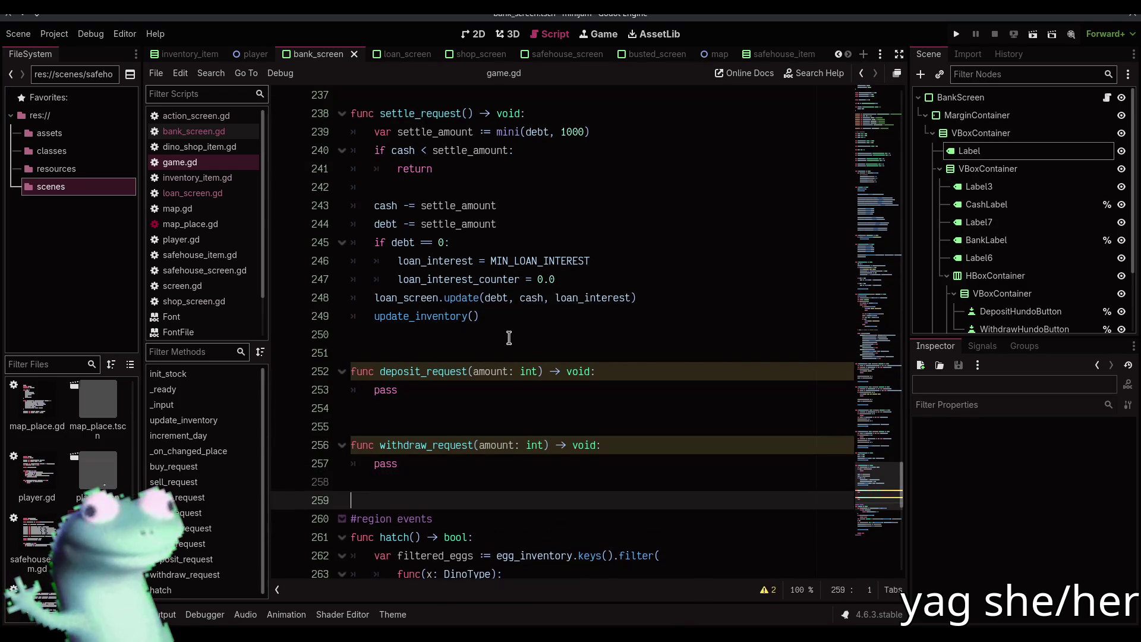
- Write deposit_request's body: return if cash < amount, subtract amount from cash; copy the body
key("Up")
key("Up")
key("Up")
key("ctrl+shift+Left")
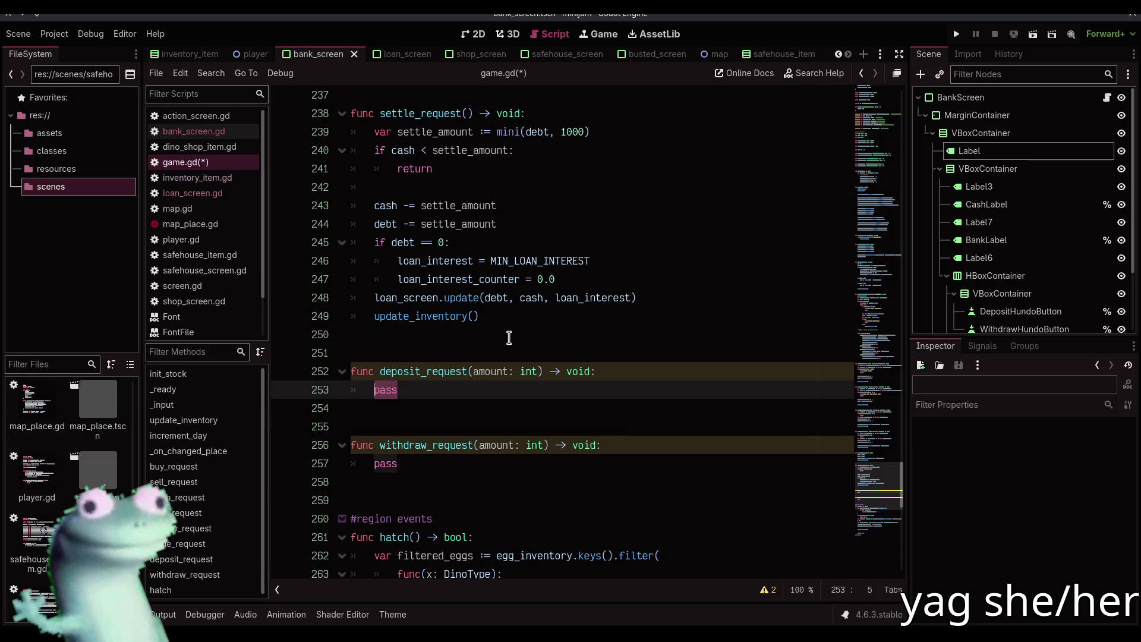
type("if cash < am")
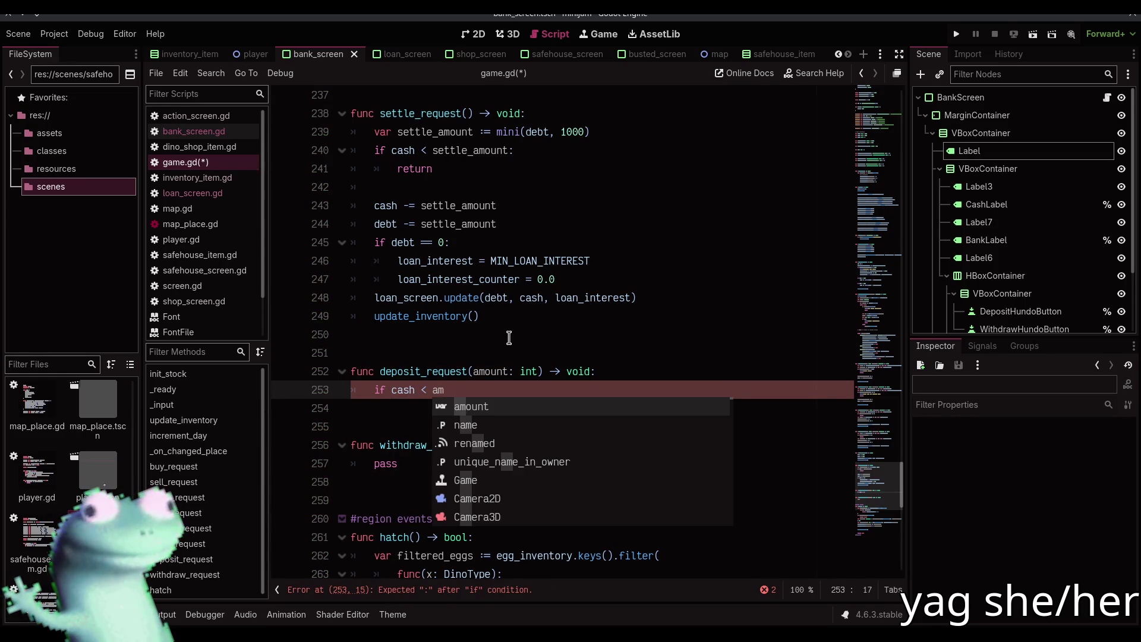
key("Return")
type(":")
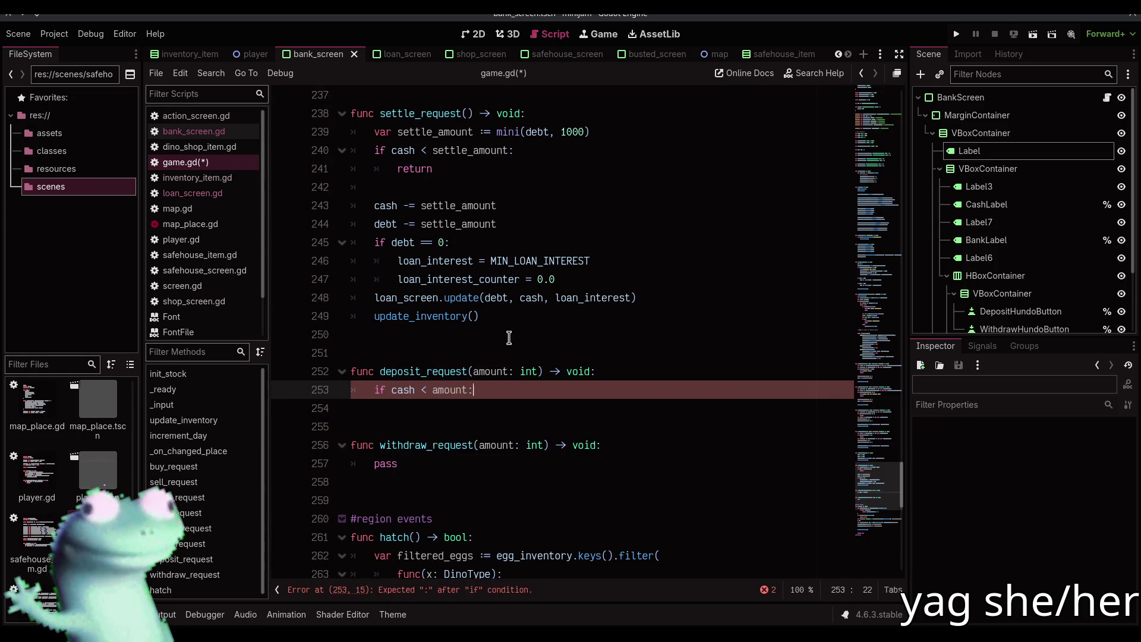
key("Return")
type("re")
key("Return")
key("Return")
type("cash -=")
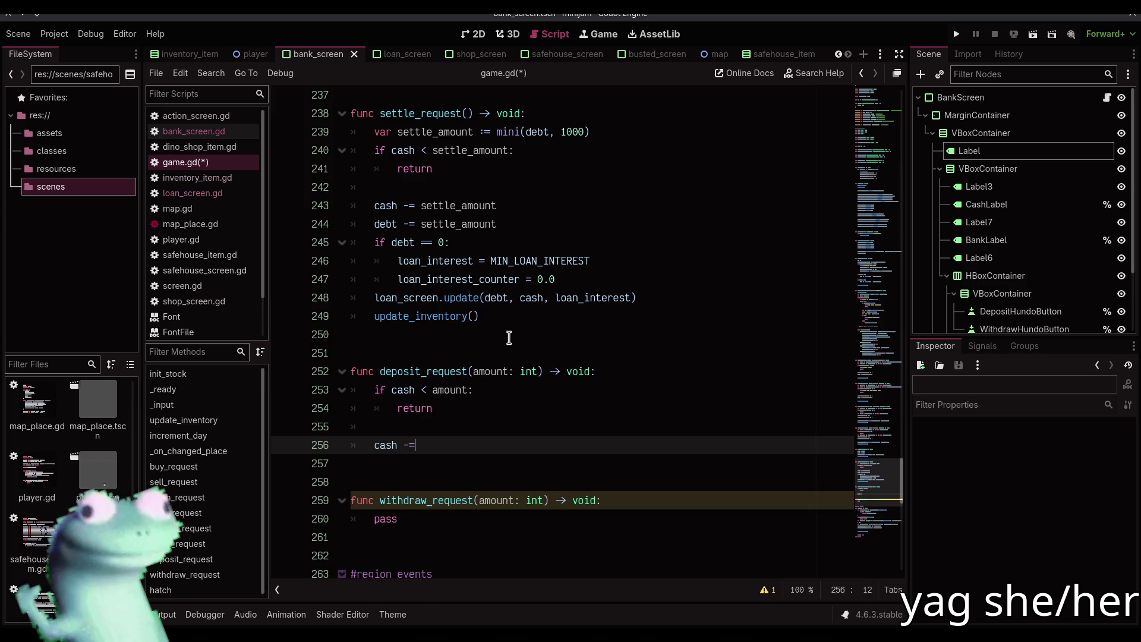
type("amount")
key("Return")
key("Return")
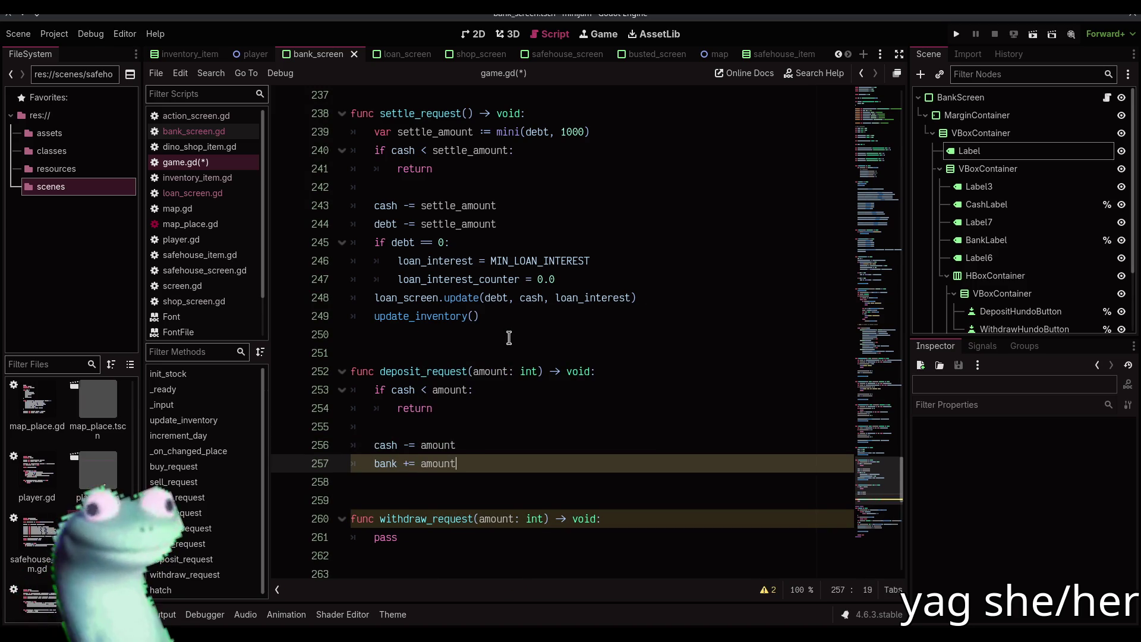
key("shift+Up")
key("shift+Up")
key("shift+Up")
key("shift+Home")
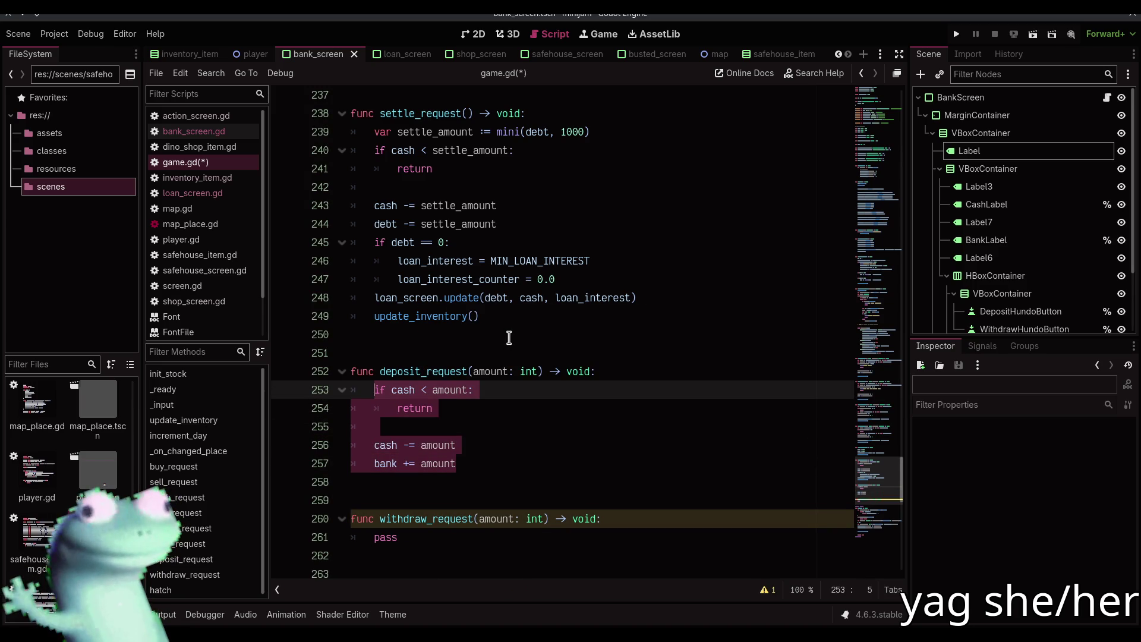
key("ctrl+c")
- Paste the body into withdraw_request, checking bank instead of cash and using cash += amount
scroll(508, 337, "down", 2)
double_click(381, 426)
key("ctrl+v")
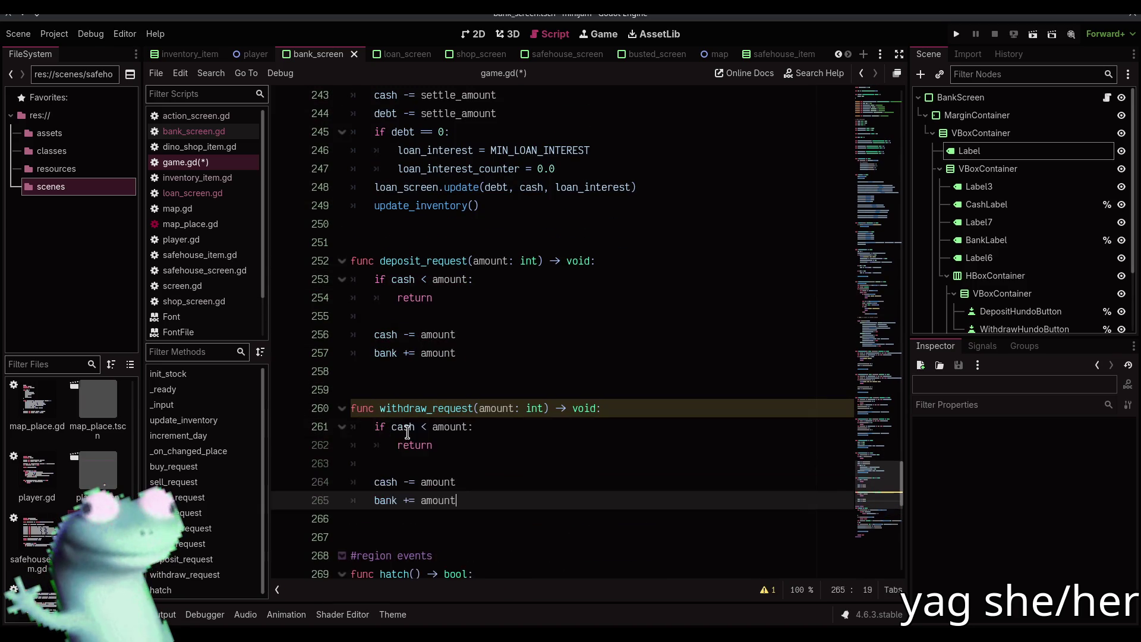
double_click(402, 426)
type("bank")
key("Escape")
key("Down")
key("Down")
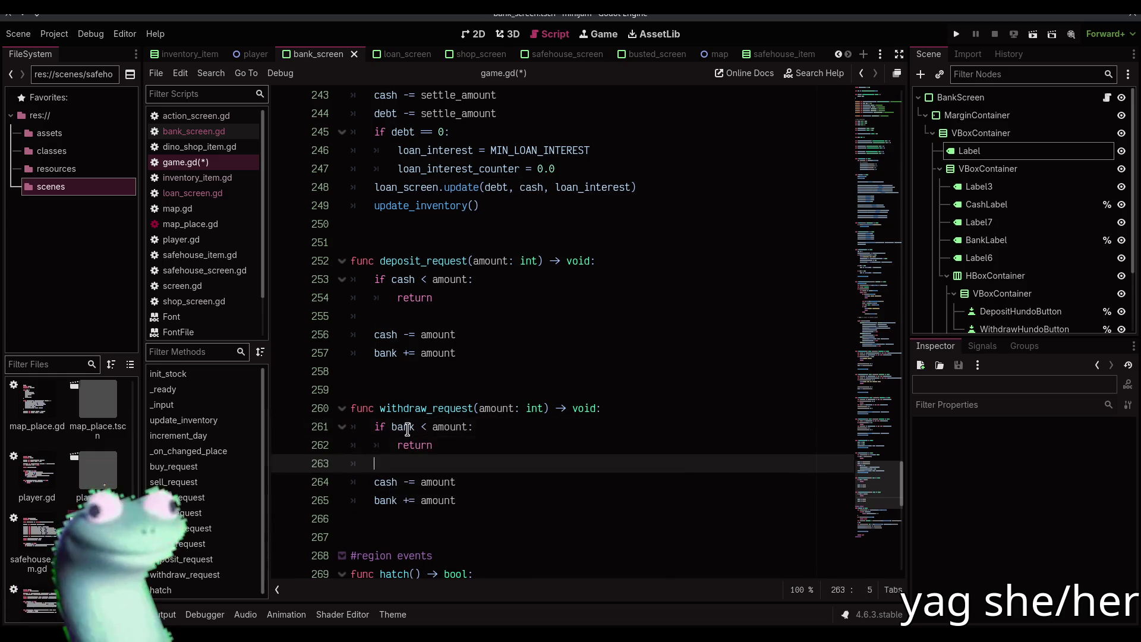
key("Down")
key("BackSpace")
type("+")
key("Down")
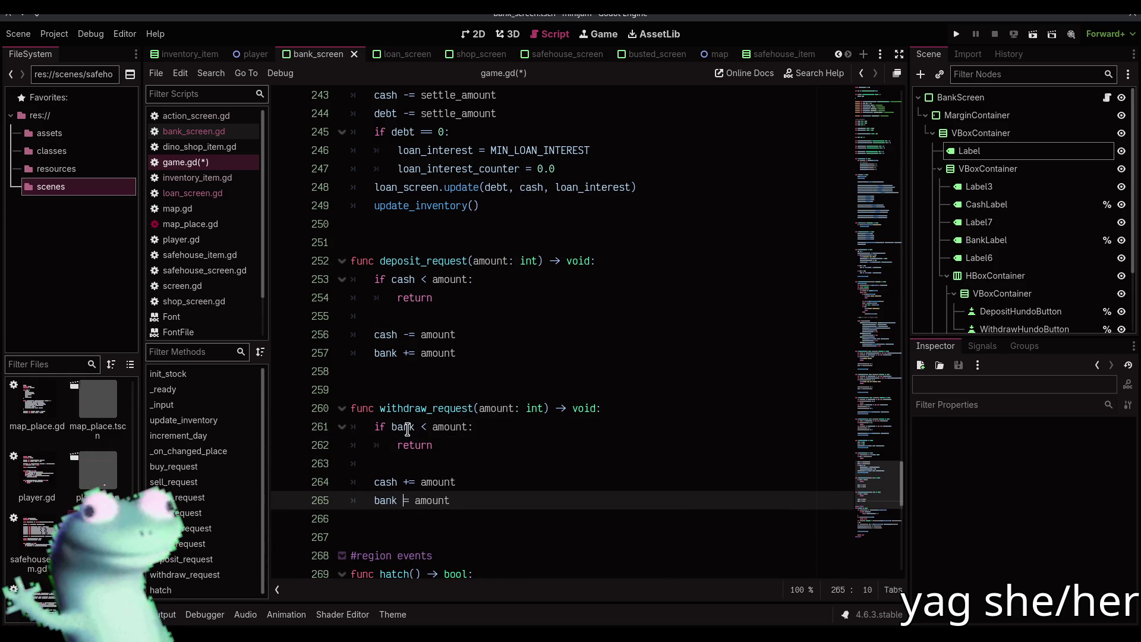
type("-")
- Add update_inventory() after the bank update in both functions and save game.gd
left_click(470, 353)
left_click(477, 500, "alt")
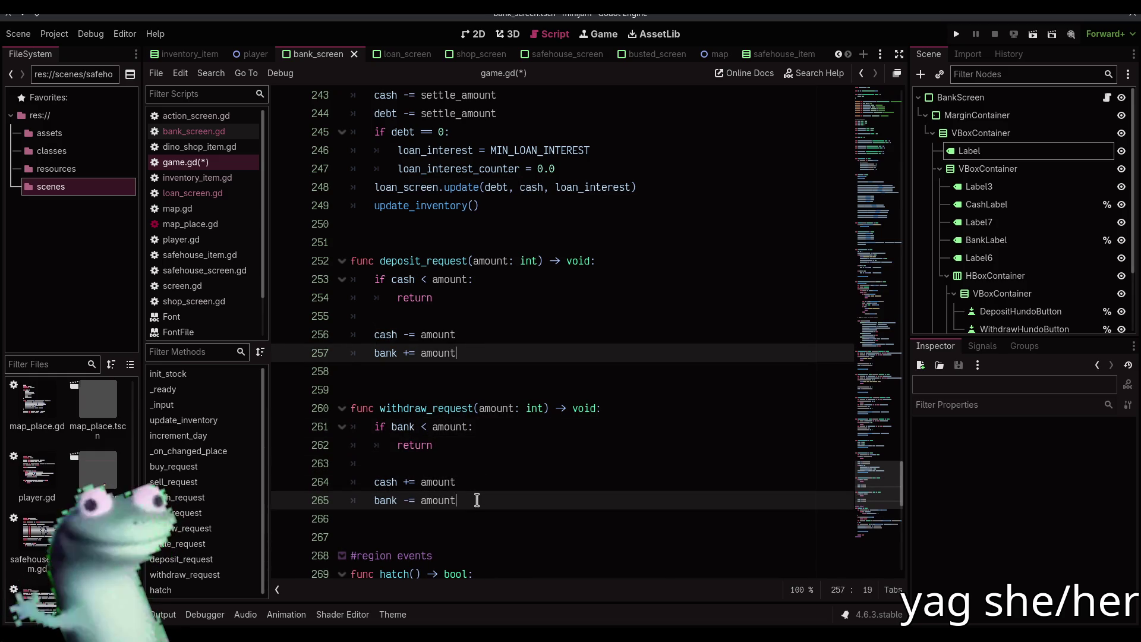
key("Return")
key("Return")
type("update_in")
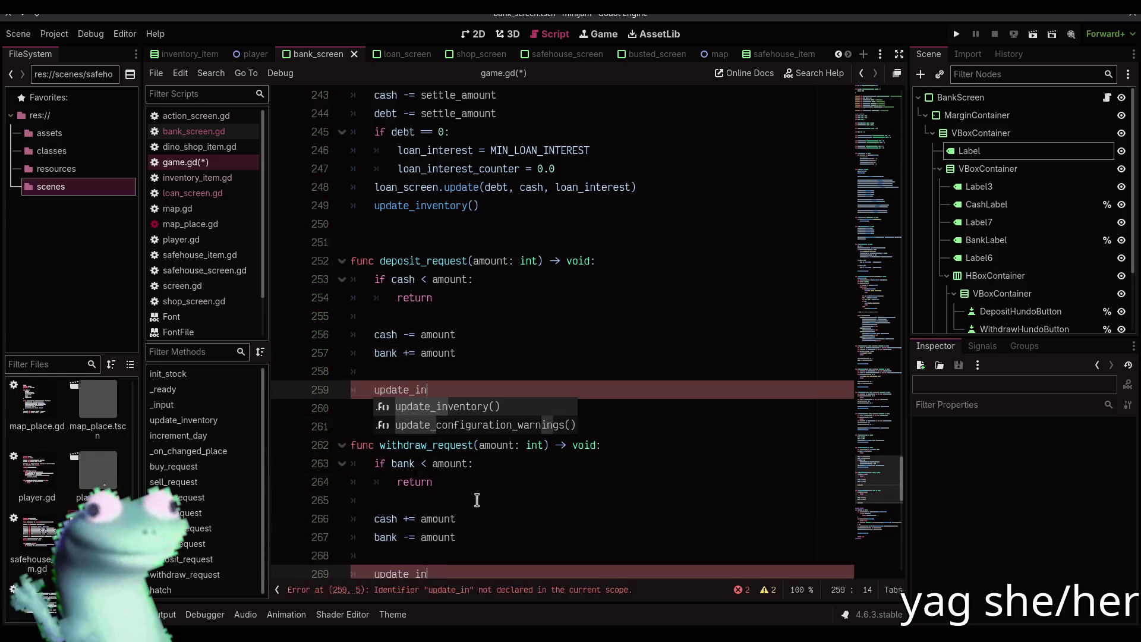
key("Return")
key("ctrl+s")
left_click(508, 415)
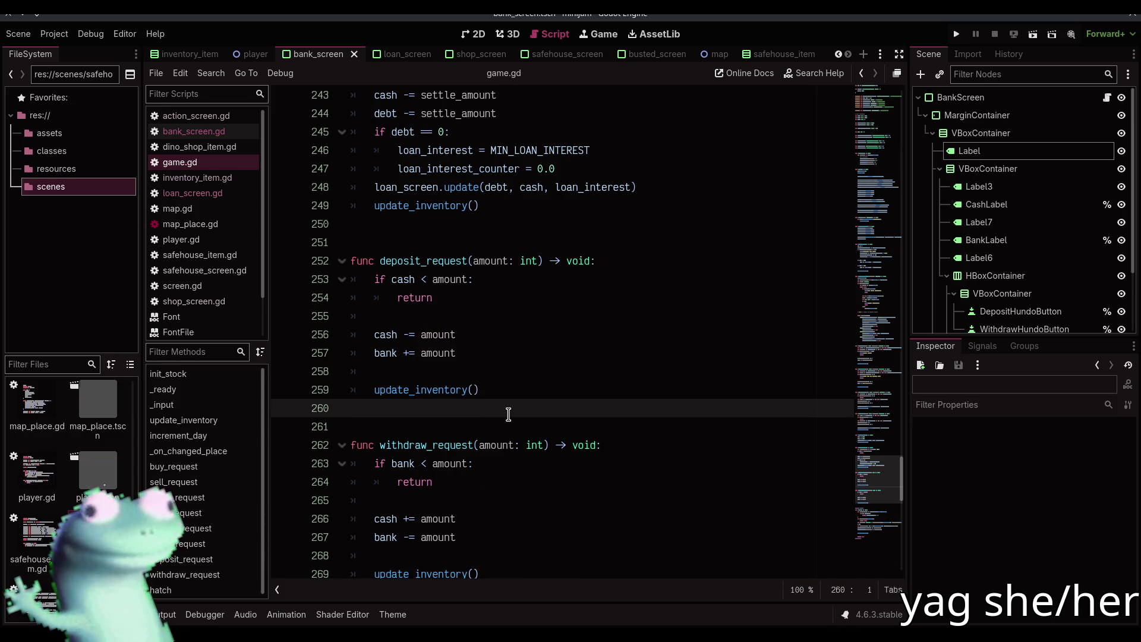
- Run with F5, visit Dino Shop, Megaloandon and the Bank, then show the Debugger's Errors tab
key("F5")
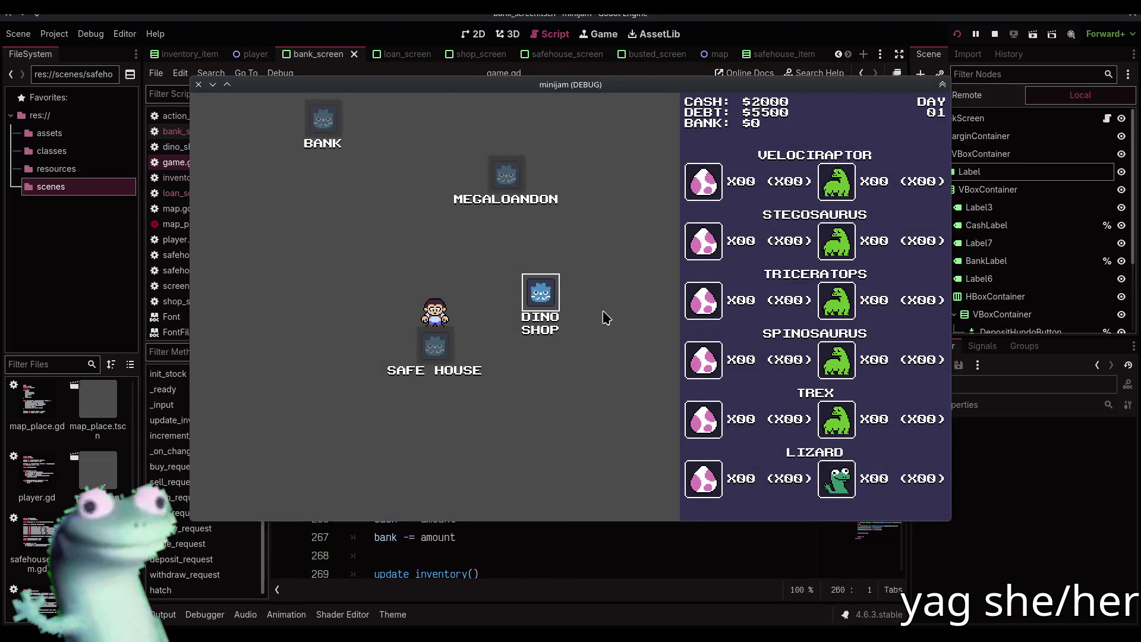
left_click(557, 303)
left_click(241, 504)
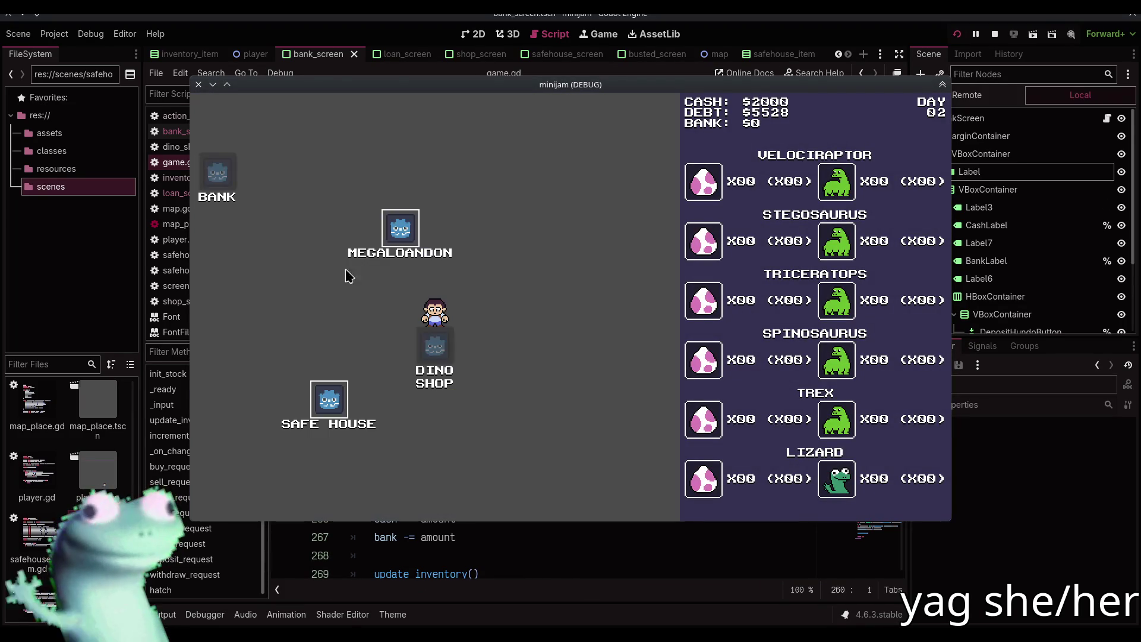
left_click(382, 281)
left_click(240, 504)
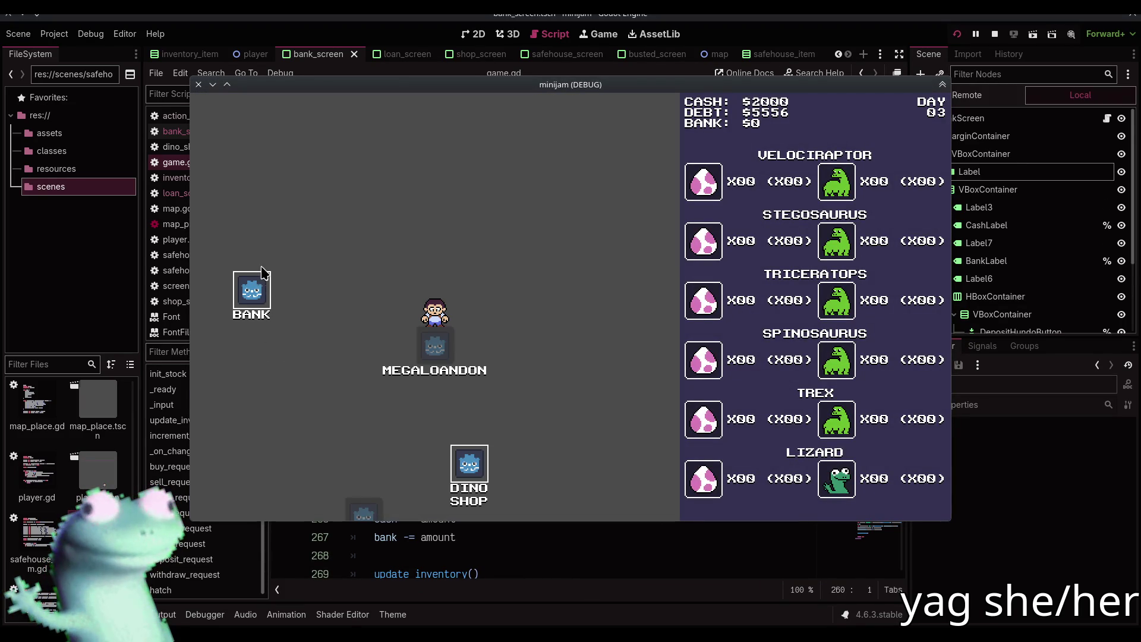
left_click(259, 293)
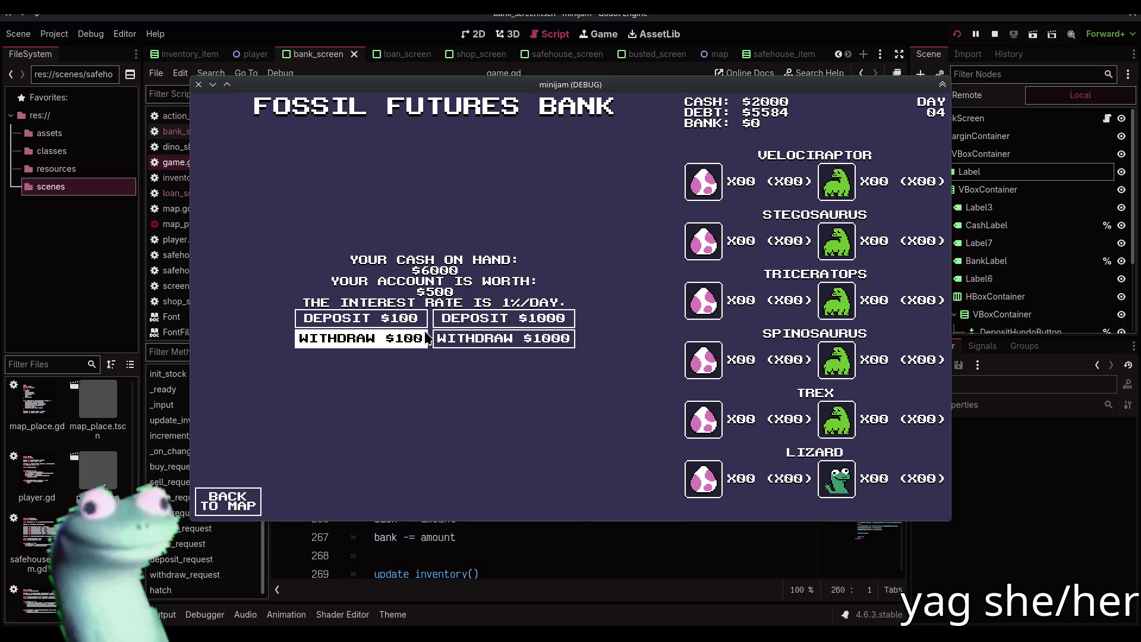
left_click(505, 319)
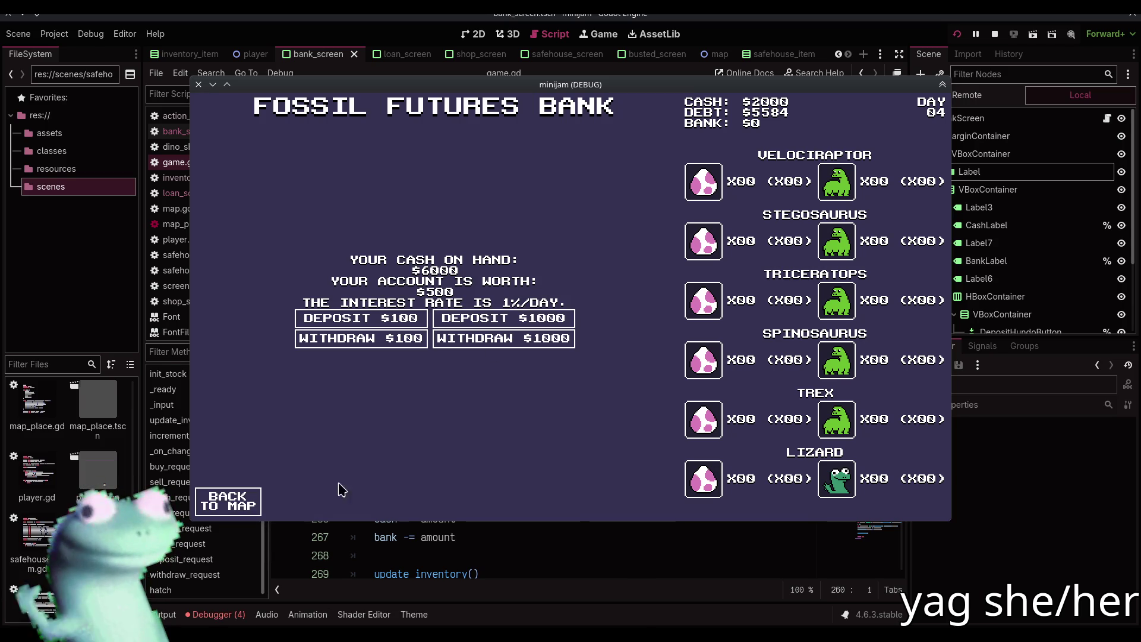
left_click(243, 612)
left_click(248, 466)
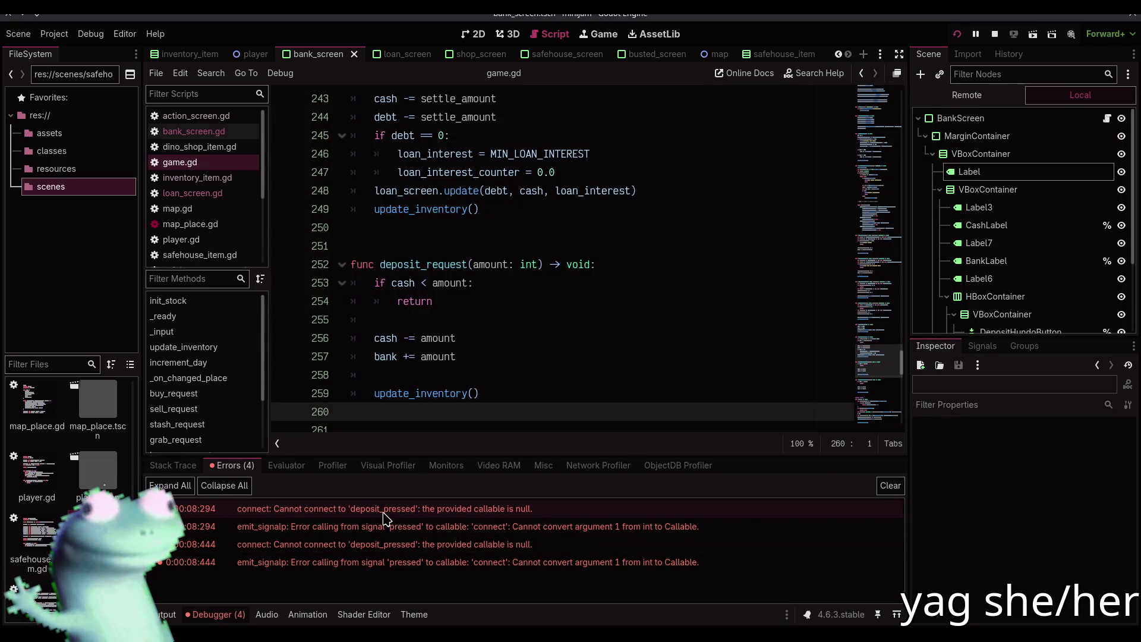
- Inspect the emit_signalp error, then compare loan_screen.gd's signal wiring with bank_screen.gd
double_click(465, 526)
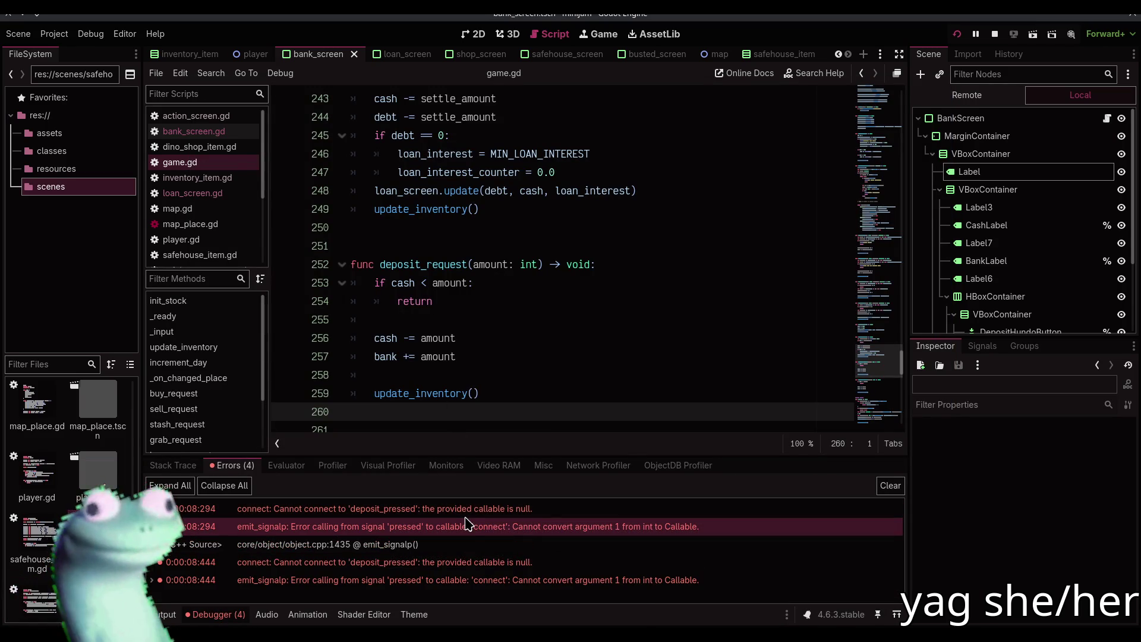
left_click(460, 545)
scroll(243, 253, "down", 4)
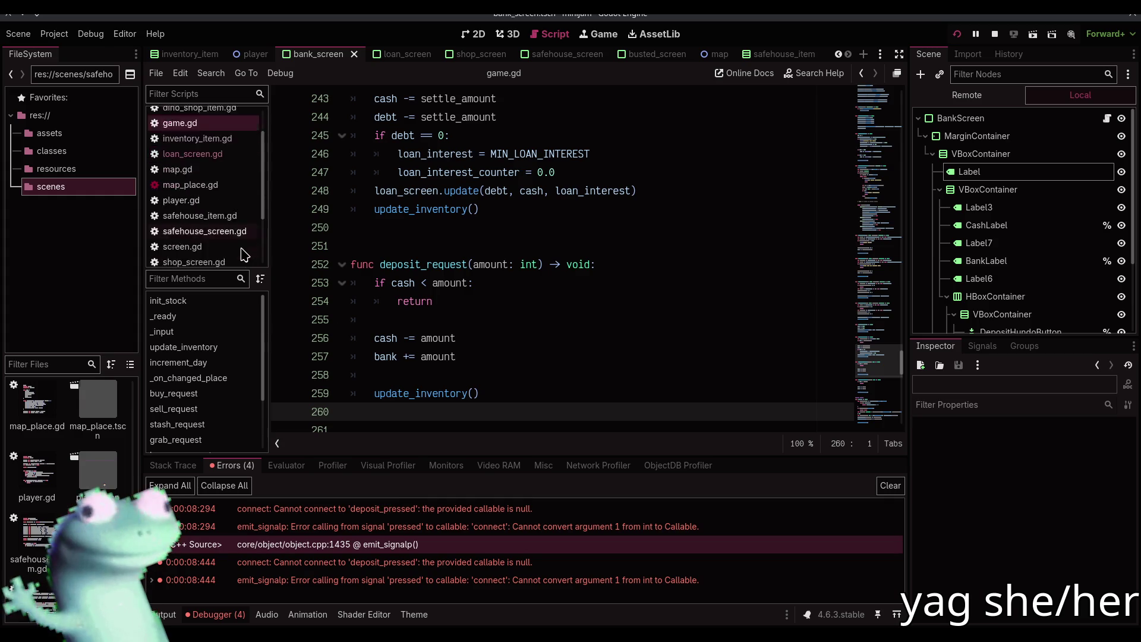
scroll(242, 249, "up", 2)
left_click(231, 131)
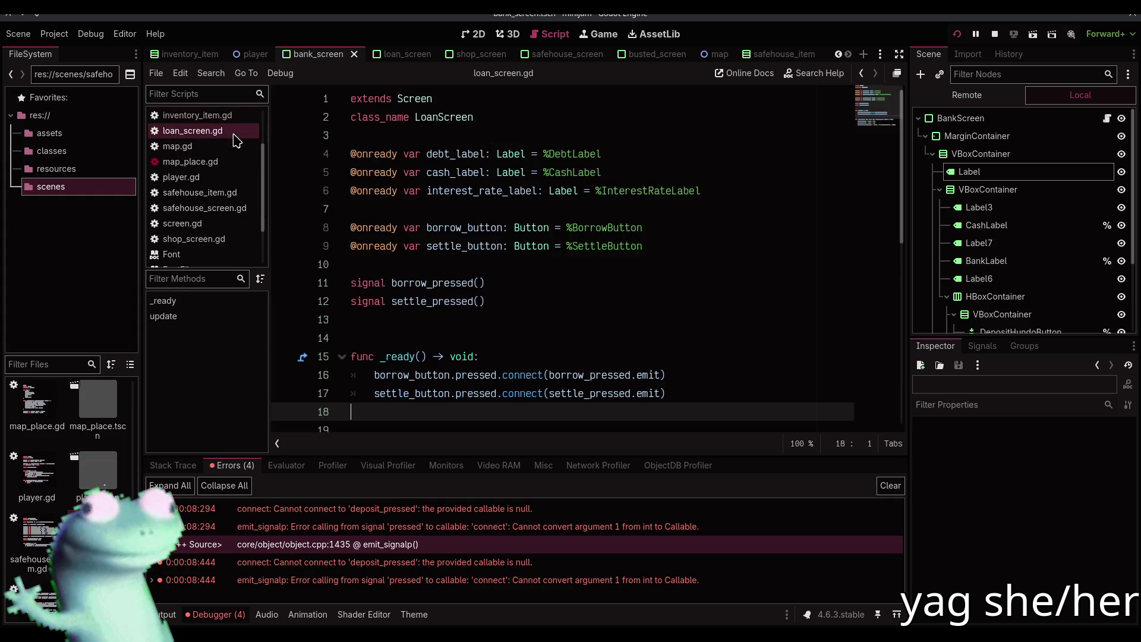
scroll(221, 176, "up", 2)
left_click(232, 128)
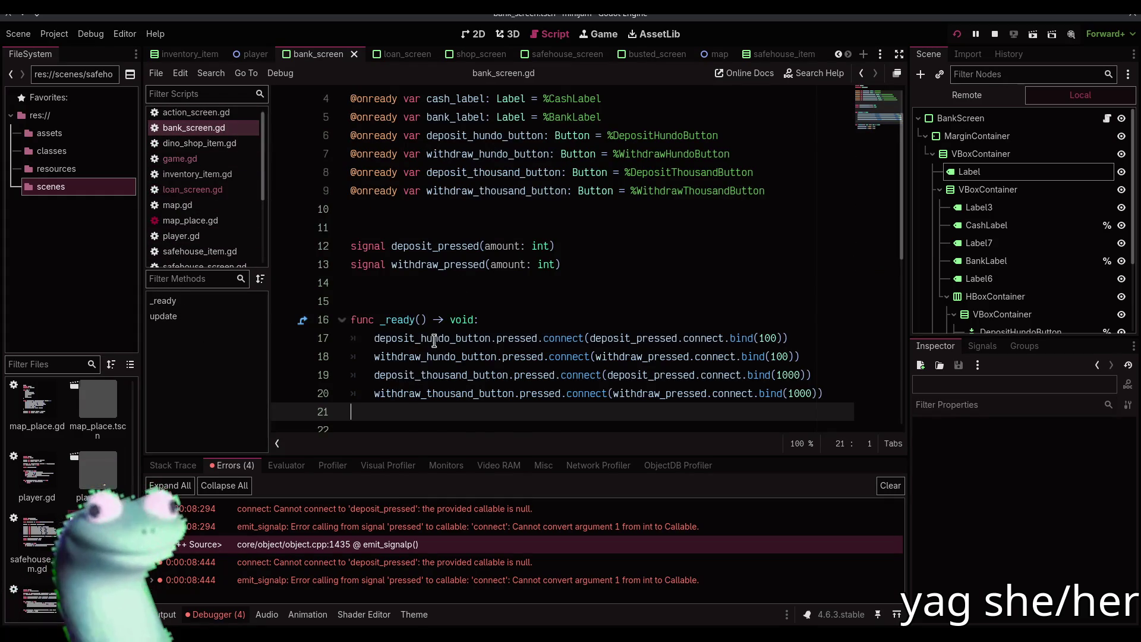
scroll(506, 307, "down", 1)
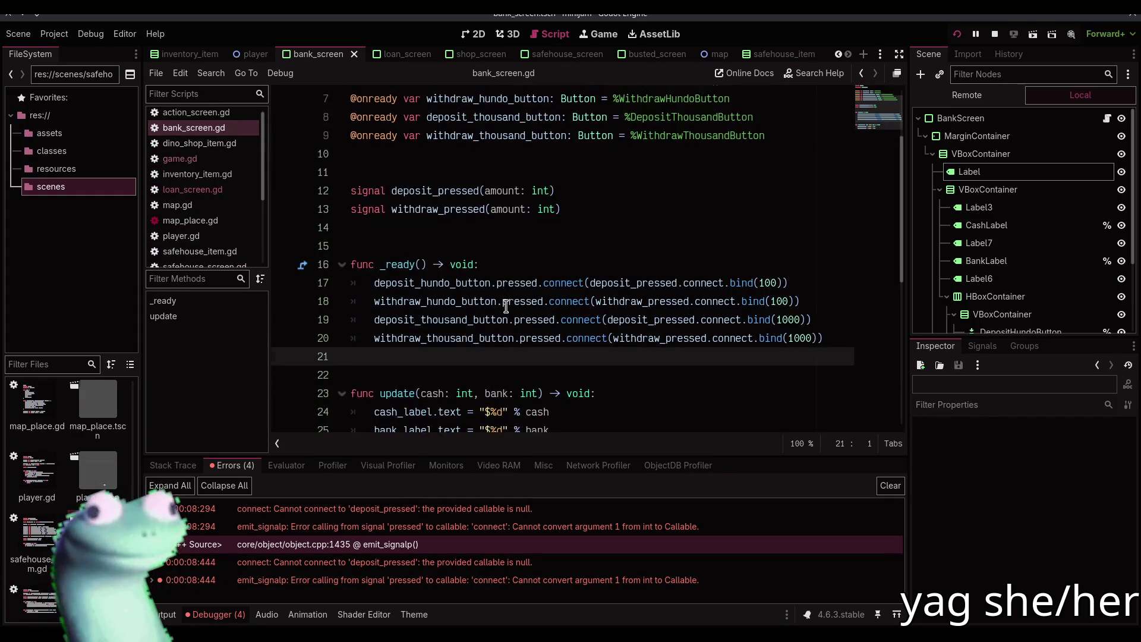
- Replace the four button 'connect' calls on lines 17–20 with 'emit', then save and rerun
double_click(694, 282)
double_click(713, 302, "alt")
double_click(719, 319, "alt")
double_click(724, 338, "alt")
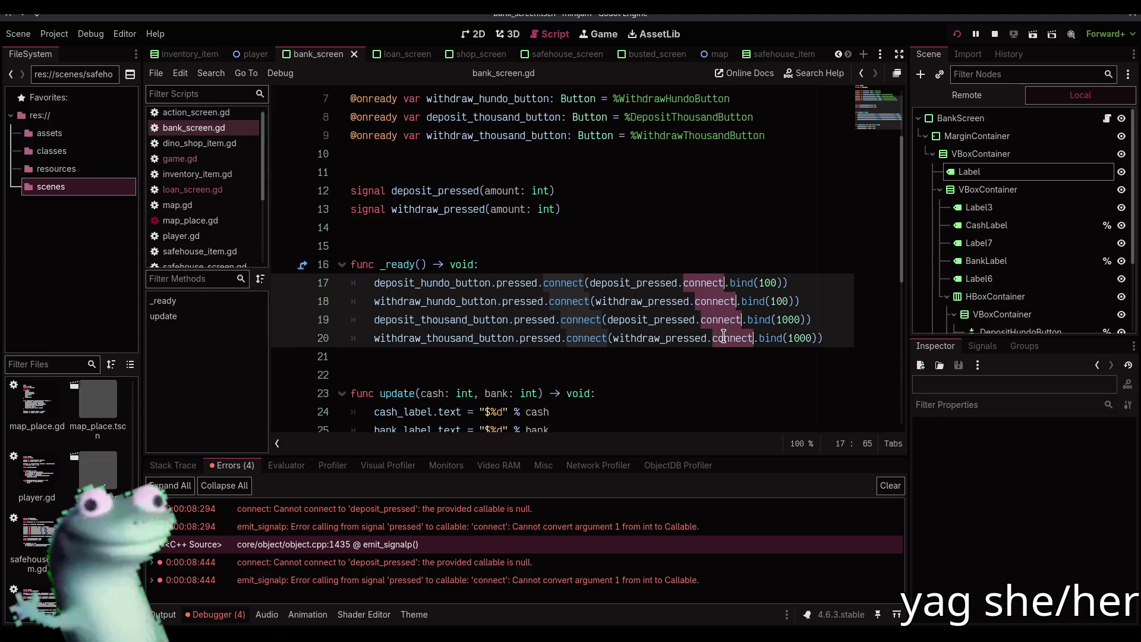
type("emit")
key("Escape")
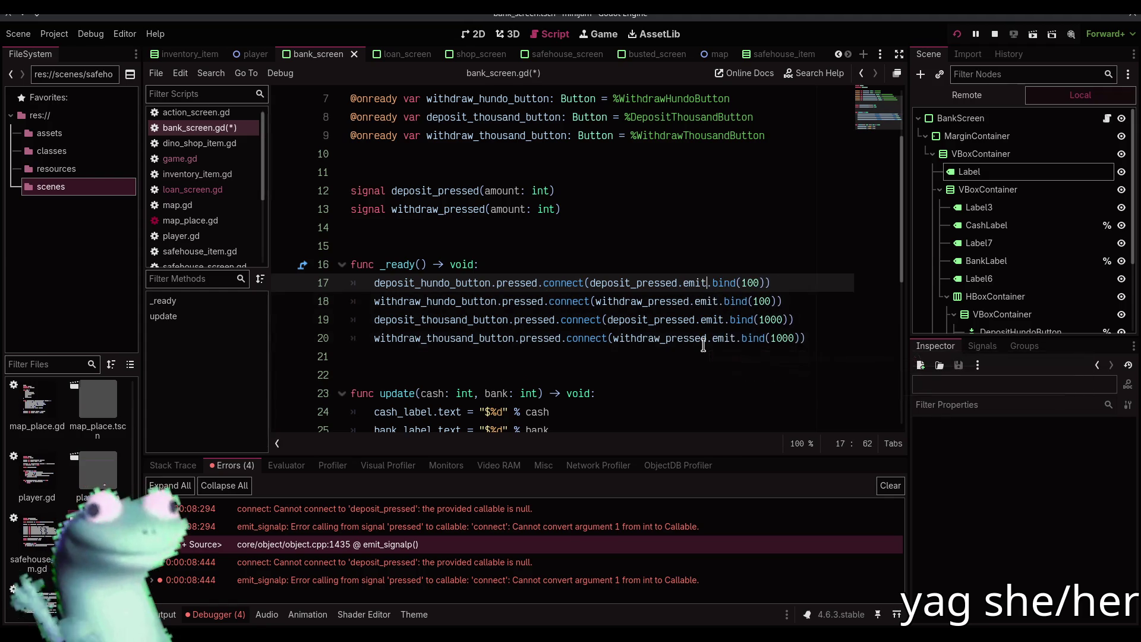
key("F5")
- Travel via the Dino Shop and Megaloandon to the bank, deposit $1000, and close the game
left_click(554, 307)
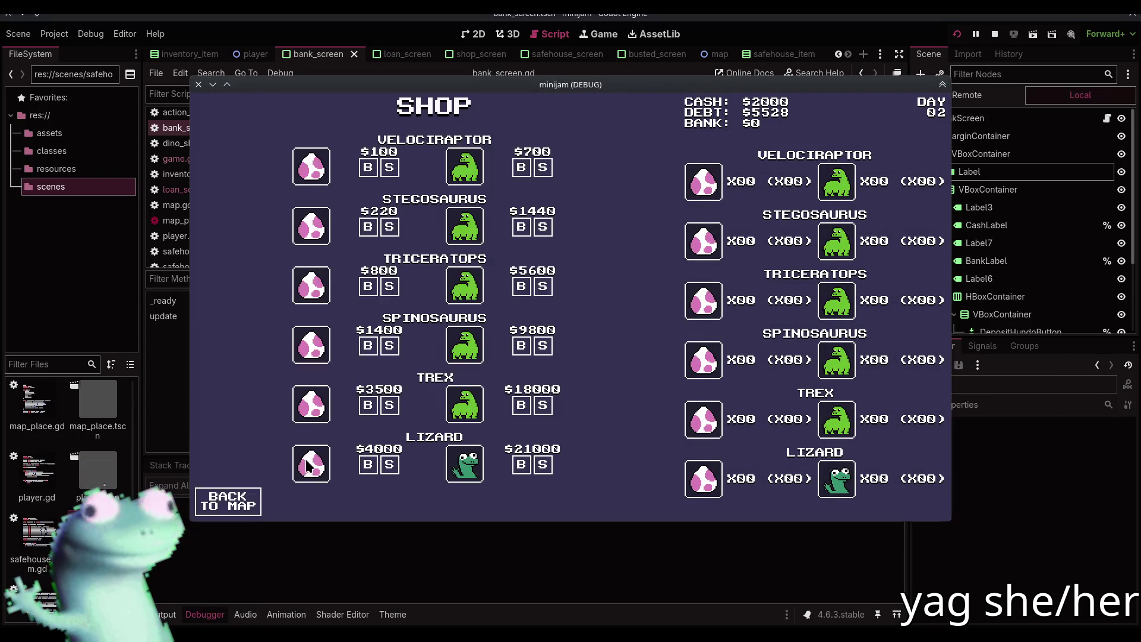
left_click(244, 501)
left_click(416, 233)
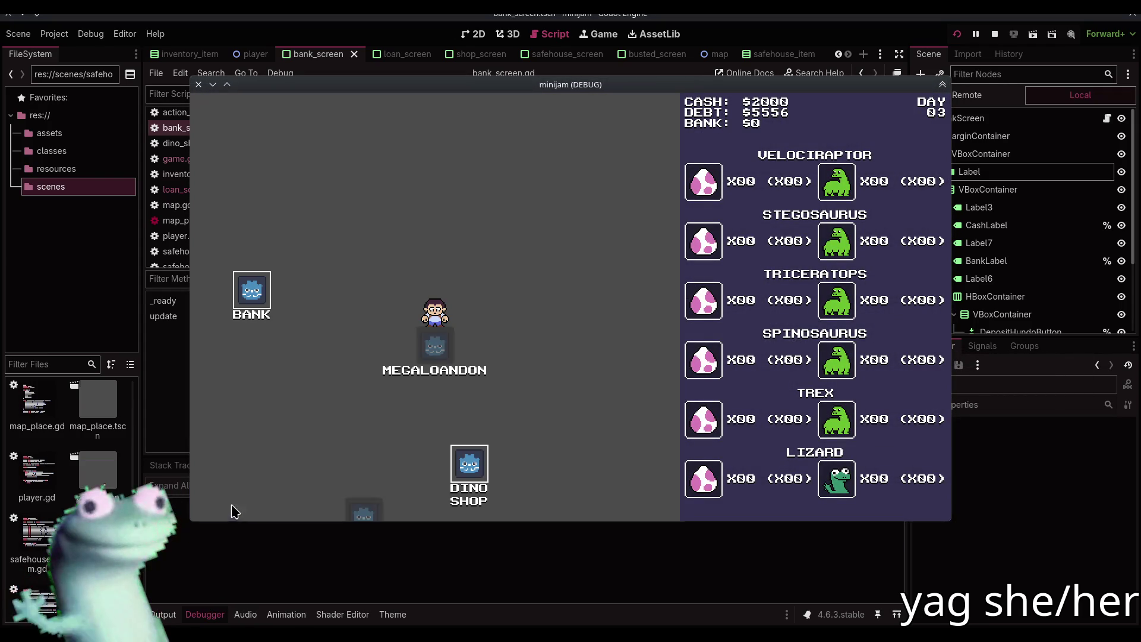
left_click(265, 308)
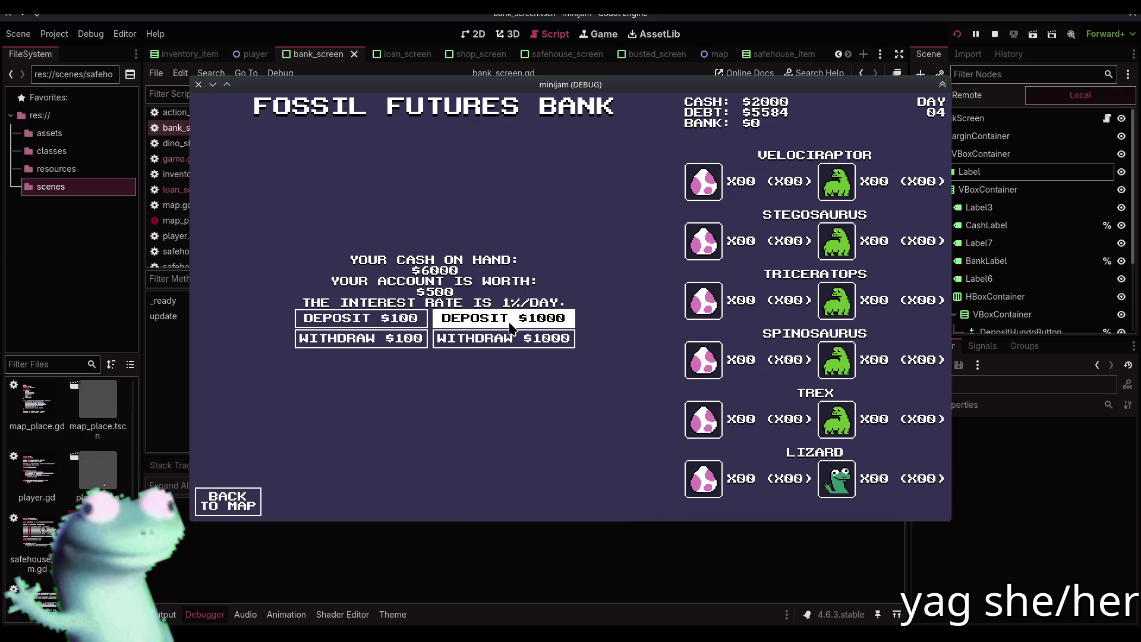
key("F8")
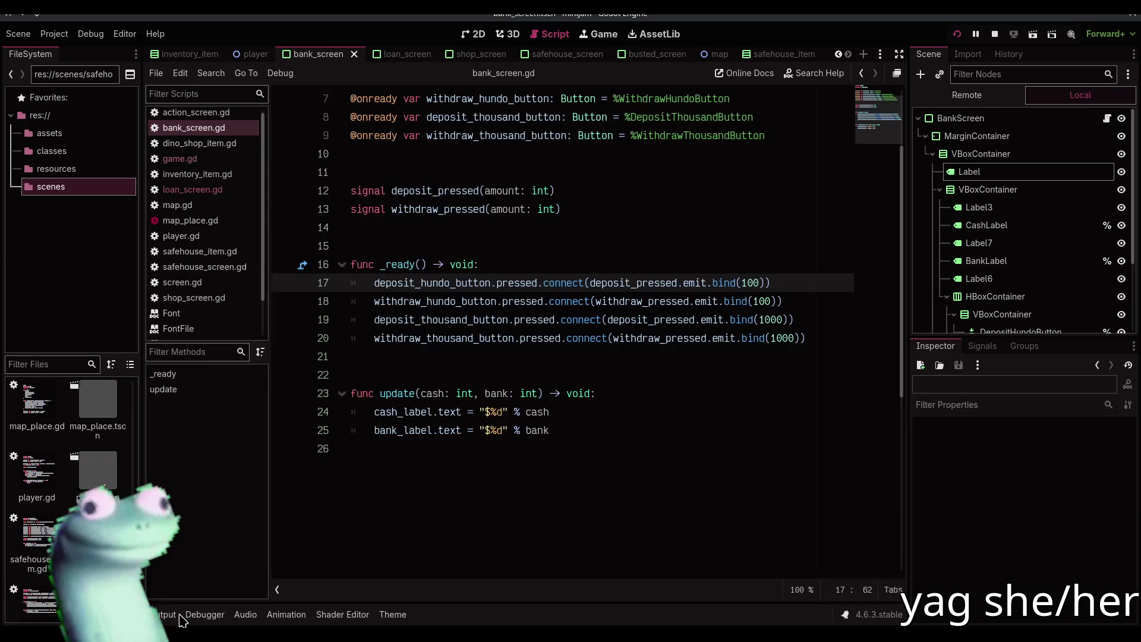
key("F6")
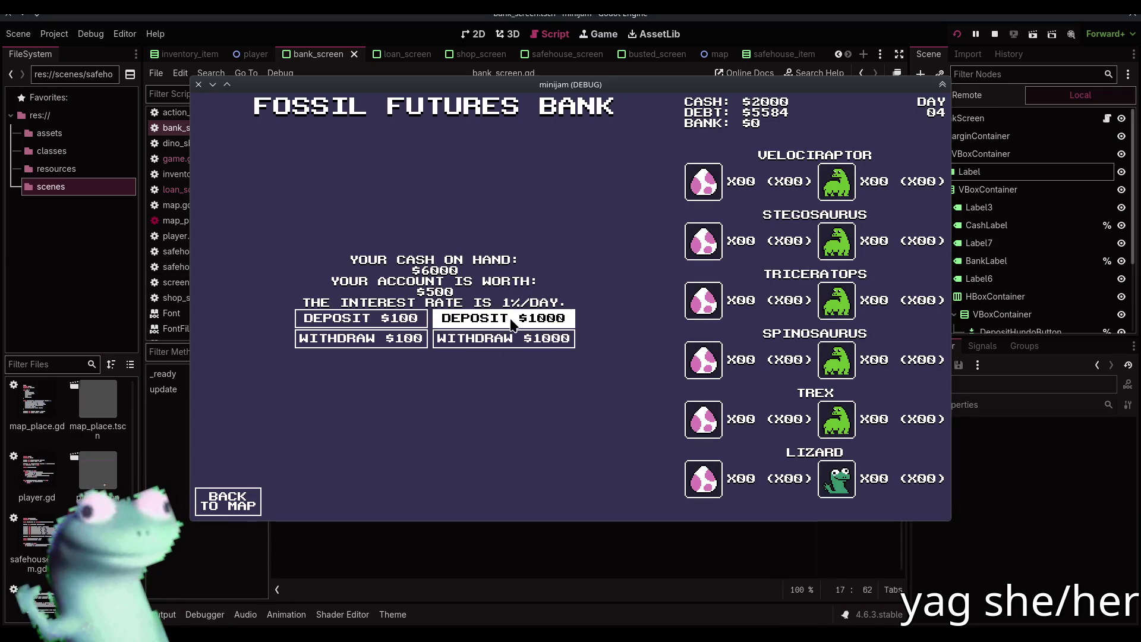
left_click(512, 324)
key("F8")
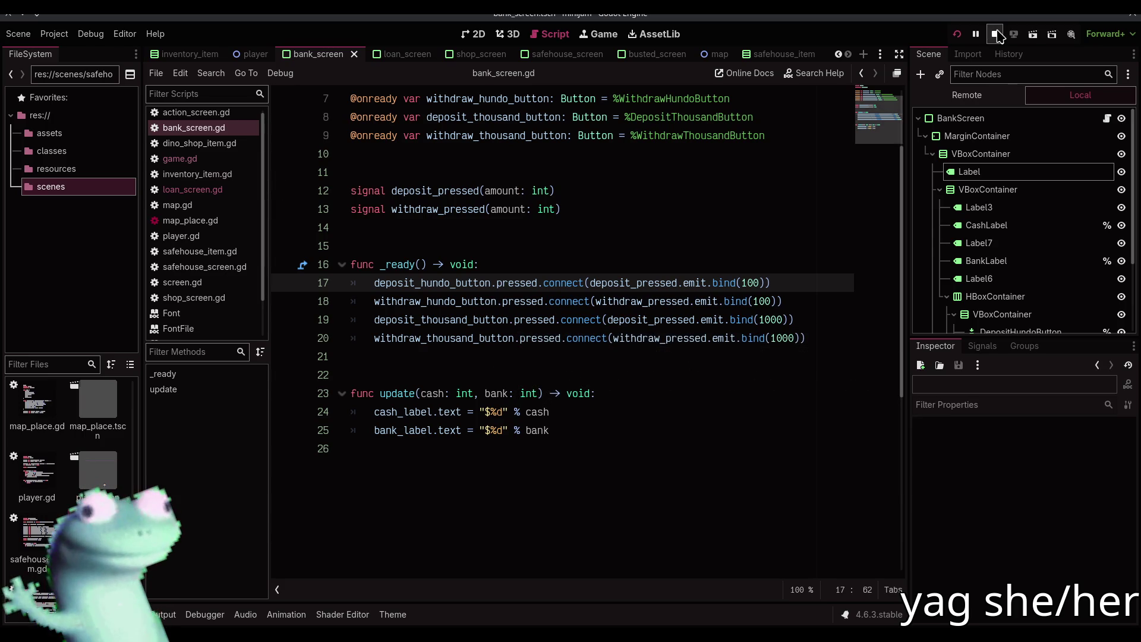
- Stop the game and start a bank_screen connection line below the loan signal connections in game.gd
scroll(229, 191, "up", 1)
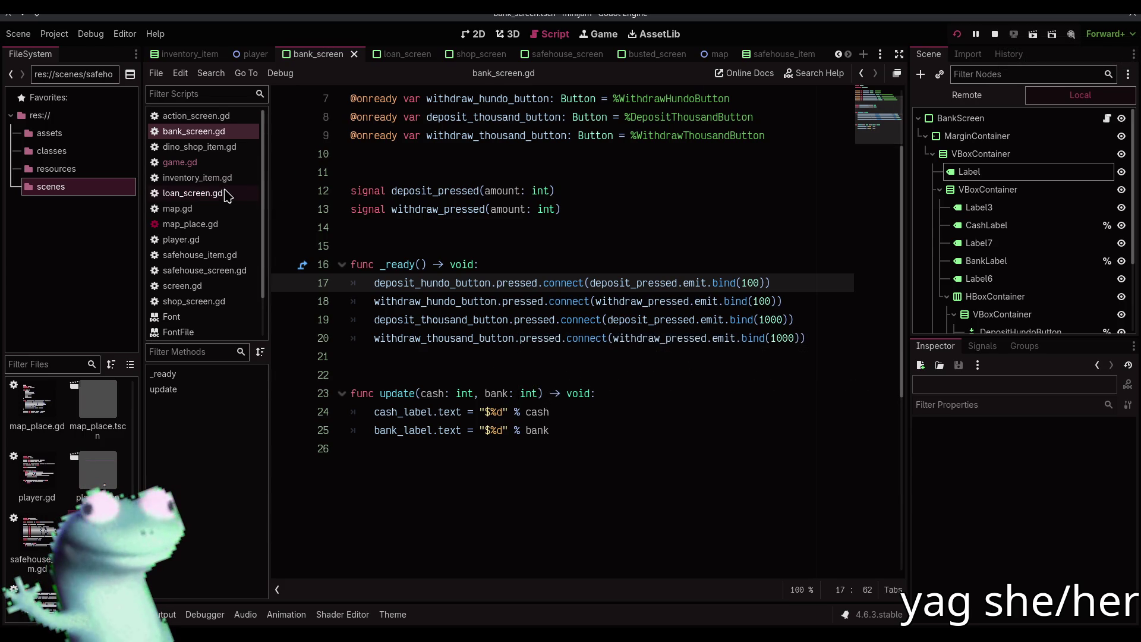
left_click(994, 34)
left_click(180, 162)
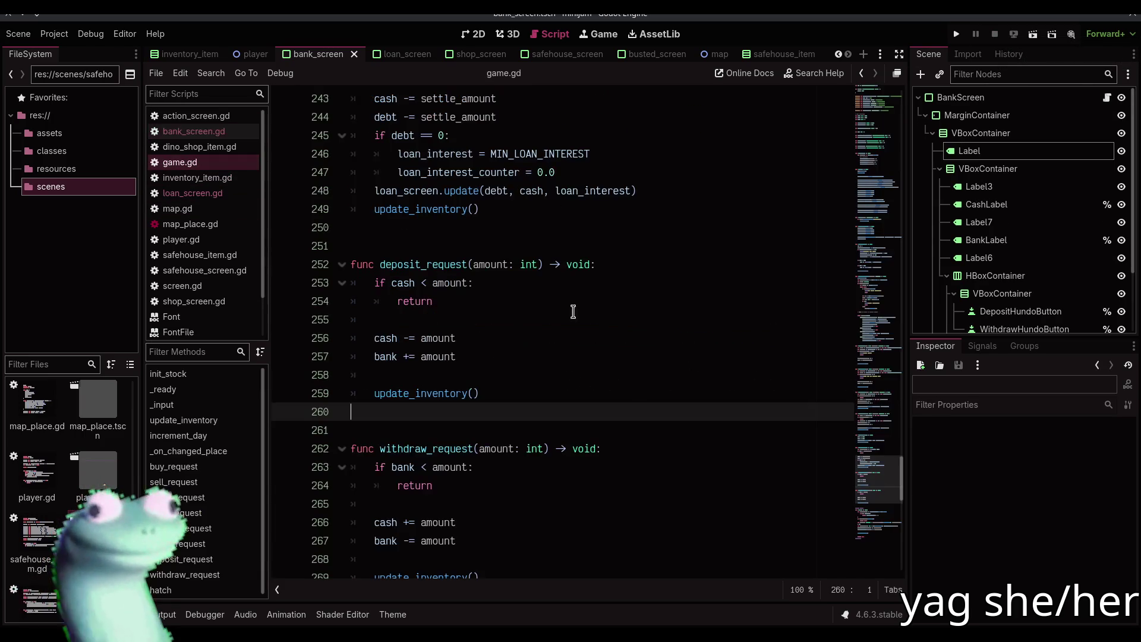
mouse_move(901, 484)
left_mouse_down()
mouse_move(869, 174)
mouse_move(863, 248)
left_mouse_up()
left_click(681, 359)
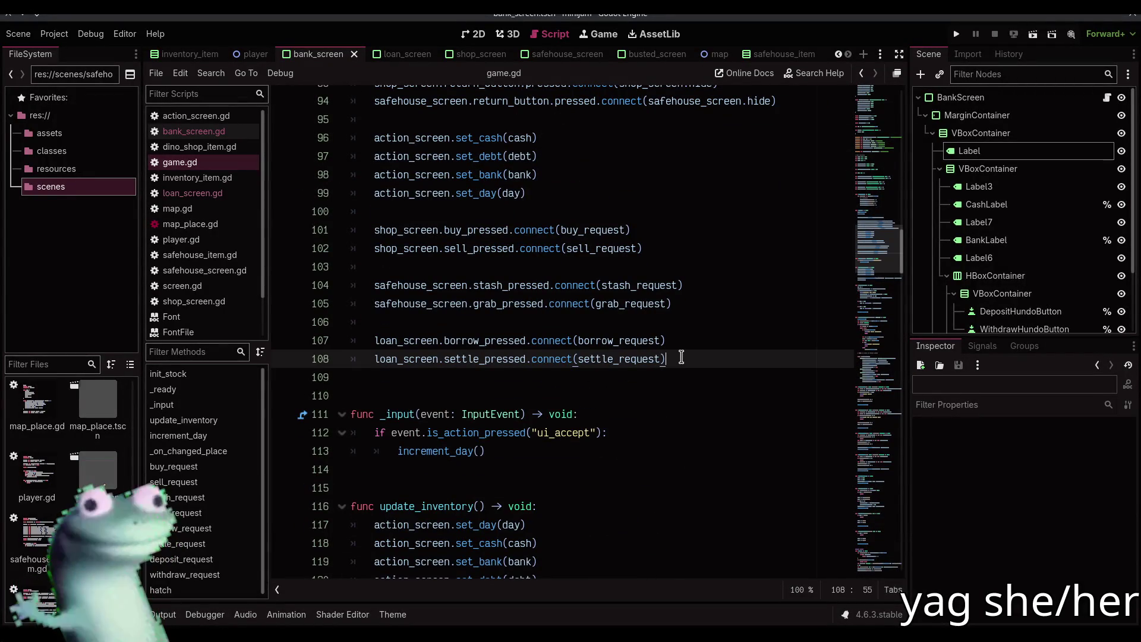
key("Return")
key("Return")
type("bank_")
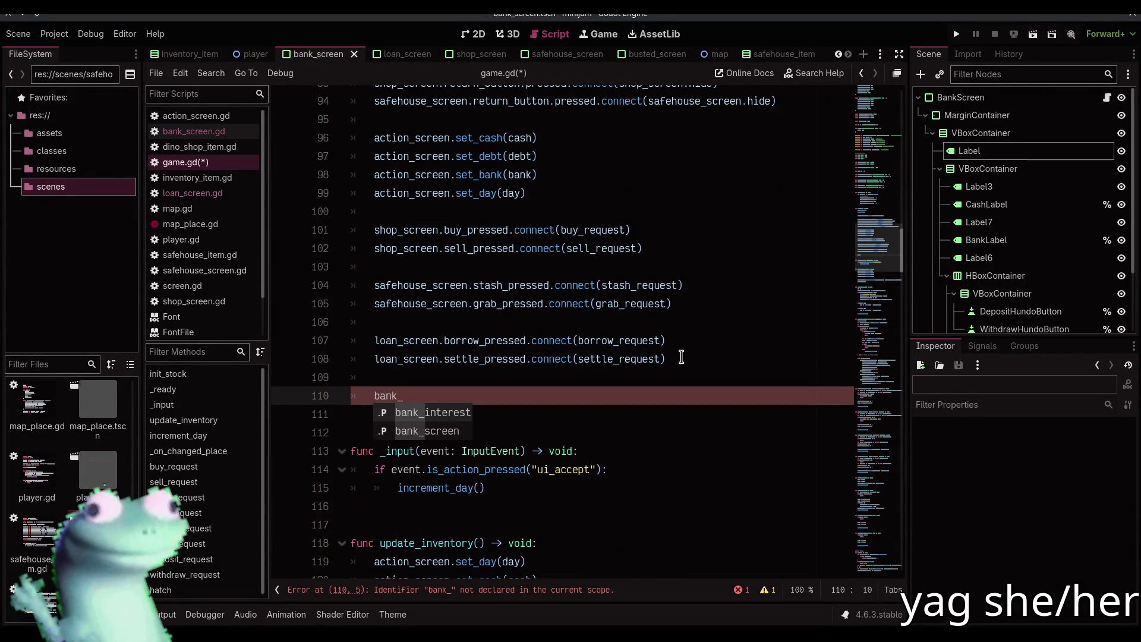
key("Down")
key("Return")
type(".")
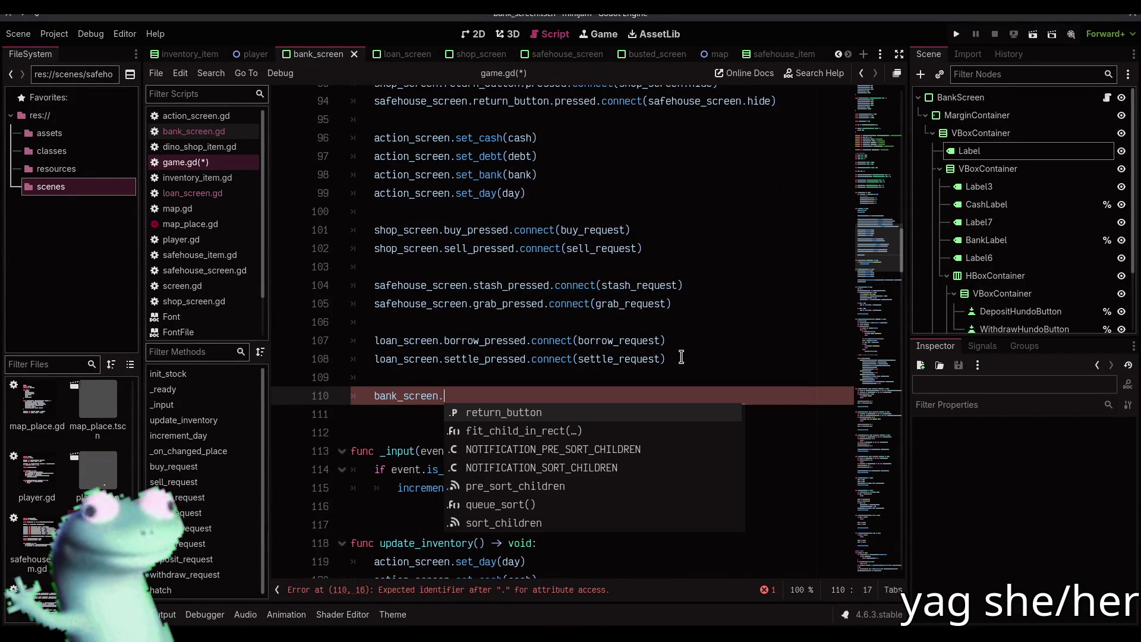
type("s")
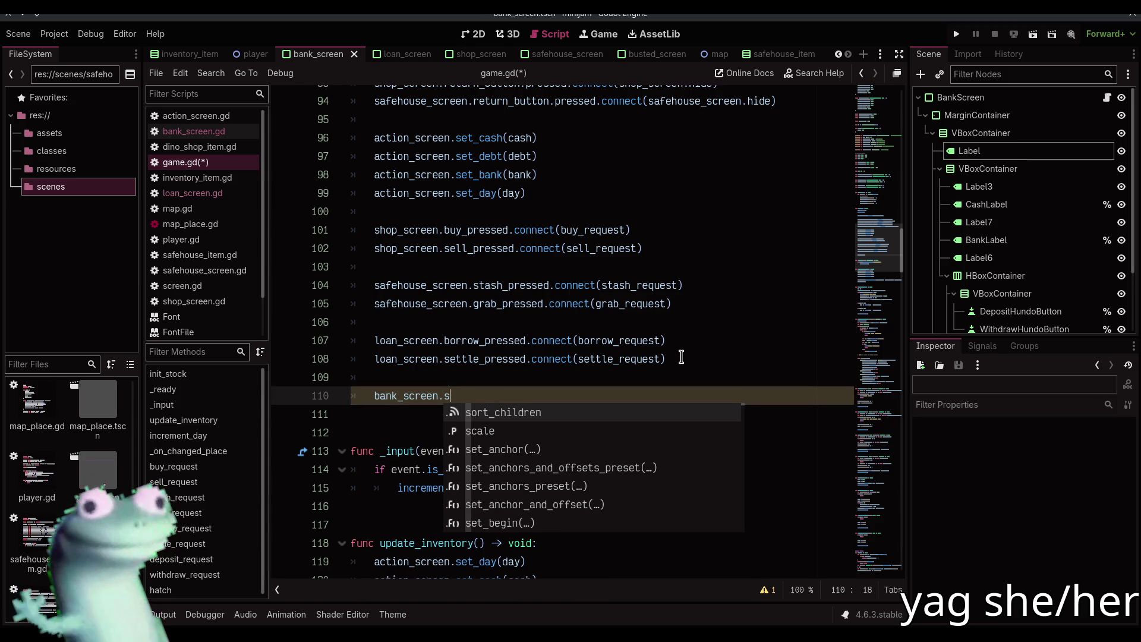
key("BackSpace")
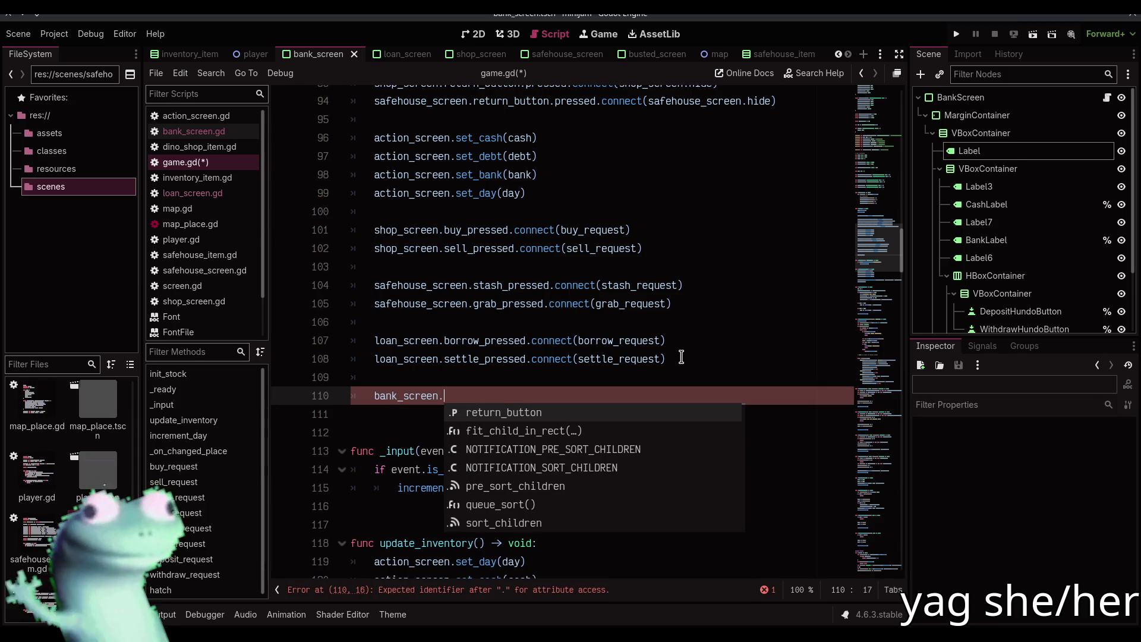
type("dep")
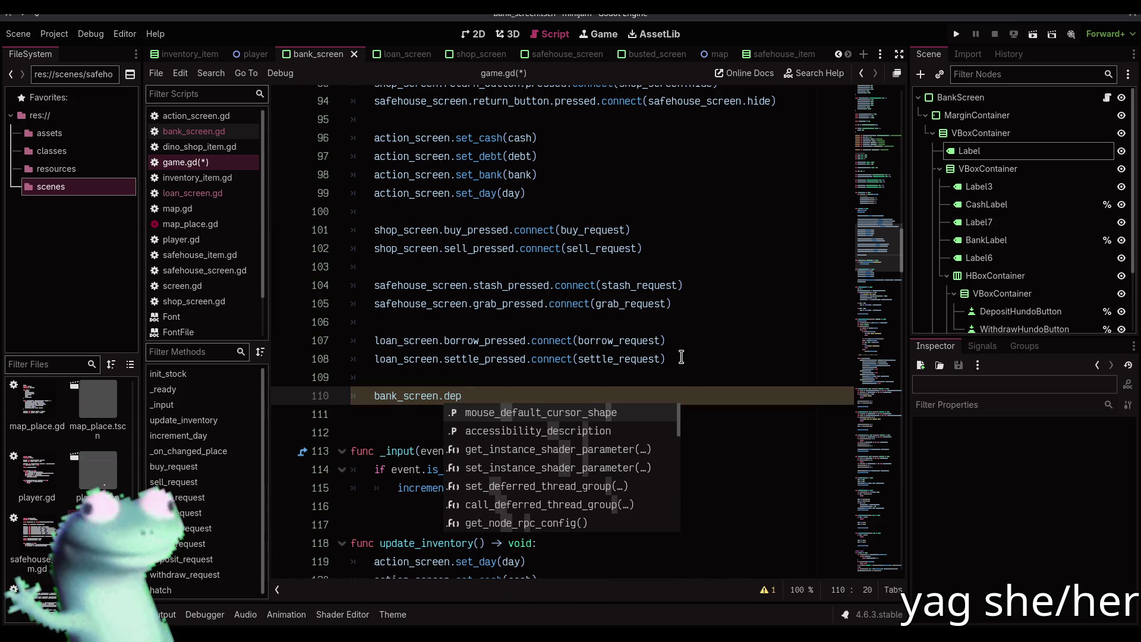
key("BackSpace")
key("BackSpace")
key("BackSpace")
key("Escape")
- Change bank_screen's declared type on line 45 to BankScreen
scroll(596, 345, "up", 10)
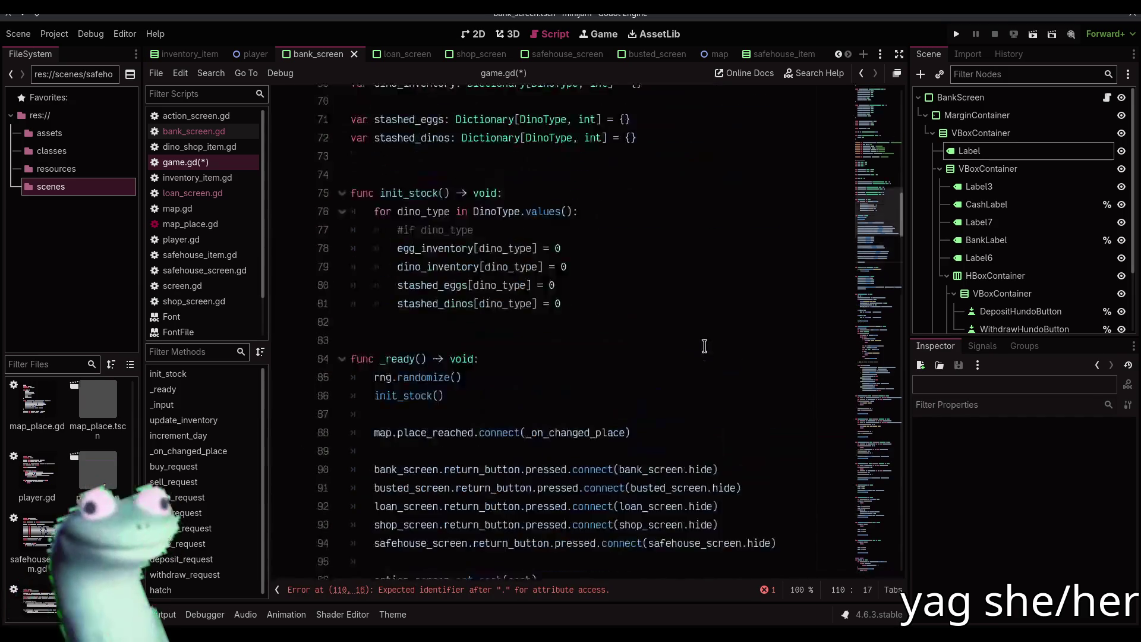
scroll(527, 326, "up", 6)
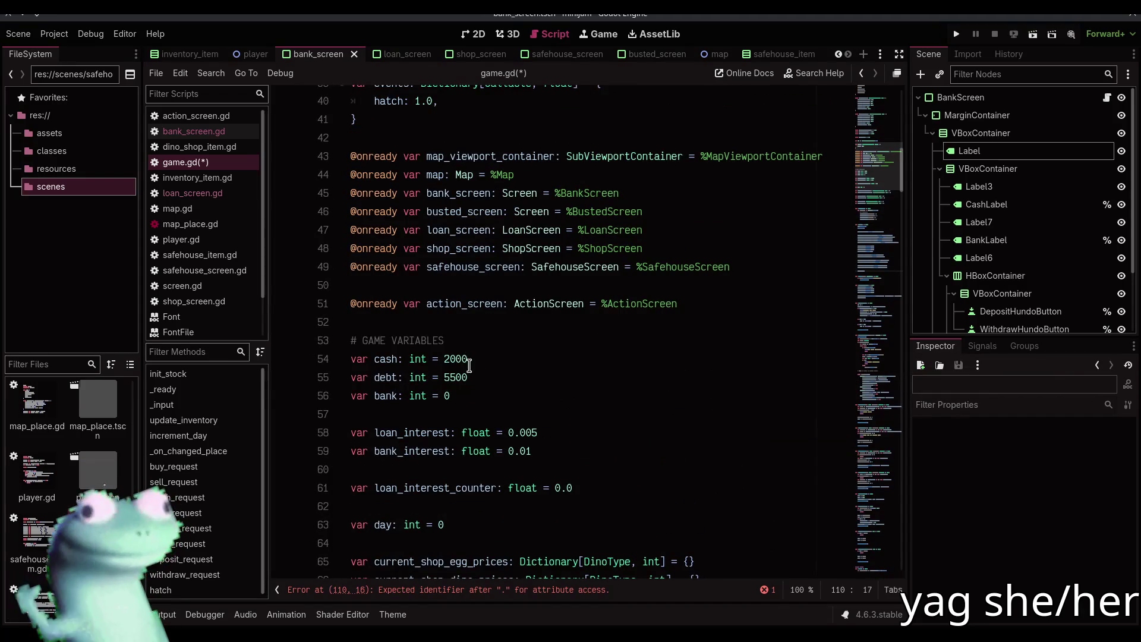
double_click(516, 195)
key("Left")
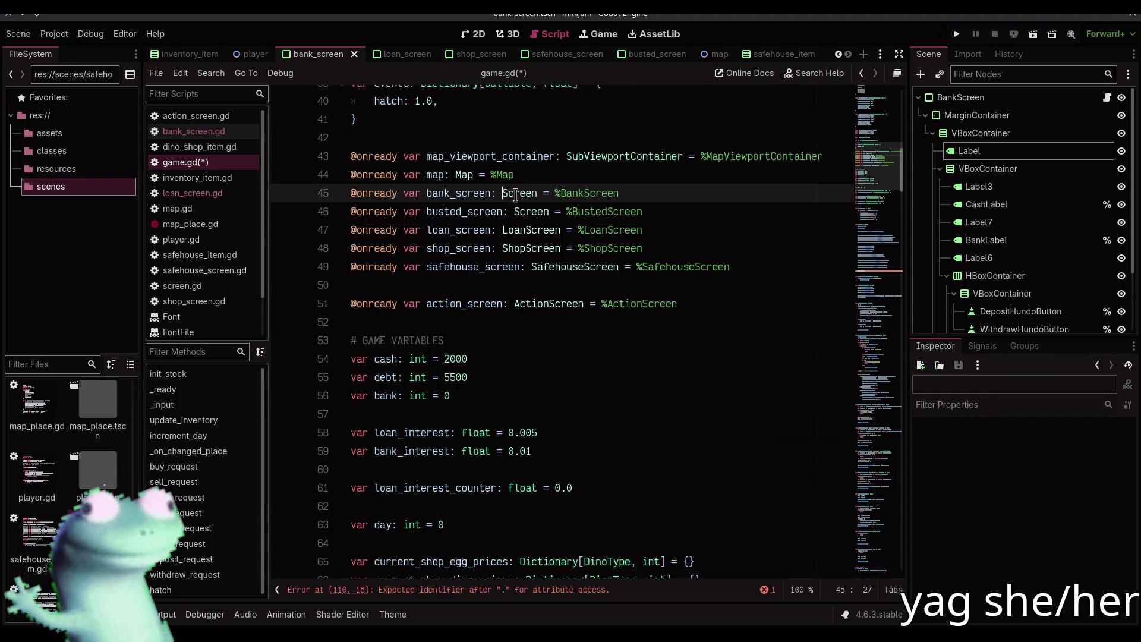
type("Bank")
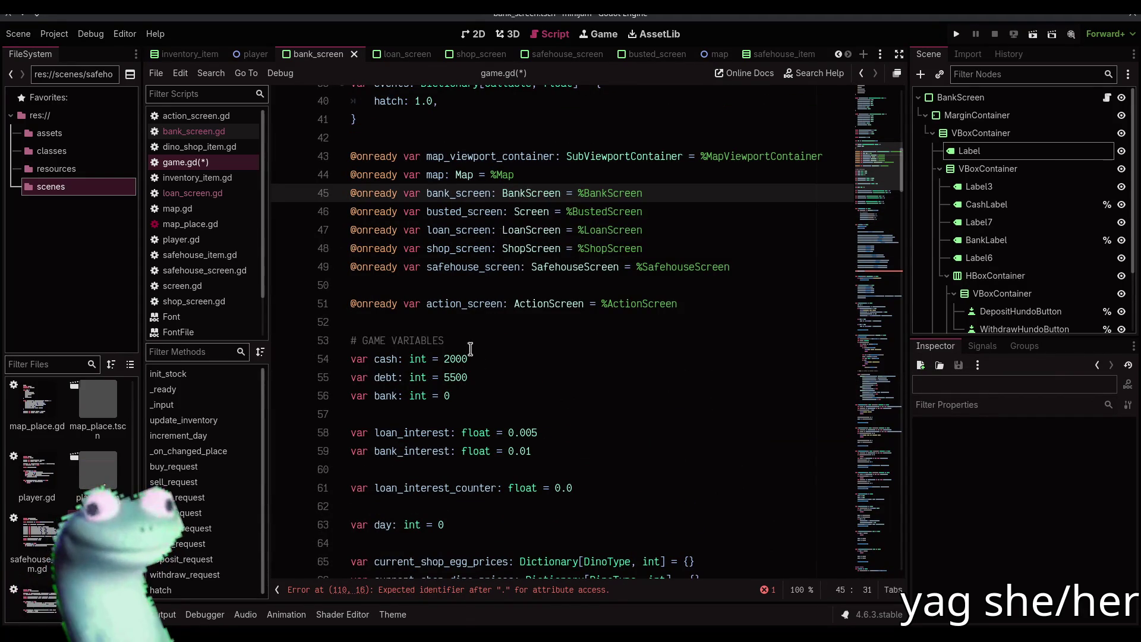
- Connect bank_screen.deposit_pressed to deposit_request
left_click(453, 591)
type("depo")
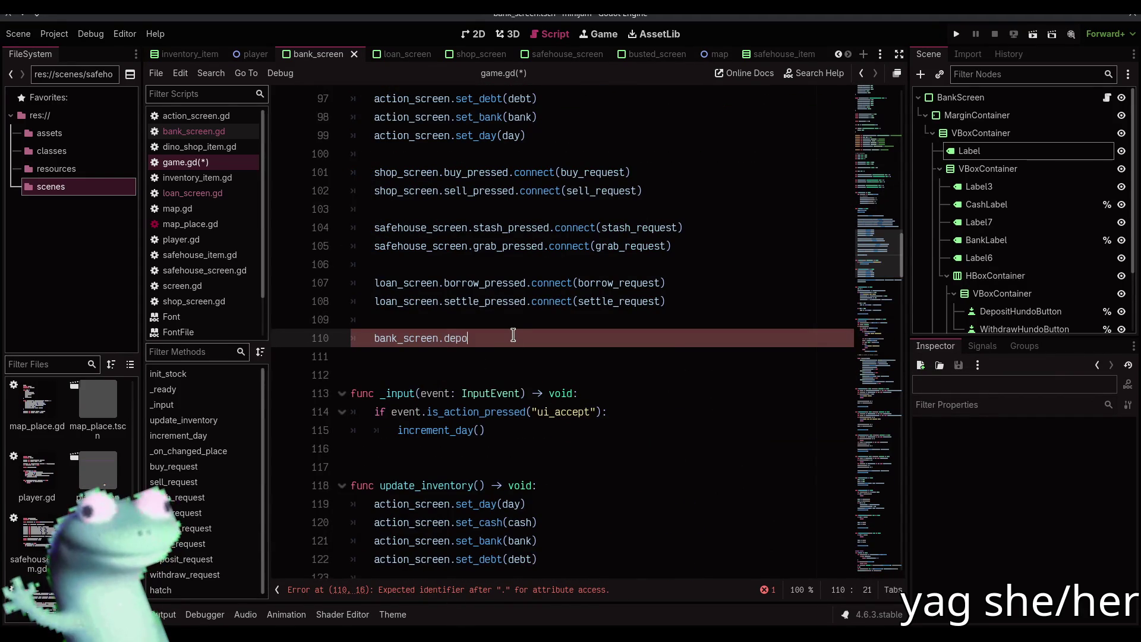
key("Down")
key("Return")
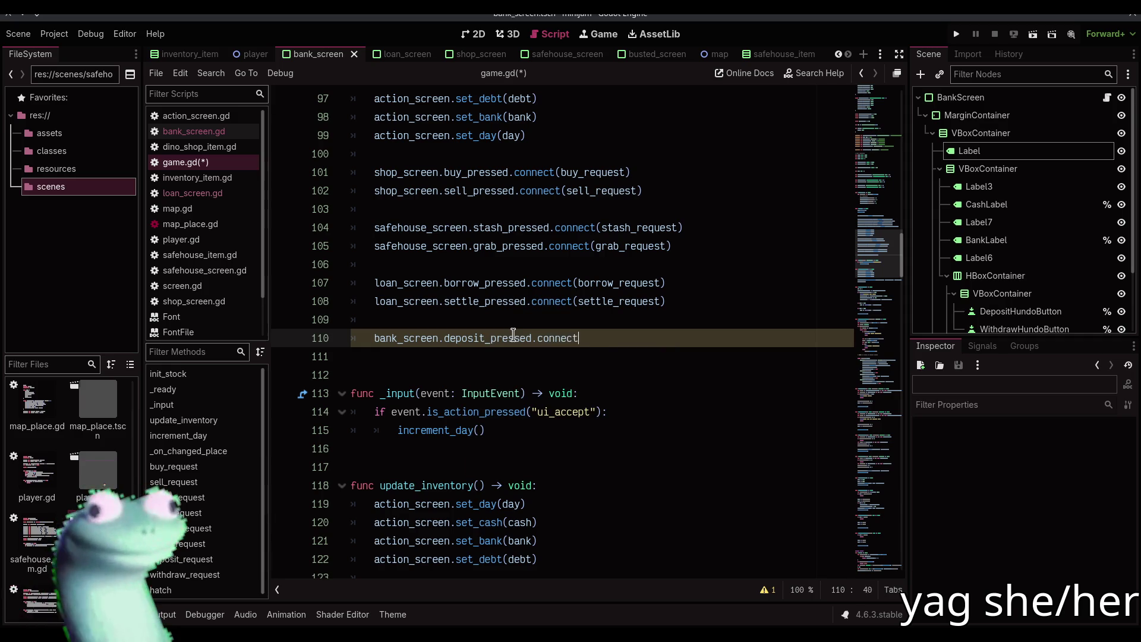
type("(depo")
key("Return")
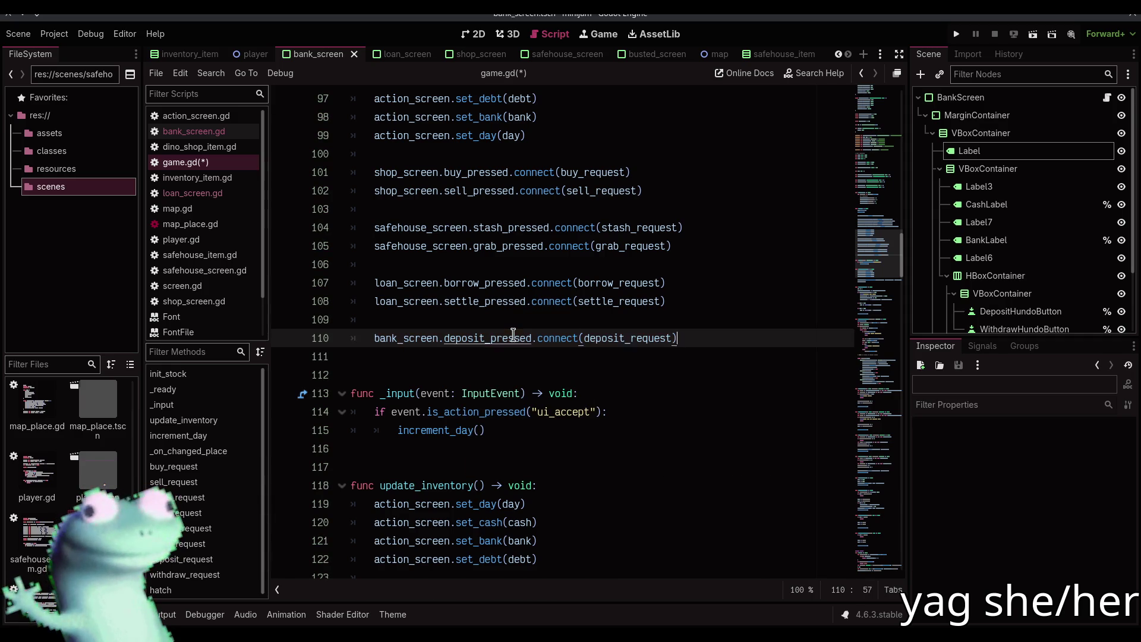
- Duplicate that line as withdraw_pressed connected to withdraw_request, then run the game
key("ctrl+shift+d")
key("ctrl+Left")
key("ctrl+Left")
key("ctrl+Left")
key("shift+Right")
key("shift+Right")
key("shift+Right")
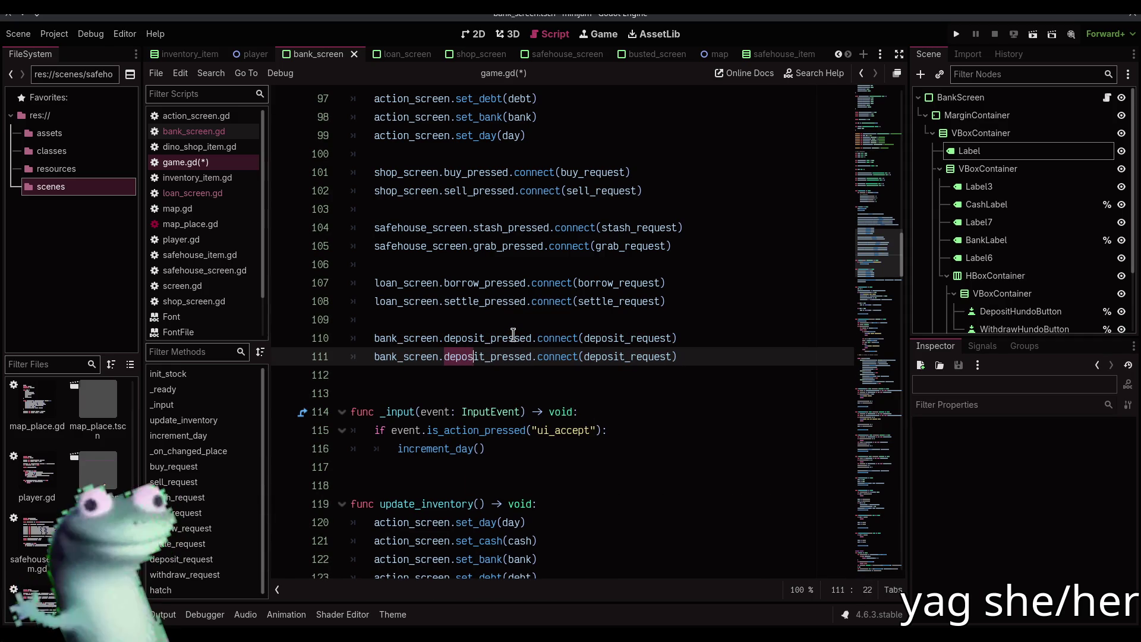
key("shift+Right")
key("shift+Right")
key("ctrl+d")
type("withdraw")
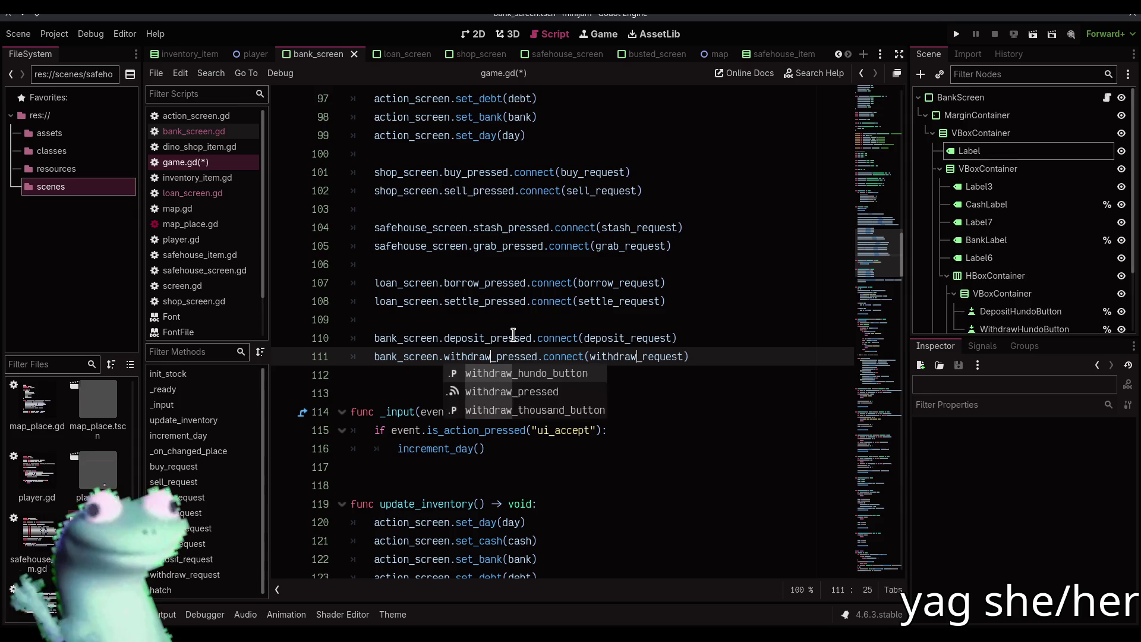
key("F5")
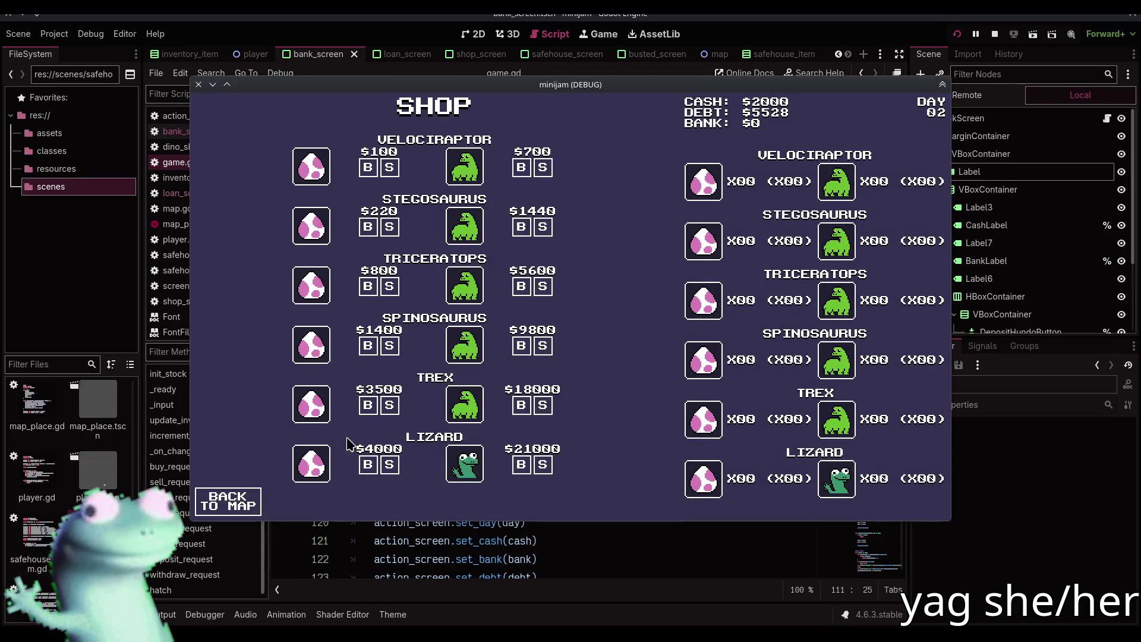
- Travel from the shop via Megaloandon to the bank, deposit $1000, and keep traveling between locations
left_click(257, 500)
left_click(389, 238)
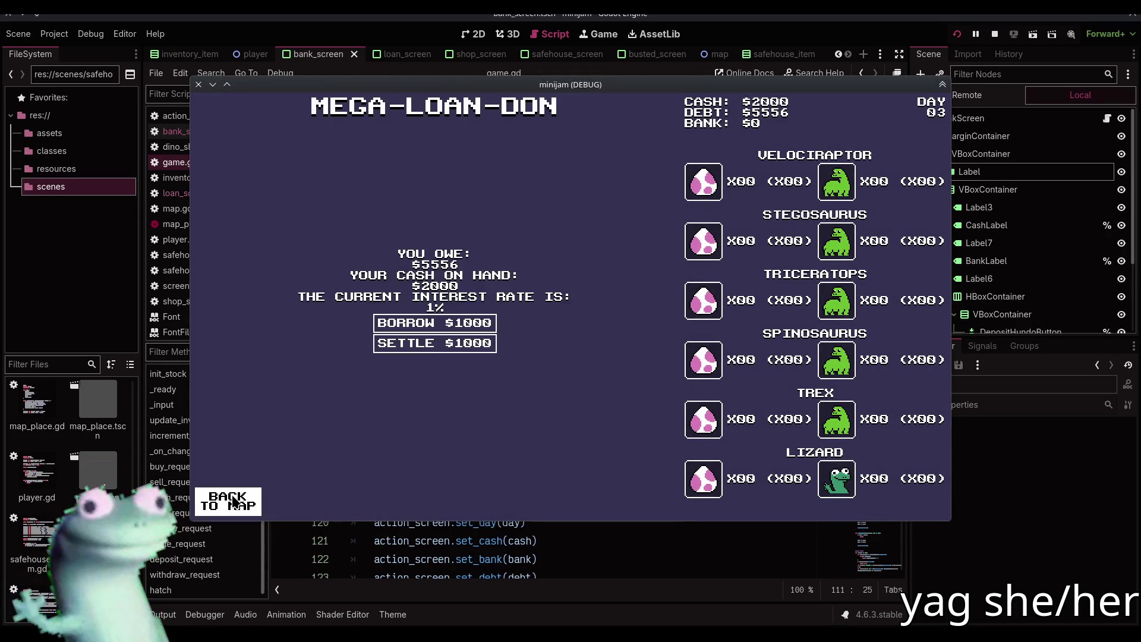
left_click(233, 502)
left_click(253, 287)
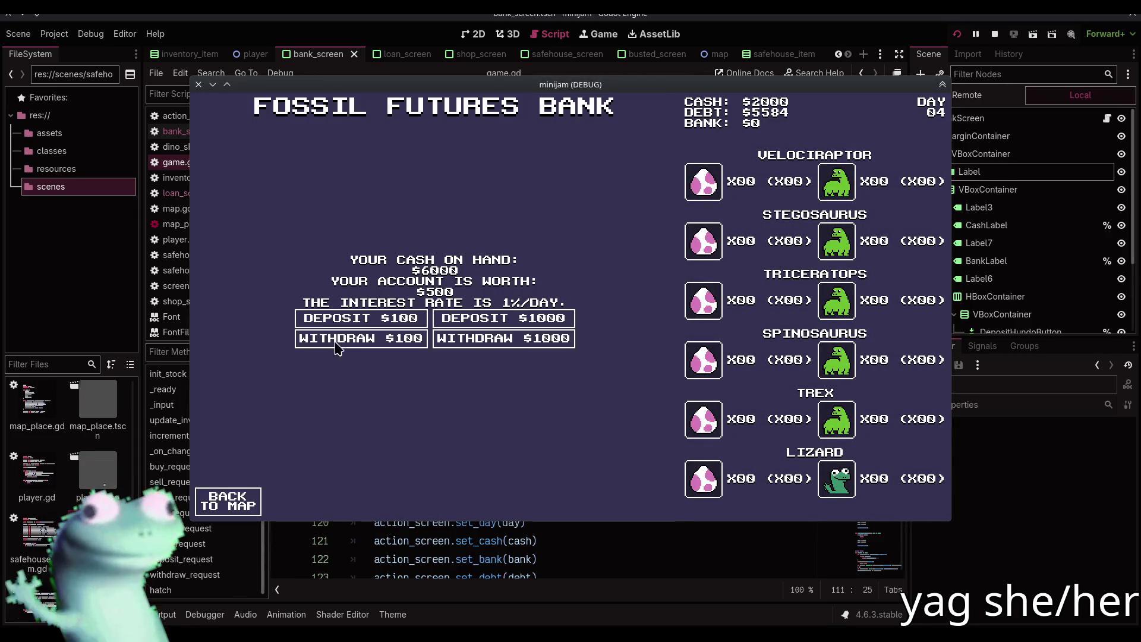
left_click(532, 321)
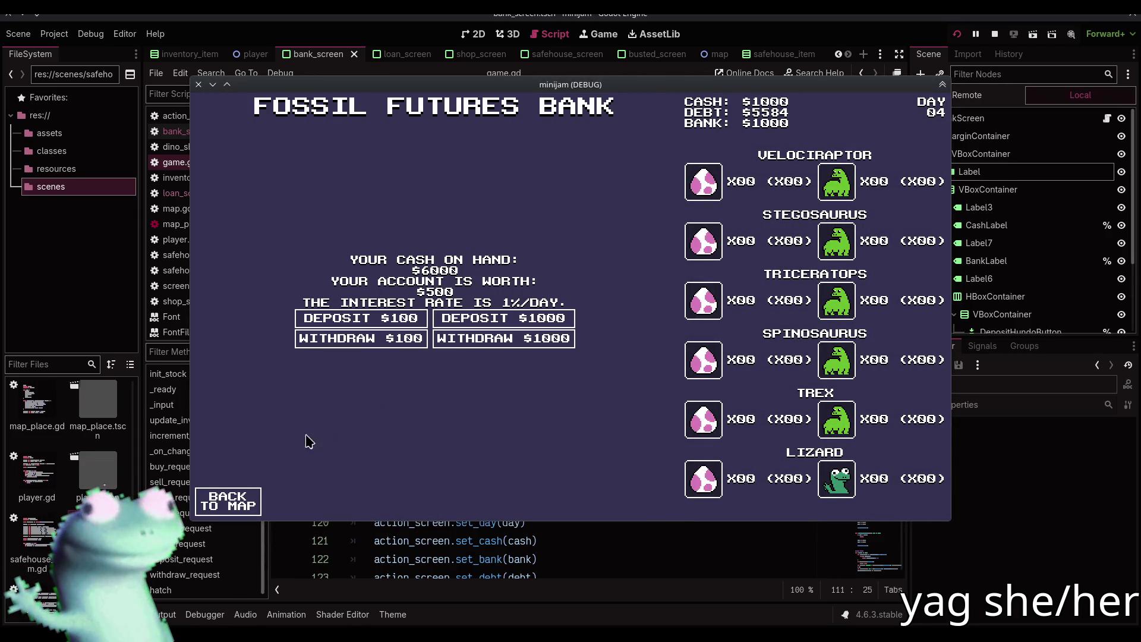
left_click(241, 502)
left_click(616, 403)
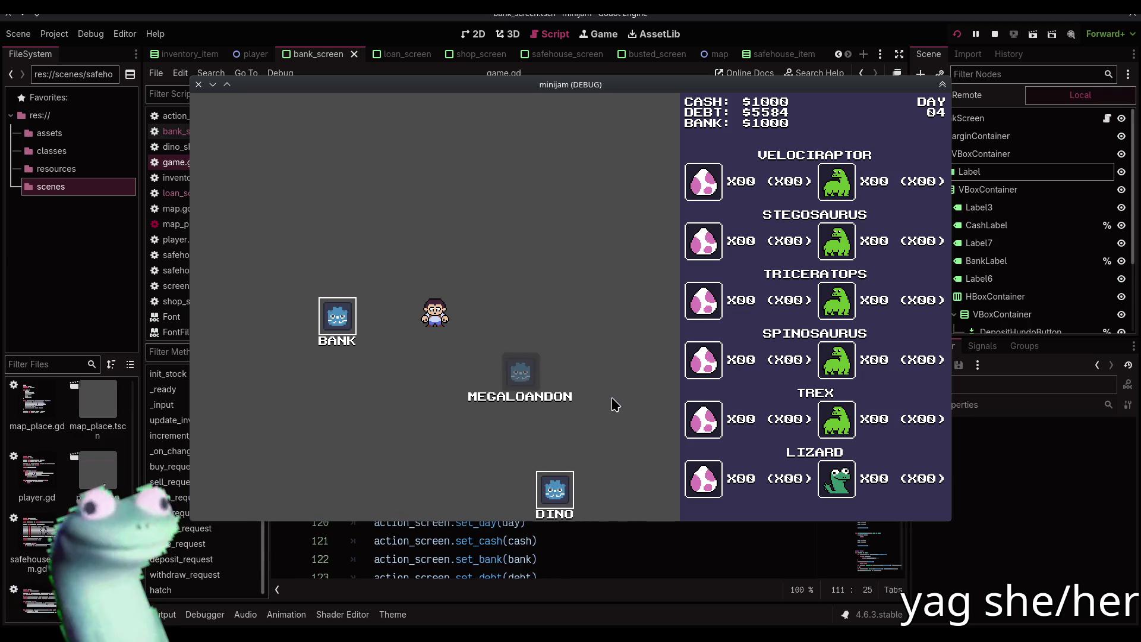
left_click(243, 502)
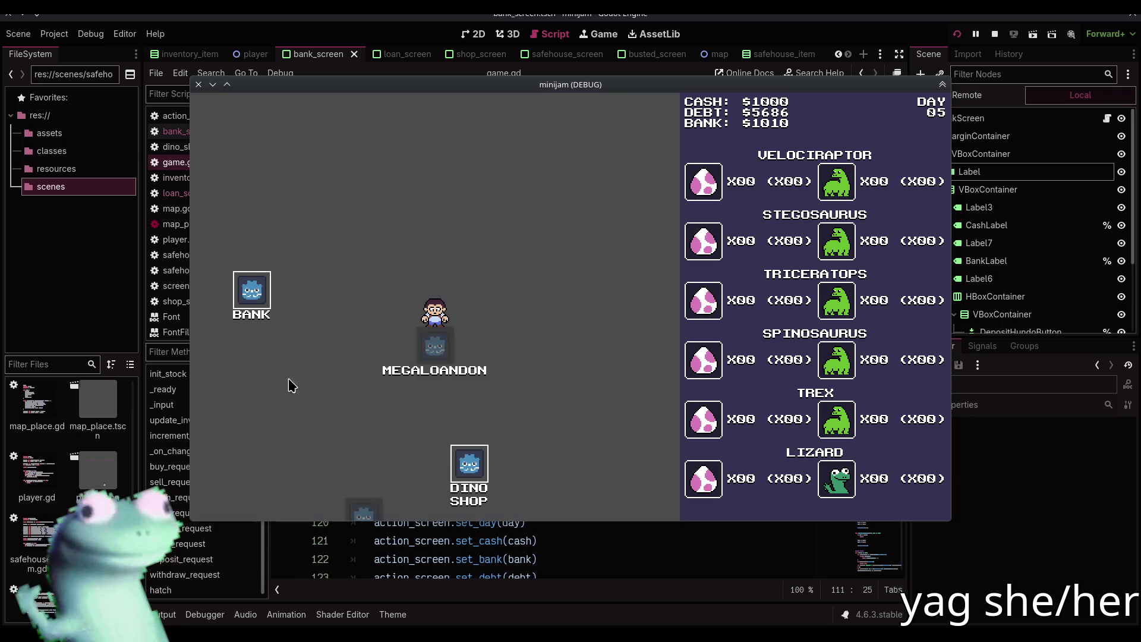
left_click(254, 292)
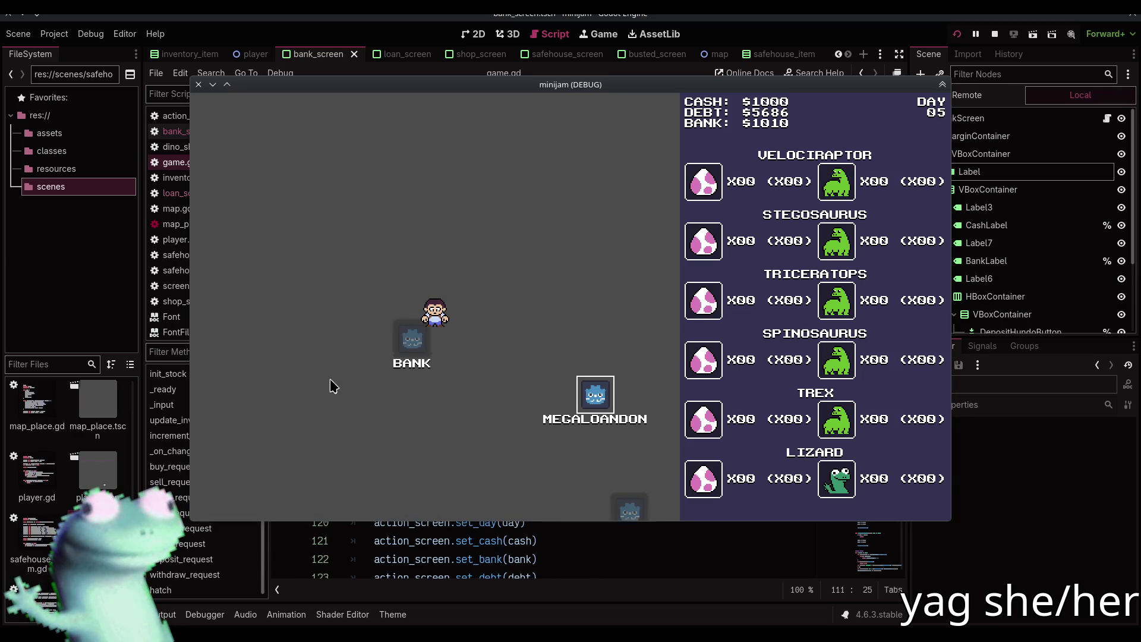
left_click(244, 499)
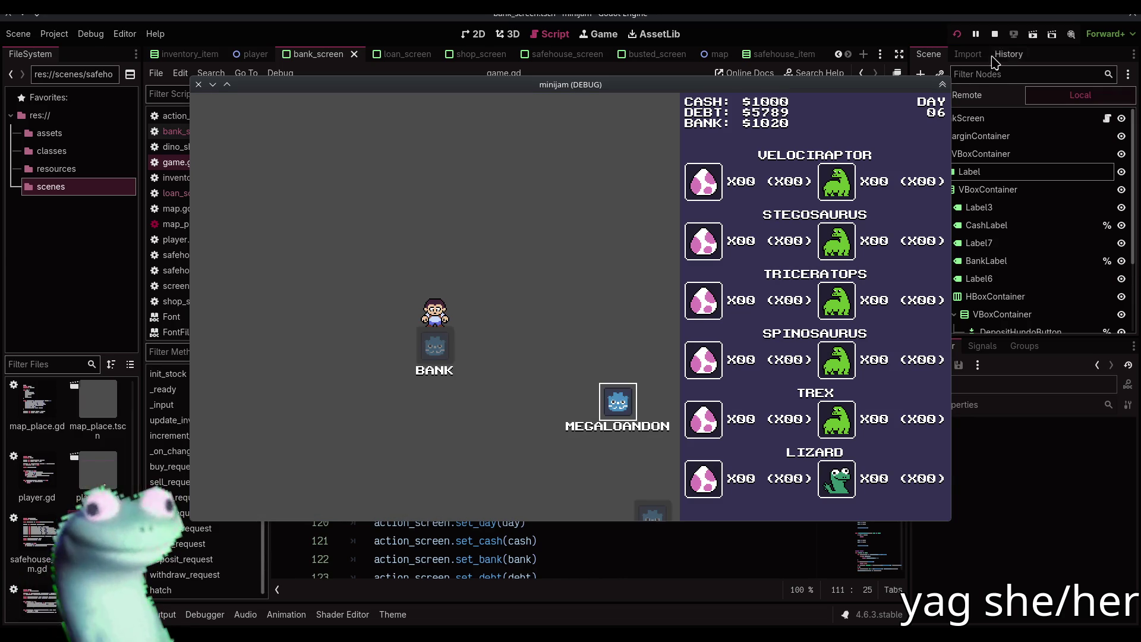
- Stop the game and bring up the deposit_request and withdraw_request functions in game.gd
left_click(996, 34)
left_click(528, 319)
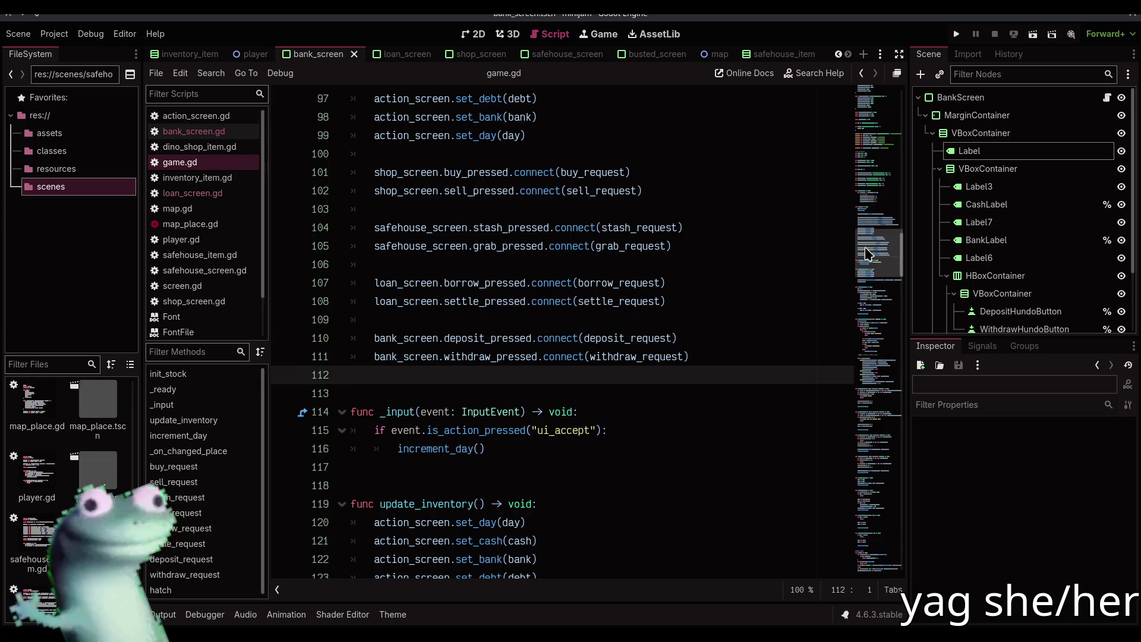
mouse_move(865, 247)
left_mouse_down()
mouse_move(878, 547)
mouse_move(875, 535)
left_mouse_up()
scroll(538, 291, "up", 9)
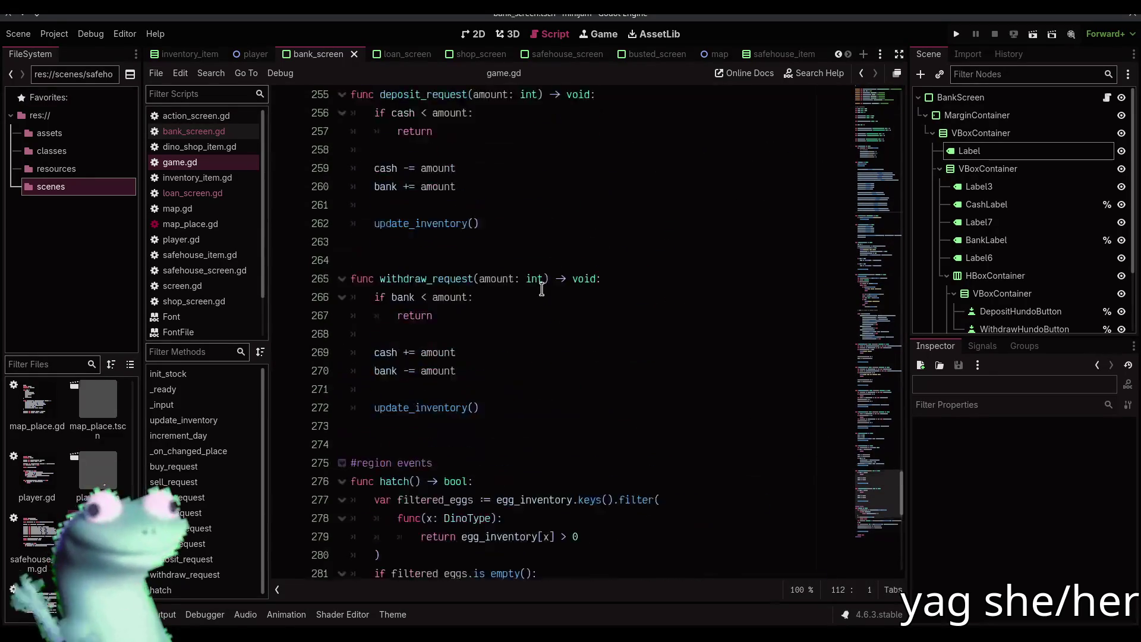
- Add bank_screen.update(cash, bank) after the bank changes in deposit_request and withdraw_request
left_click(492, 243)
left_click(473, 417)
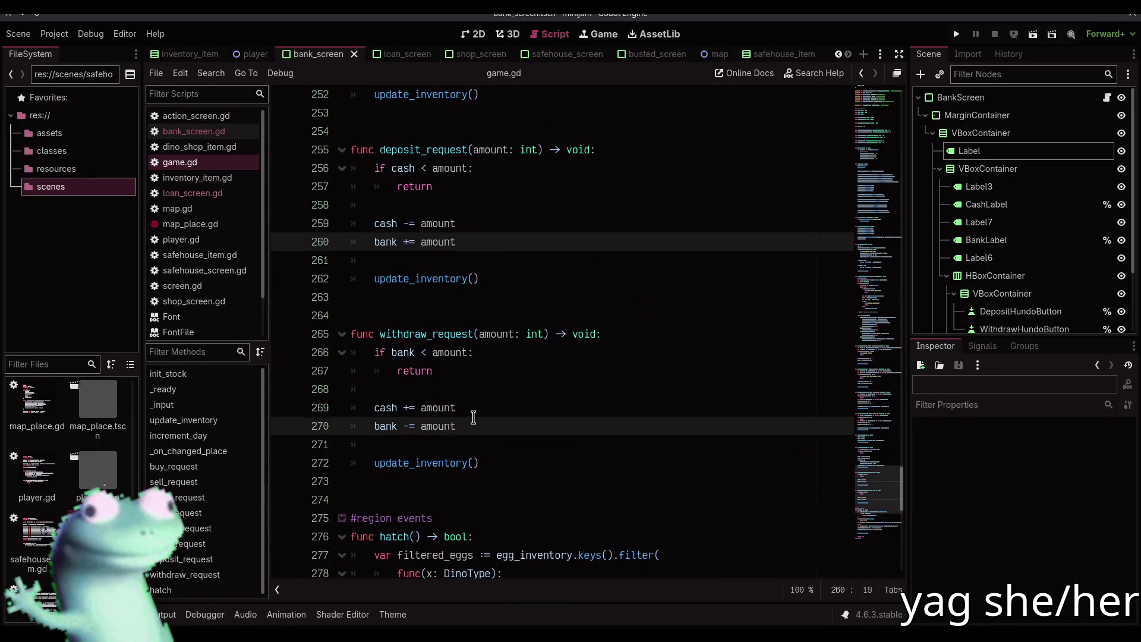
key("Return")
type("bank_s")
type("creen.u")
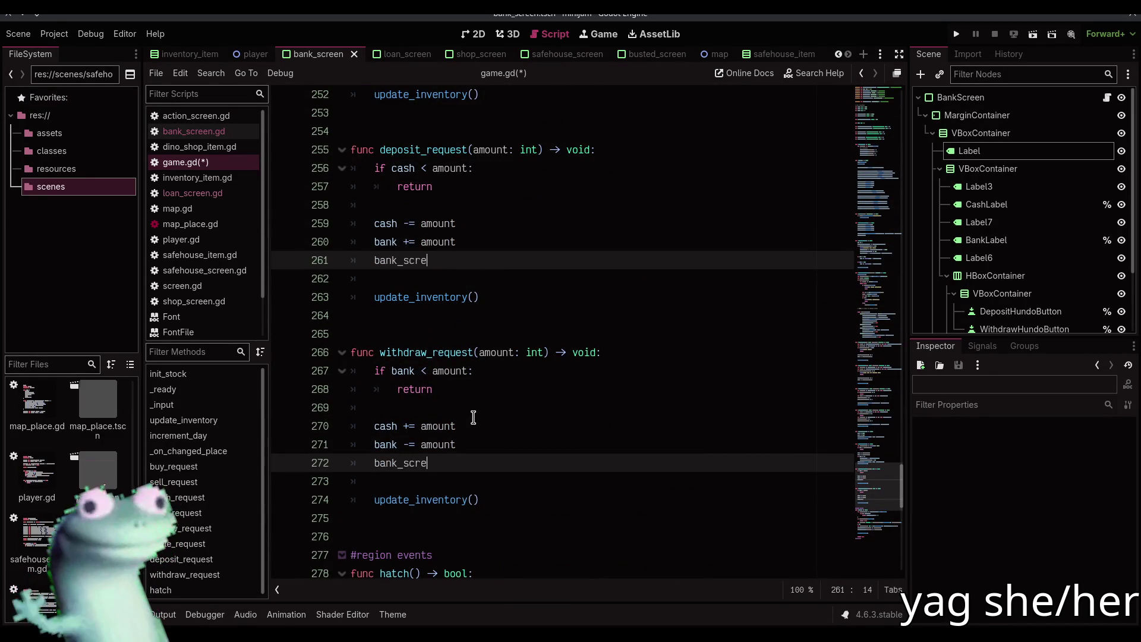
key("Return")
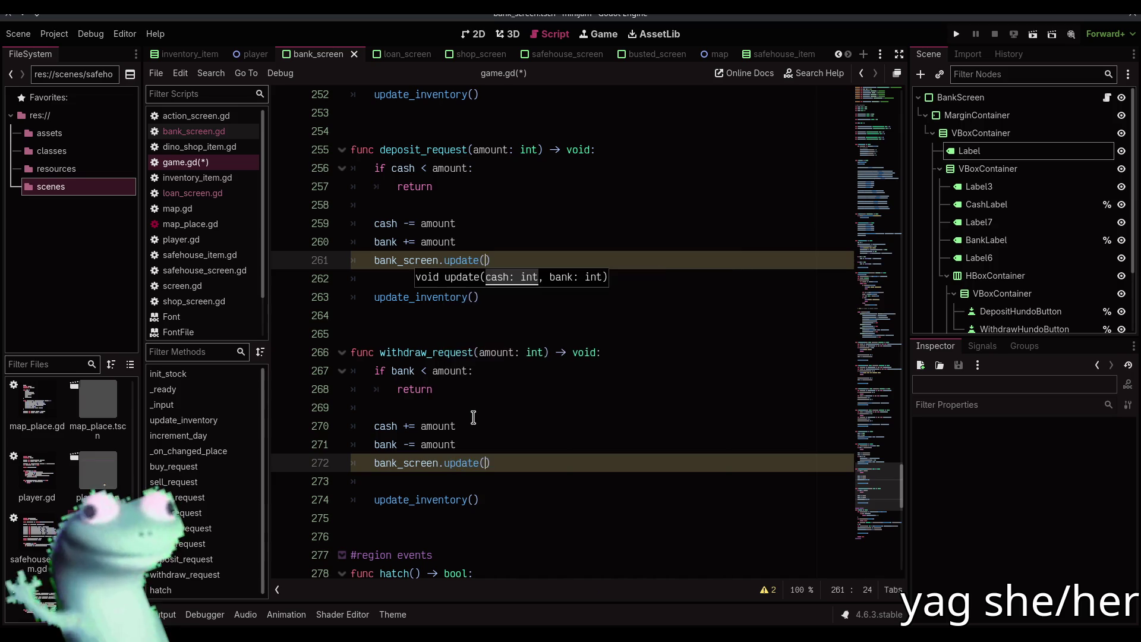
type("cash, ")
type("bank")
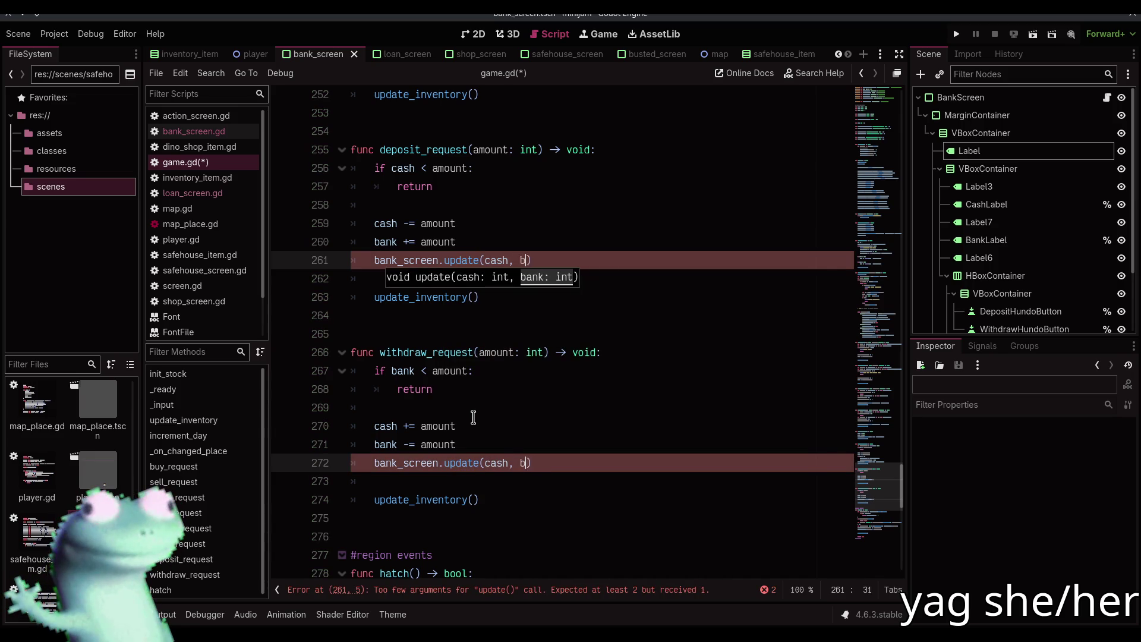
type(")")
key("shift+Home")
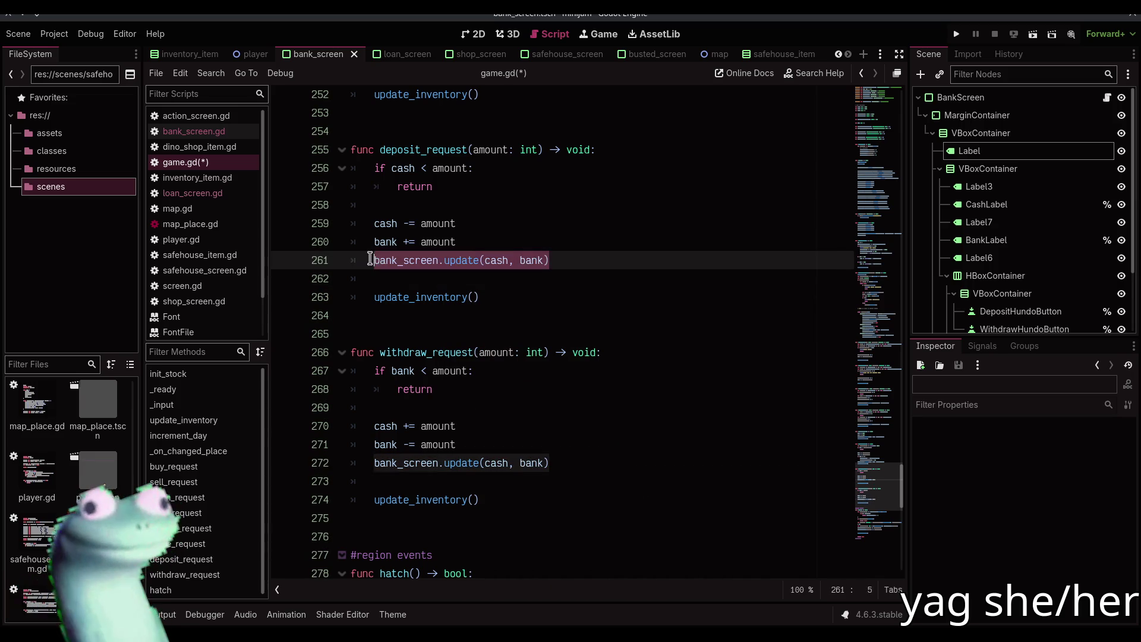
- Add bank_screen.update(cash, bank) to the MapPlace.Type.BANK case in _on_changed_place and save
left_click(199, 436)
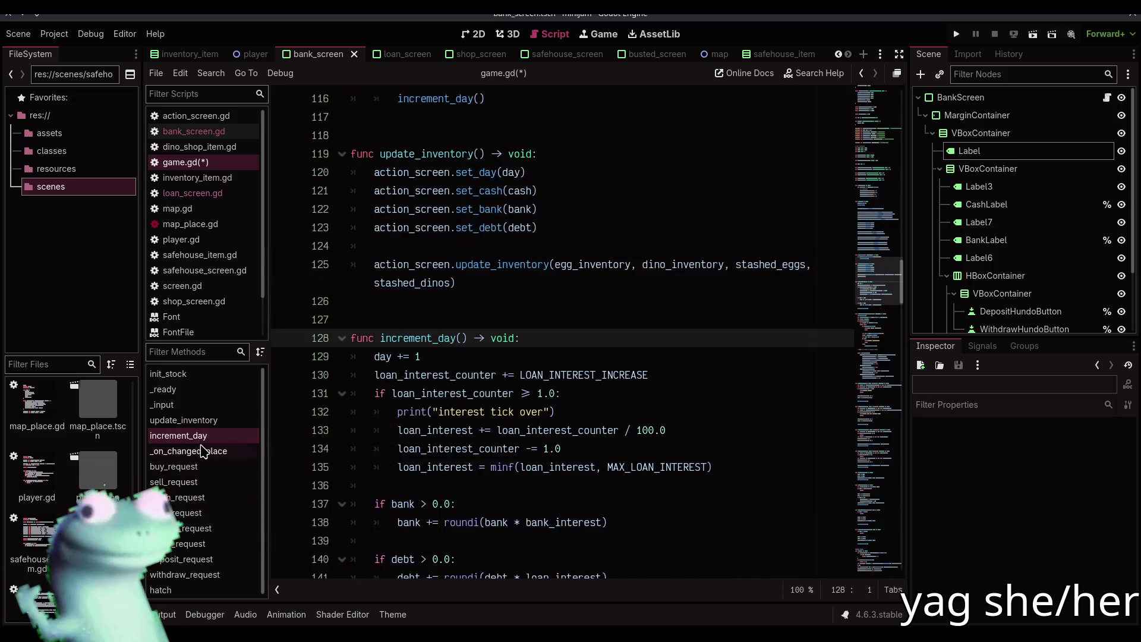
left_click(201, 451)
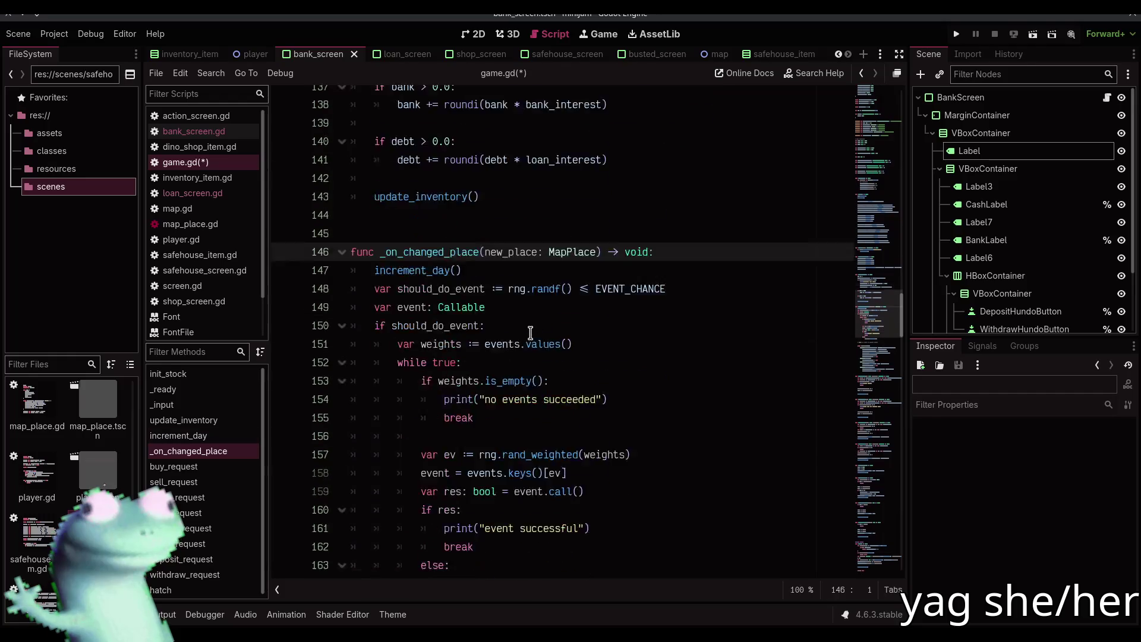
scroll(531, 333, "down", 6)
left_click(577, 319)
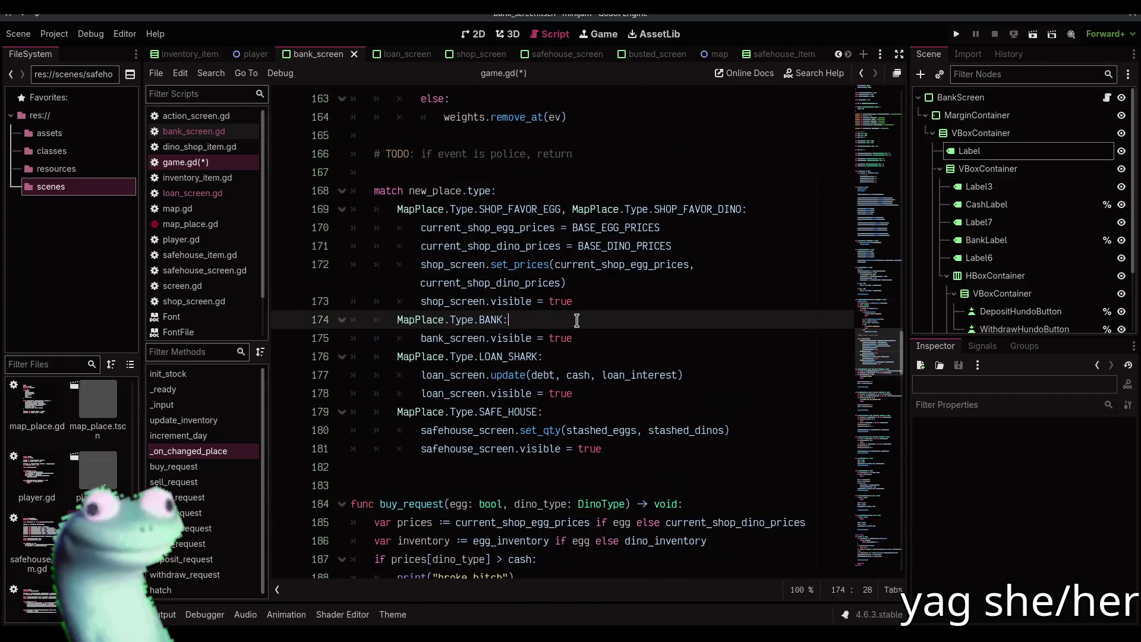
key("Return")
type("bank_screen.update(cash, bank)")
key("F5")
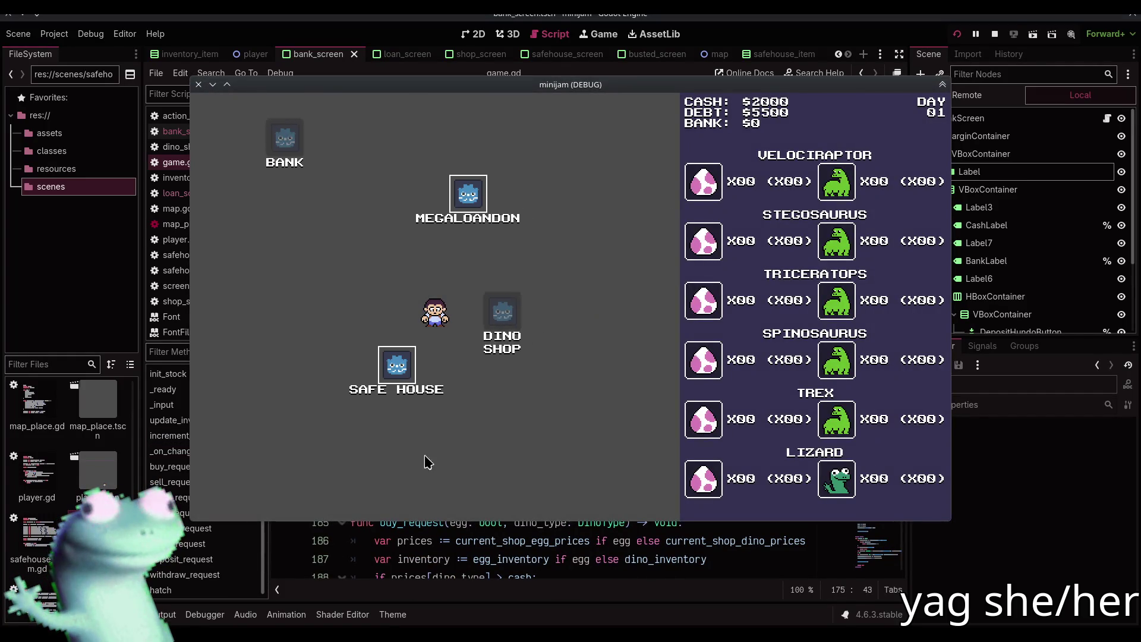
- Travel from the shop via Megaloandon to the bank, deposit $1000 twice, then withdraw $1000 twice
left_click(435, 345)
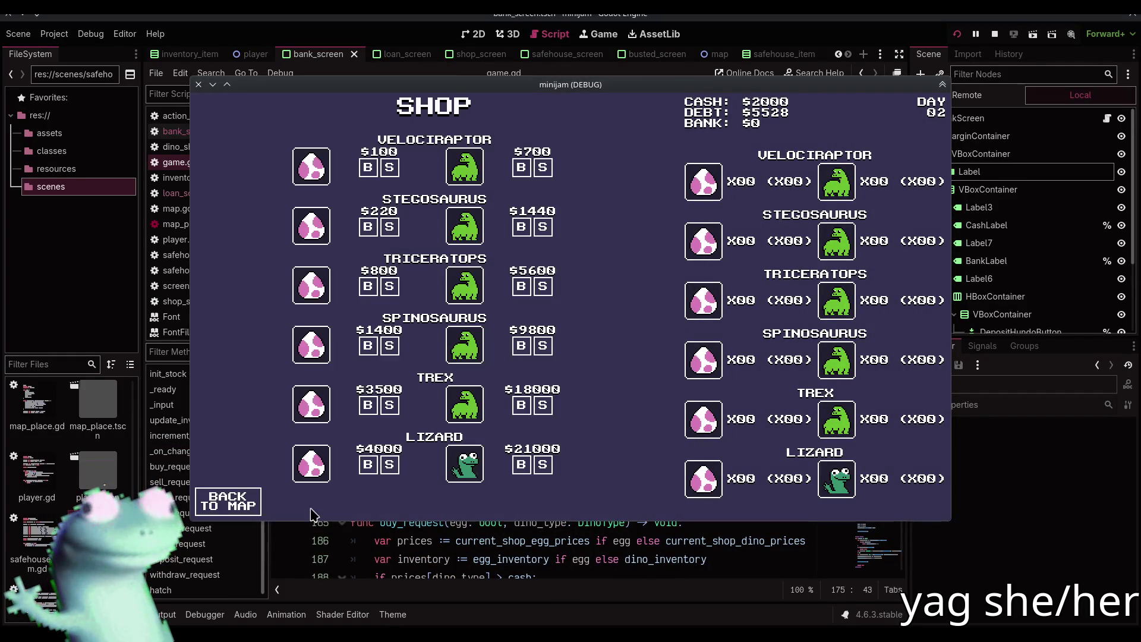
left_click(214, 471)
left_click(414, 238)
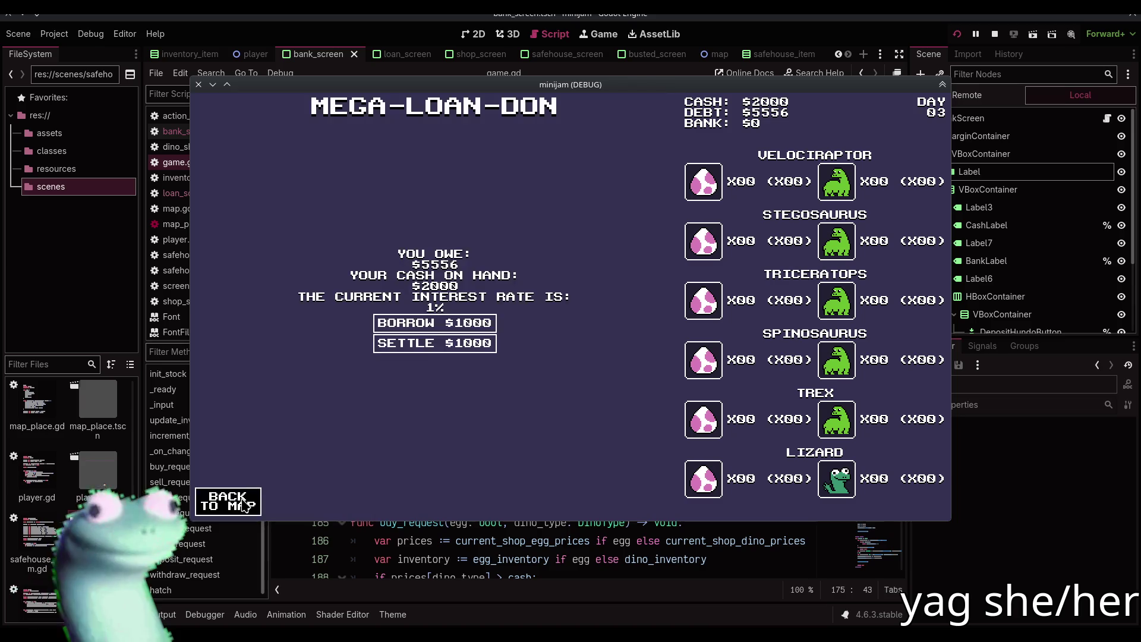
left_click(268, 309)
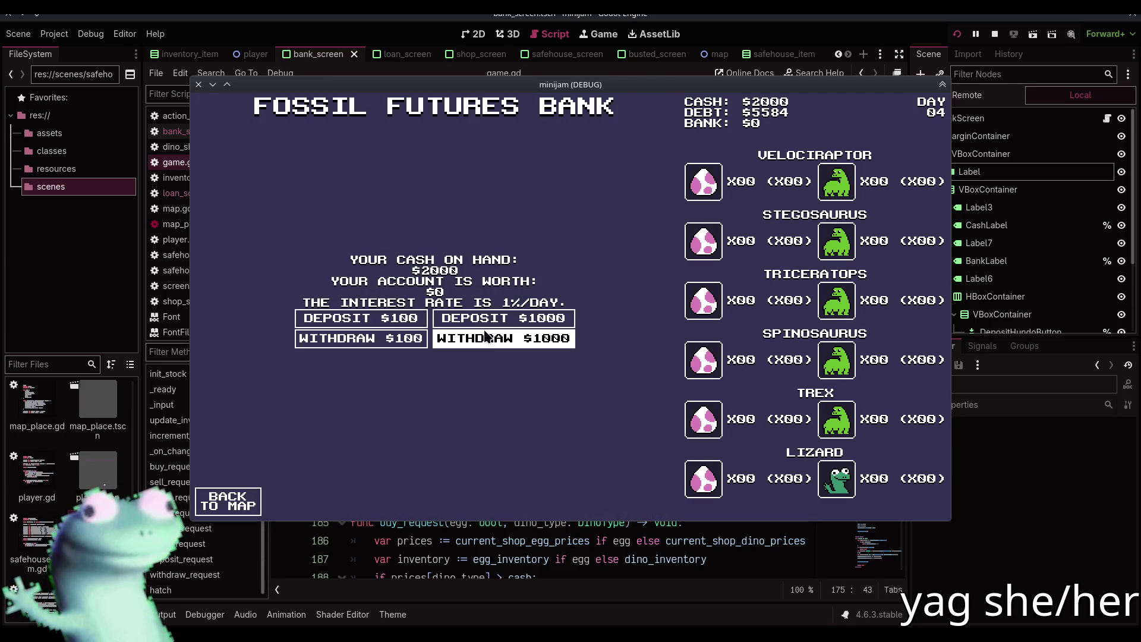
left_click(494, 321)
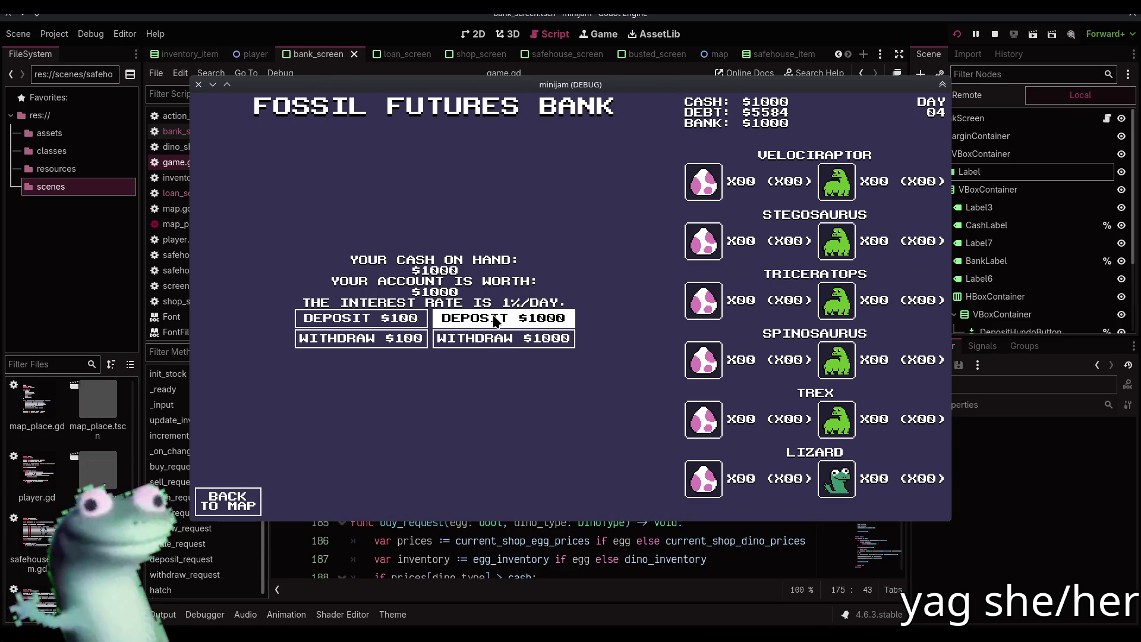
left_click(495, 321)
left_click(493, 340)
left_click(493, 340)
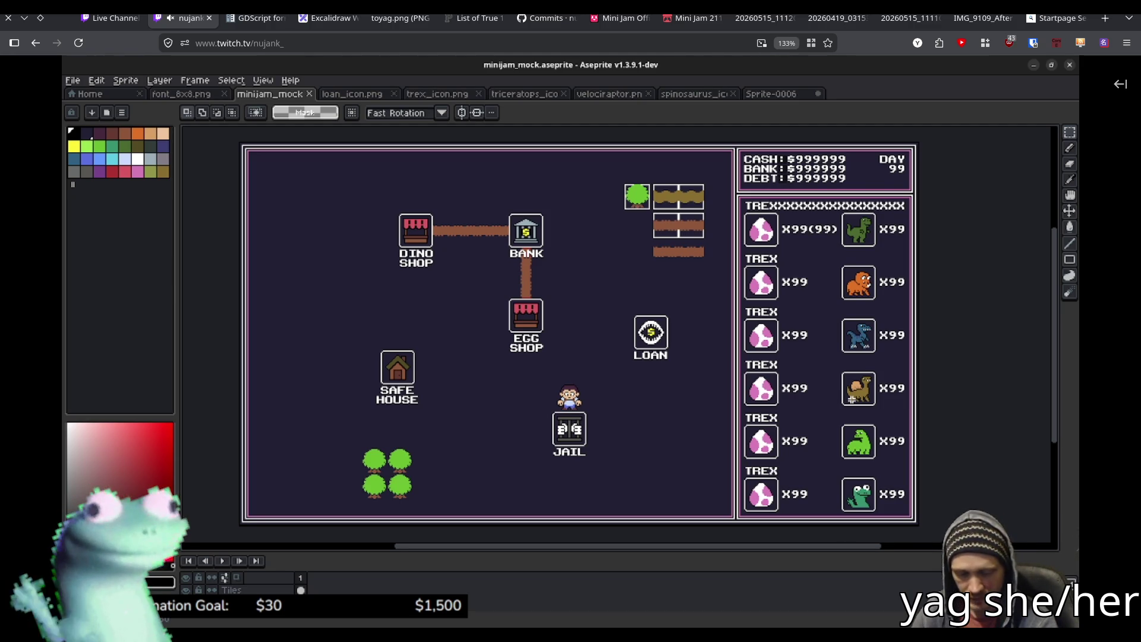
- Watch the Twitch stream showing the map mockup, then return to the running Godot game
mouse_move(537, 184)
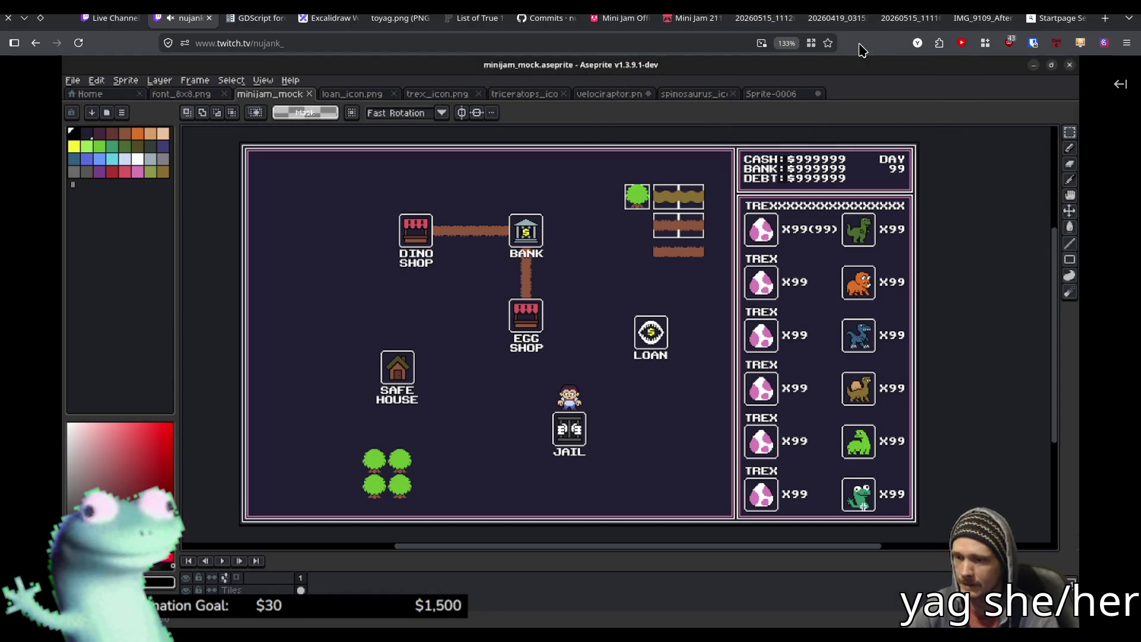
key("alt+Tab")
key("alt+Tab")
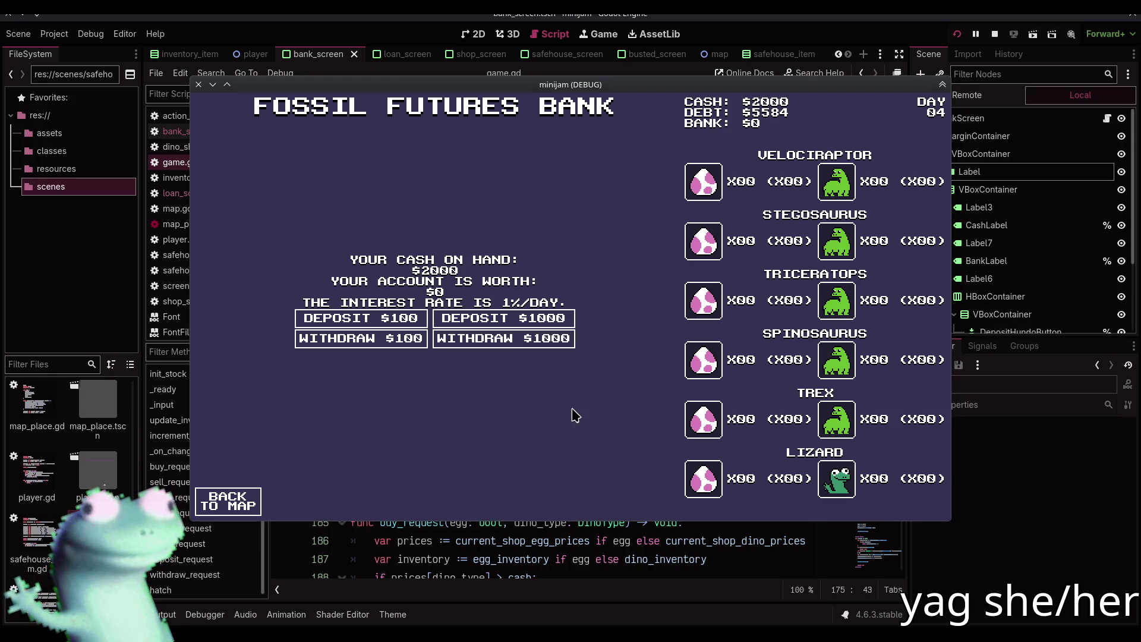
- Deposit the full $2000, then alternate $1000 withdrawals and deposits at the bank
double_click(505, 319)
left_click(507, 339)
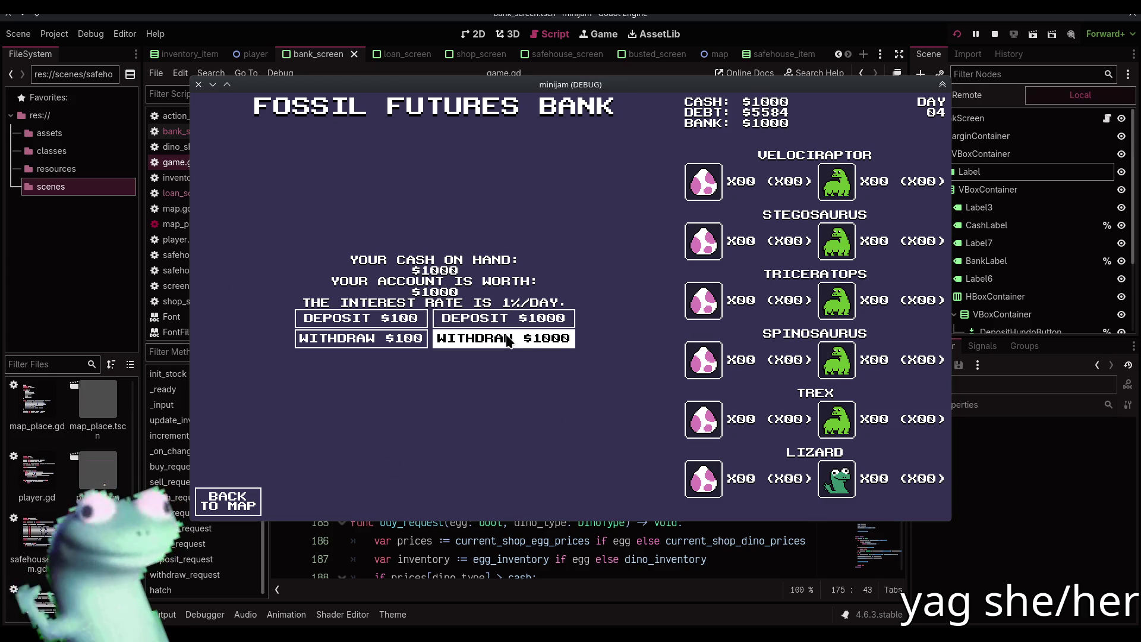
left_click(507, 339)
left_click(504, 321)
left_click(504, 321)
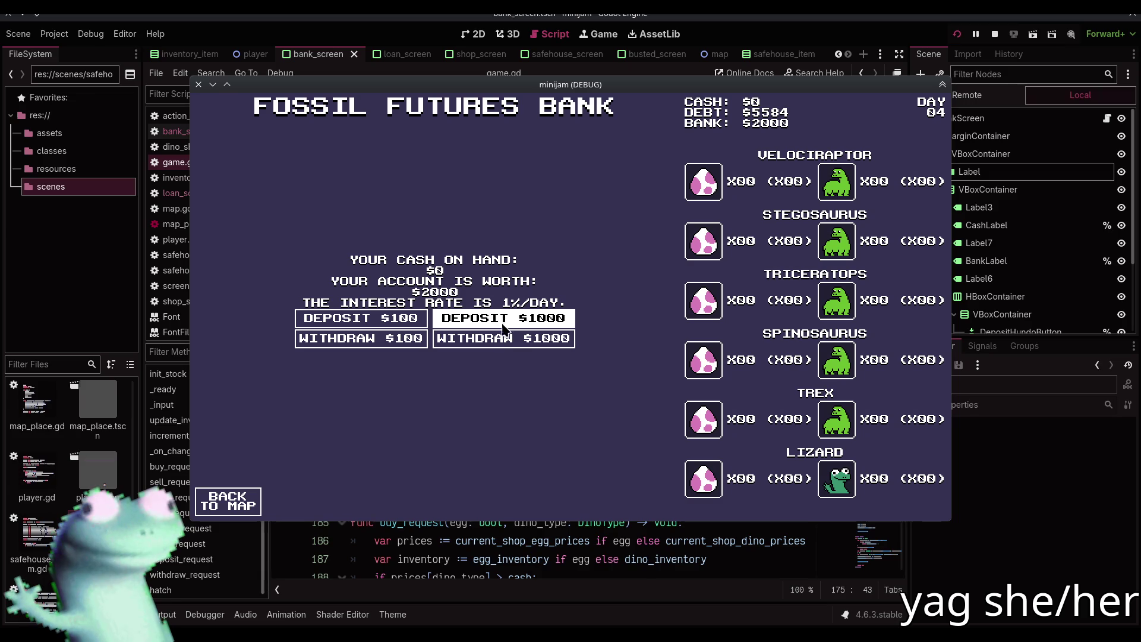
left_click(502, 340)
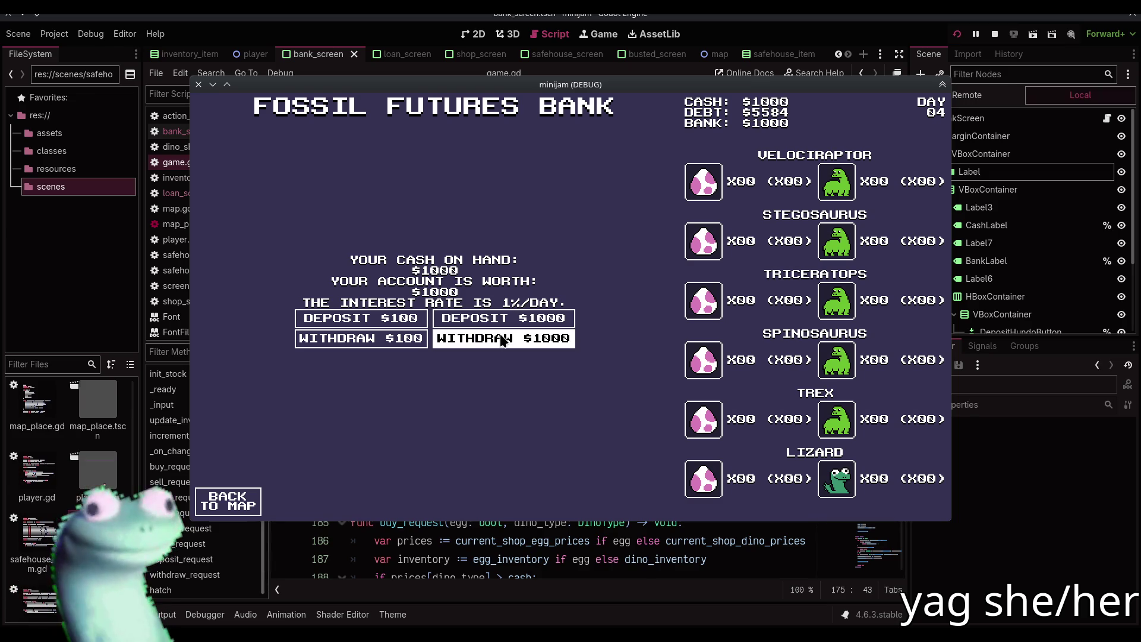
left_click(502, 339)
- Deposit $100 eight times into the bank
left_click(410, 319)
left_click(410, 319)
left_click(410, 319)
left_click(411, 320)
left_click(412, 320)
left_click(411, 320)
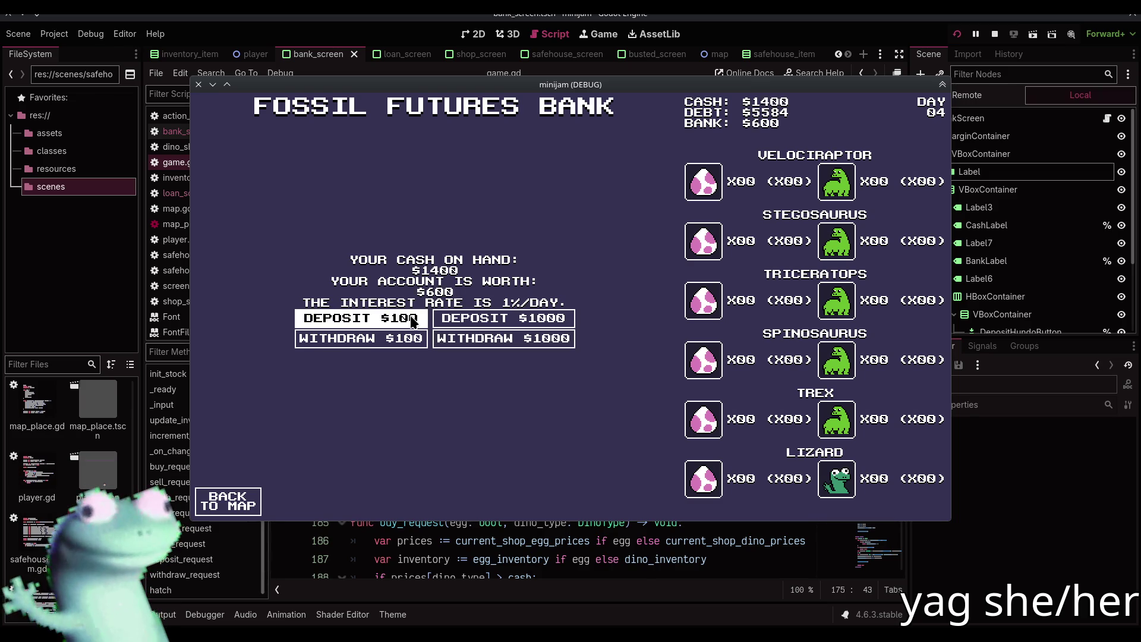
left_click(412, 321)
left_click(412, 320)
left_click(411, 322)
left_click(411, 322)
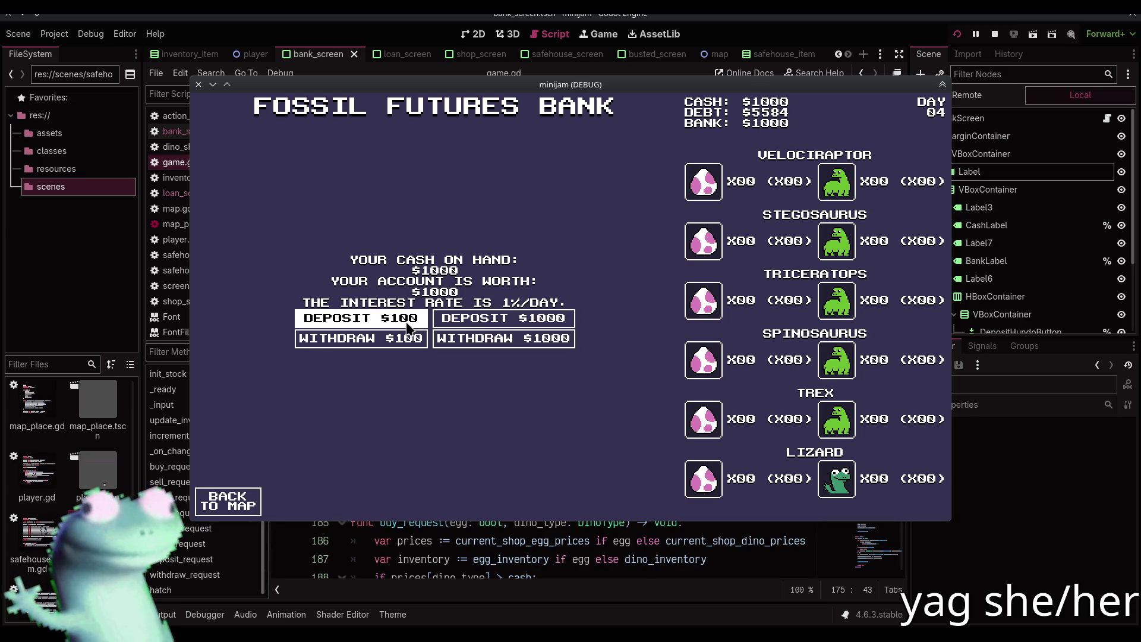
left_click(409, 321)
left_click(410, 321)
left_click(410, 321)
left_click(410, 321)
left_click(410, 321)
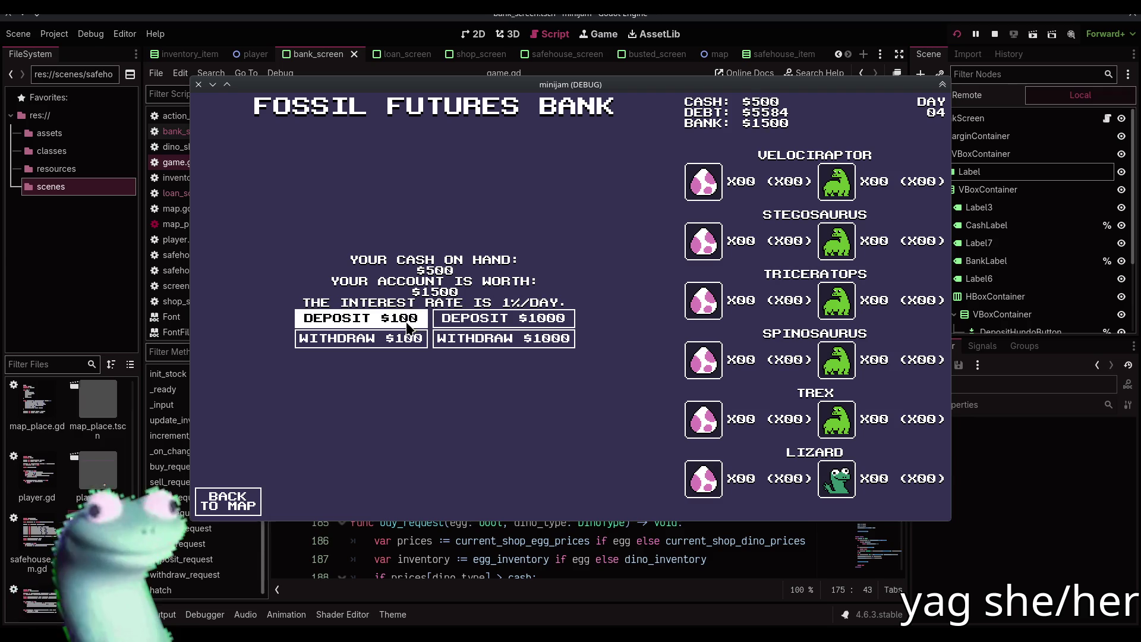
- Travel via Megaloandon to the Dino Shop and buy four Velociraptor eggs
left_click(257, 492)
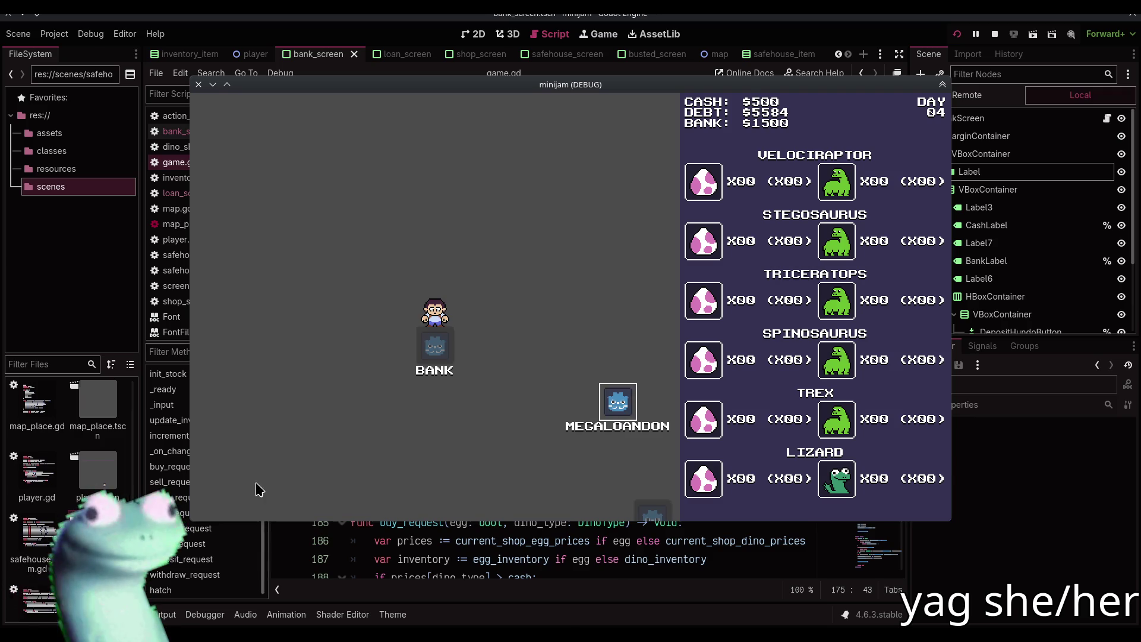
left_click(624, 408)
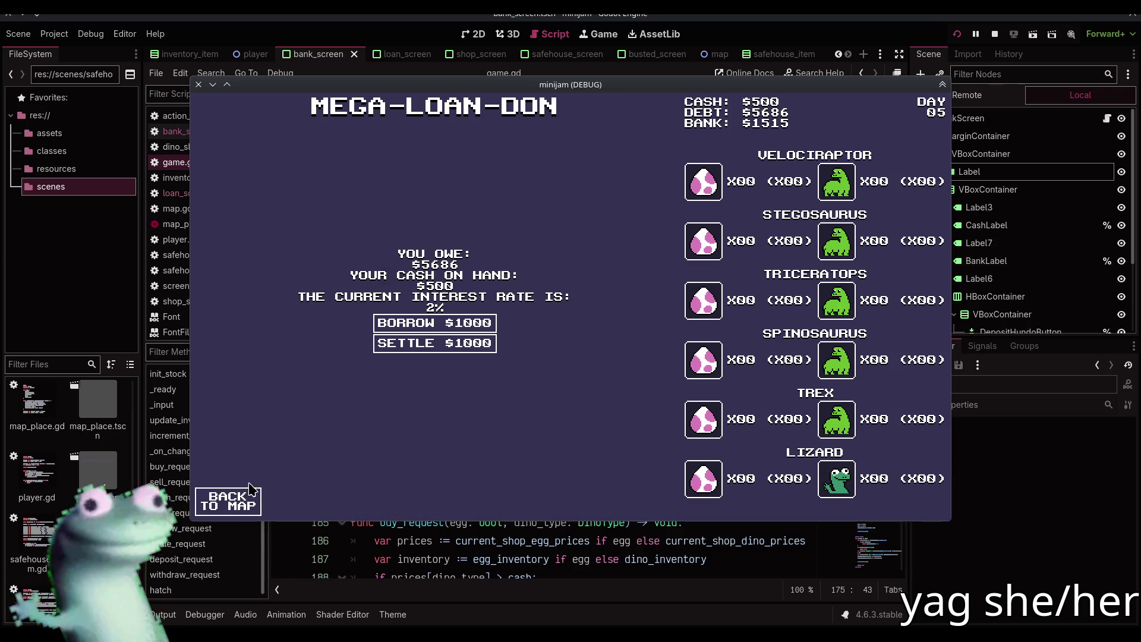
left_click(250, 493)
left_click(465, 449)
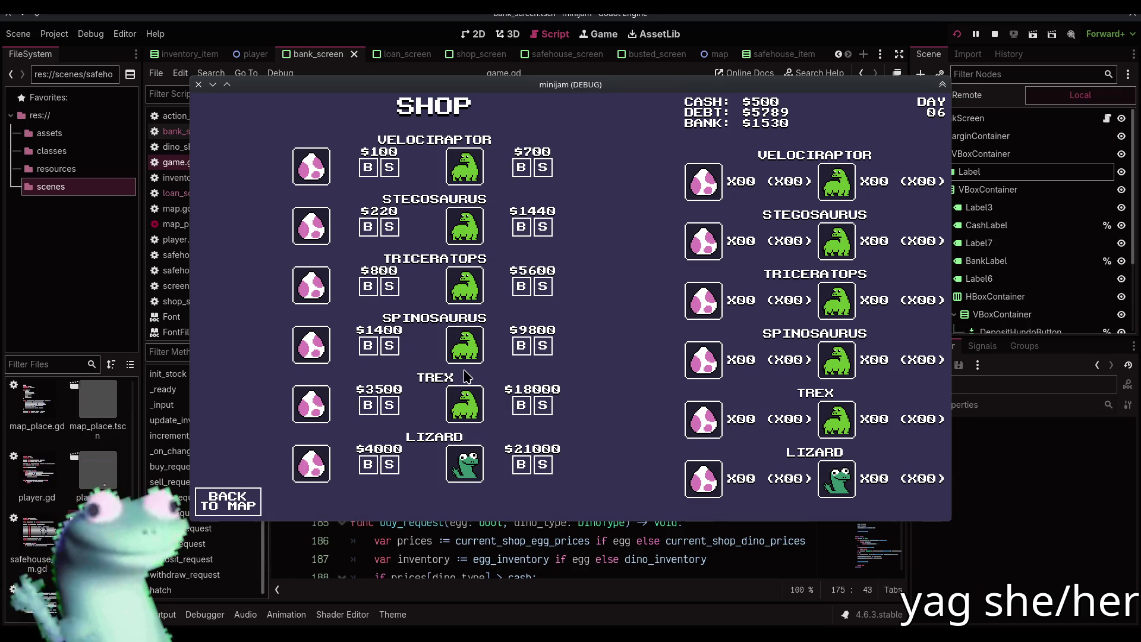
left_click(369, 168)
left_click(368, 167)
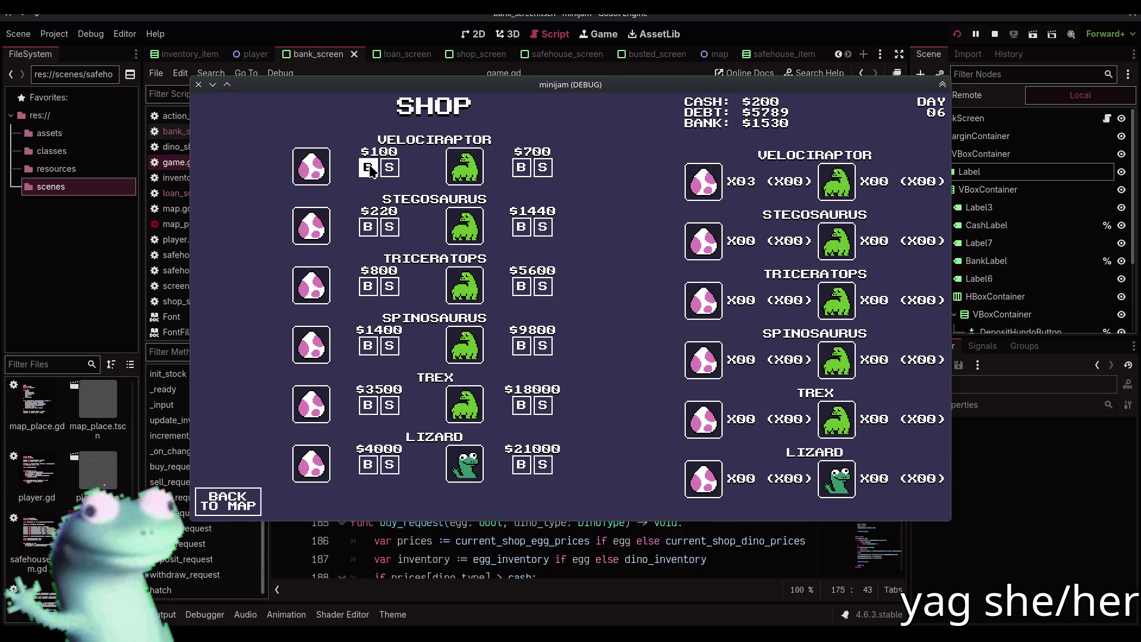
left_click(369, 168)
left_click(368, 168)
- Return to the bank, withdraw several $100 amounts, then stop the game
left_click(241, 501)
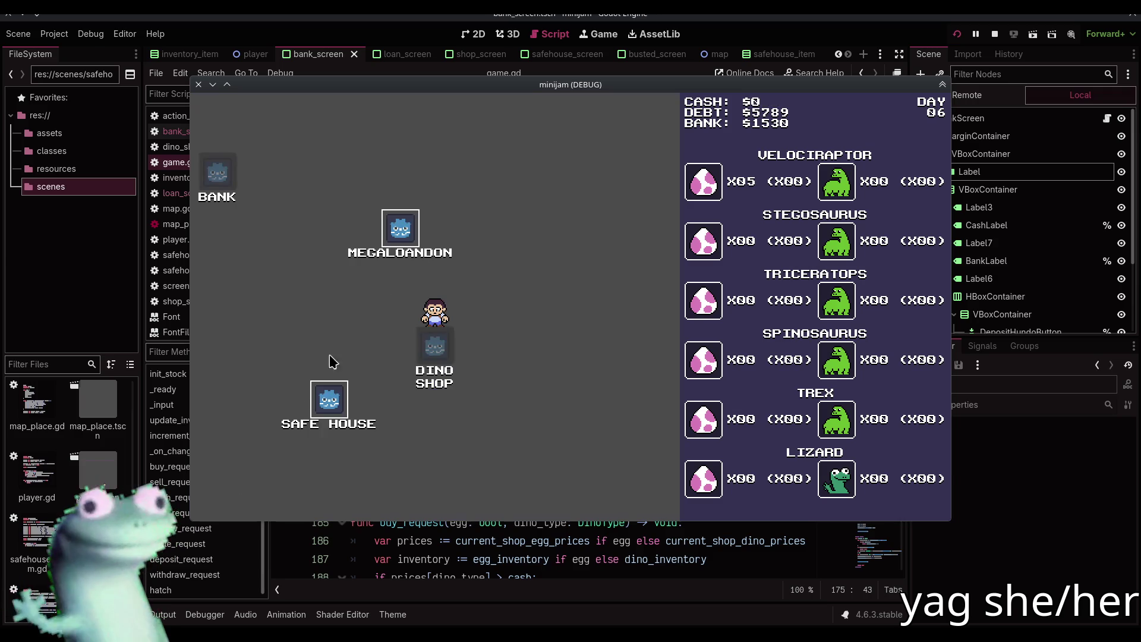
left_click(416, 228)
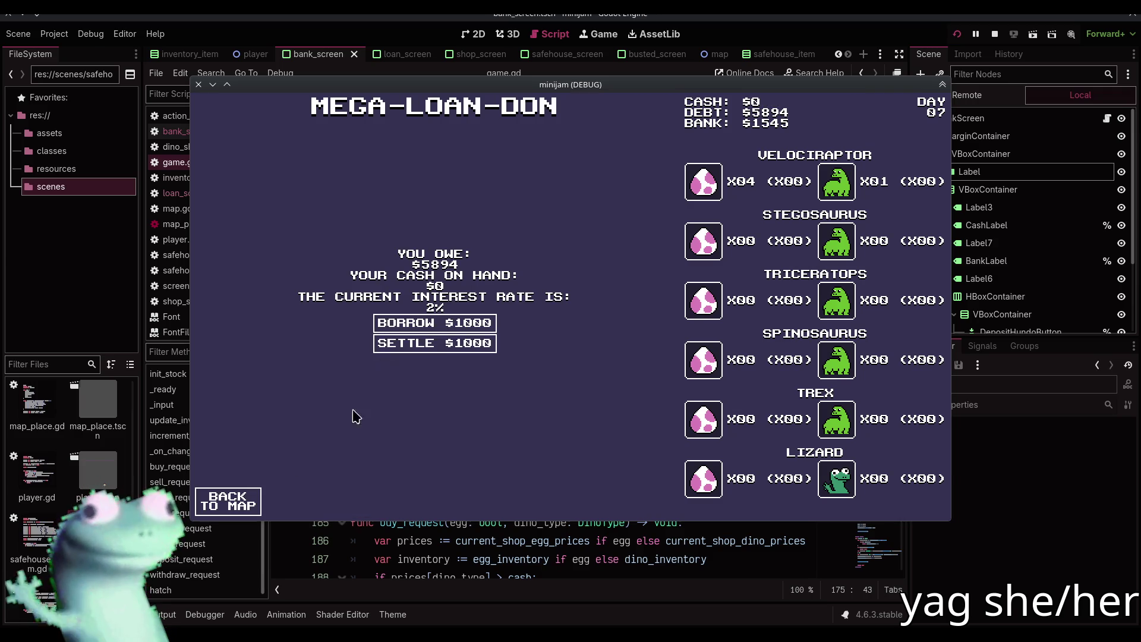
left_click(248, 496)
left_click(267, 308)
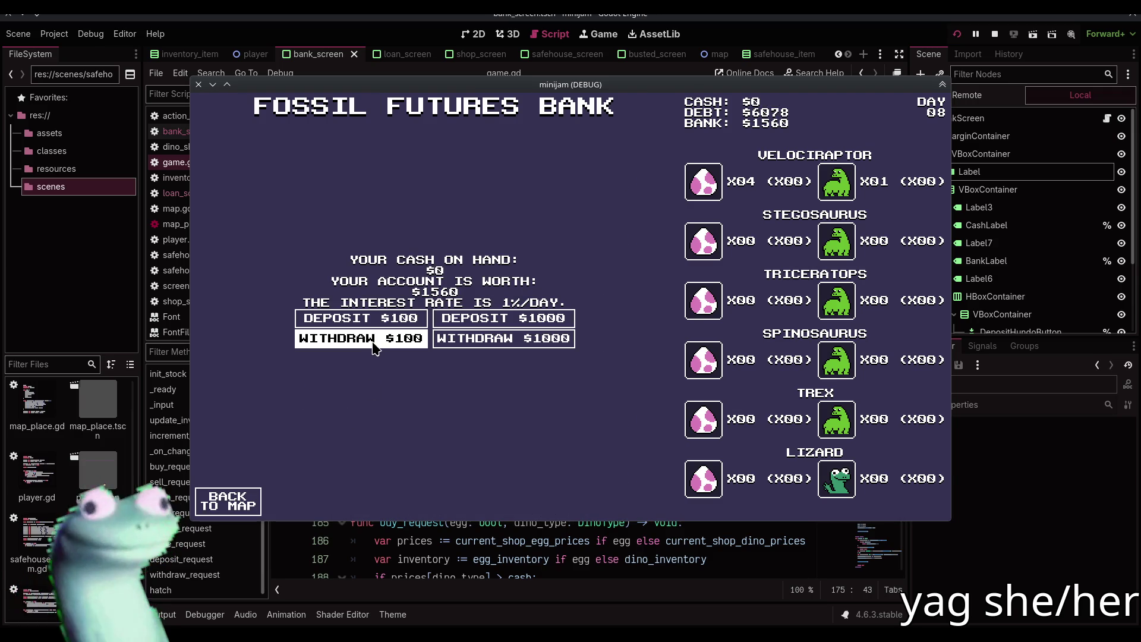
left_click(374, 348)
double_click(374, 348)
triple_click(375, 348)
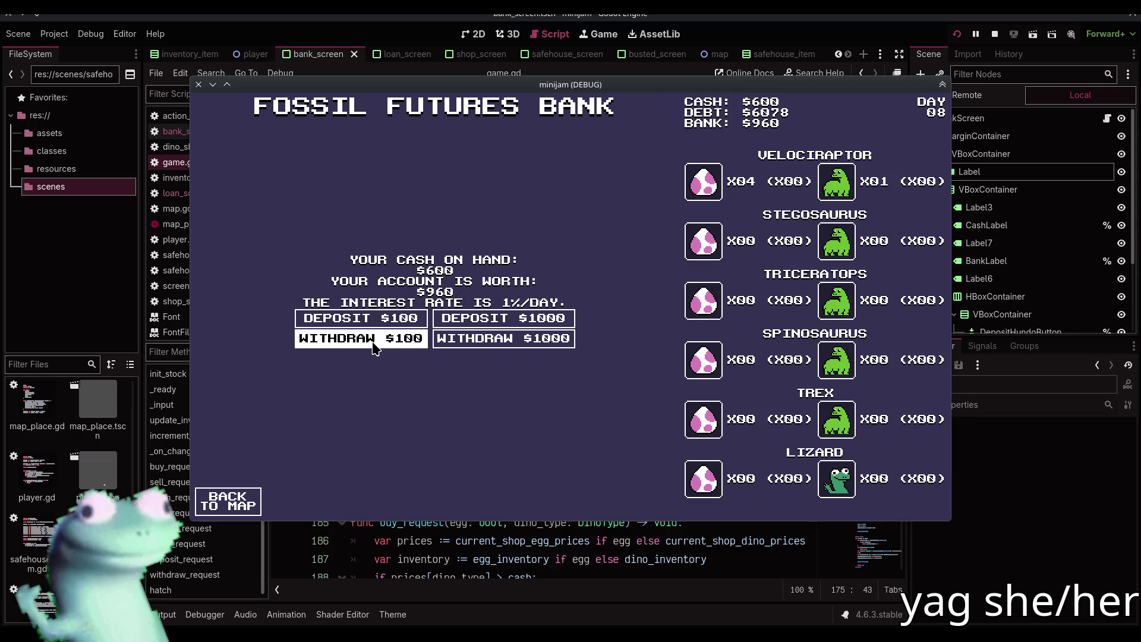
triple_click(374, 347)
double_click(374, 347)
double_click(374, 347)
double_click(374, 348)
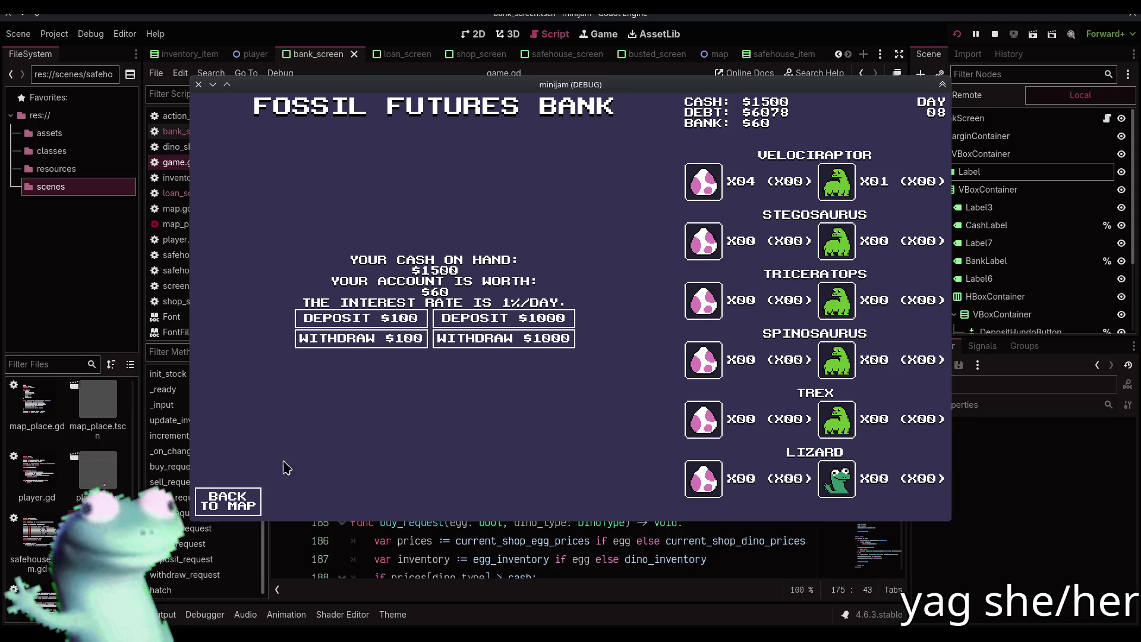
left_click(244, 506)
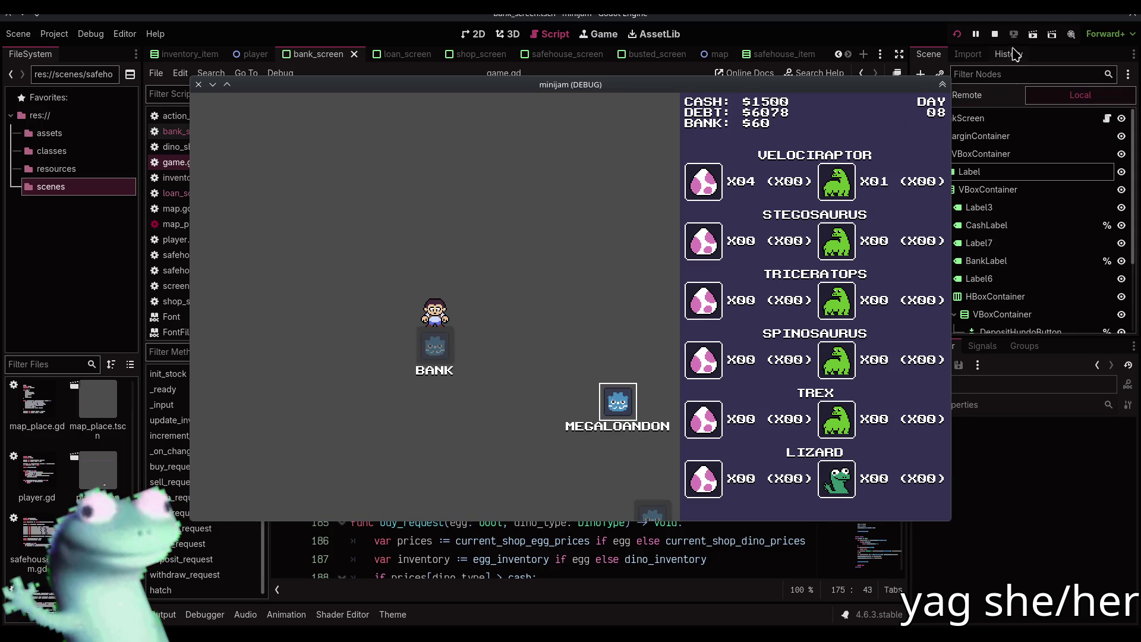
left_click(994, 34)
left_click(534, 174)
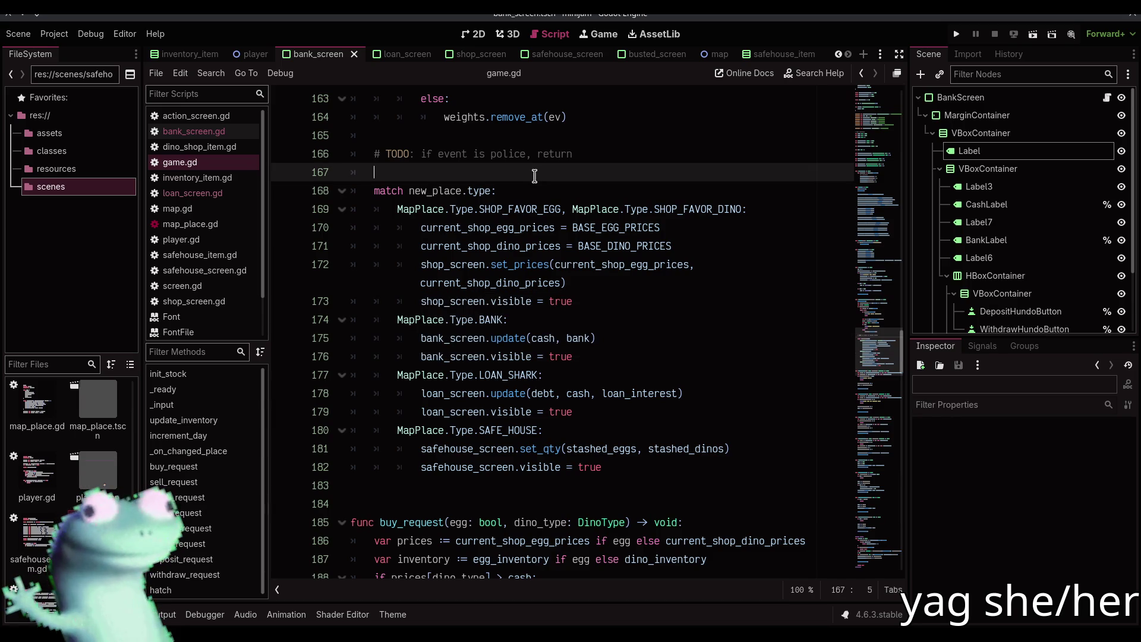
- Bring up the Excalidraw design board, zoom in, and pan to the Inventory and Debt System notes
key("alt+Tab")
left_click(329, 18)
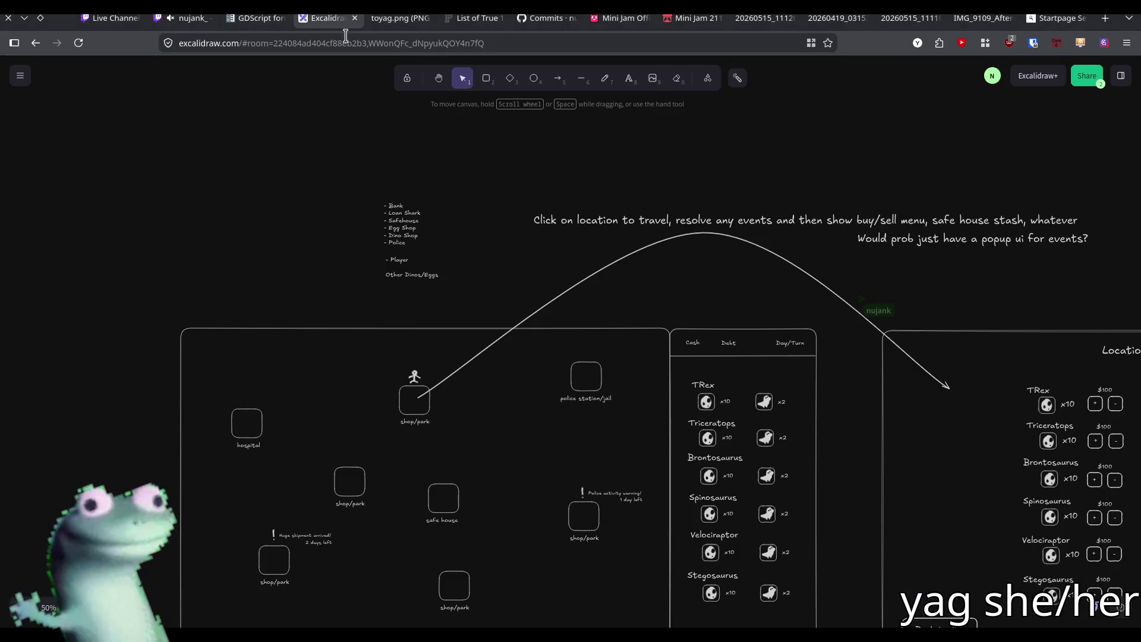
scroll(467, 236, "down", 5)
scroll(467, 236, "up", 10)
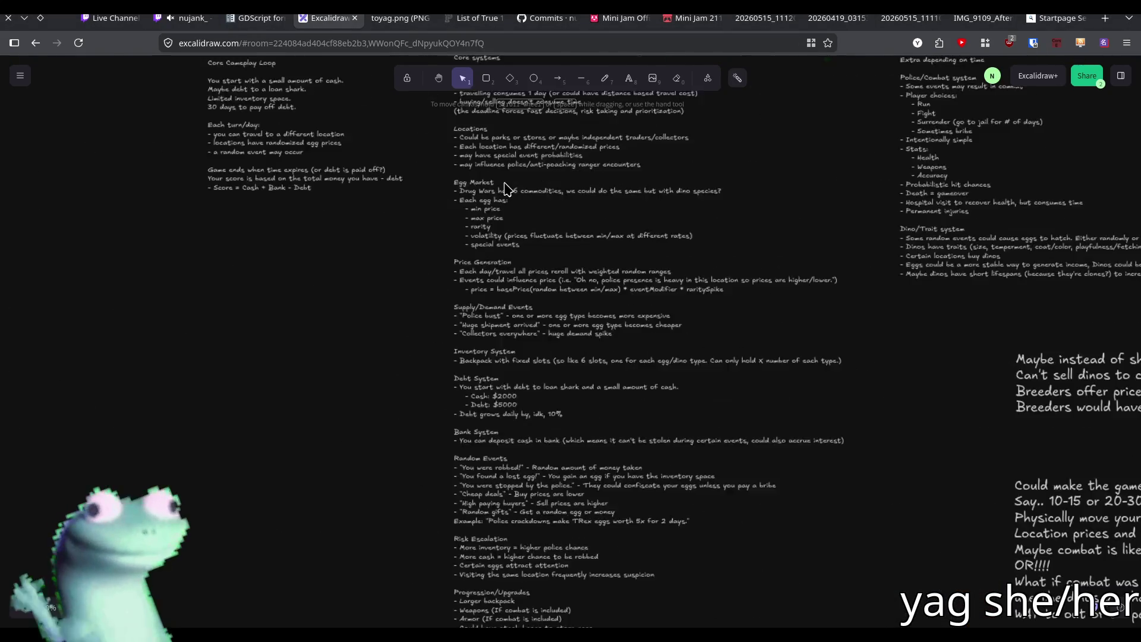
scroll(497, 232, "down", 3)
scroll(416, 332, "up", 3)
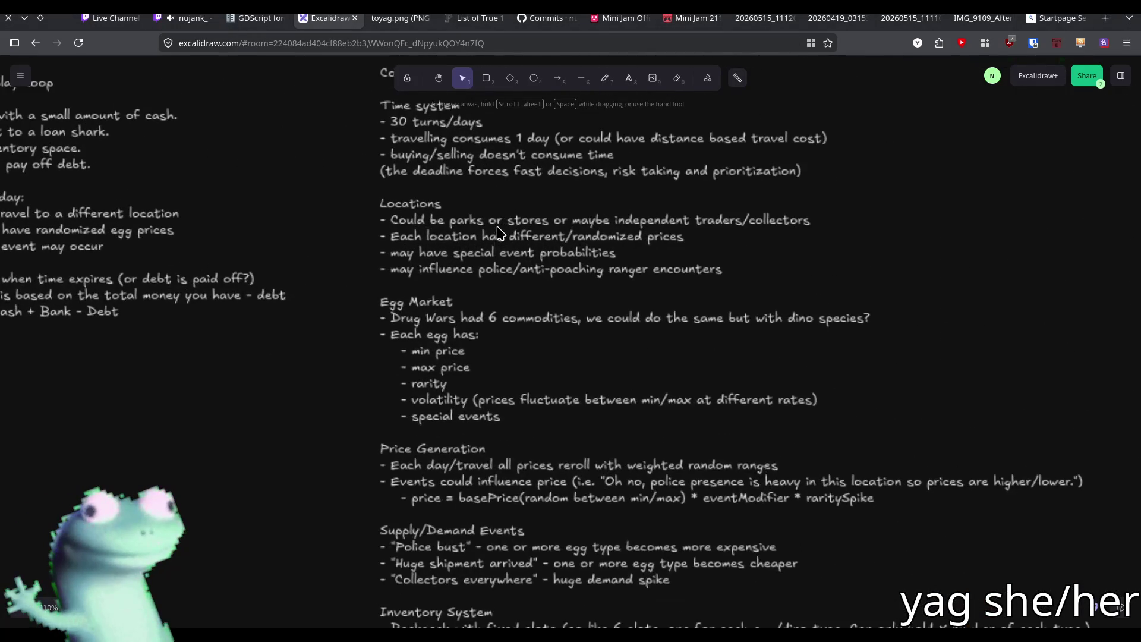
scroll(345, 390, "up", 4)
mouse_move(346, 390)
left_mouse_down()
mouse_move(358, 356)
mouse_move(341, 466)
mouse_move(534, 391)
mouse_move(465, 387)
mouse_move(387, 279)
left_mouse_up()
left_click_drag(384, 386, 272, 321)
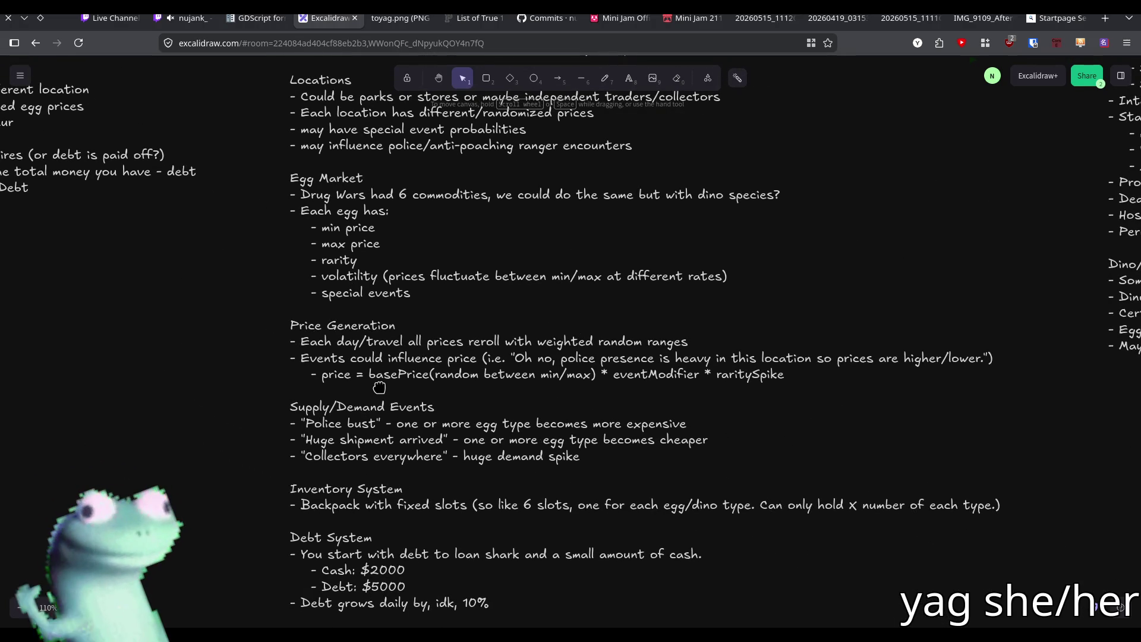
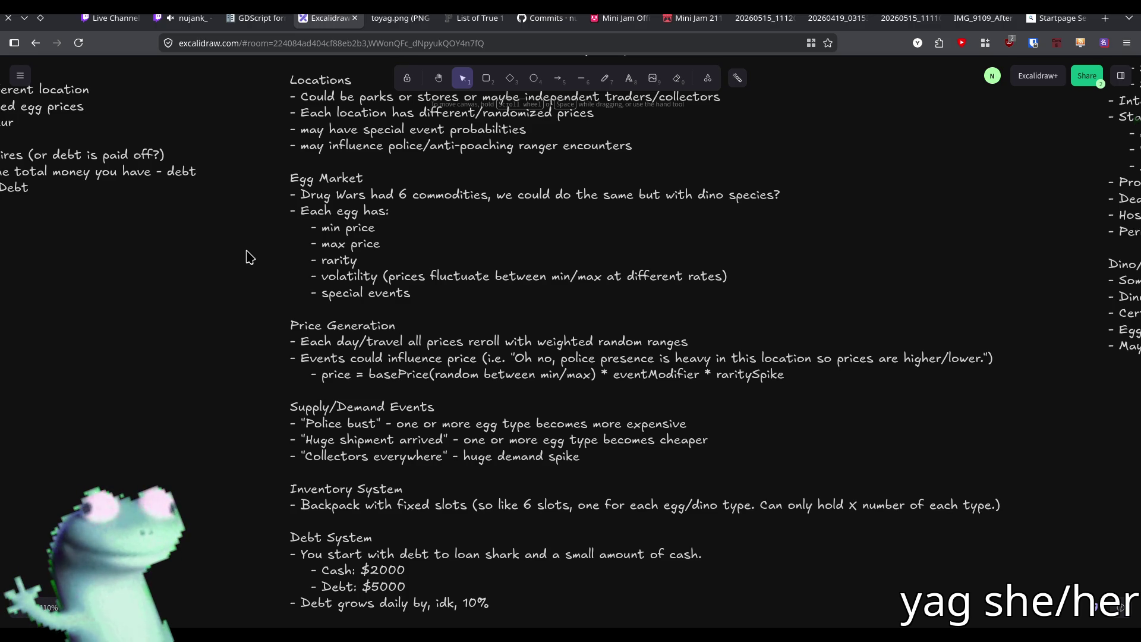
- Look over the live stream, the toyag.png dinosaur drawing, and the Excalidraw design notes
scroll(248, 257, "up", 1)
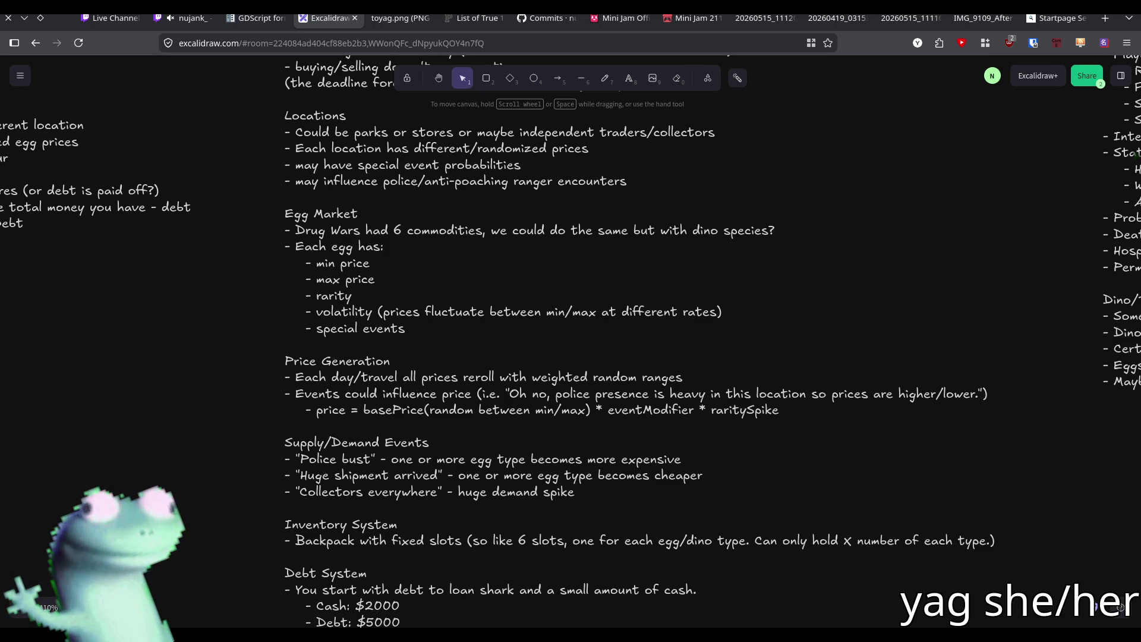
left_click(199, 26)
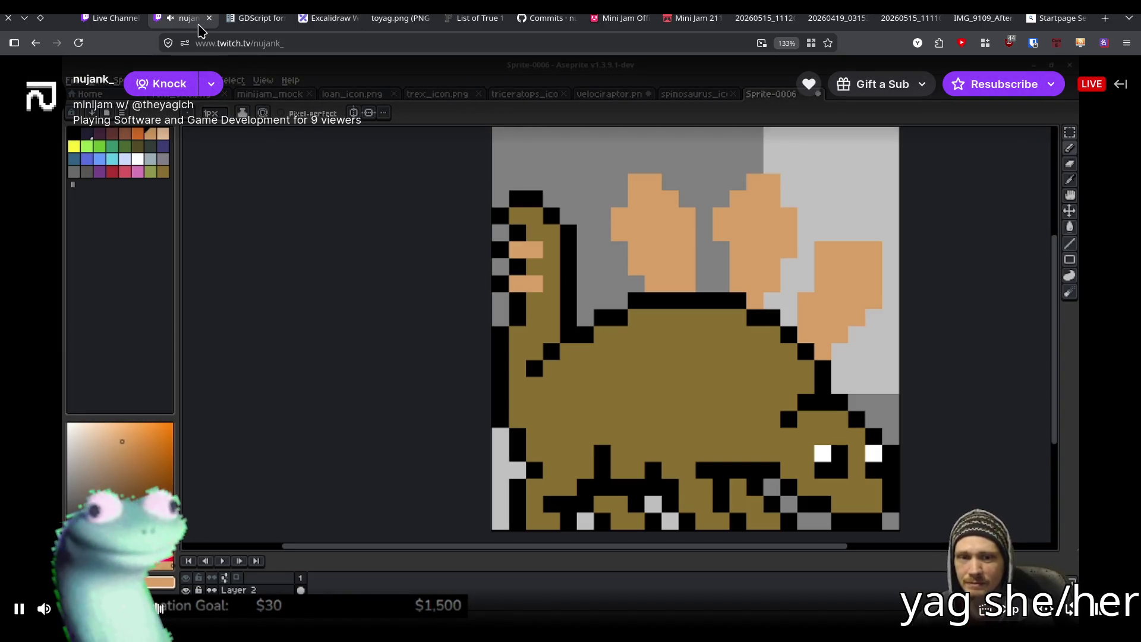
mouse_move(335, 28)
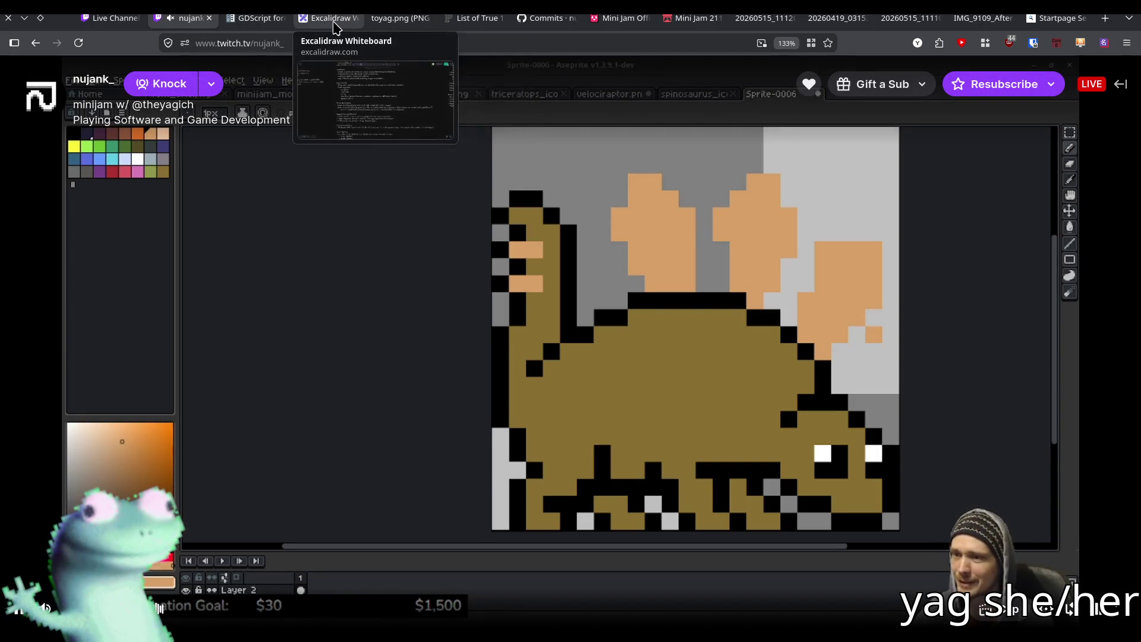
left_click(399, 19)
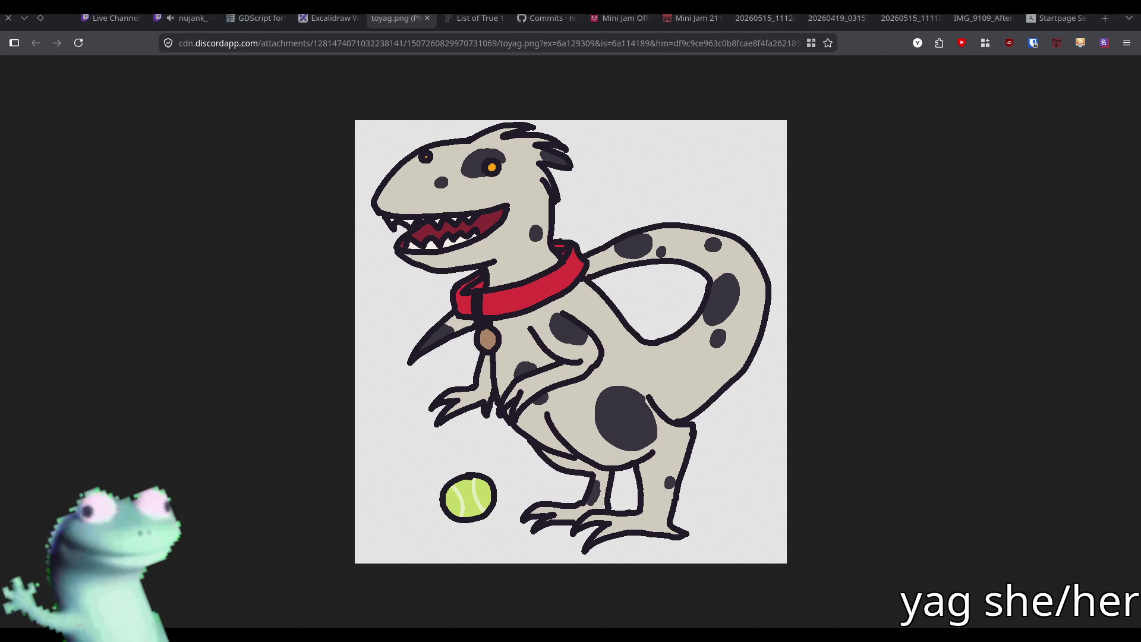
key("super")
left_click(357, 126)
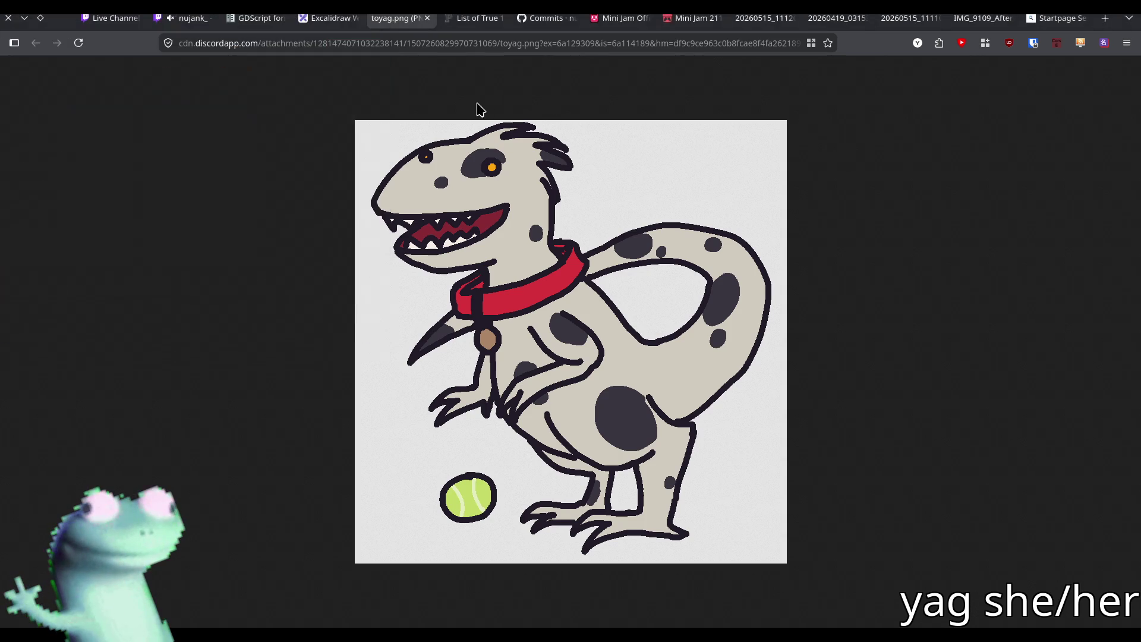
left_click(309, 19)
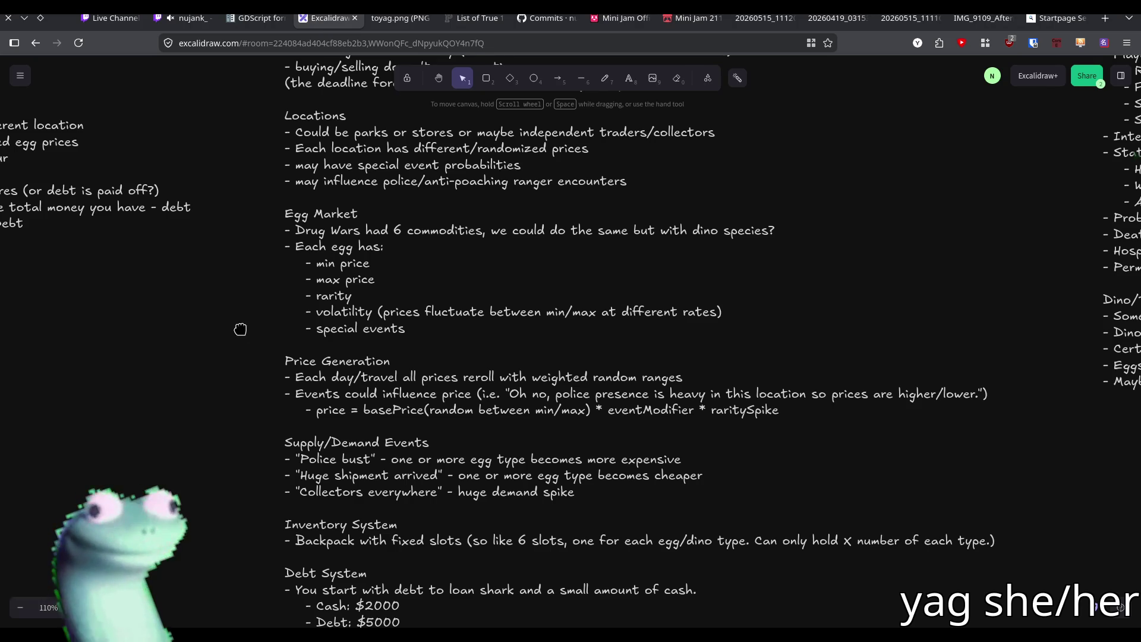
left_click_drag(238, 327, 233, 314)
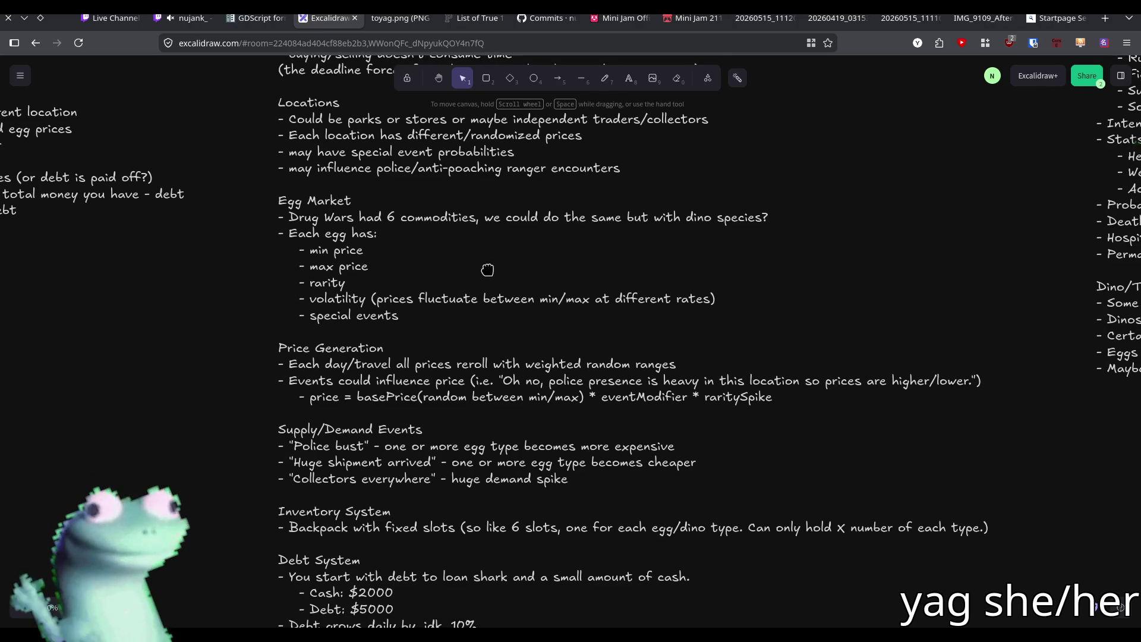
- Back in Godot, scroll game.gd to the top and place the caret after the VELOCIRAPTOR egg price
key("alt+Tab")
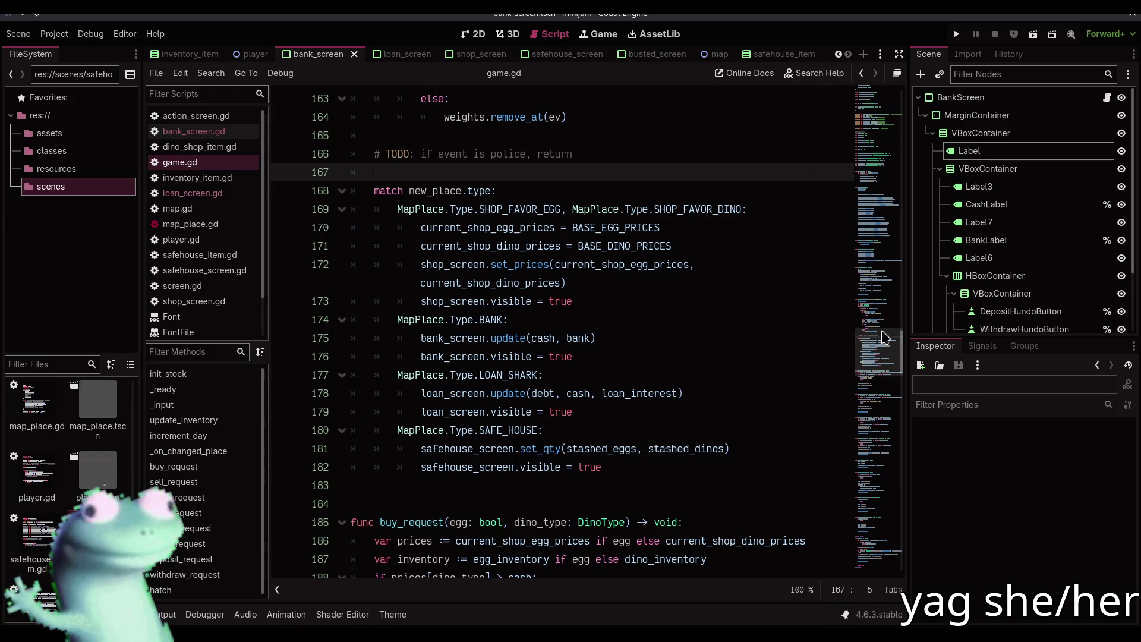
mouse_move(885, 339)
left_mouse_down()
mouse_move(884, 95)
mouse_move(885, 125)
mouse_move(891, 112)
left_mouse_up()
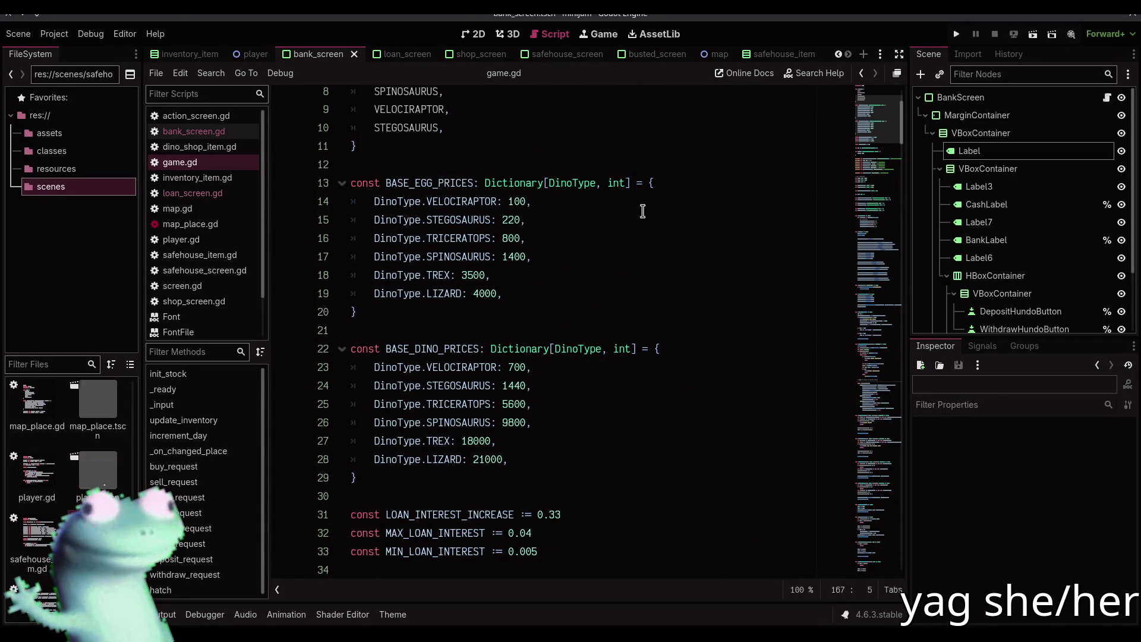
left_click(640, 202)
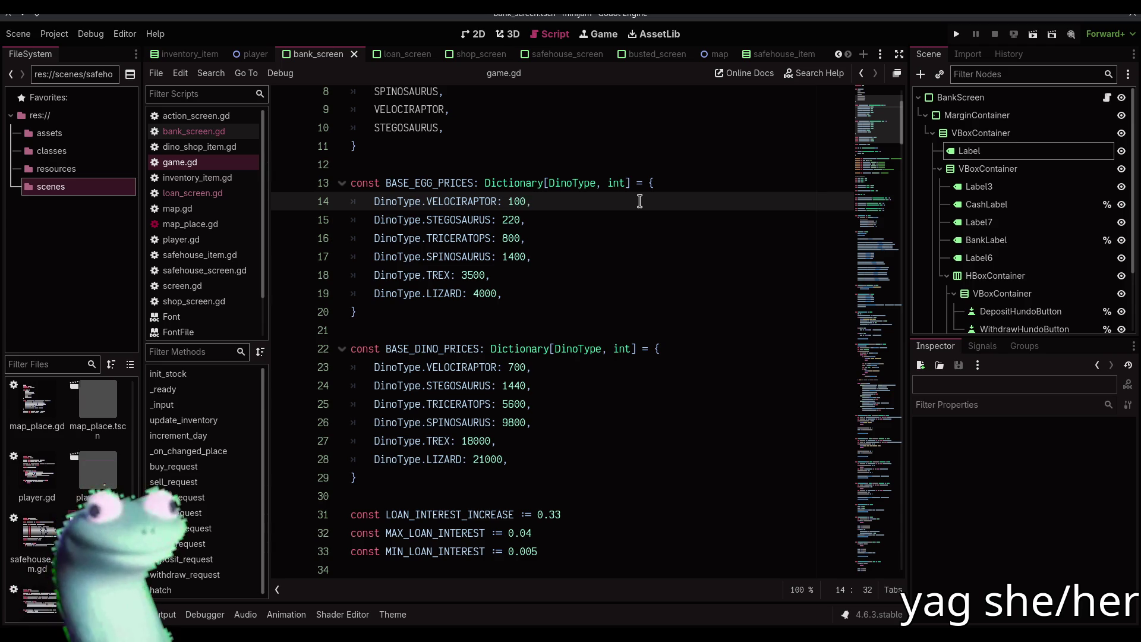
- Wrap the six egg prices (100 to 4000) in brackets and change the dictionary value type to Array
double_click(515, 201)
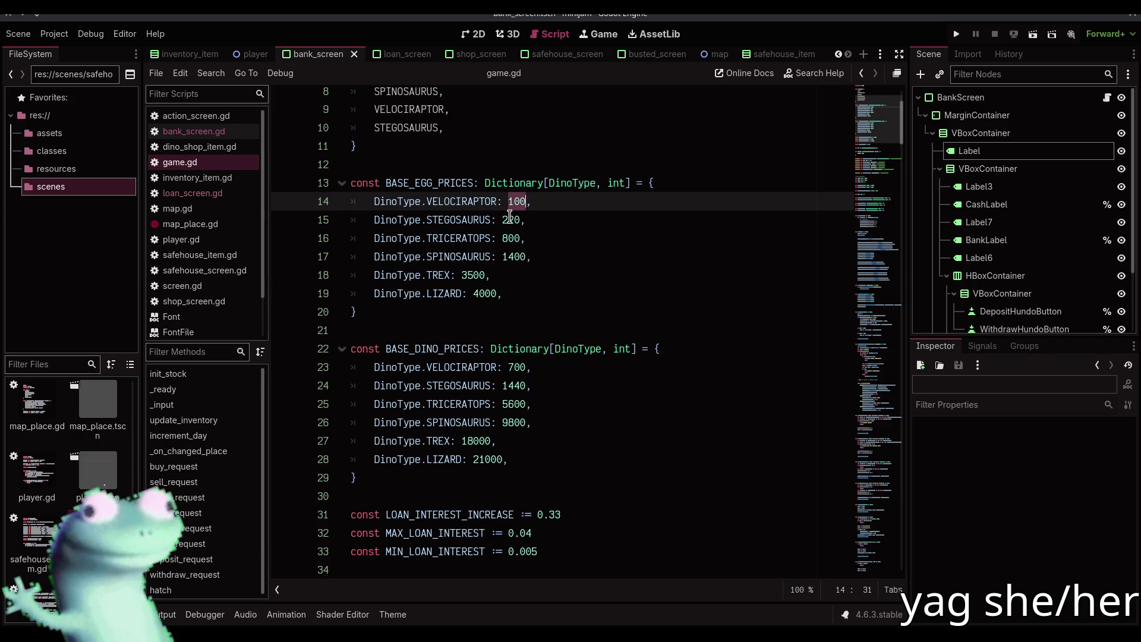
double_click(511, 220, "alt")
double_click(511, 238, "alt")
double_click(513, 256, "alt")
double_click(473, 275, "alt")
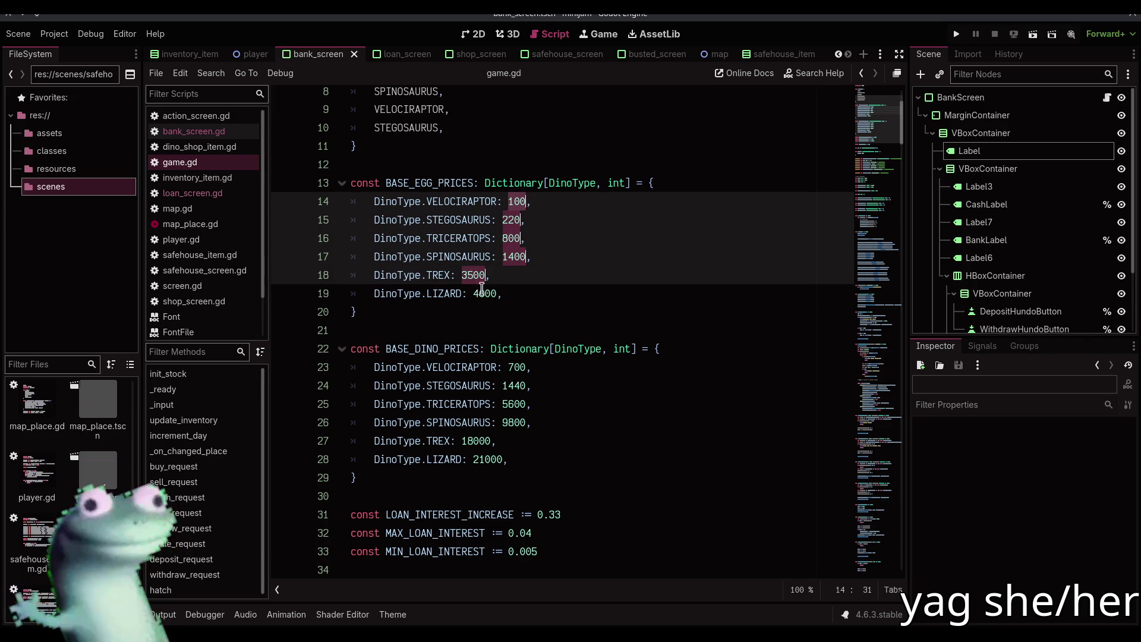
double_click(485, 294, "alt")
type("[")
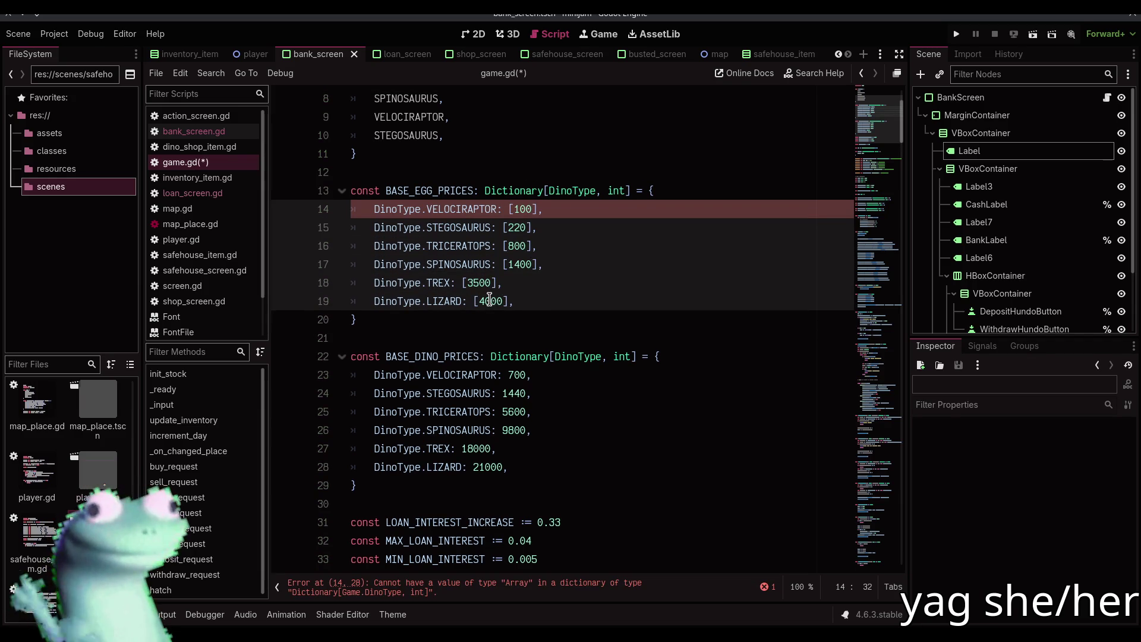
double_click(619, 190)
type("Array")
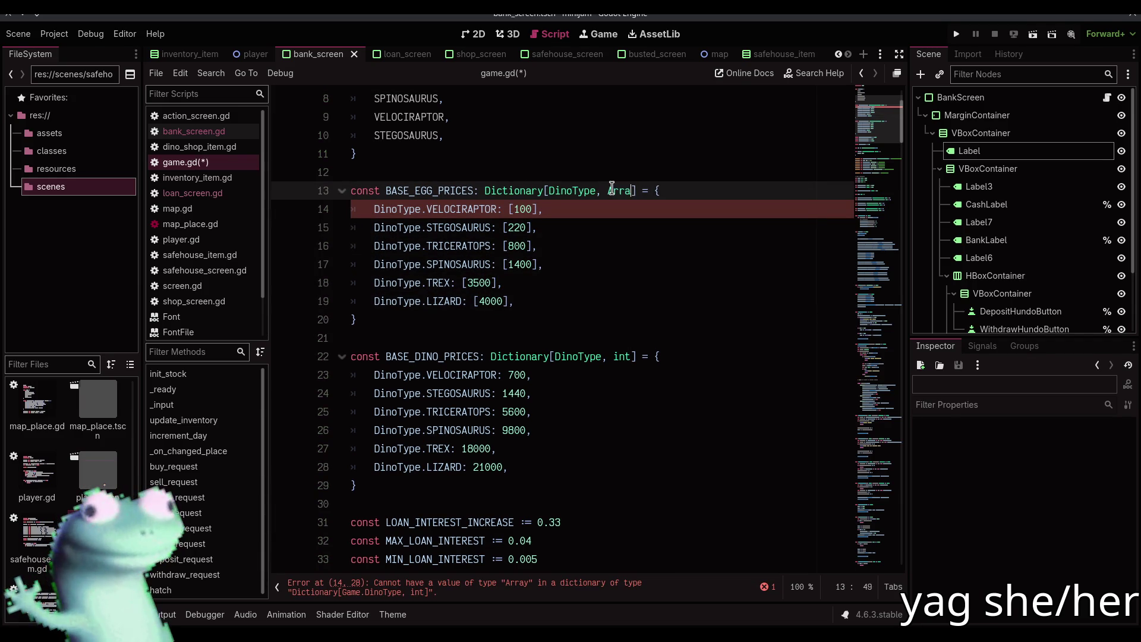
- Inspect the type-mismatch error at line 170, then return to the VELOCIRAPTOR egg price
left_click(591, 587)
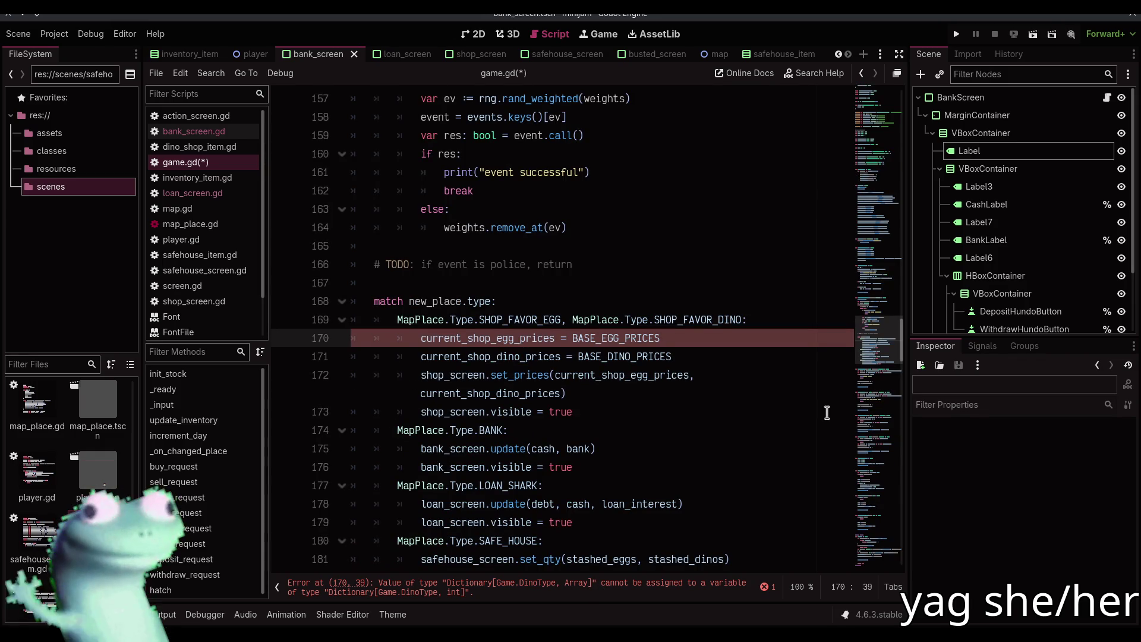
left_click_drag(874, 343, 862, 158)
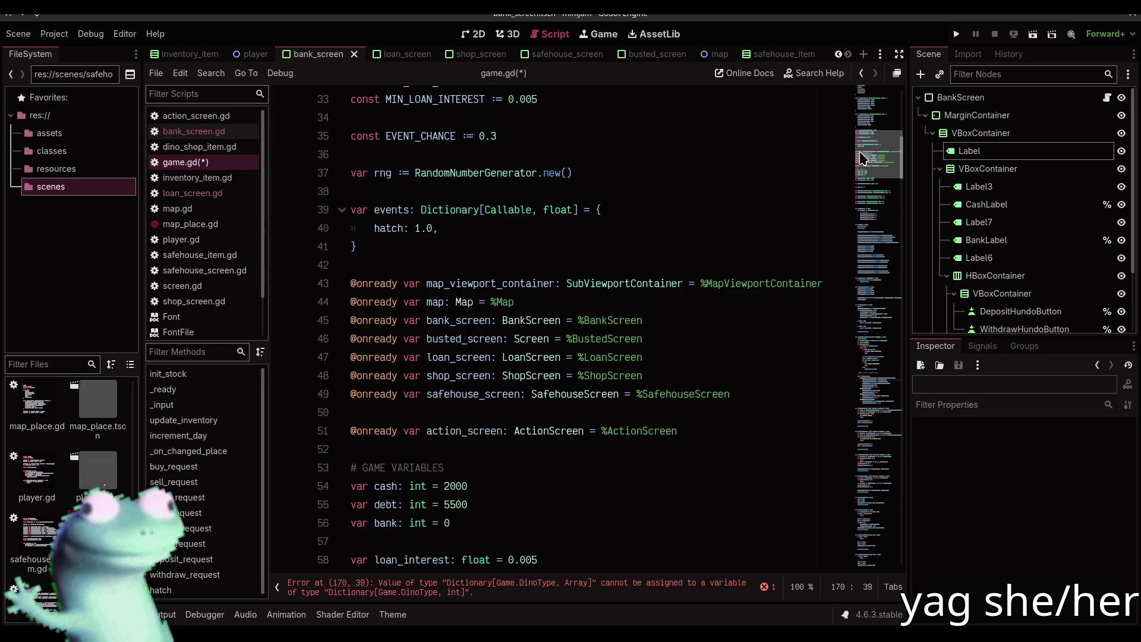
mouse_move(863, 157)
left_mouse_down()
mouse_move(863, 185)
mouse_move(863, 123)
left_mouse_up()
left_click(533, 160)
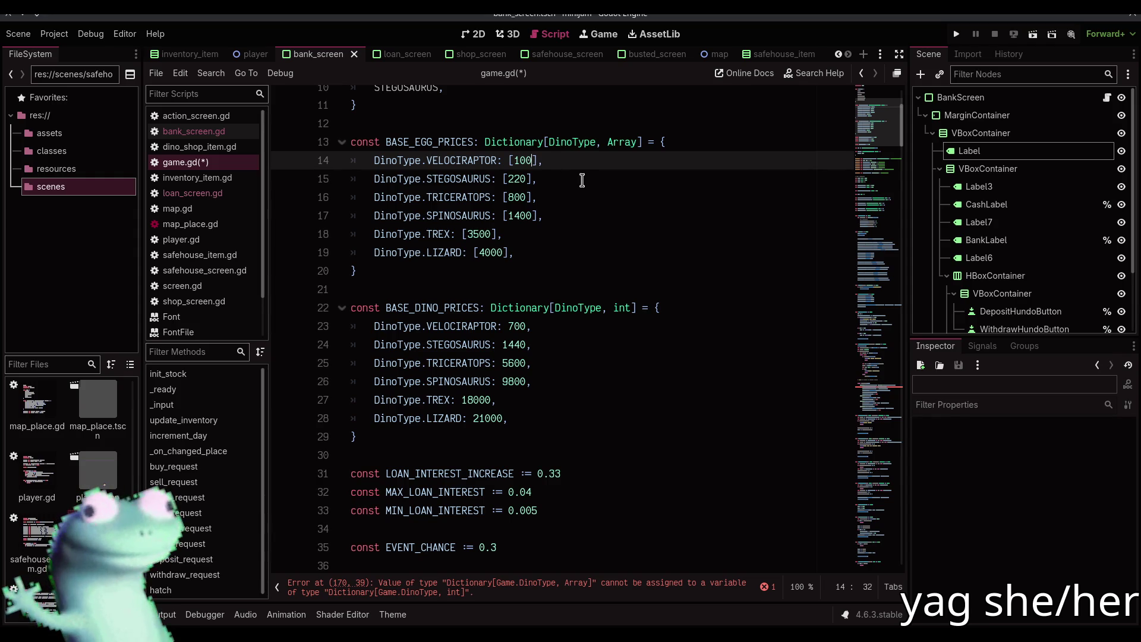
- Make the Velociraptor egg price the range [80, 120]
type(",")
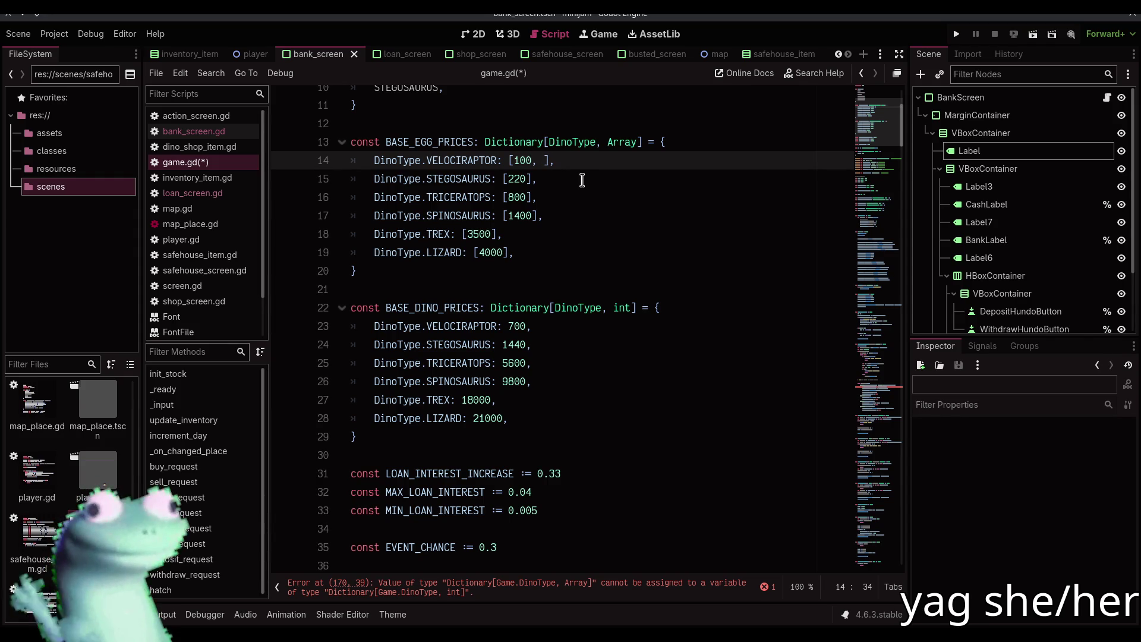
type(" 16")
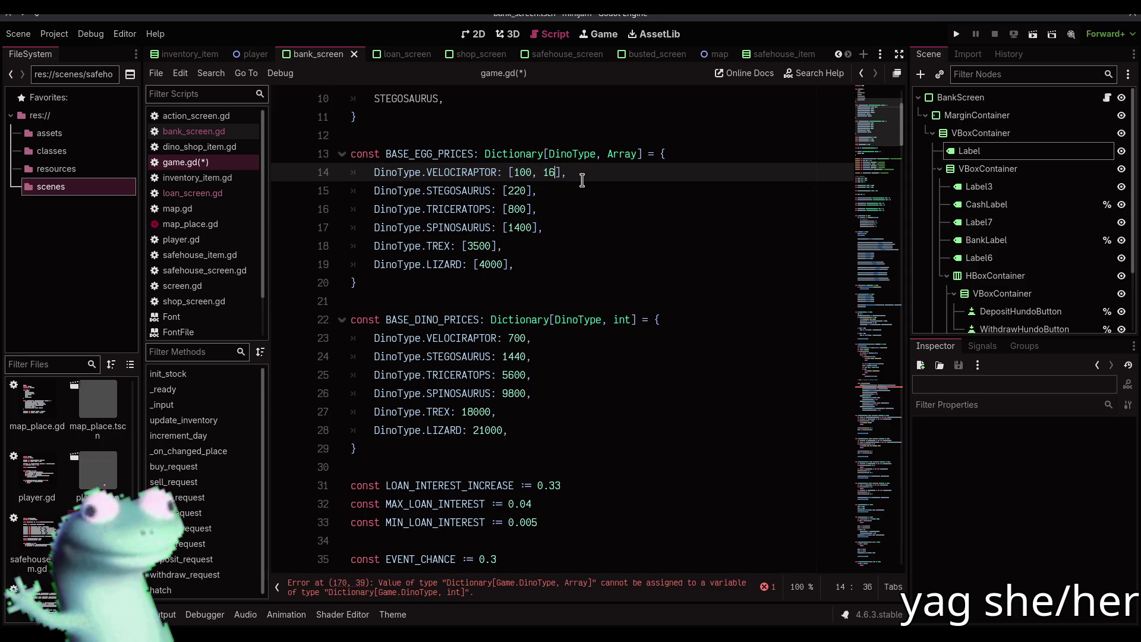
type("0")
key("Down")
key("Left")
key("Left")
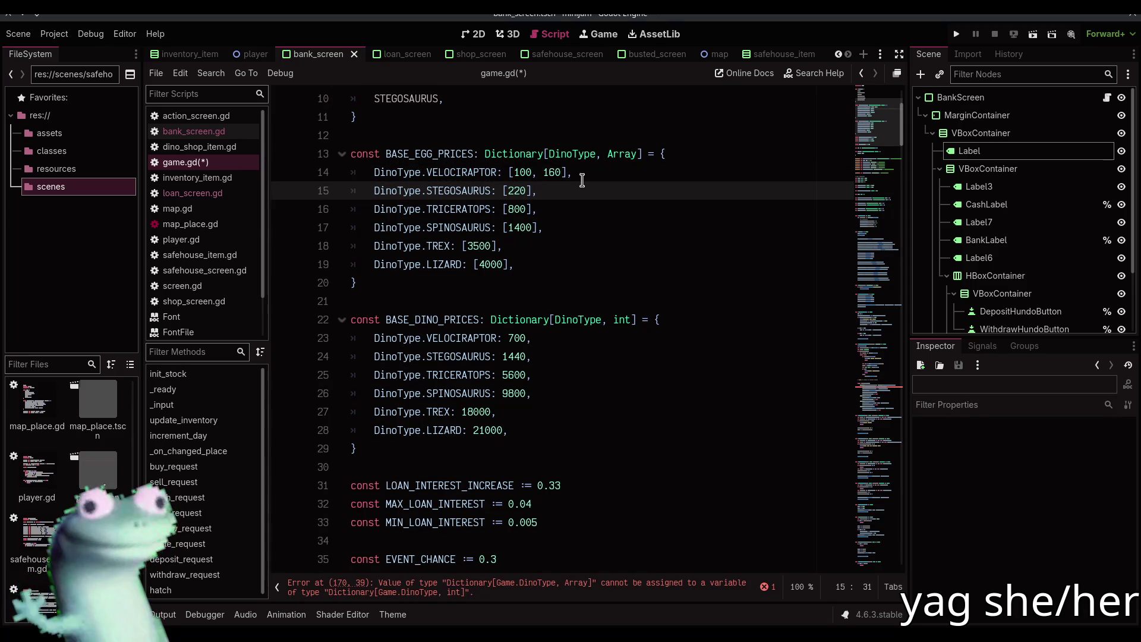
key("ctrl+z")
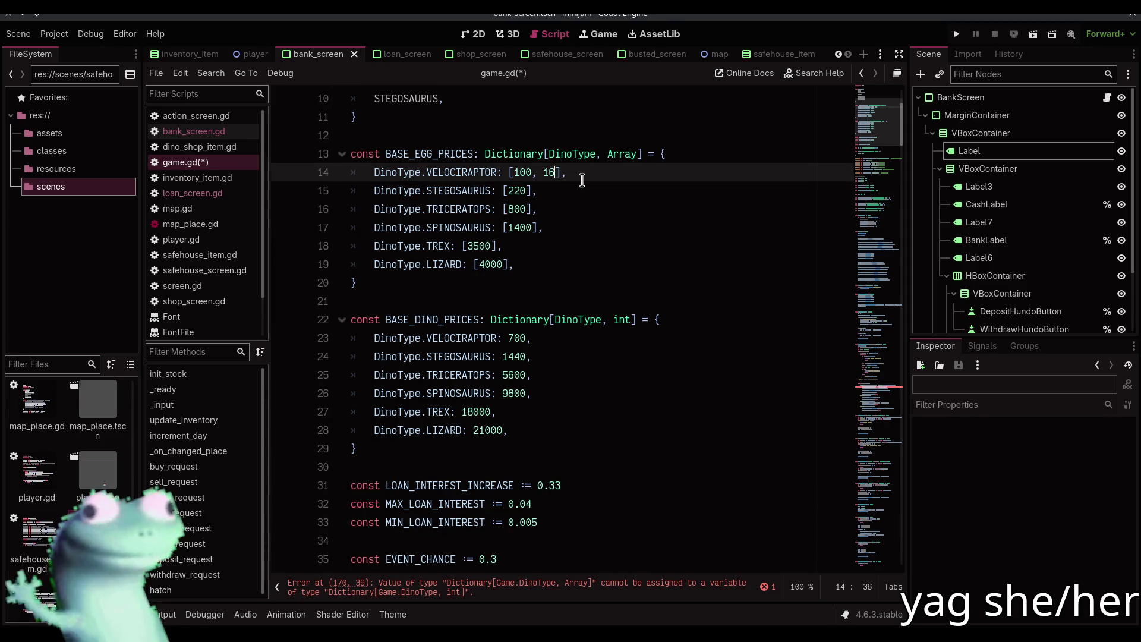
type("9")
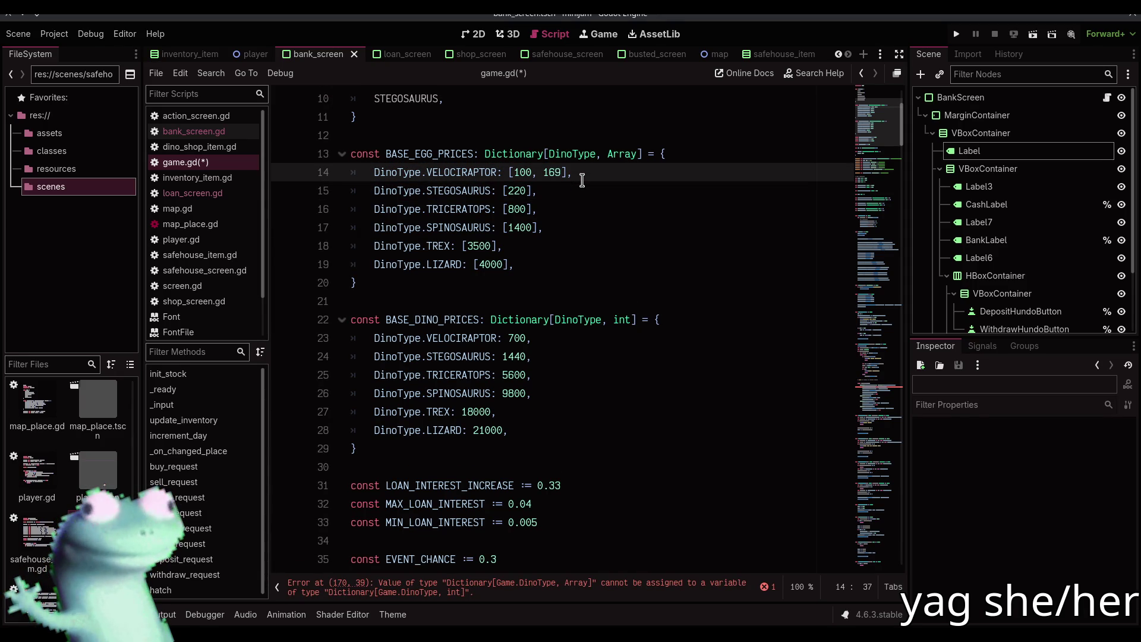
key("ctrl+shift+Left")
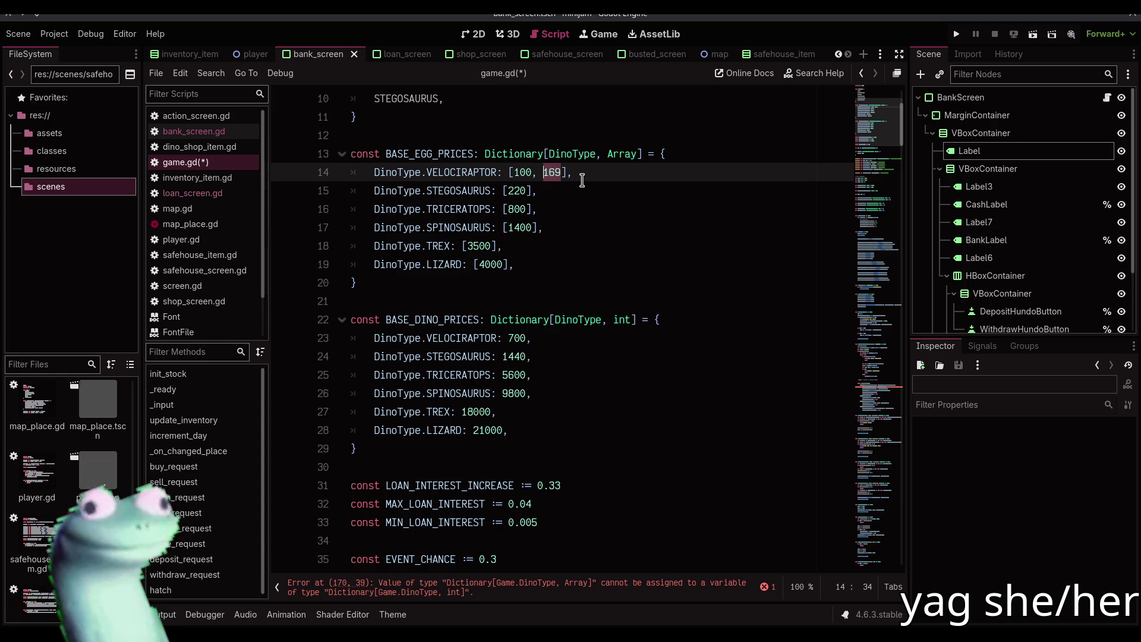
key("BackSpace")
key("BackSpace")
key("BackSpace")
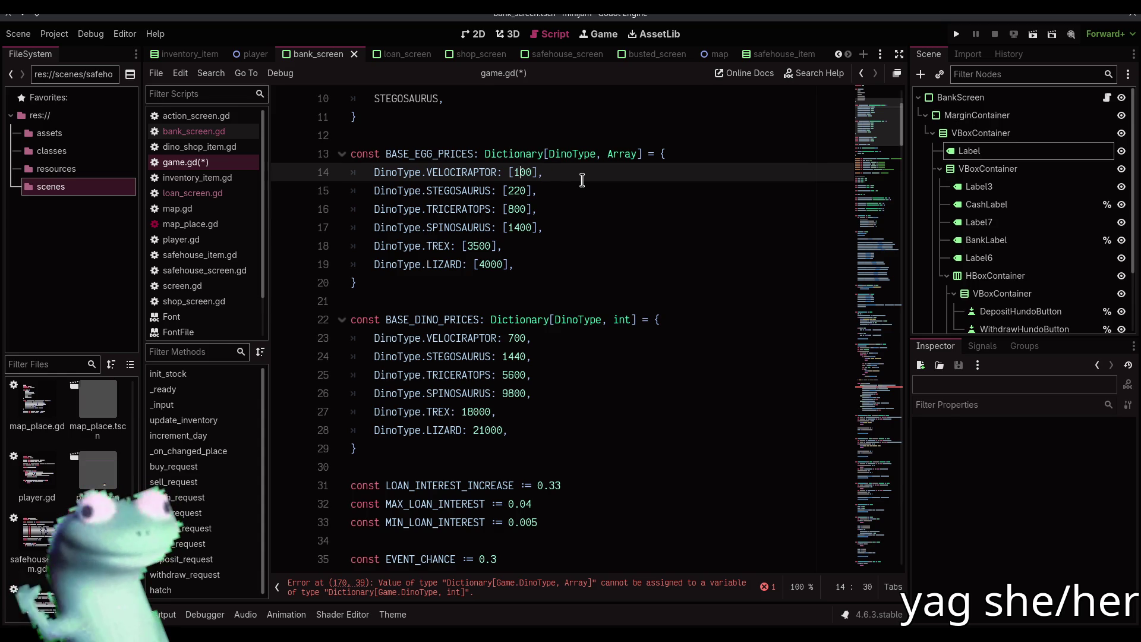
type("80,")
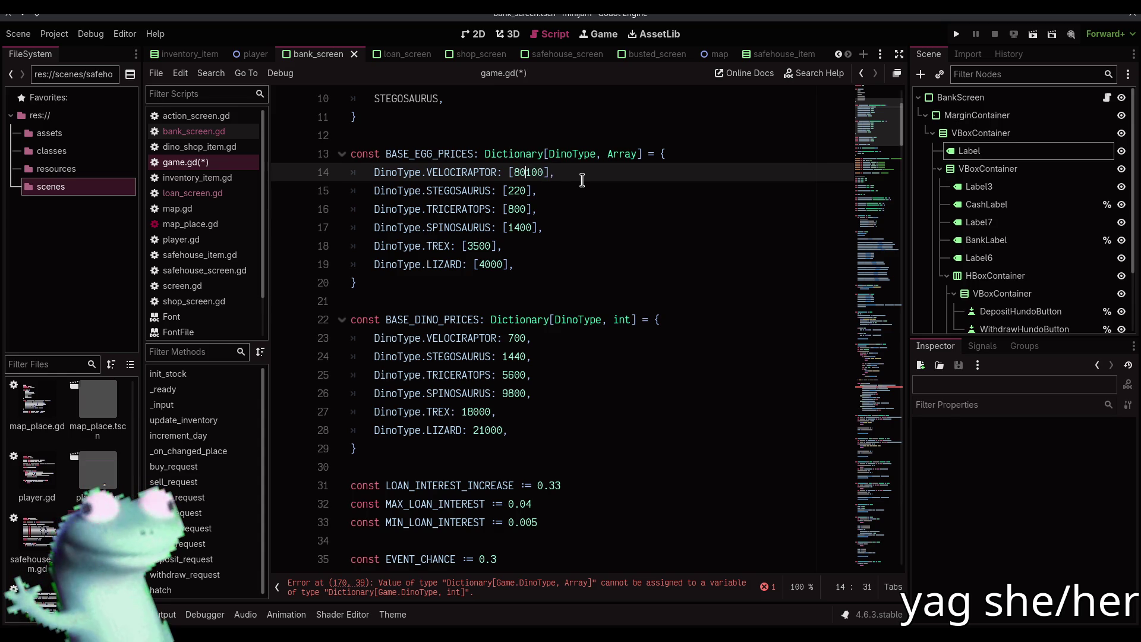
key("Right")
key("Delete")
type("2")
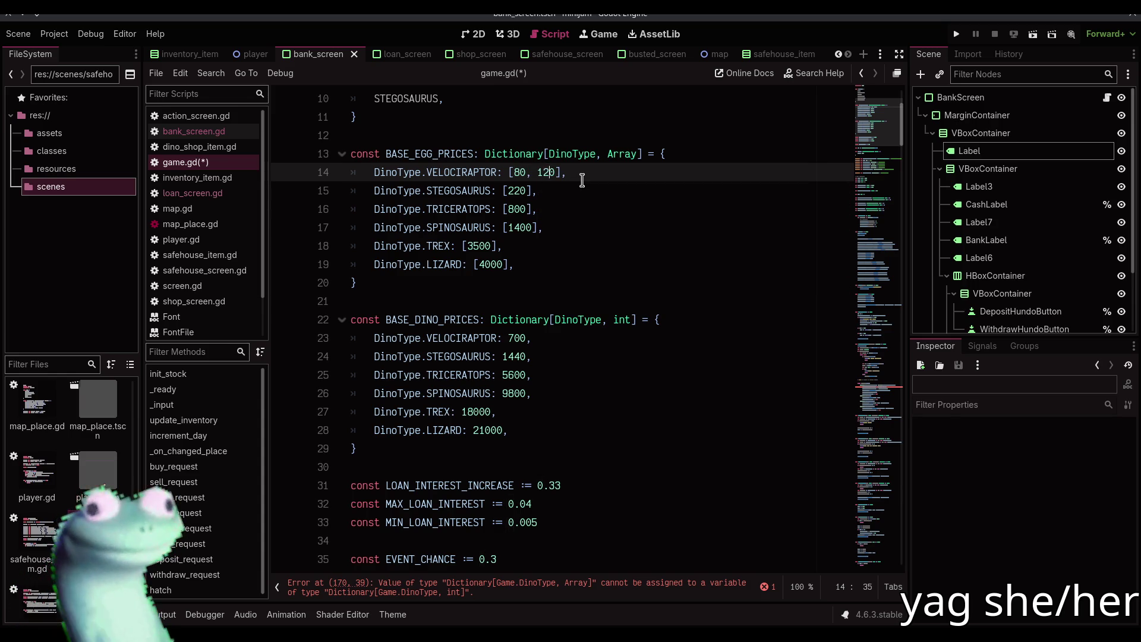
- Give Stegosaurus [200, 240], Triceratops [760, 840], and Spinosaurus a 1300 minimum
key("Down")
key("ctrl+Left")
key("ctrl+Left")
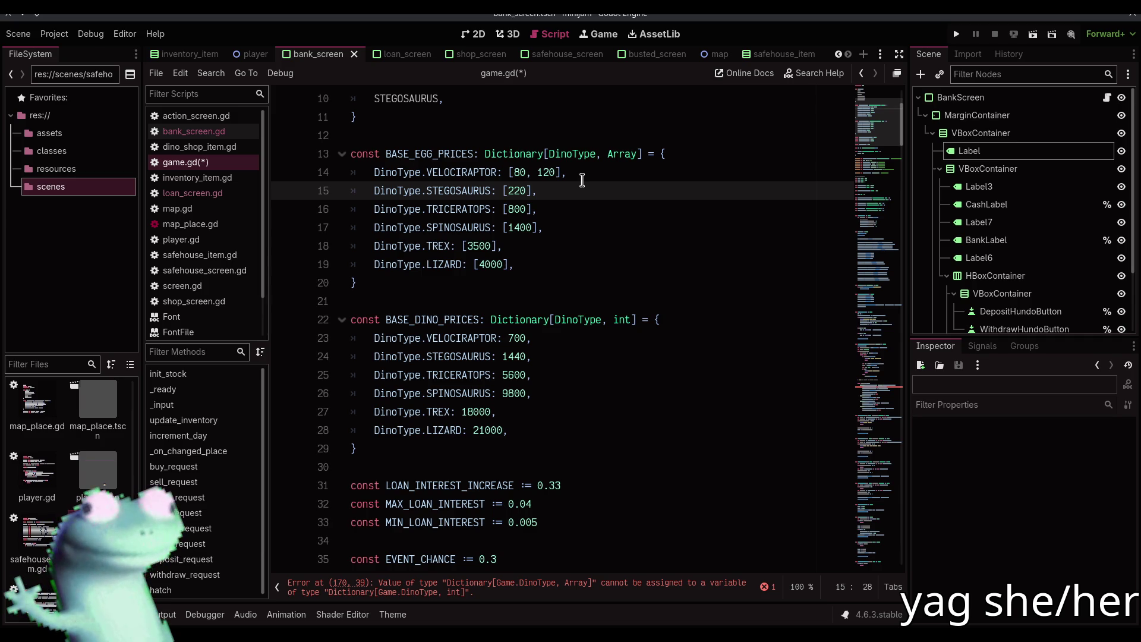
type("200,")
key("Right")
key("Delete")
type("4")
key("Down")
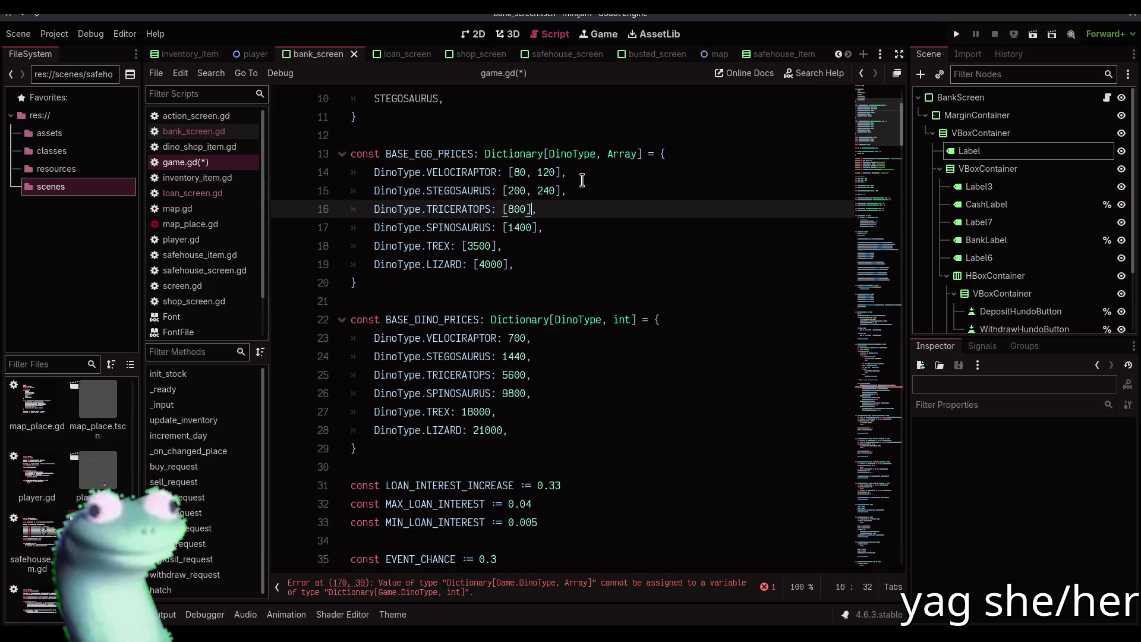
key("ctrl+Left")
key("ctrl+Left")
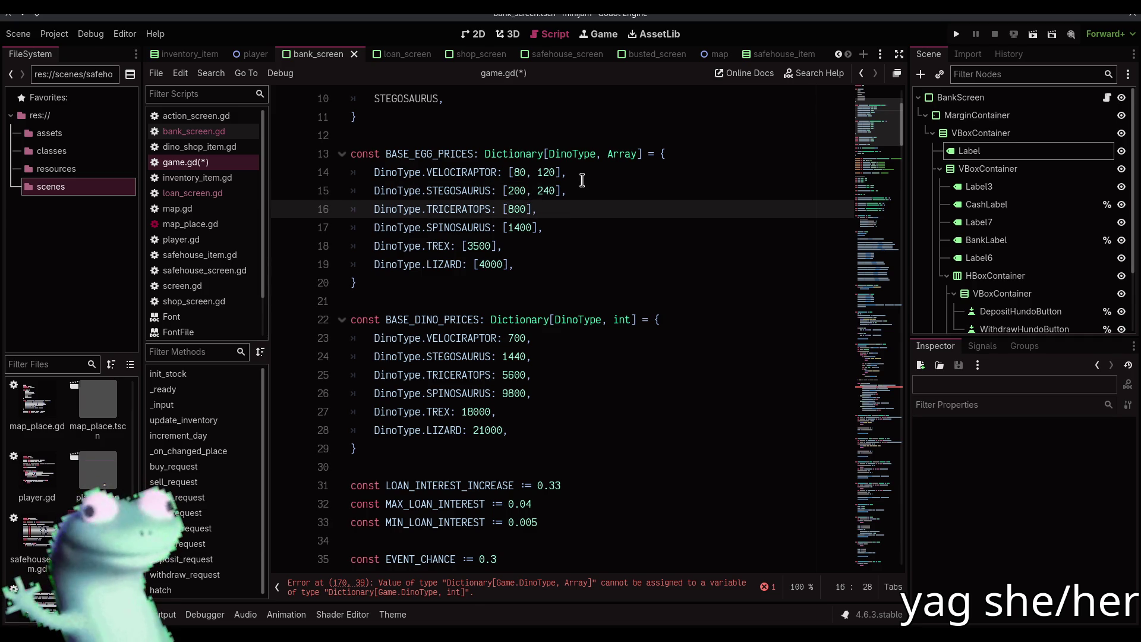
type("760,")
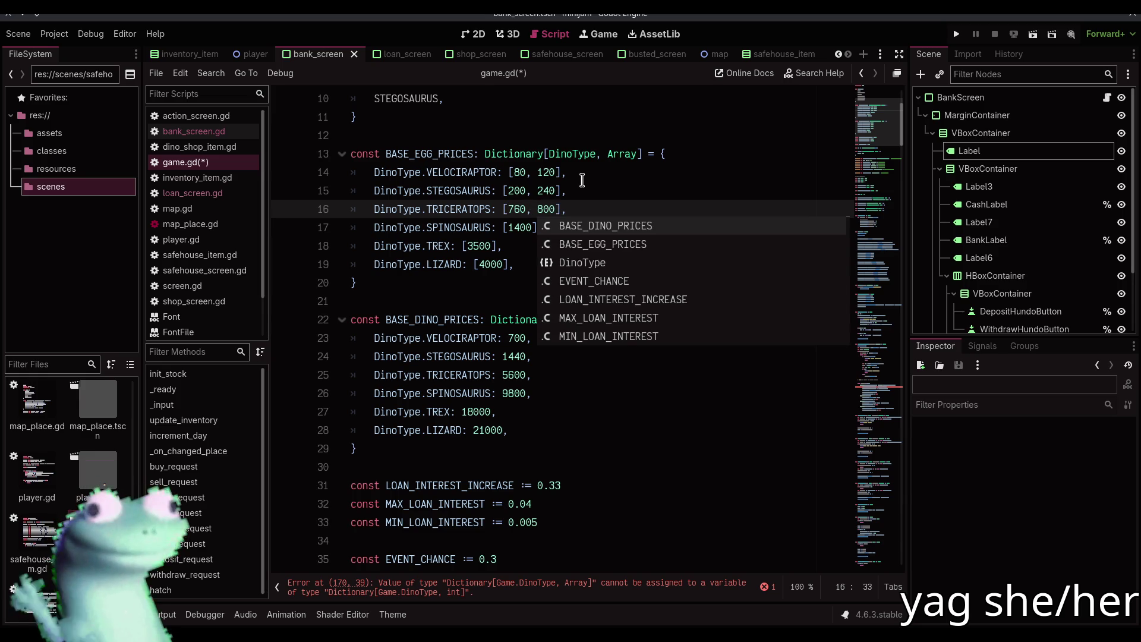
key("Right")
key("Delete")
type("4")
key("Down")
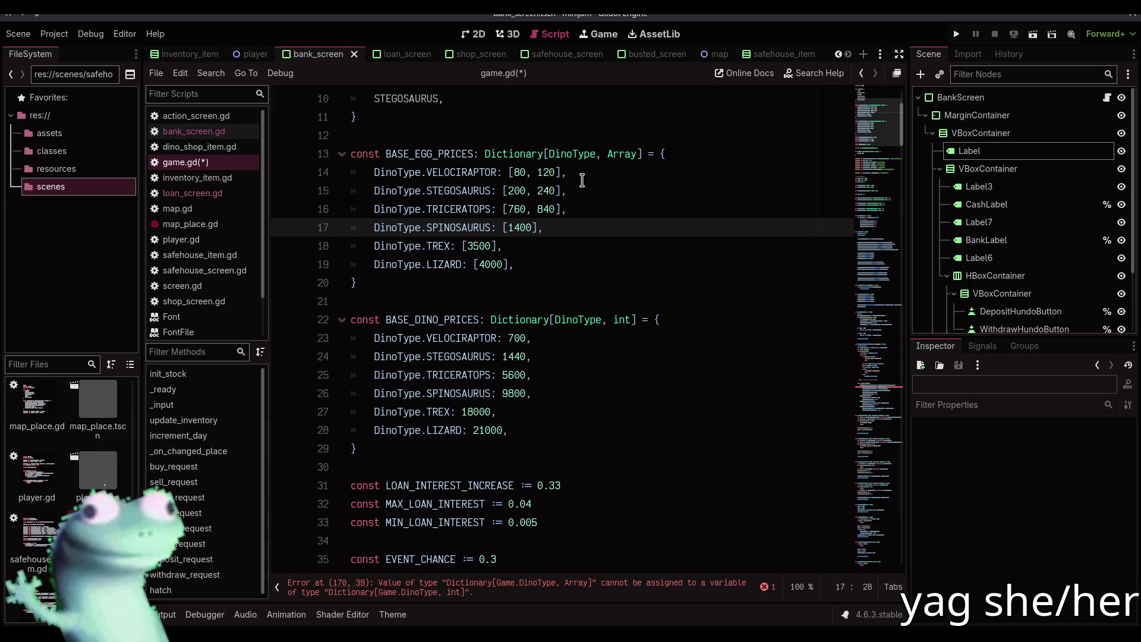
type("1300, 1")
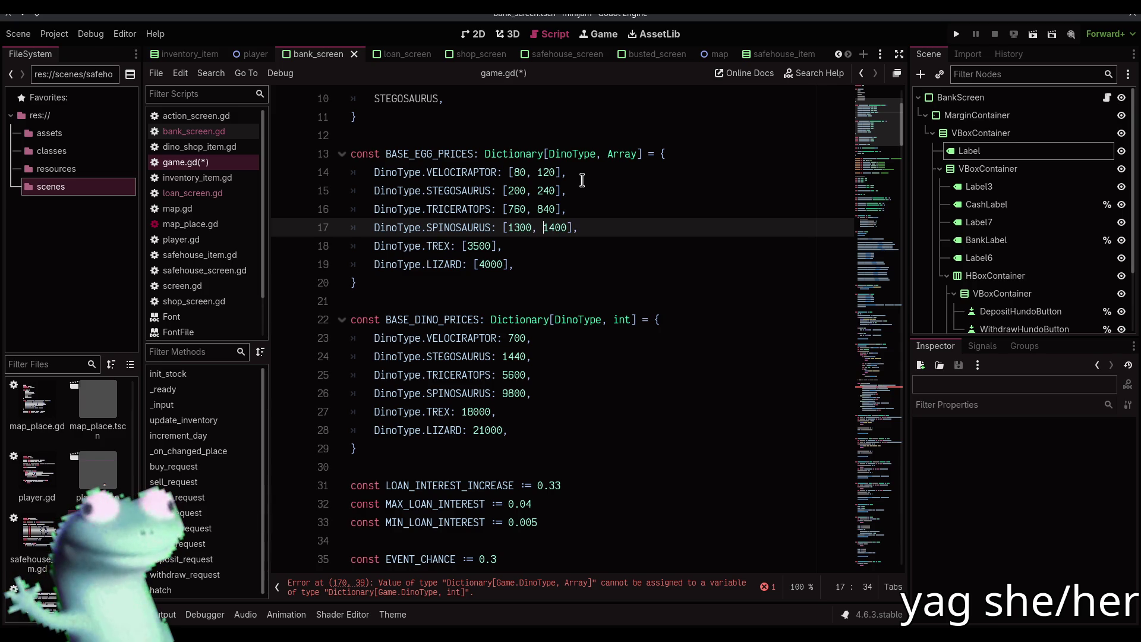
- Change the T-Rex maximum to 3750 and set the Lizard range to [3700, 4250]
key("Down")
key("Left")
key("Left")
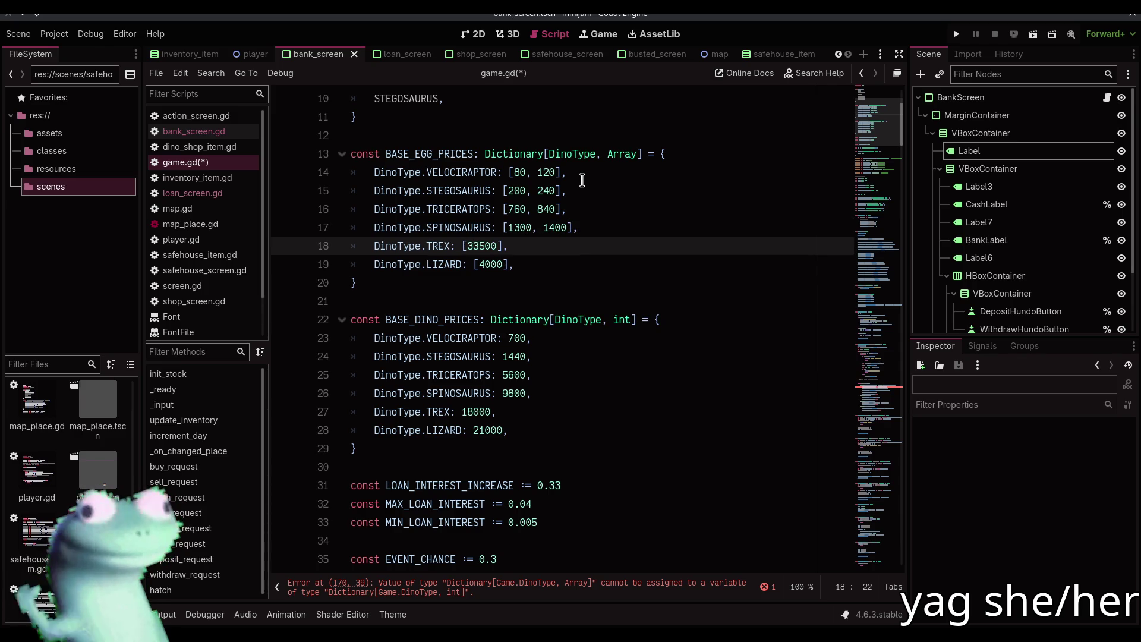
type("300, 3")
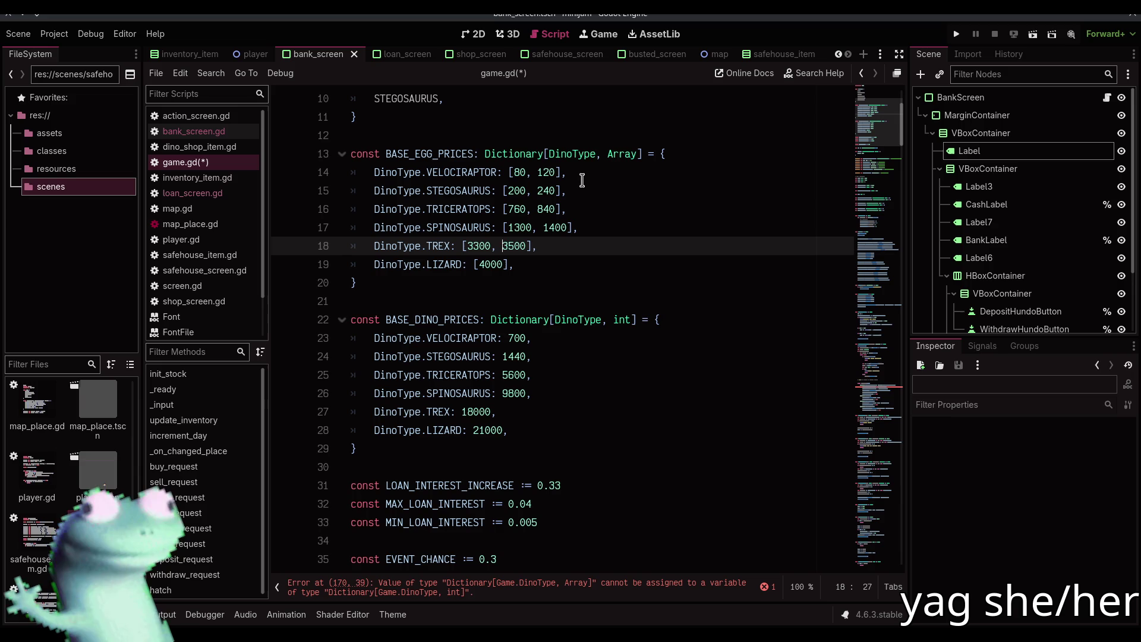
key("Right")
key("Right")
key("BackSpace")
type("7")
key("Delete")
type("5")
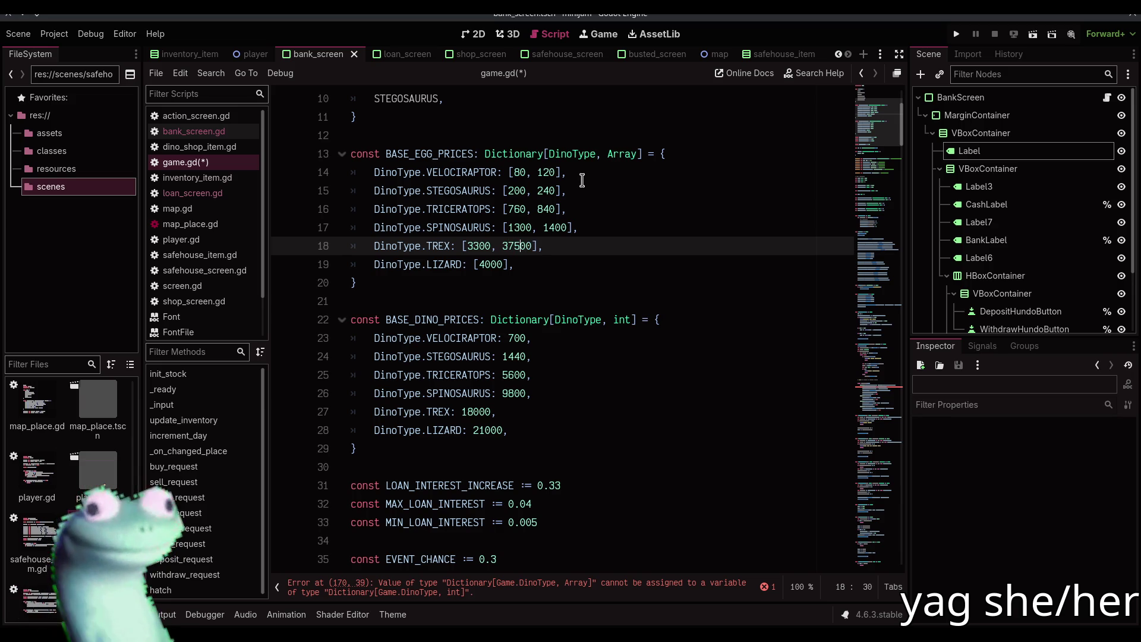
key("Down")
key("Left")
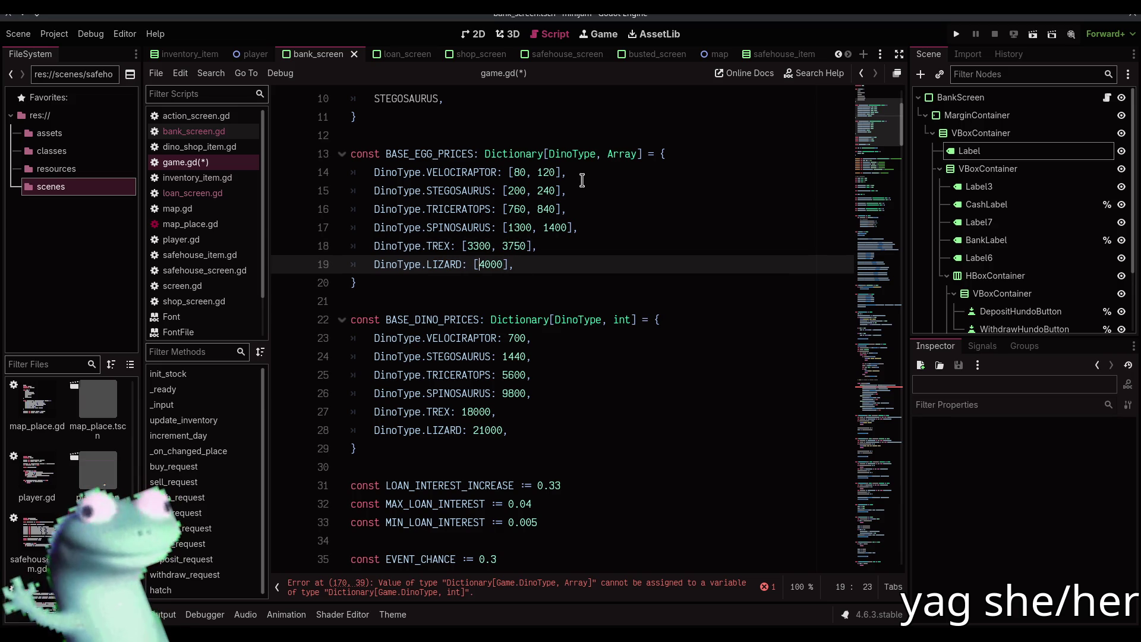
type("3")
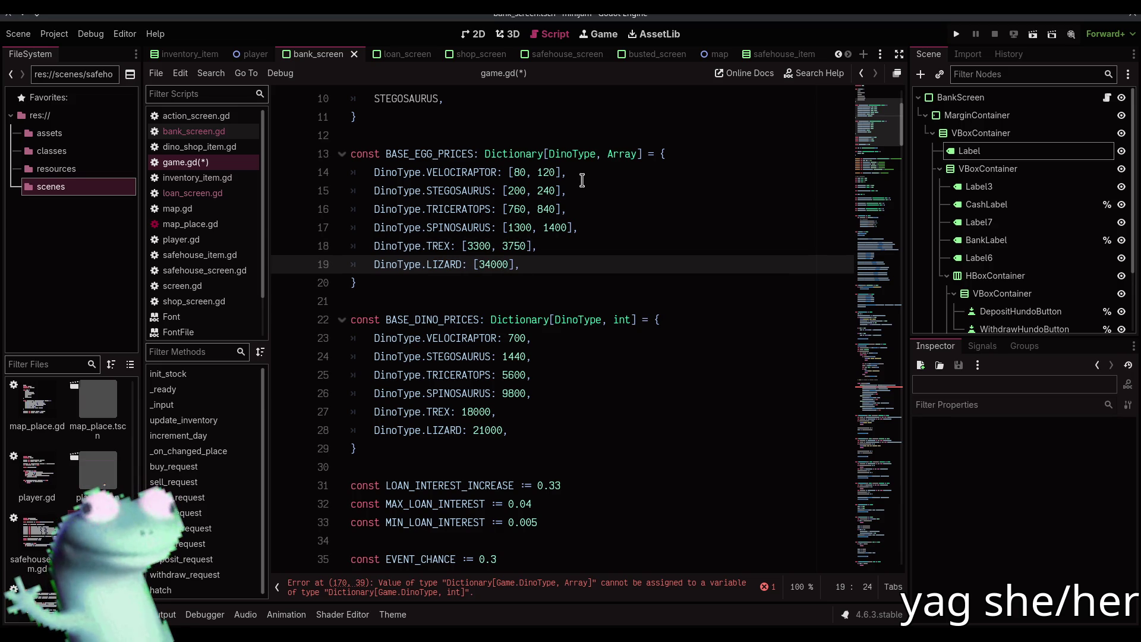
type("700,")
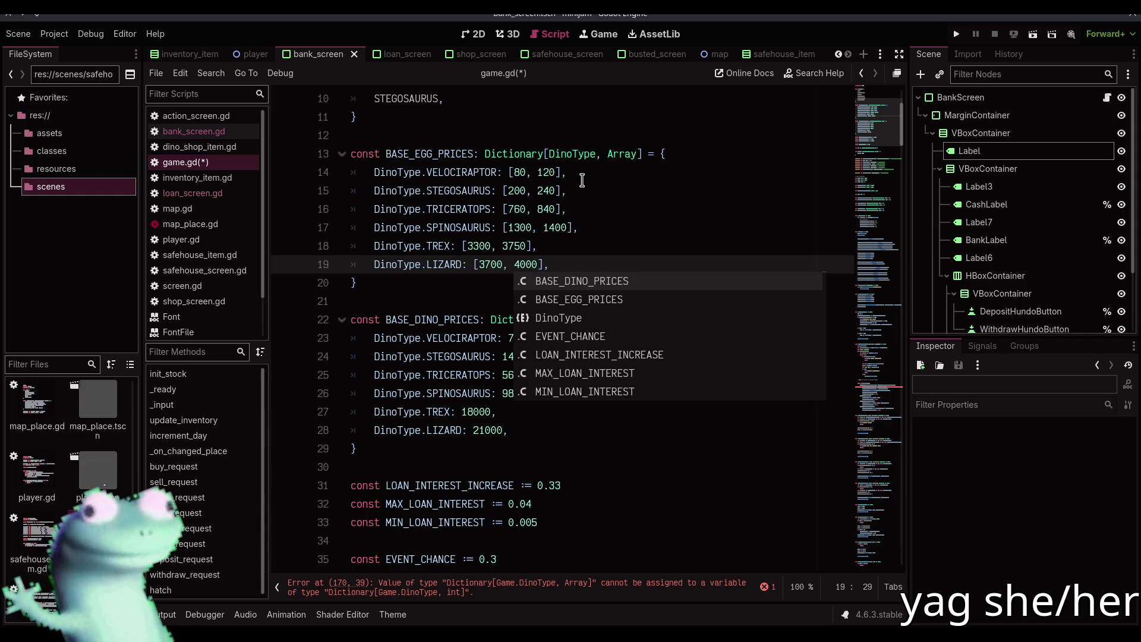
key("Right")
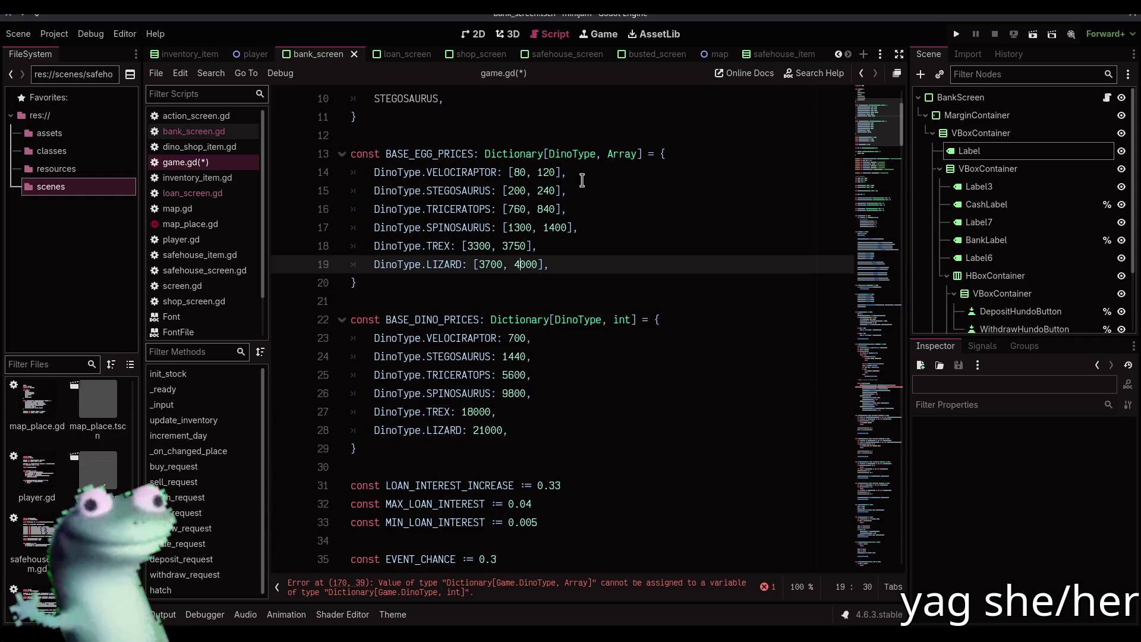
key("Delete")
type("2")
key("Delete")
- Type BASE_DINO_PRICES values as Array and wrap all six dino prices, 700 through 21000, in brackets
type("5")
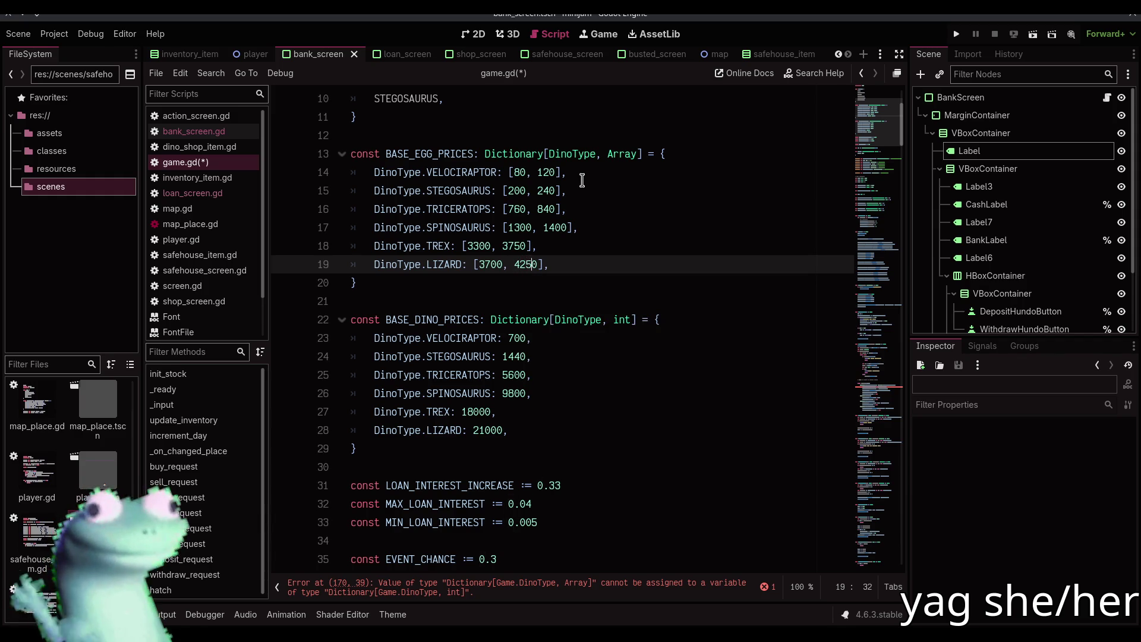
double_click(511, 338)
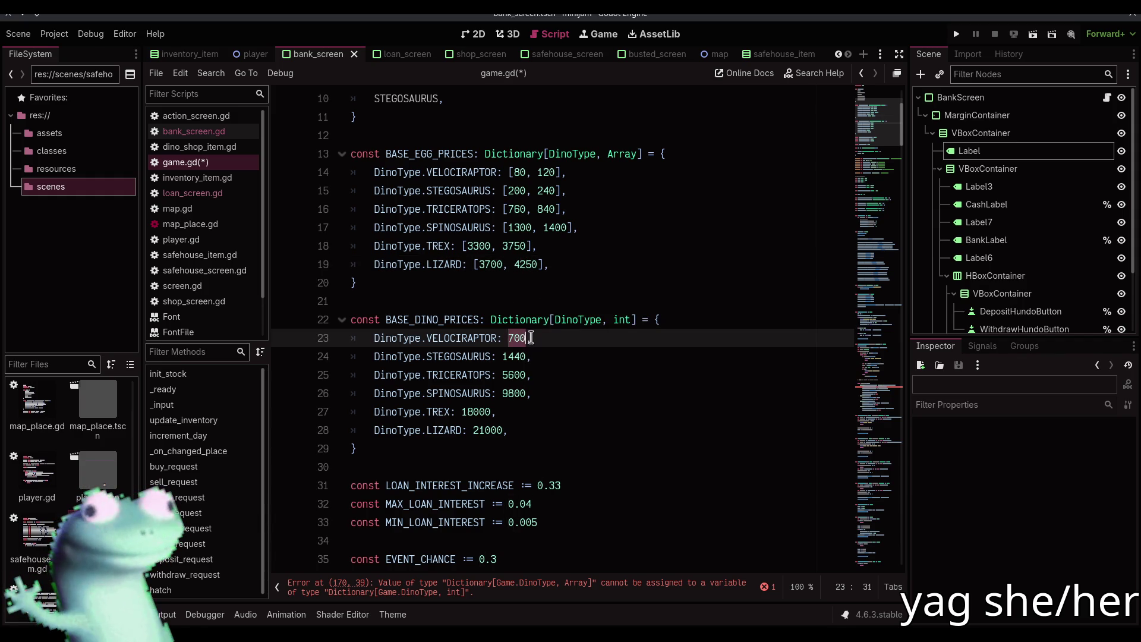
left_click(629, 320)
key("BackSpace")
key("BackSpace")
key("BackSpace")
type("Array")
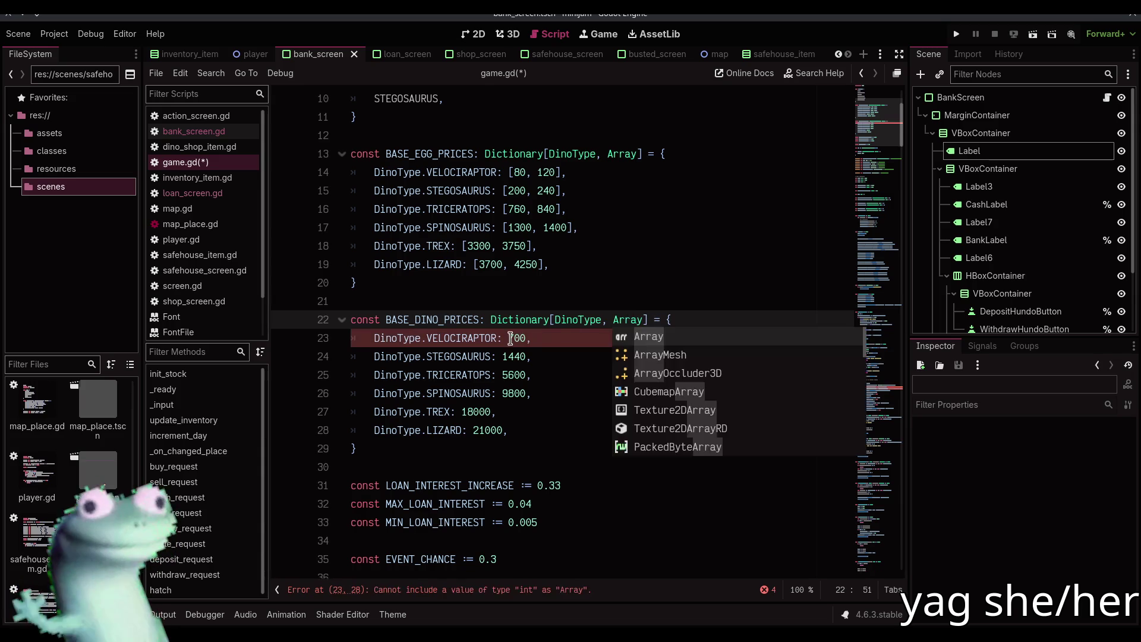
key("Return")
left_click_drag(518, 335, 509, 394)
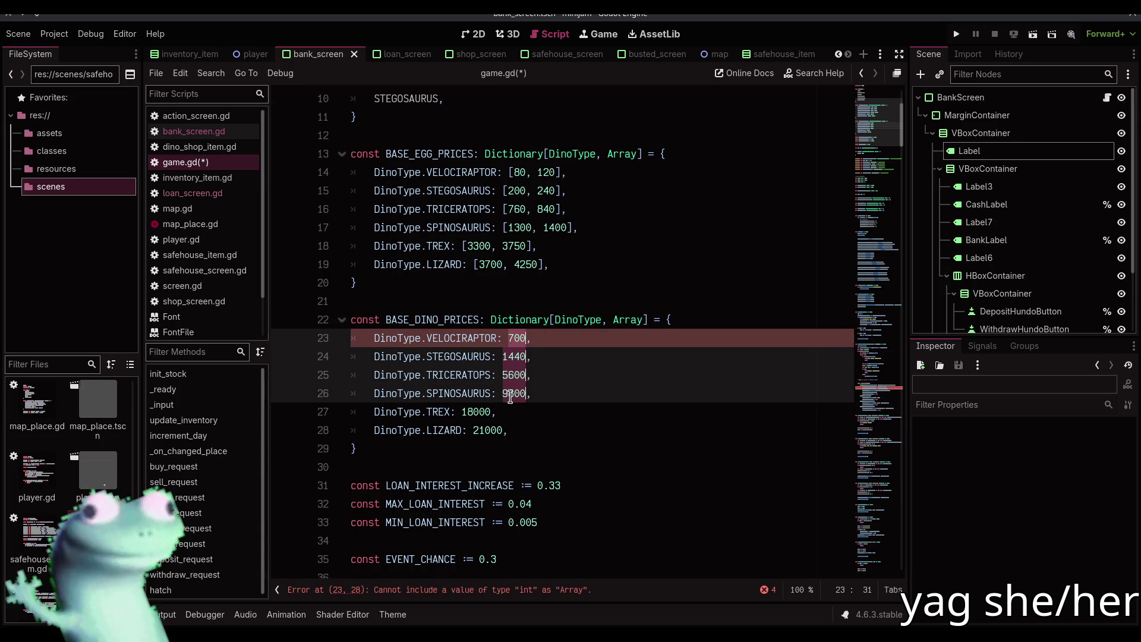
double_click(475, 411, "alt")
double_click(482, 430, "alt")
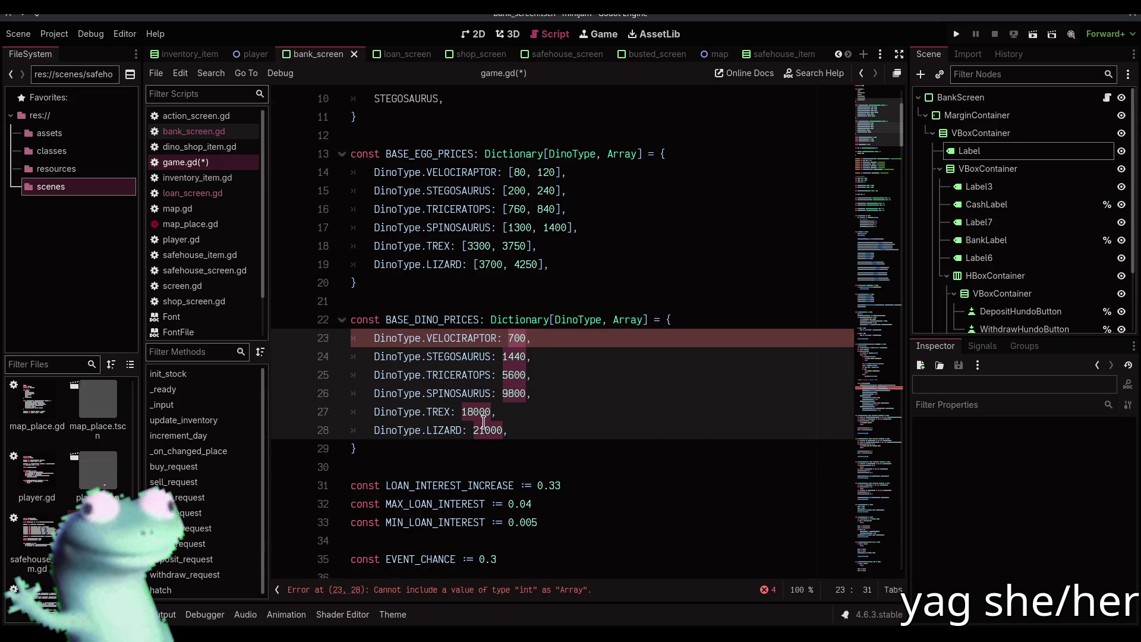
type("[")
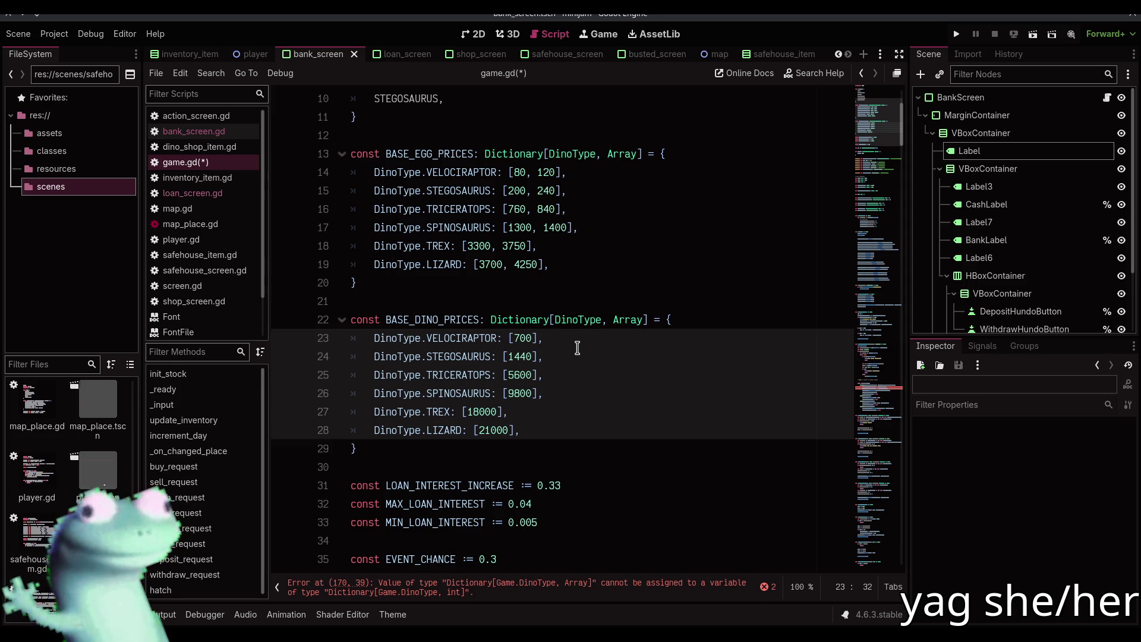
mouse_move(572, 328)
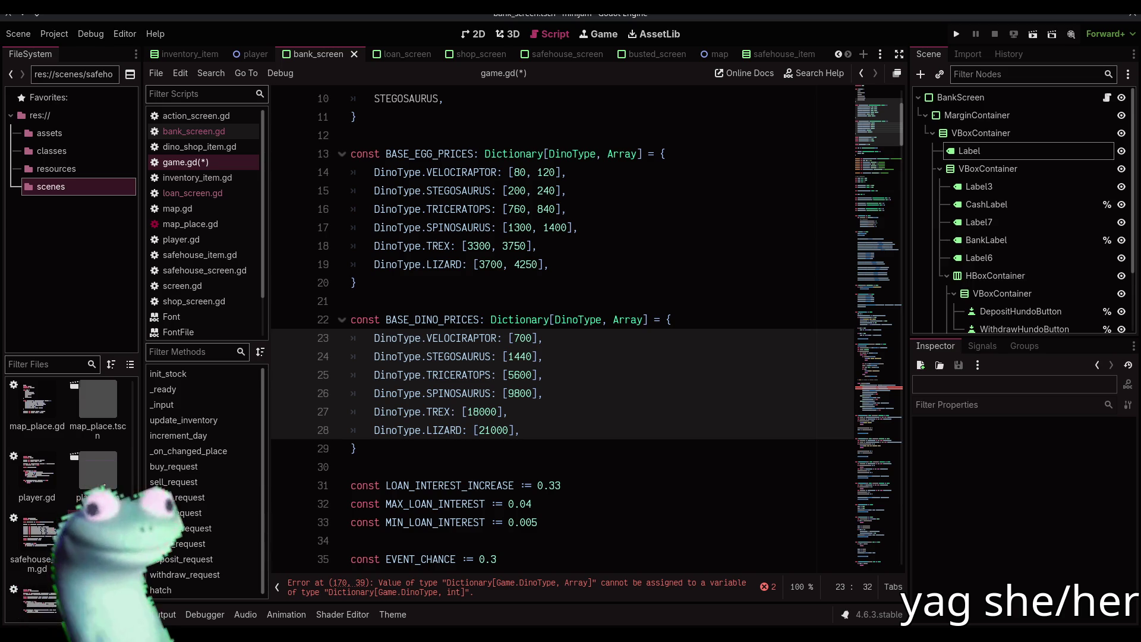
- Set the Velociraptor dino price to [650, 750] and Stegosaurus to [1350, 1500]
left_click(514, 337)
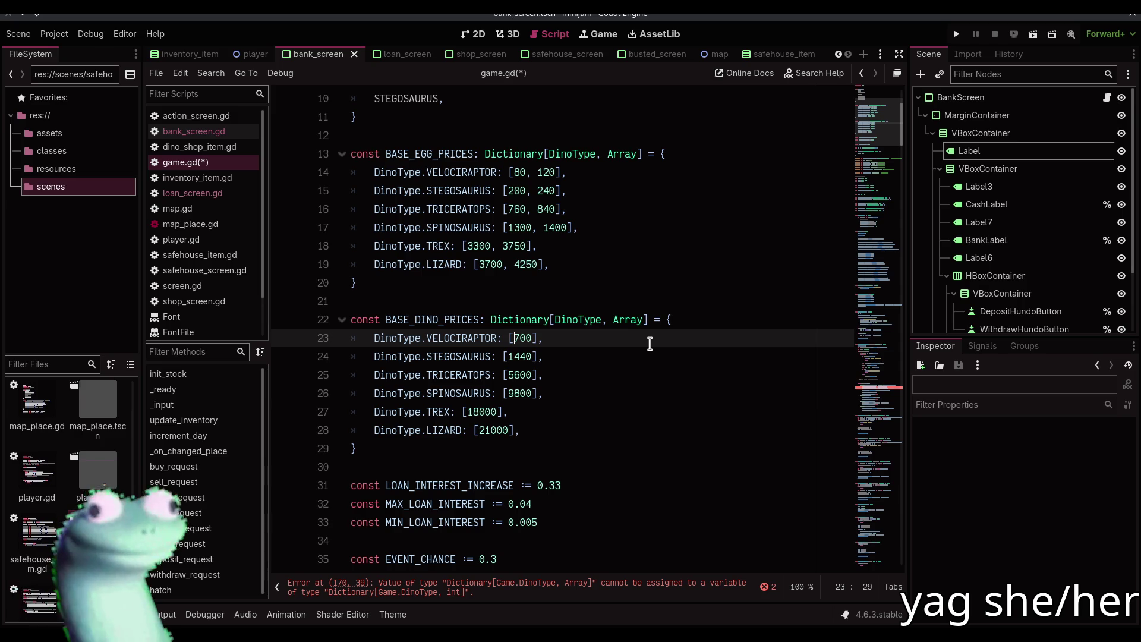
type("600,")
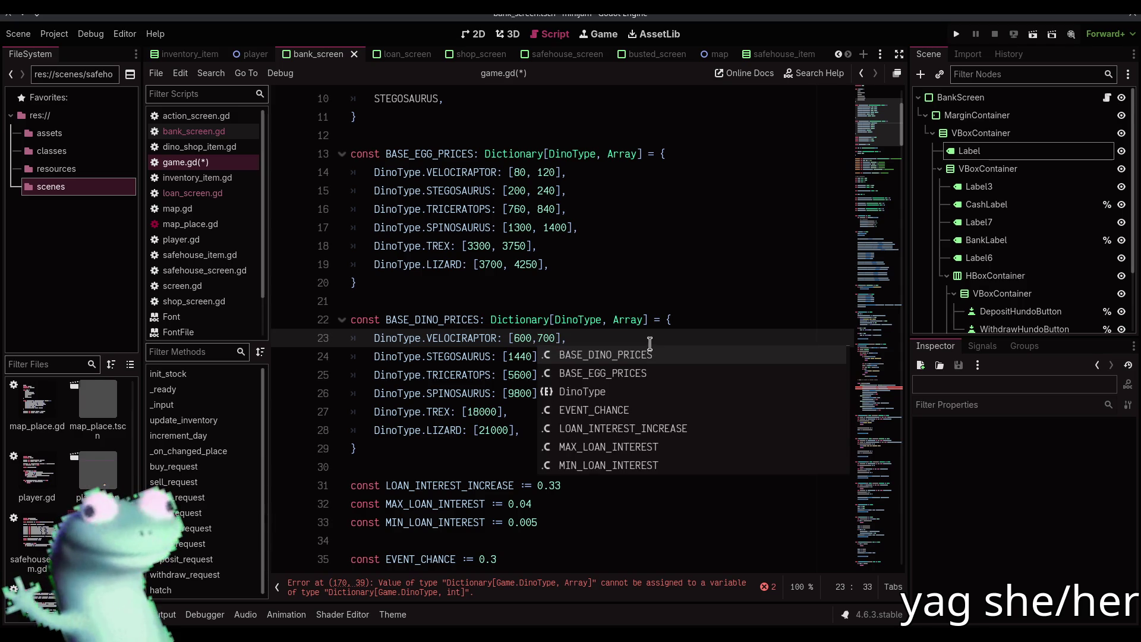
key("Left")
key("Left")
key("Left")
key("Delete")
type("5")
key("Right")
key("Right")
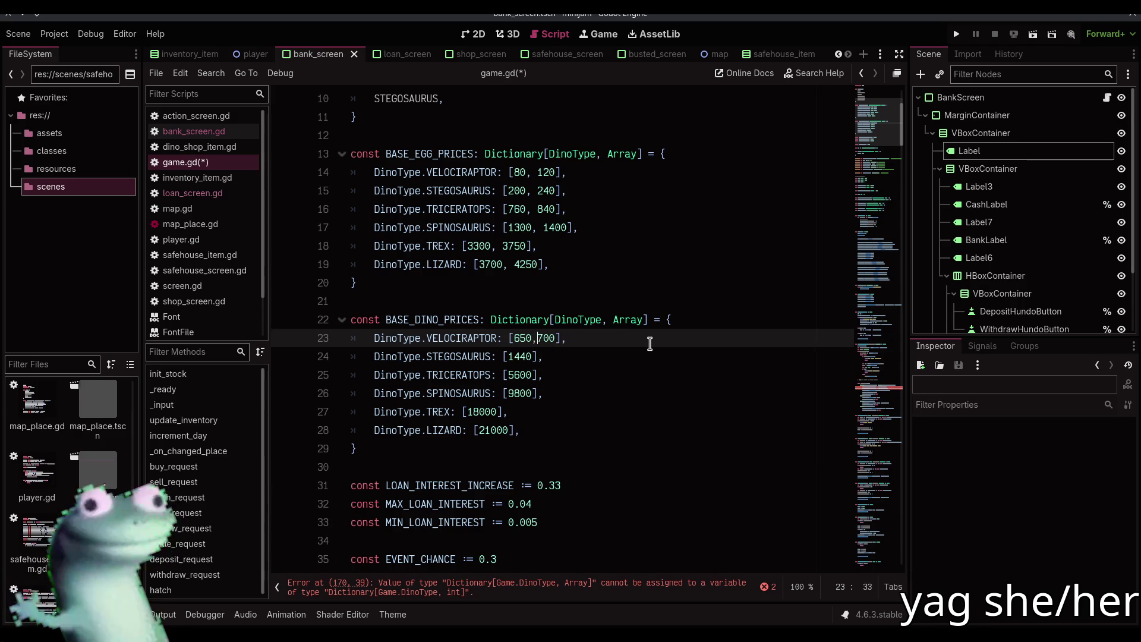
key("Right")
key("Delete")
type("5")
key("Down")
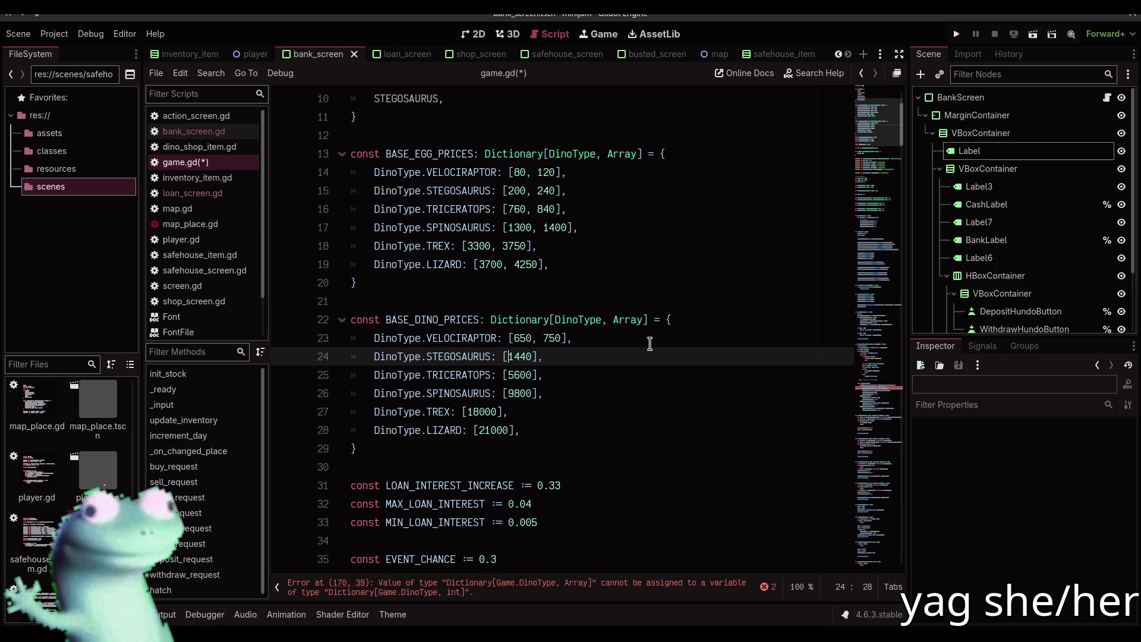
type("1350, 1")
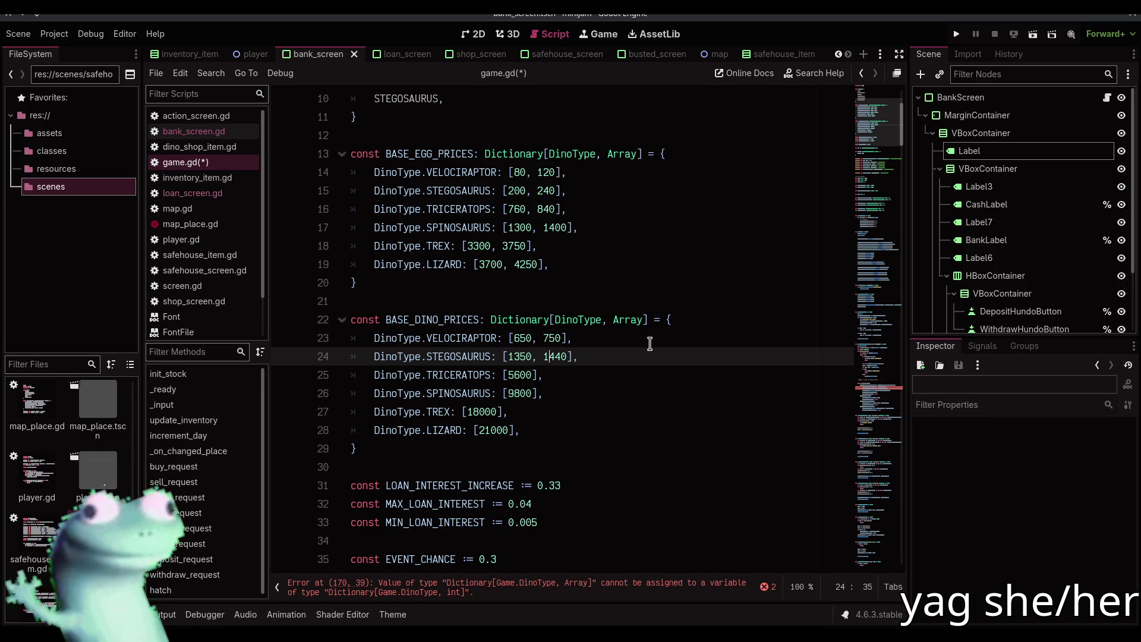
key("Delete")
key("Delete")
type("50")
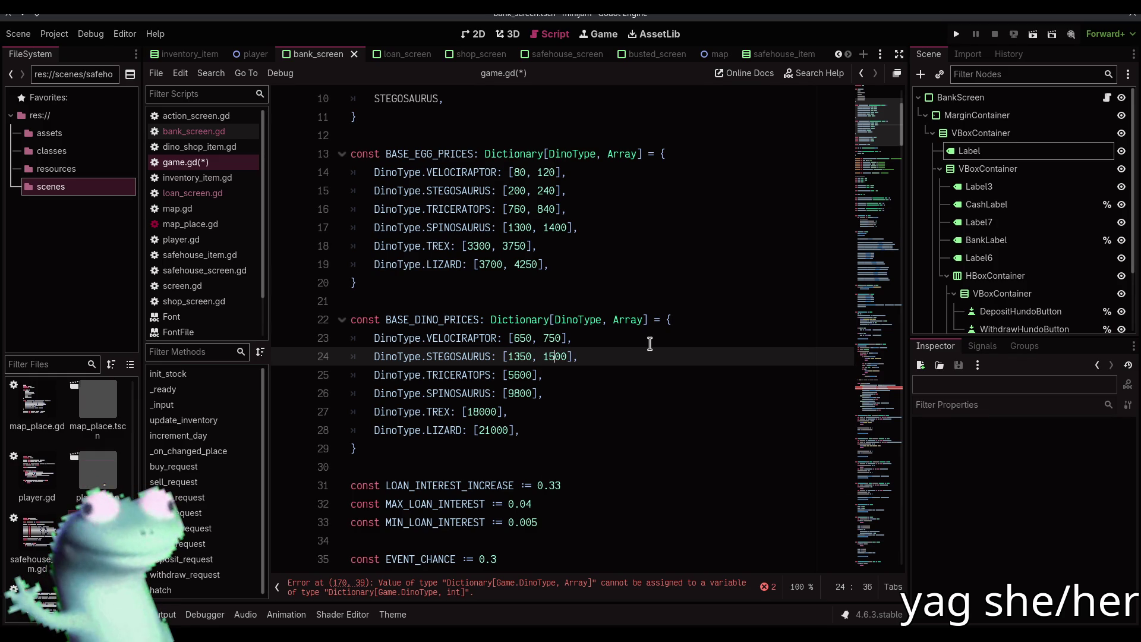
- Set Triceratops to [5300, 5800], Spinosaurus to [9400, 9900], and start T-Rex at 17000
key("Down")
key("Left")
key("Left")
key("Left")
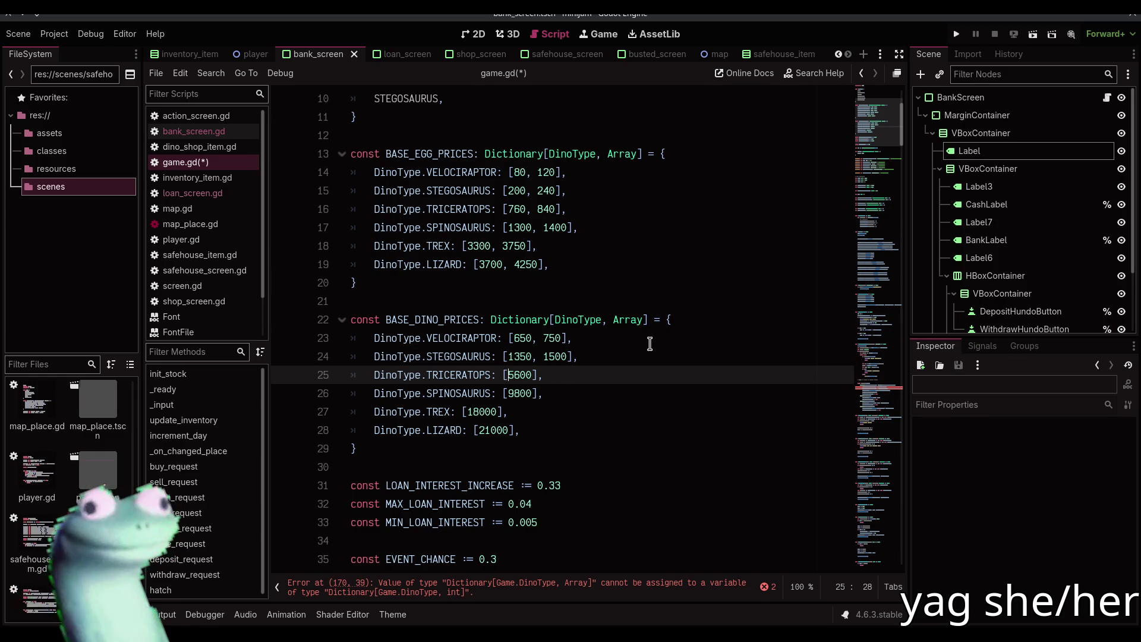
type("5300, 5")
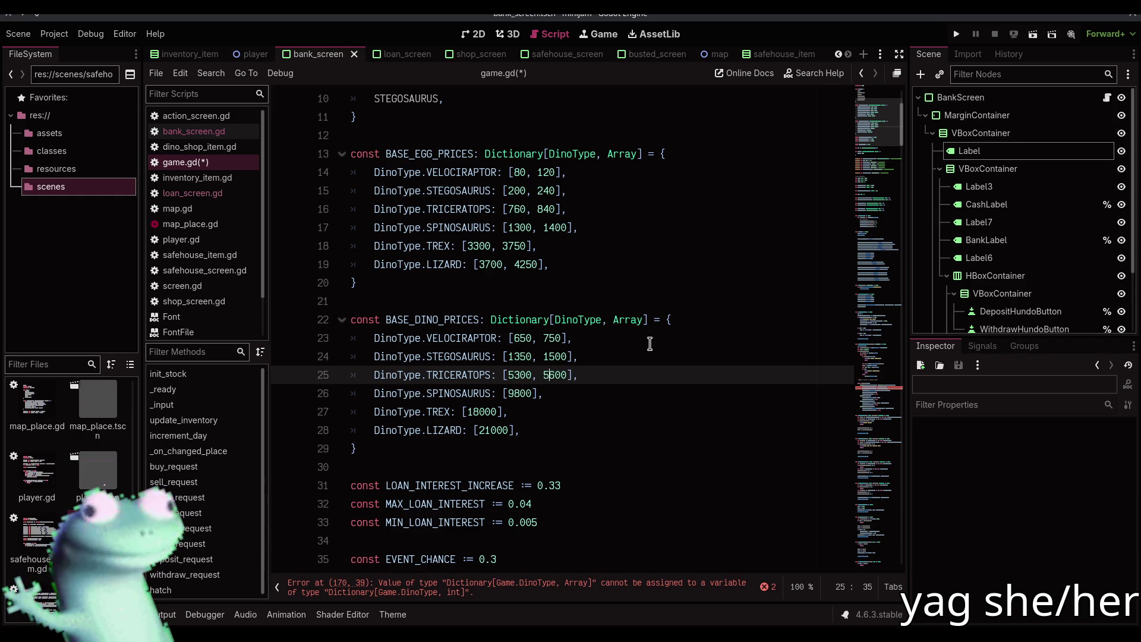
key("Delete")
type("8")
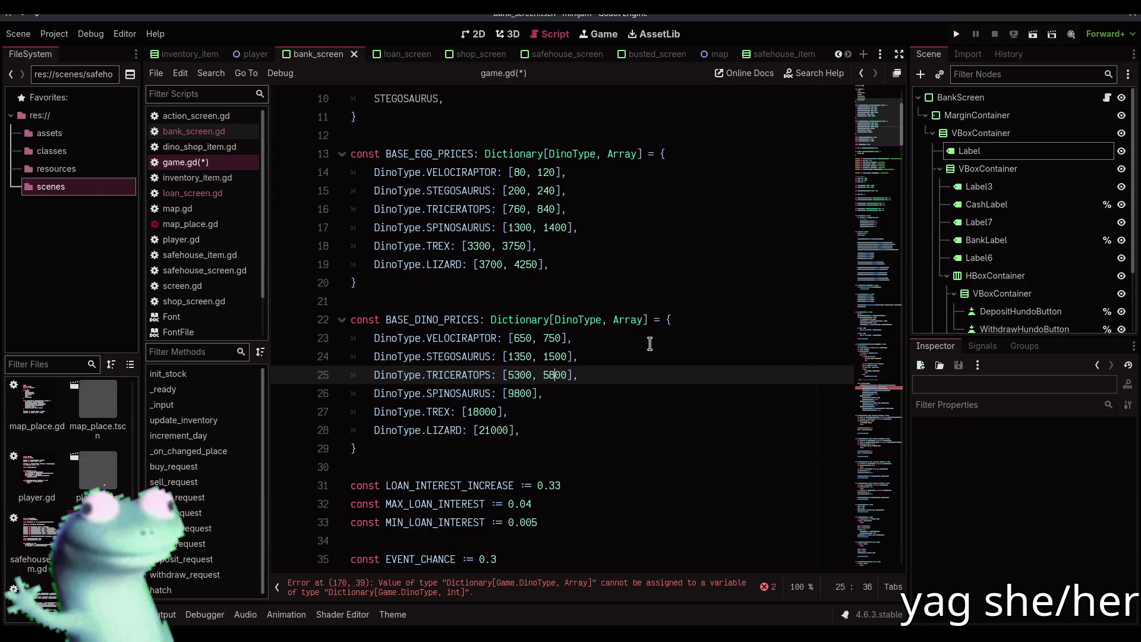
key("Down")
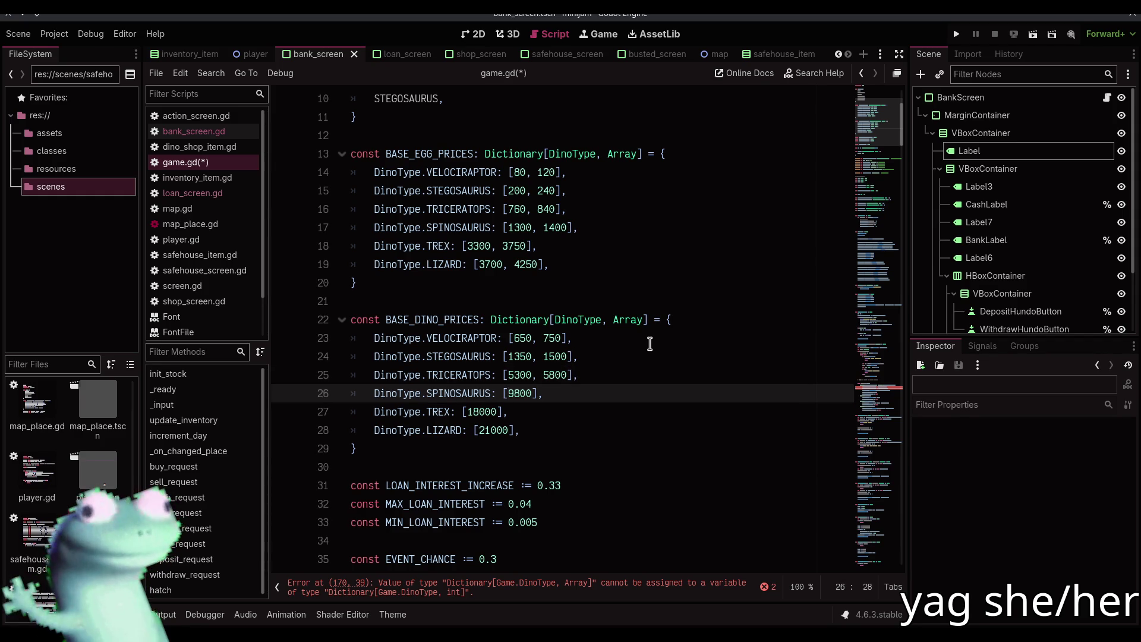
type("9")
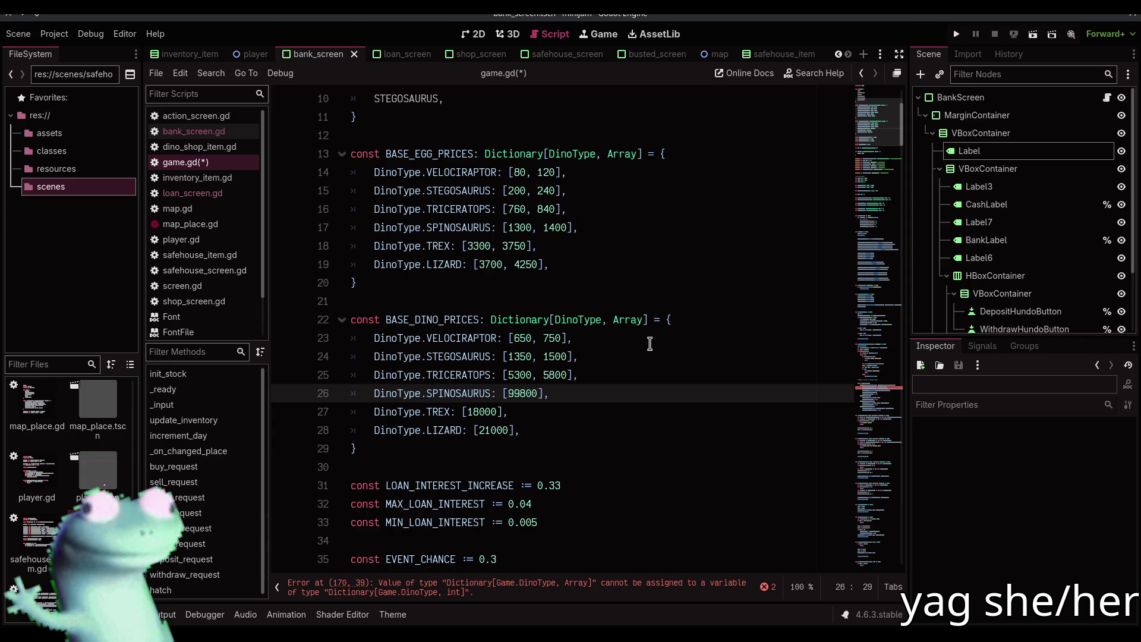
type("400,")
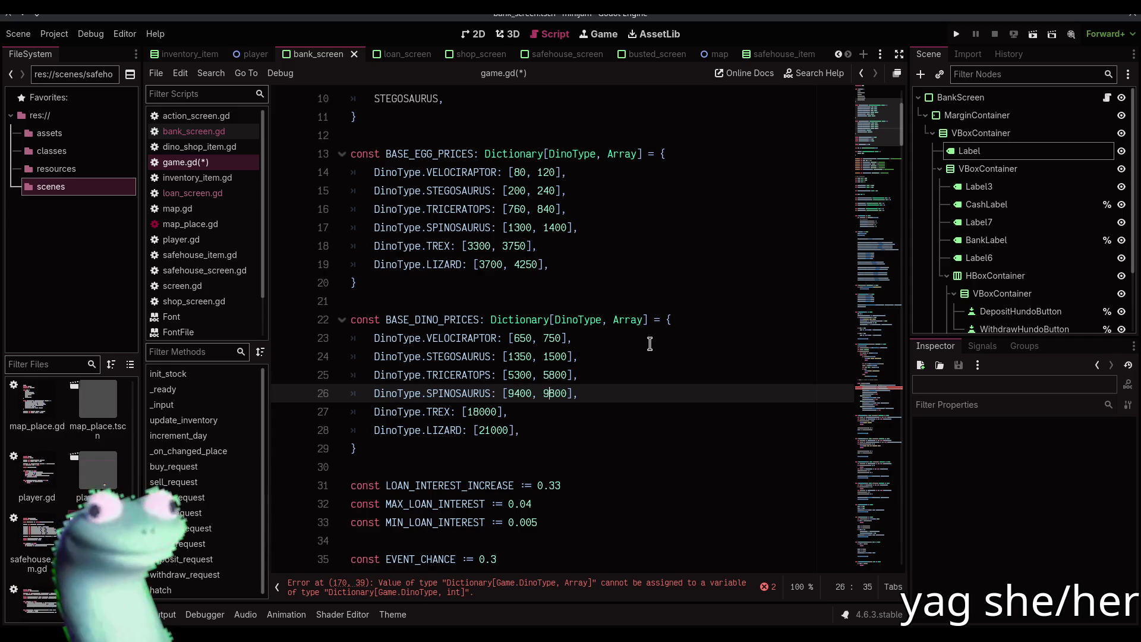
key("Right")
key("Right")
key("BackSpace")
type("9")
key("Down")
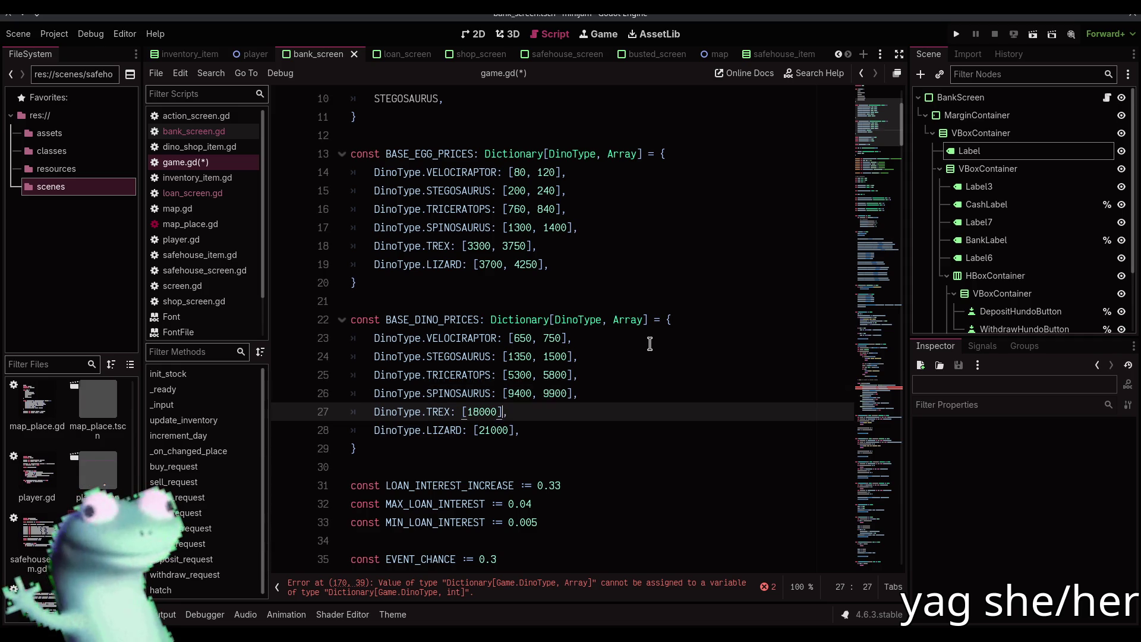
key("Up")
key("Down")
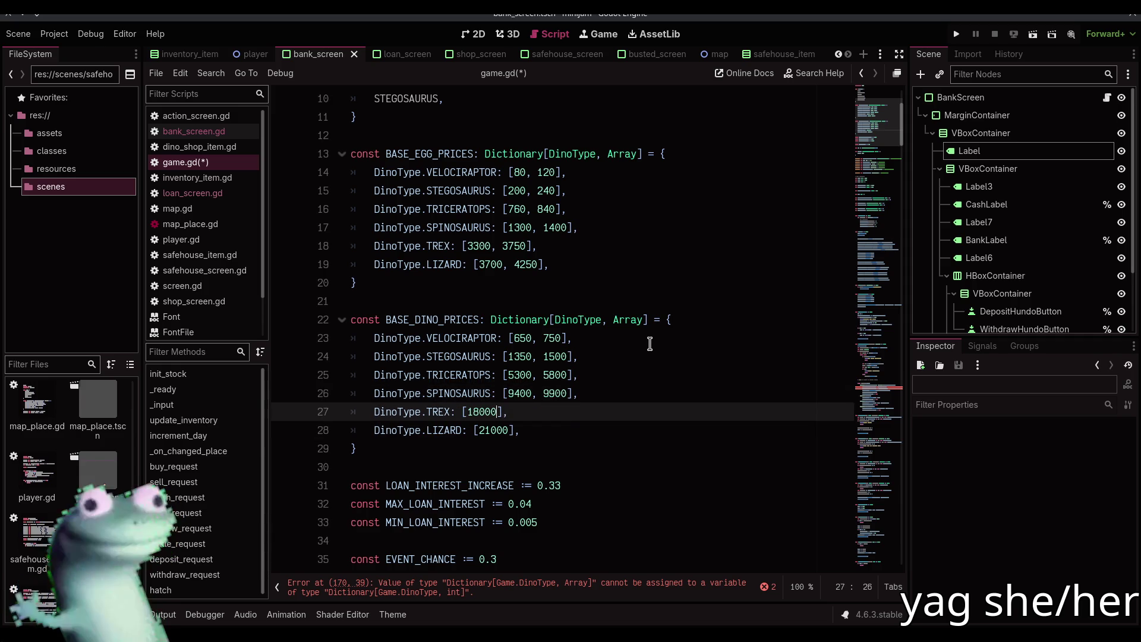
type("1")
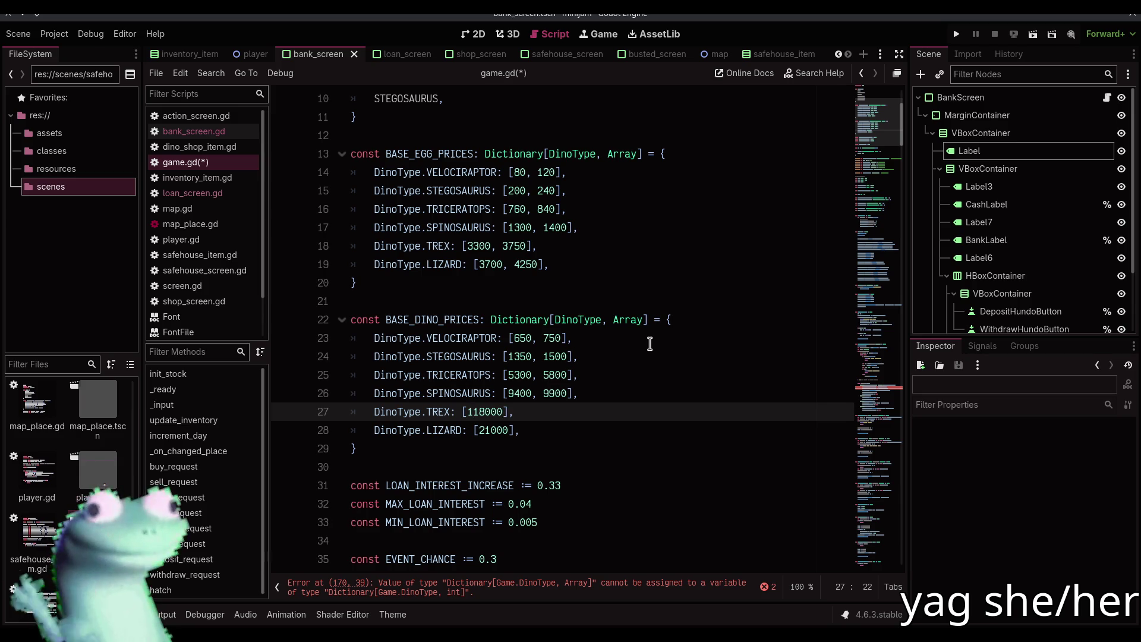
type("7000, 18")
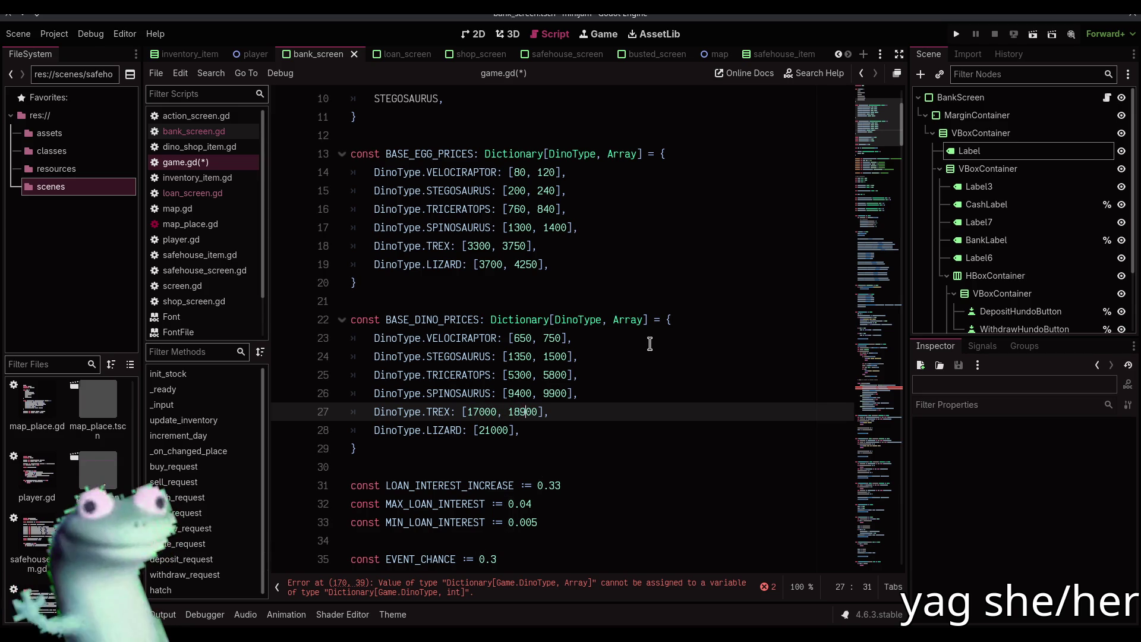
type("9")
key("Delete")
key("Down")
key("Left")
key("Left")
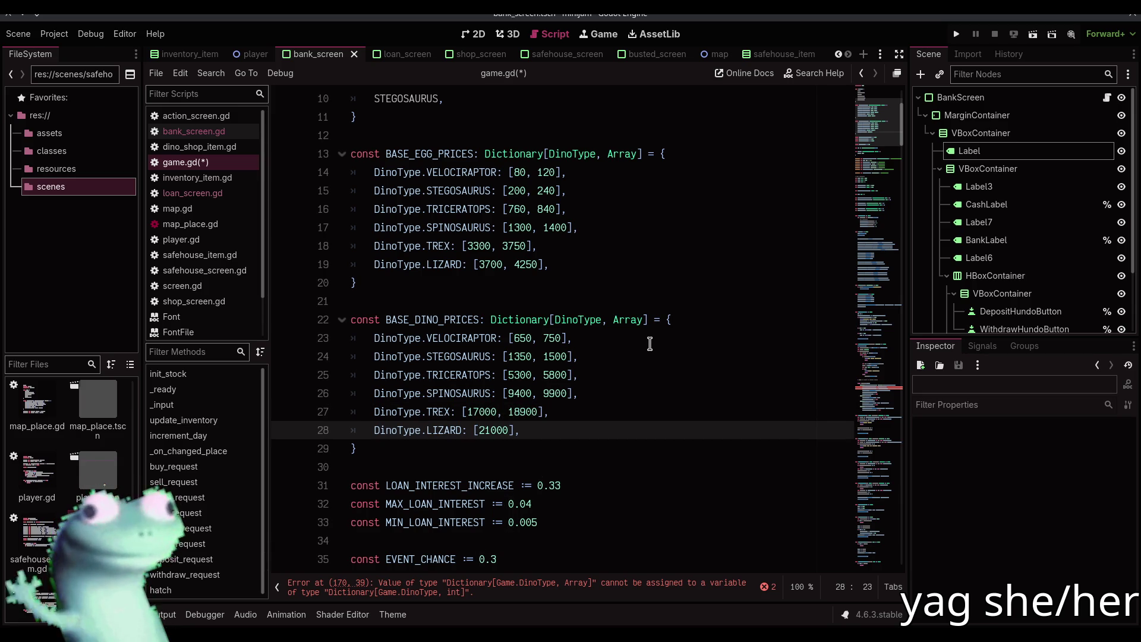
- Set the Lizard dino price to [19300, 22500] and save game.gd
type("1930")
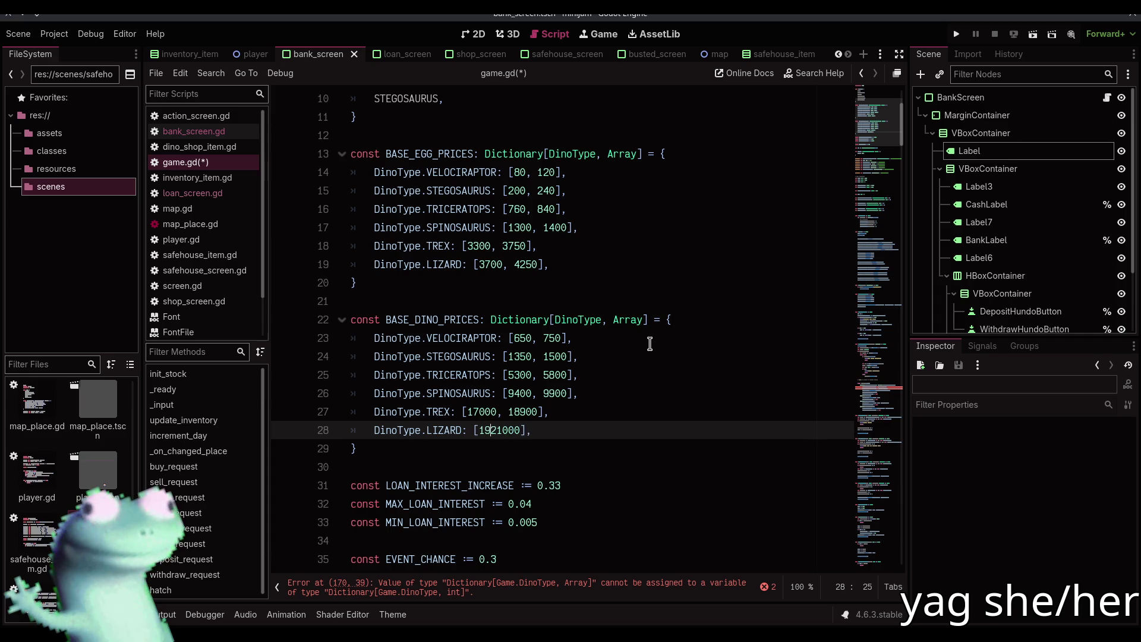
type("0,")
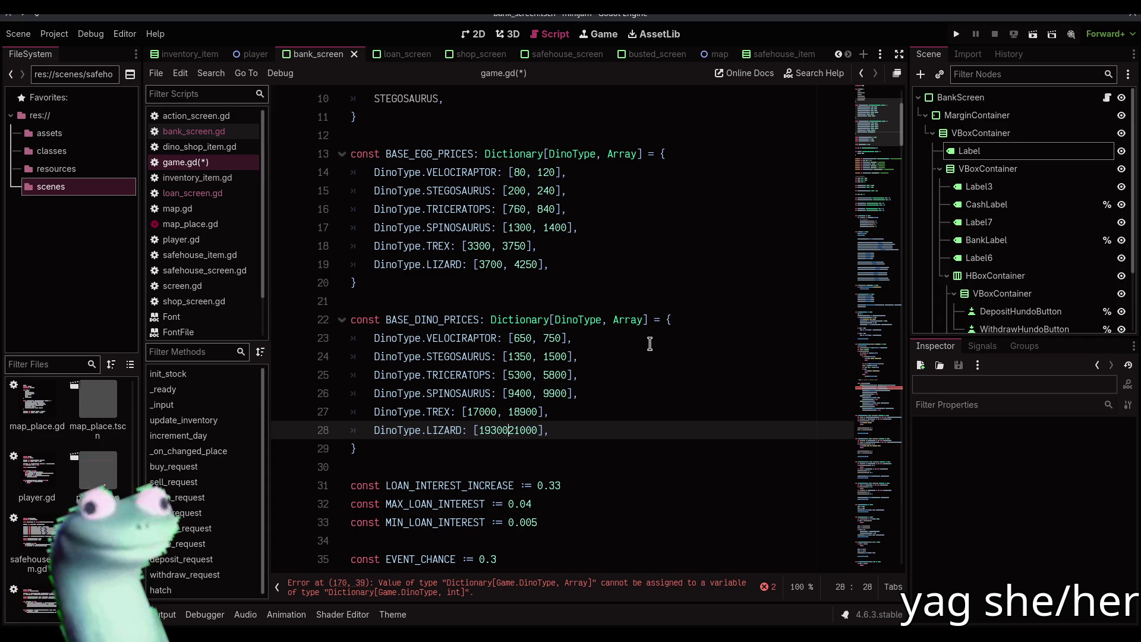
key("Right")
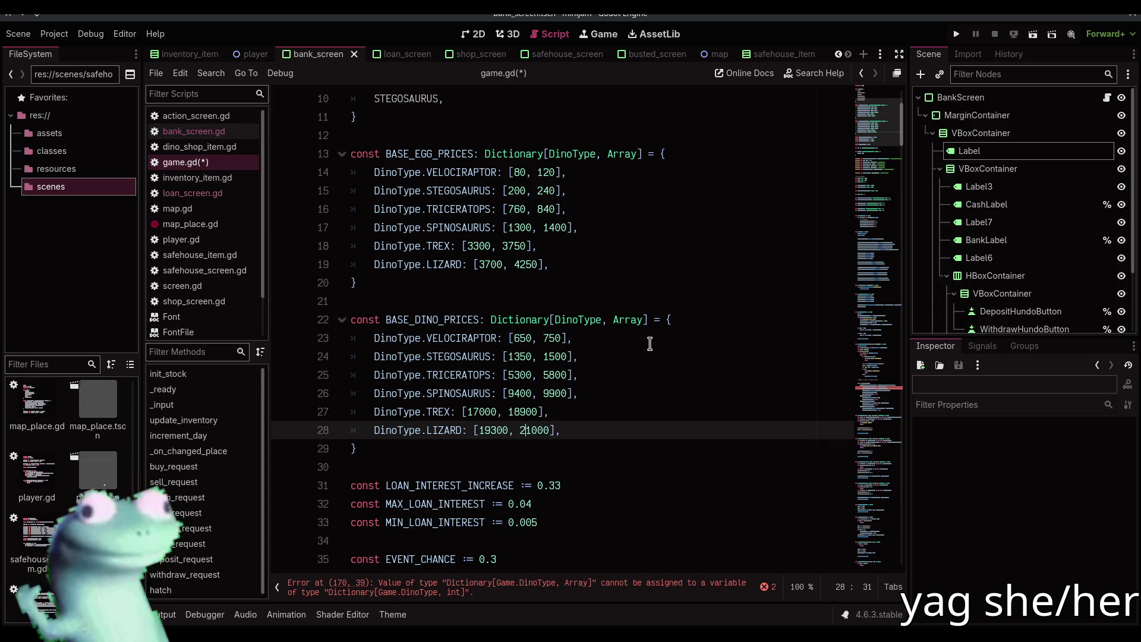
key("Right")
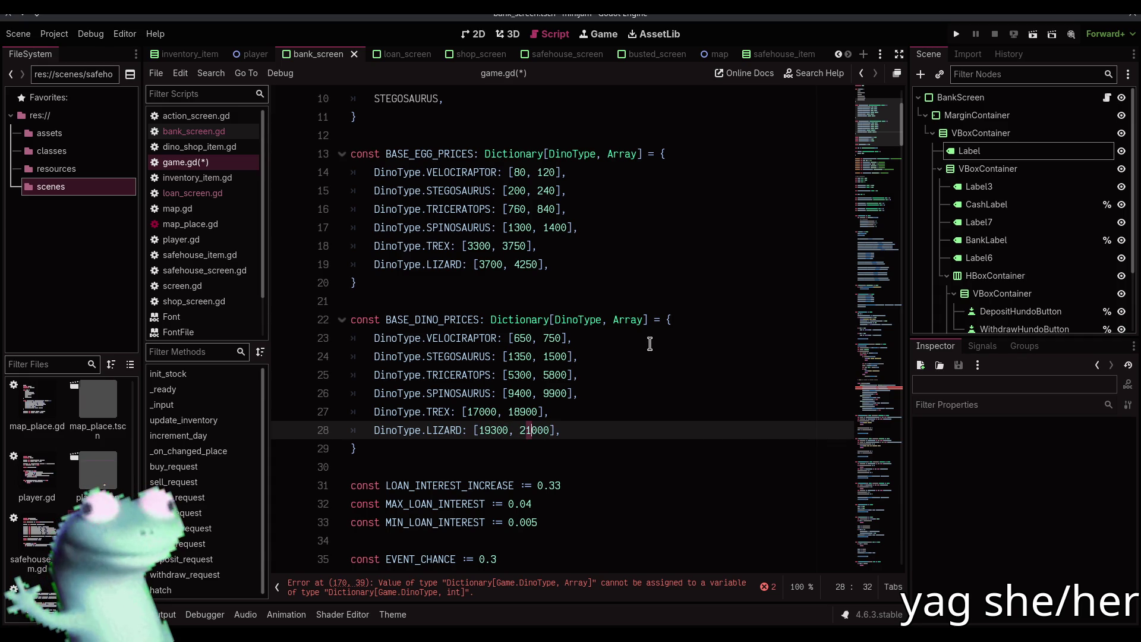
key("BackSpace")
type("2")
key("Delete")
type("5")
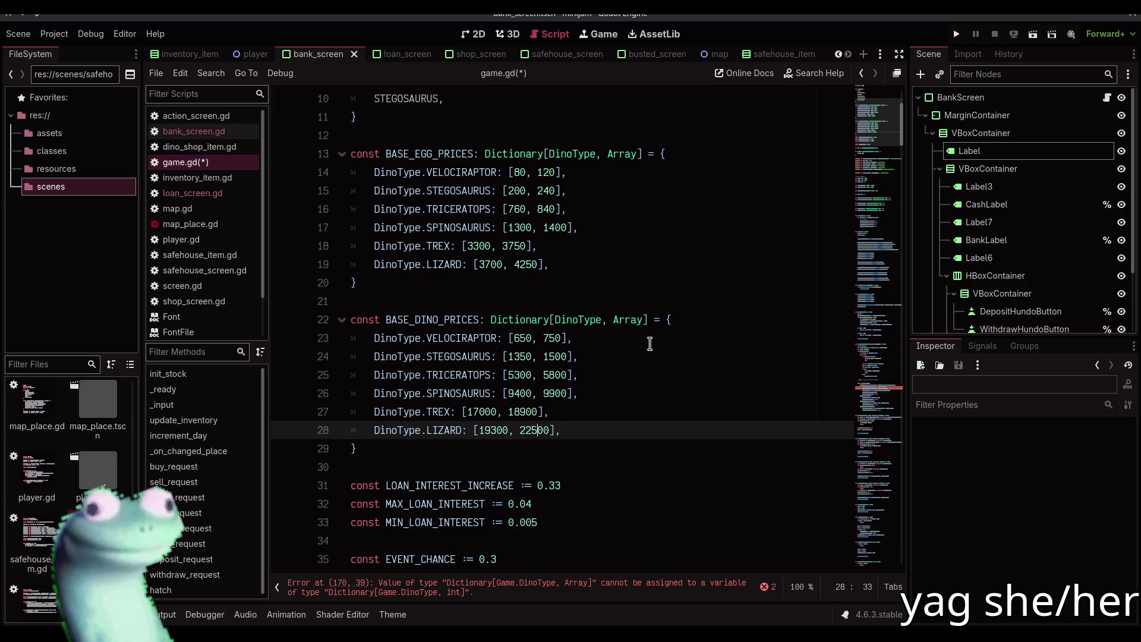
key("ctrl+s")
- Move to the shop code, placing the caret after the update_inventory() call
left_click(592, 447)
left_click(582, 463)
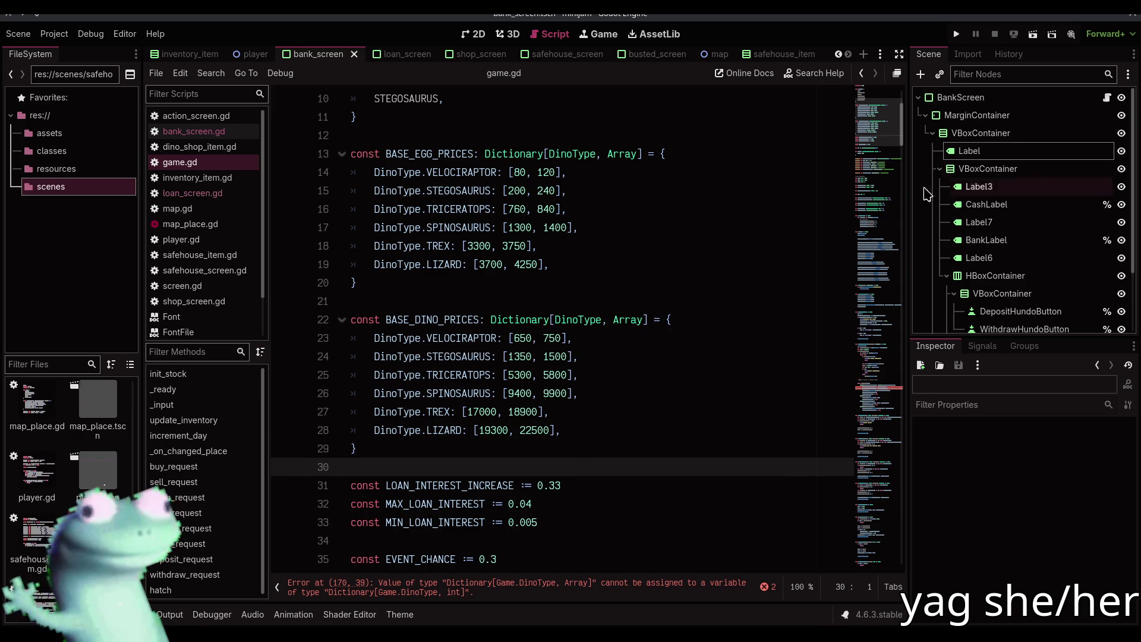
left_click(878, 392)
scroll(489, 291, "up", 9)
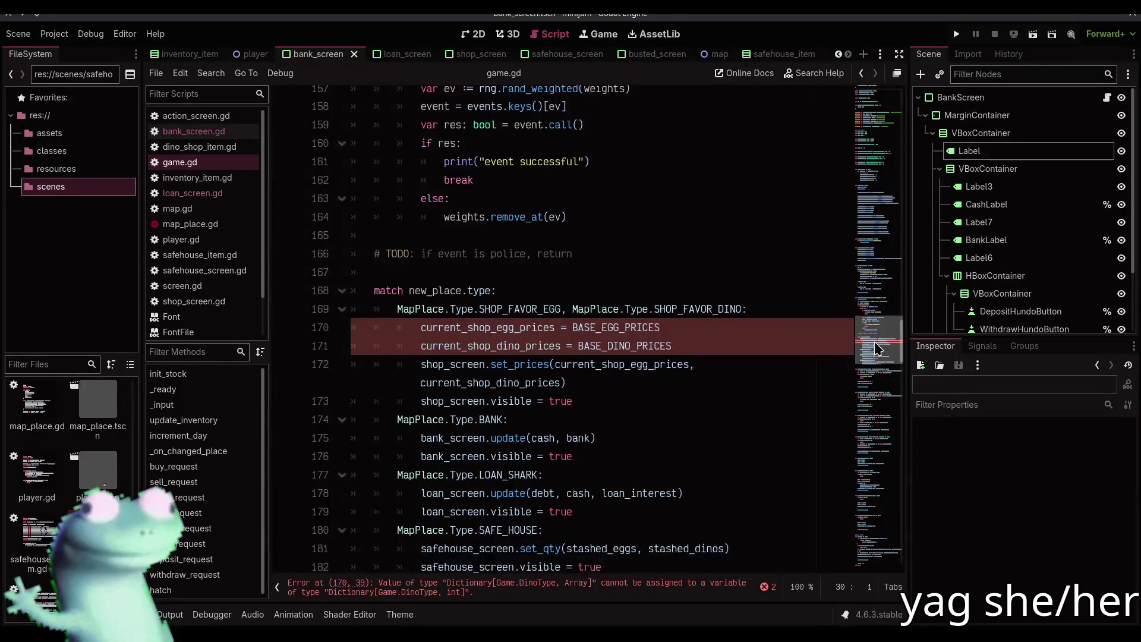
left_click(490, 333)
- Add a create_egg_prices() function returning Dictionary[DinoType, int] with body return {}
left_click(488, 317)
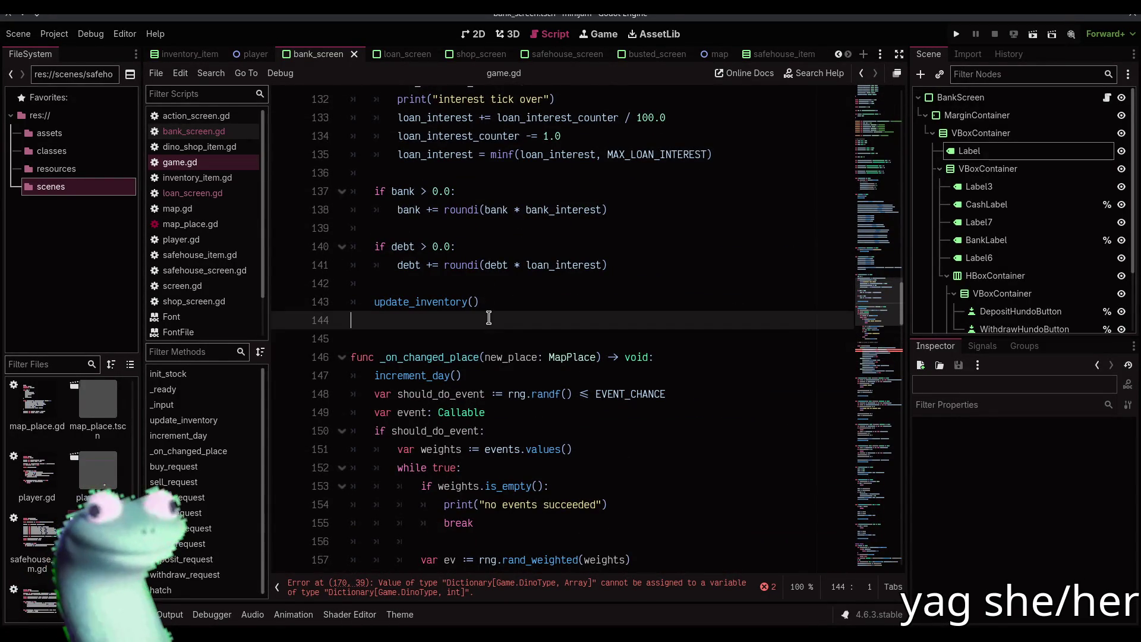
key("Return")
key("Return")
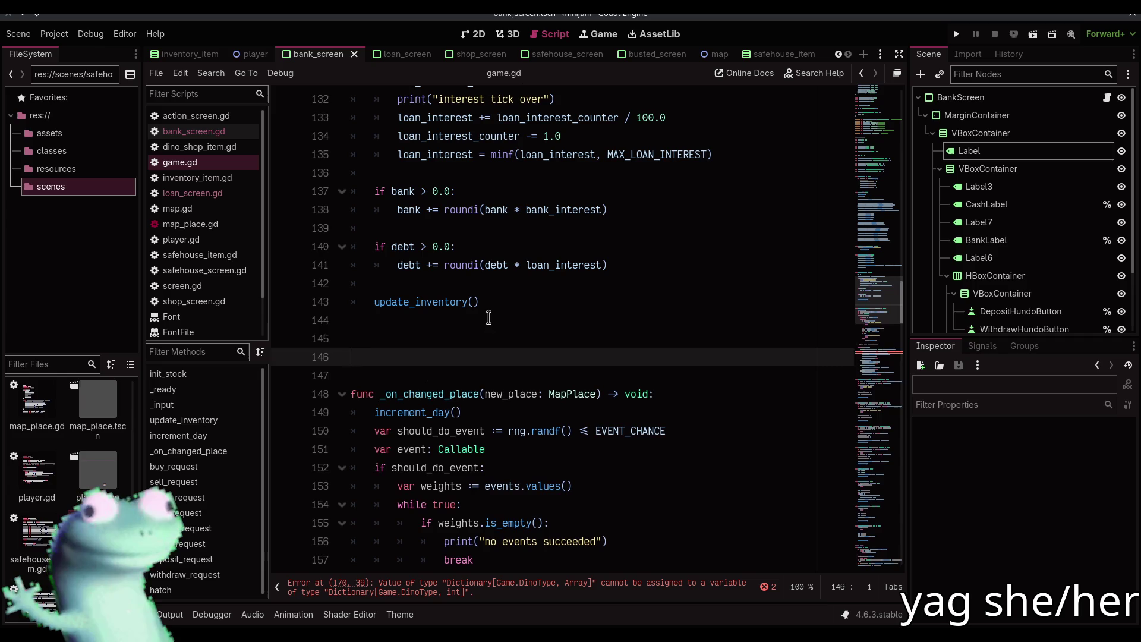
type("func get_")
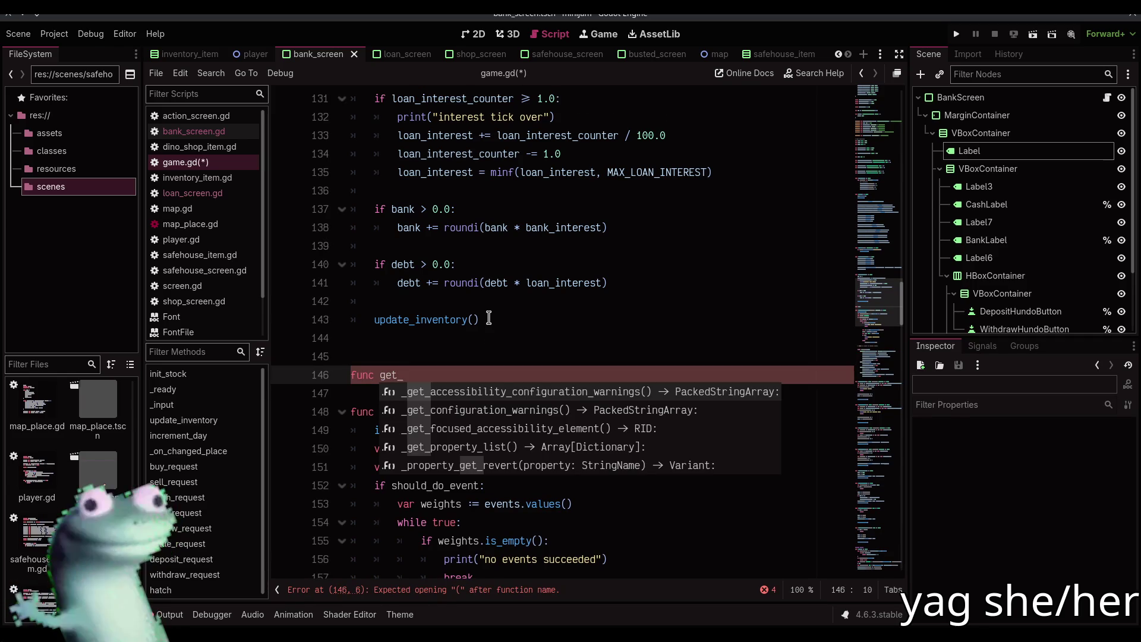
type("pric")
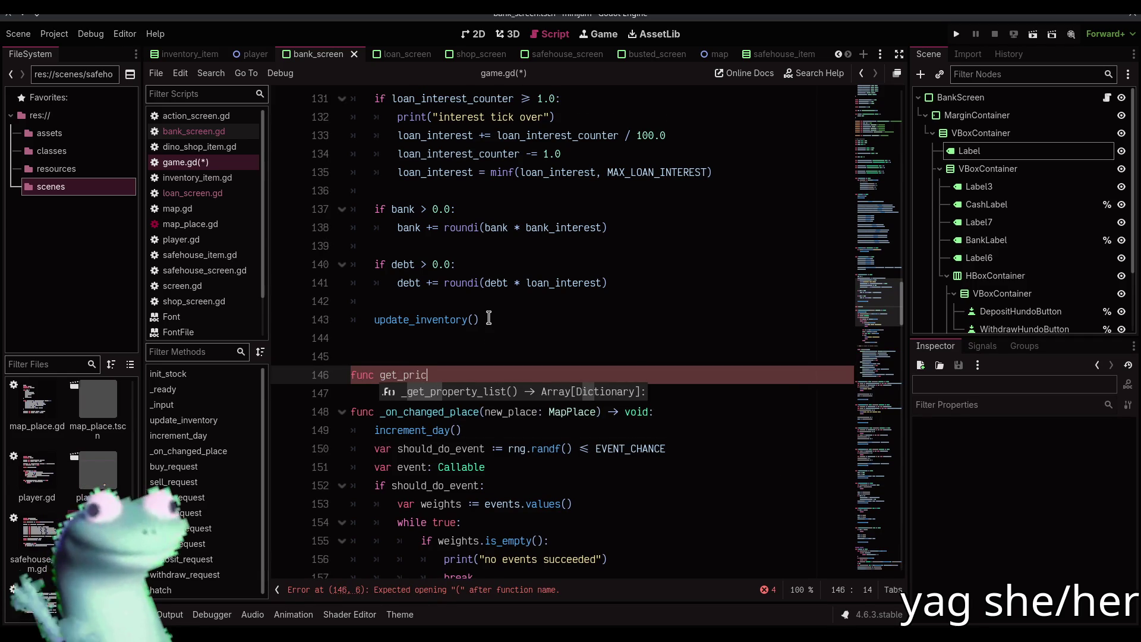
key("BackSpace")
key("BackSpace")
key("BackSpace")
type("create_;")
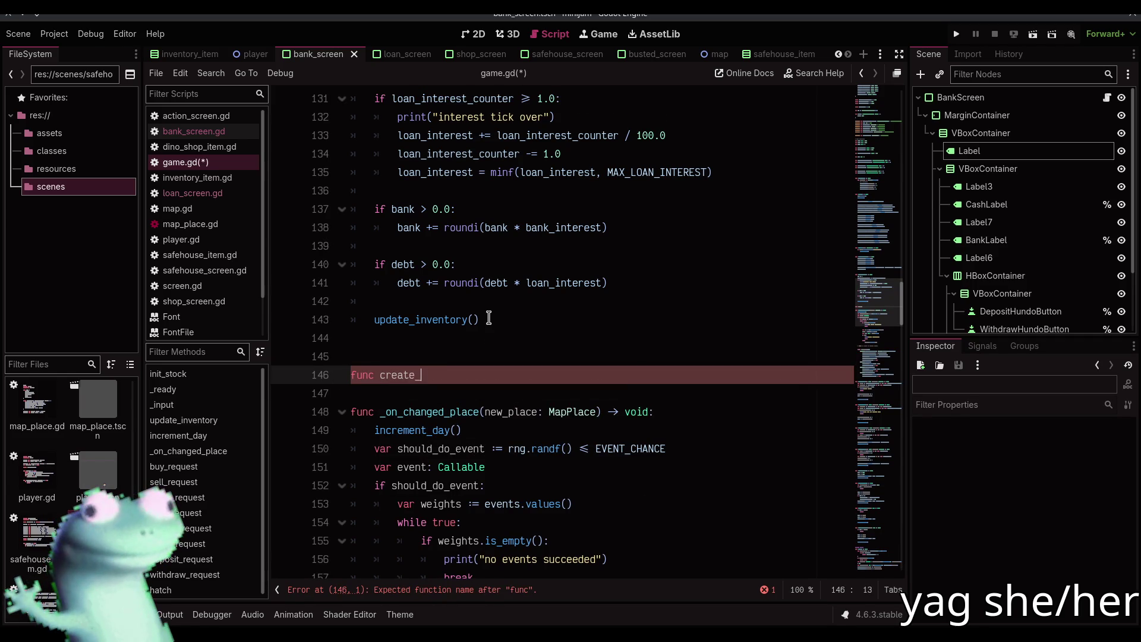
key("BackSpace")
type("prices(")
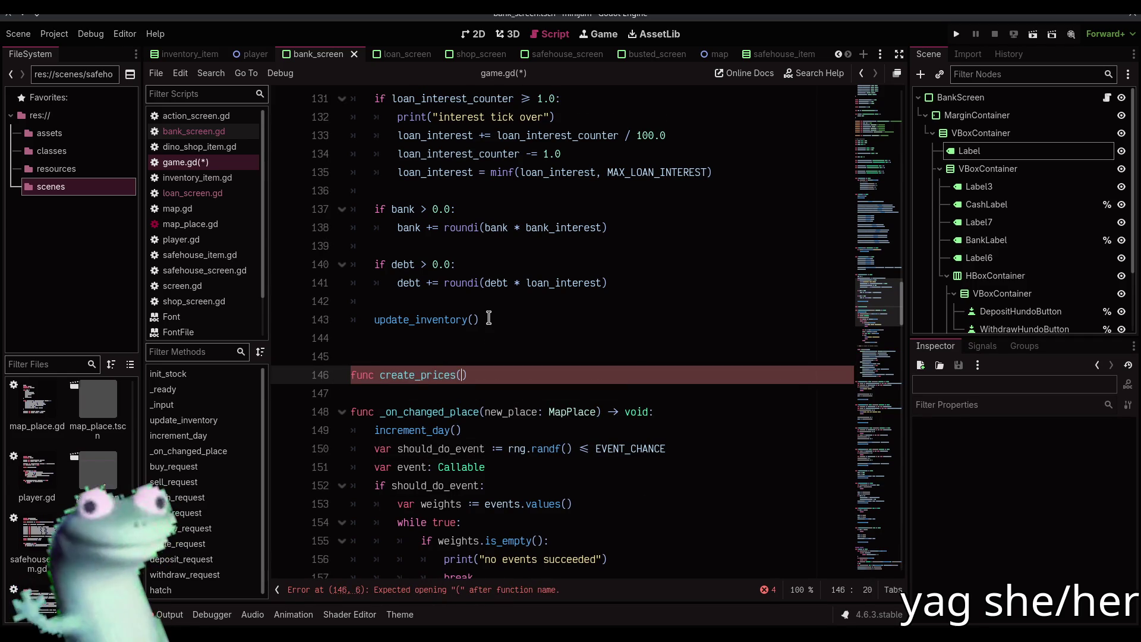
type(")")
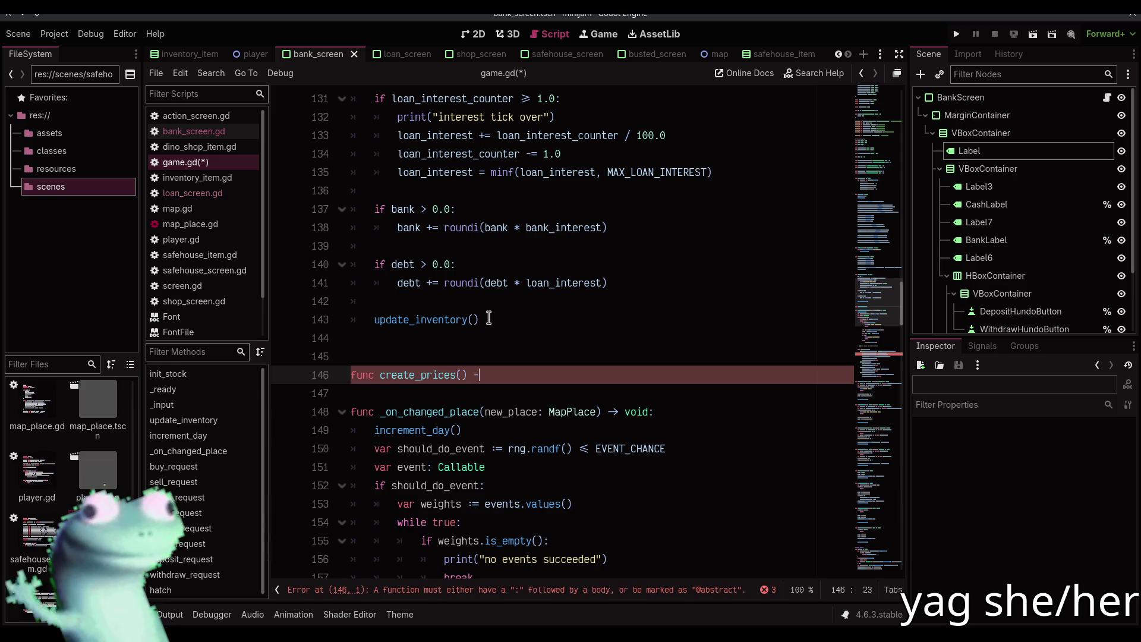
type("> Dictionar")
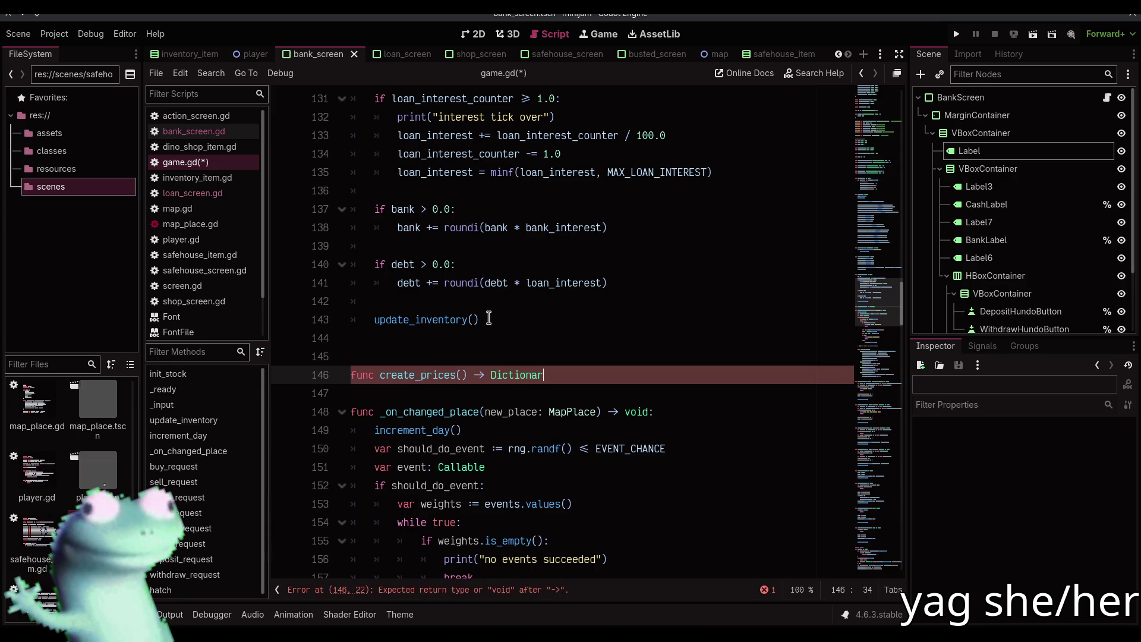
type("y")
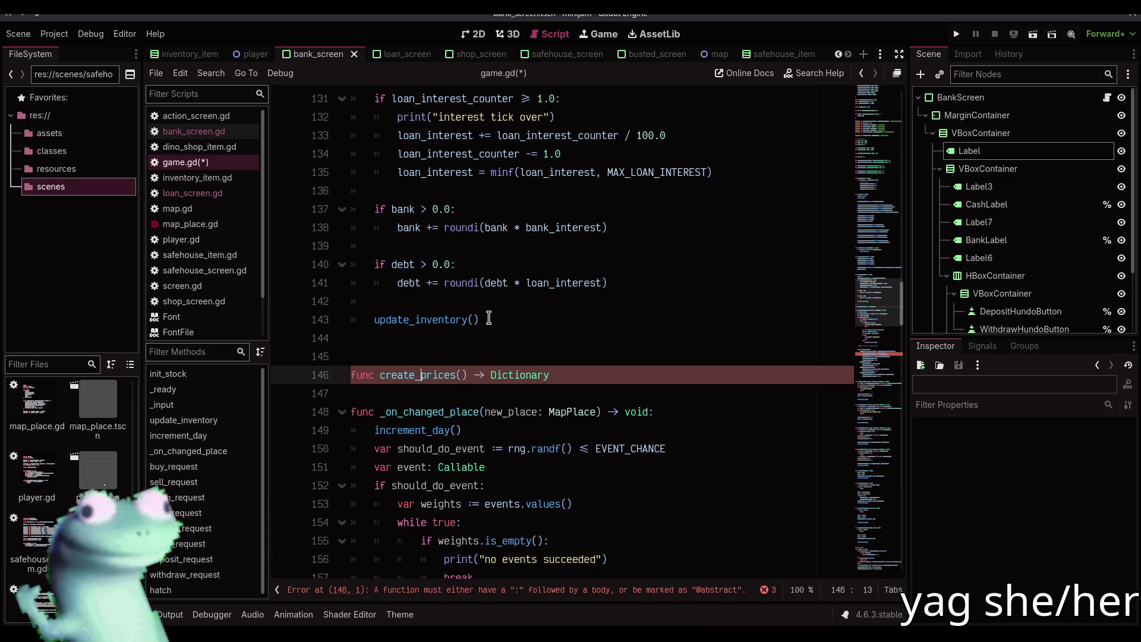
type("egg_")
key("End")
type("[DinoTyp")
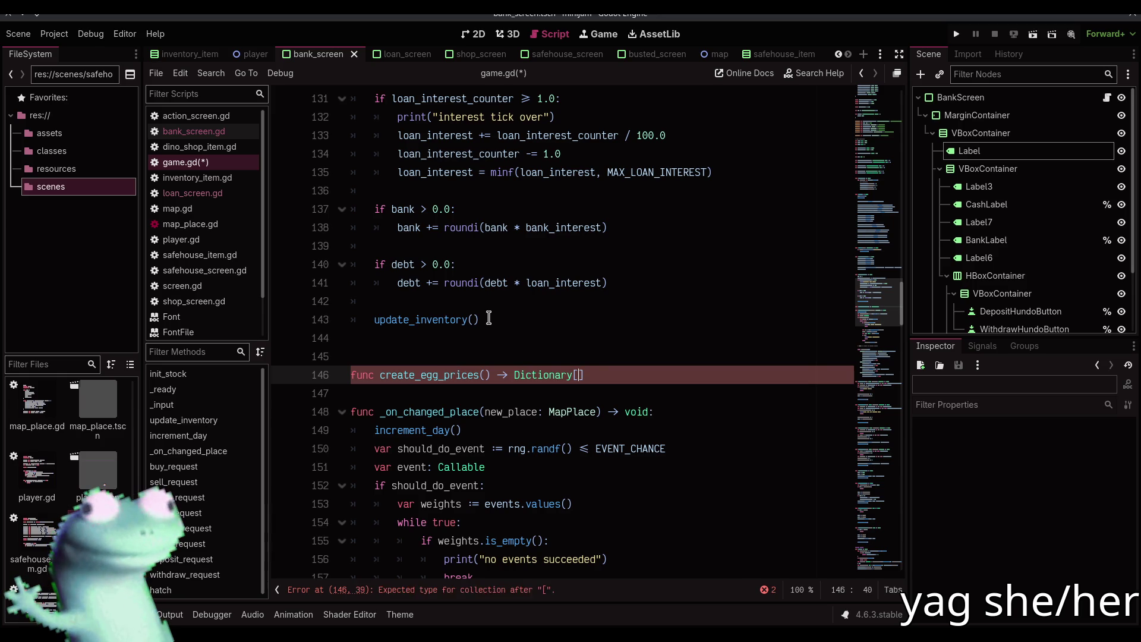
type("e, int]:")
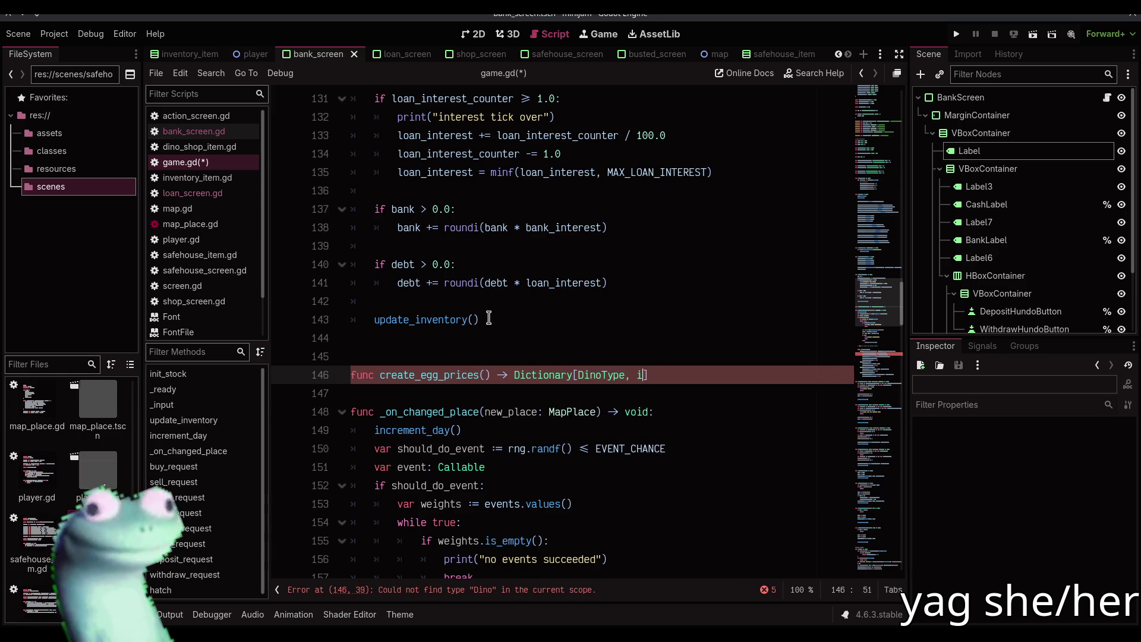
key("Return")
type("pass")
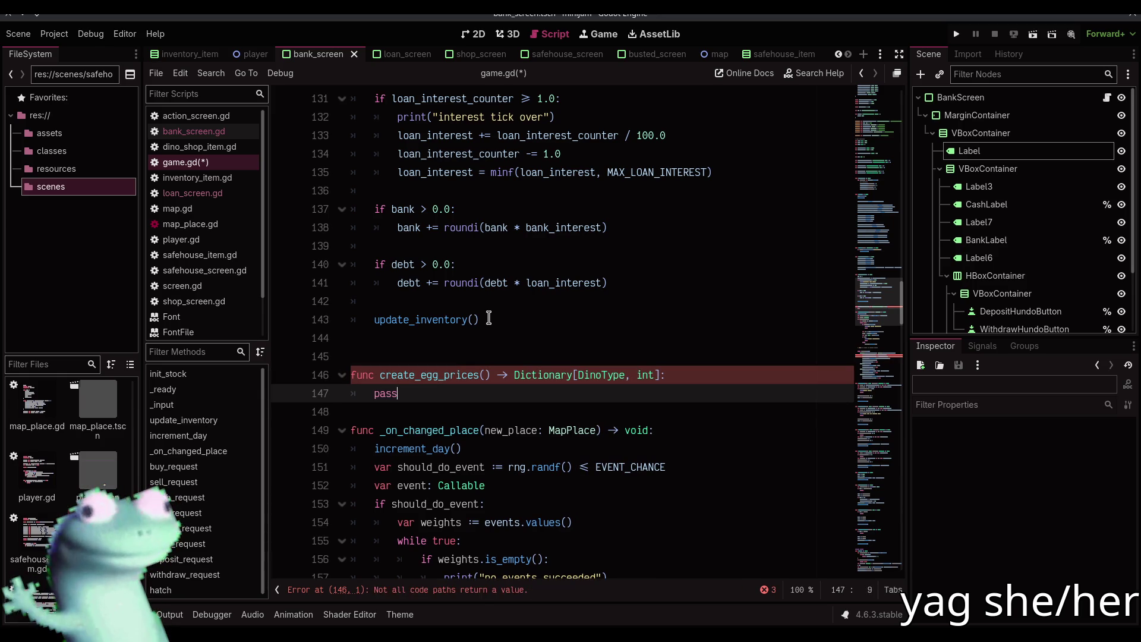
key("BackSpace")
key("BackSpace")
key("BackSpace")
type("return {}")
- Duplicate create_egg_prices below itself and select 'egg' in the copy's name for renaming
key("shift+Up")
key("shift+Up")
key("shift+Up")
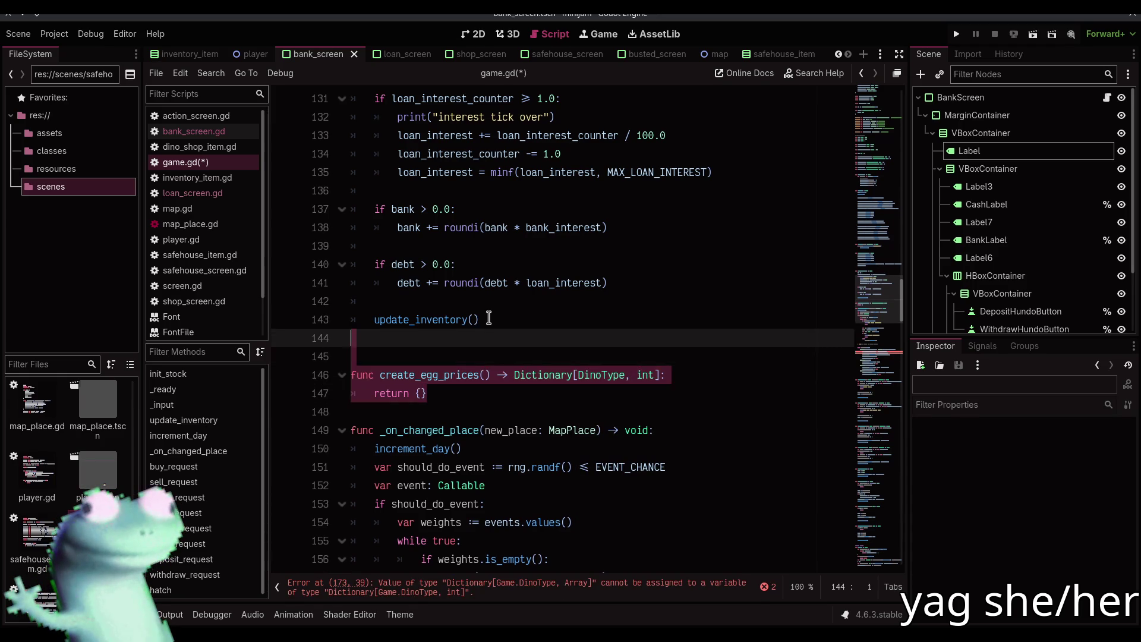
key("ctrl+shift+d")
key("Left")
key("Return")
key("Down")
key("ctrl+Right")
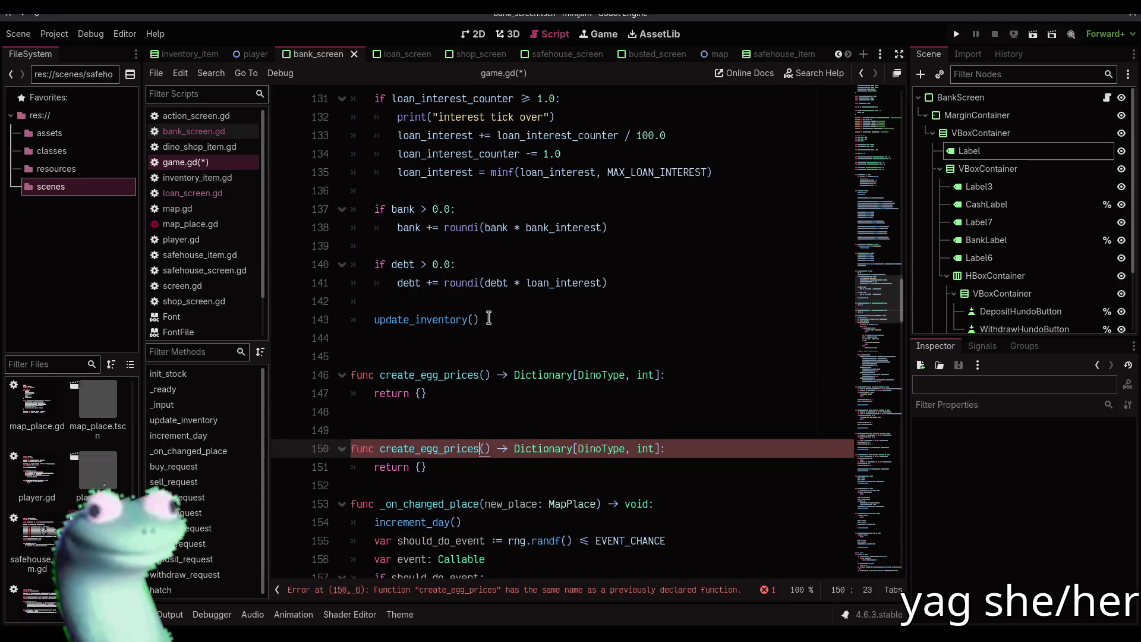
key("shift+Right")
key("shift+Right")
key("shift+Right")
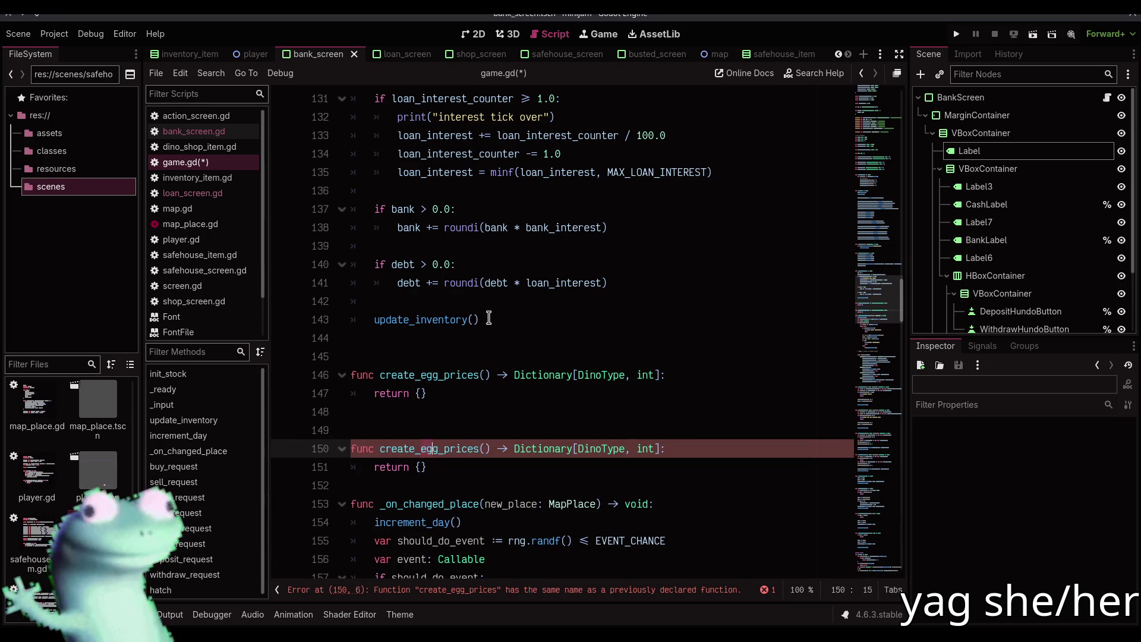
- Name the duplicated stub create_dino_prices and replace BASE_EGG_PRICES with create_egg_prices() on line 177
type("dino")
scroll(472, 326, "down", 3)
scroll(472, 327, "down", 8)
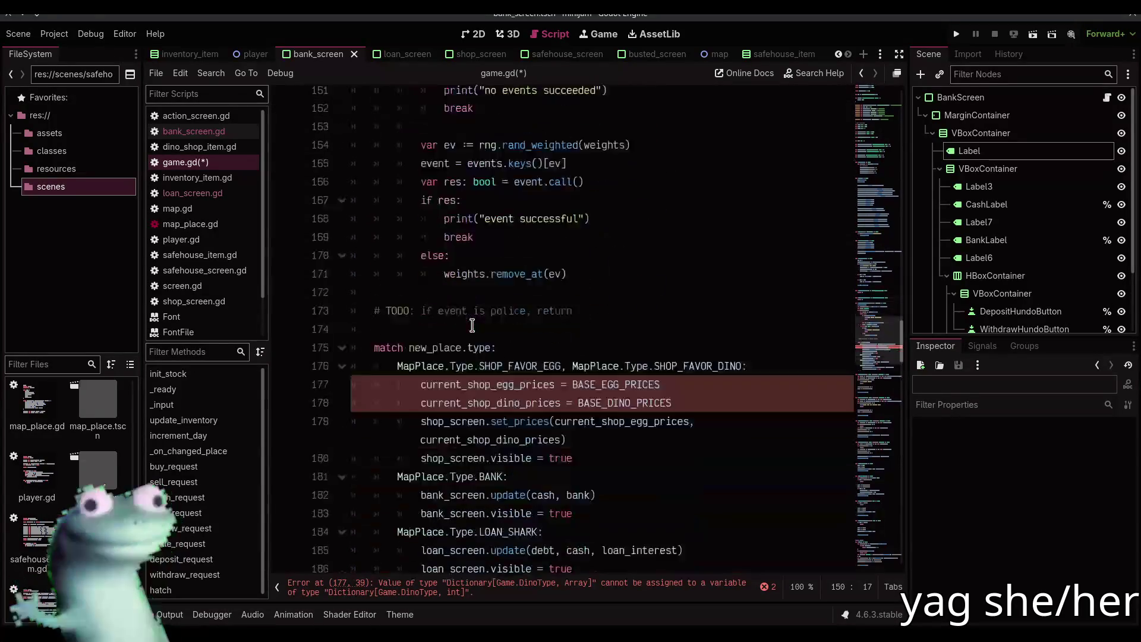
double_click(585, 282)
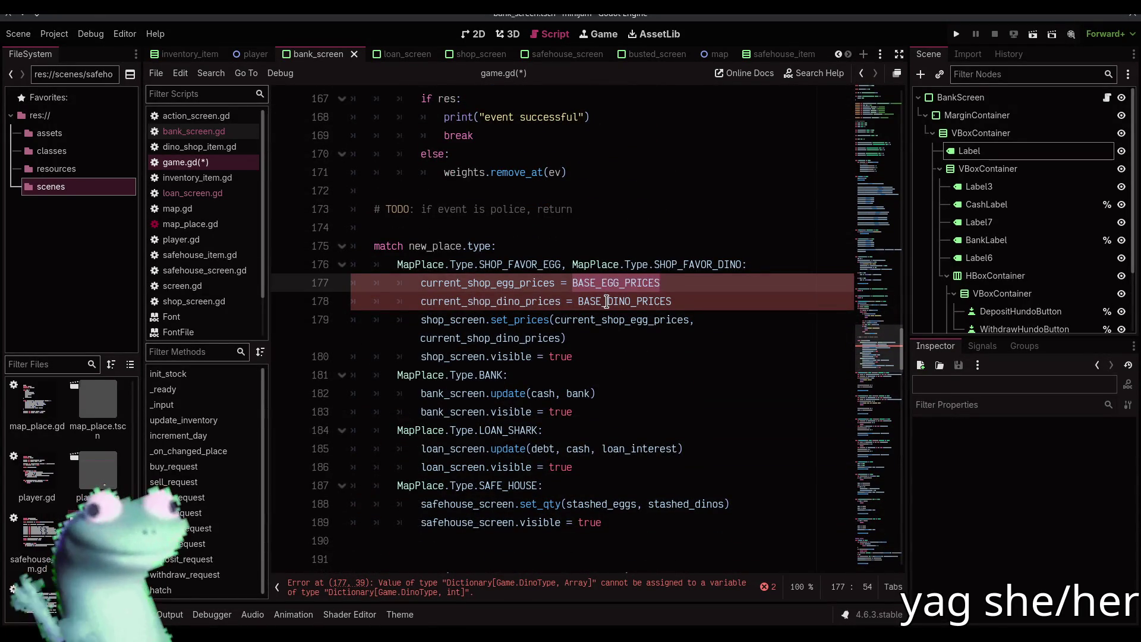
type("create_e")
key("Return")
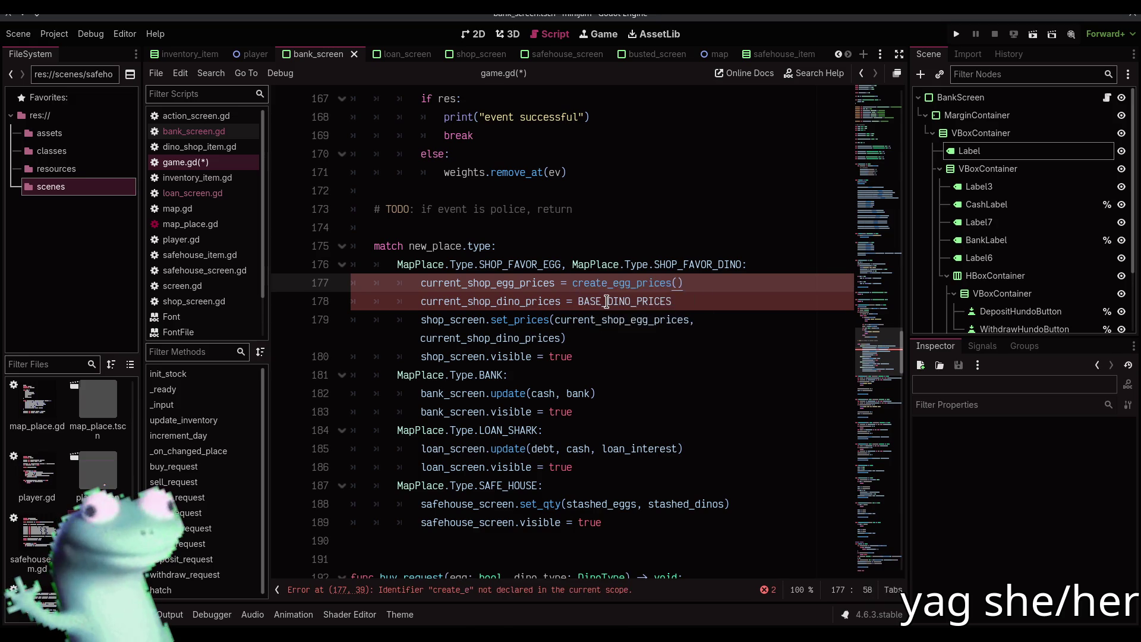
- Replace BASE_DINO_PRICES on line 178 with create_dino_prices() and save game.gd
key("Down")
key("ctrl+Left")
key("ctrl+Left")
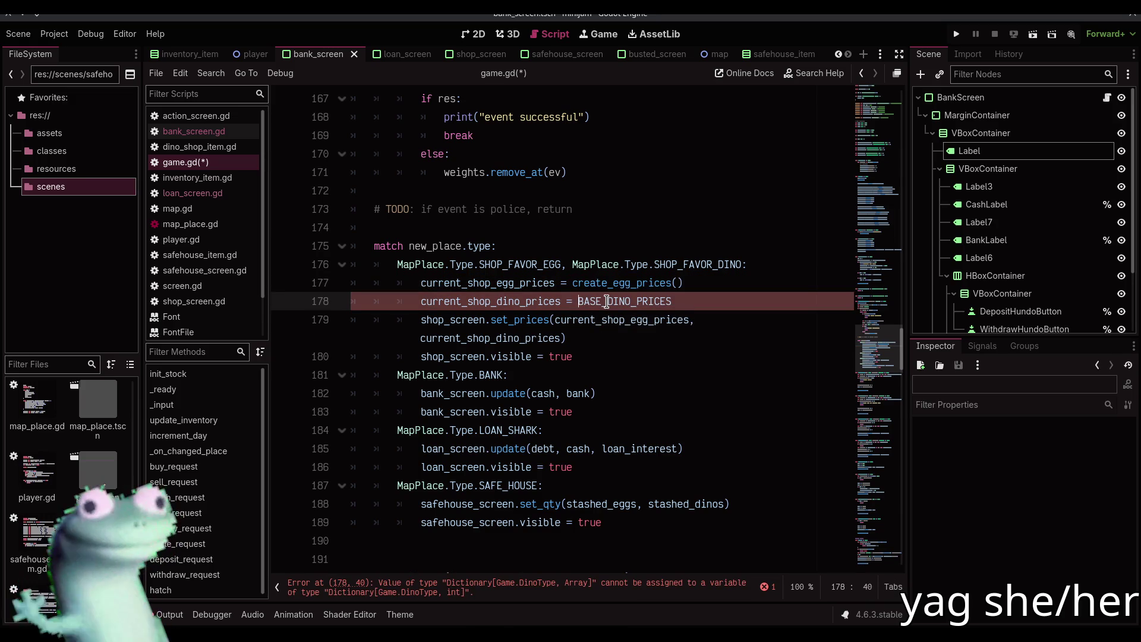
double_click(606, 302)
type("create_egg_prices()")
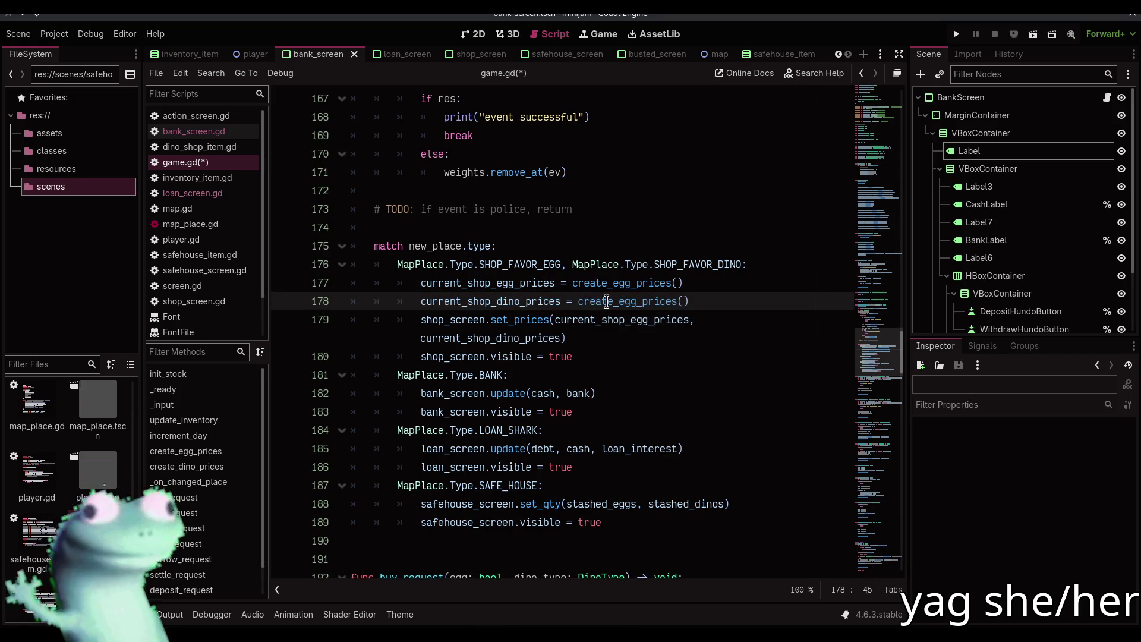
key("shift+Right")
key("shift+Right")
key("shift+Right")
type("dino")
key("ctrl+s")
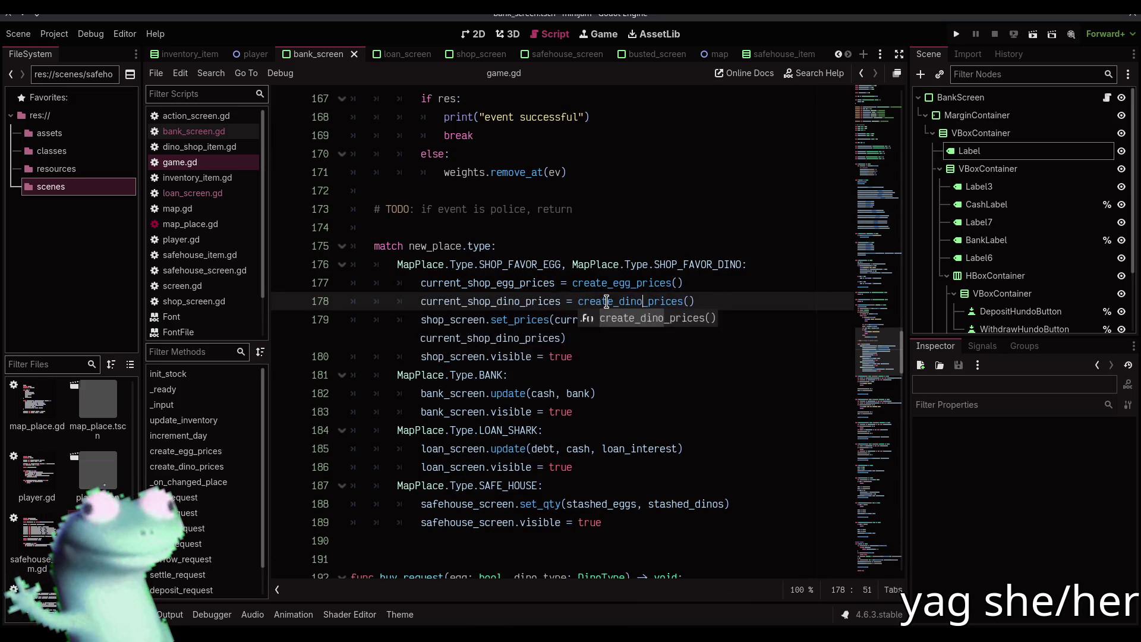
- Add a blank line after the create_dino_prices function and save the script
scroll(408, 475, "up", 12)
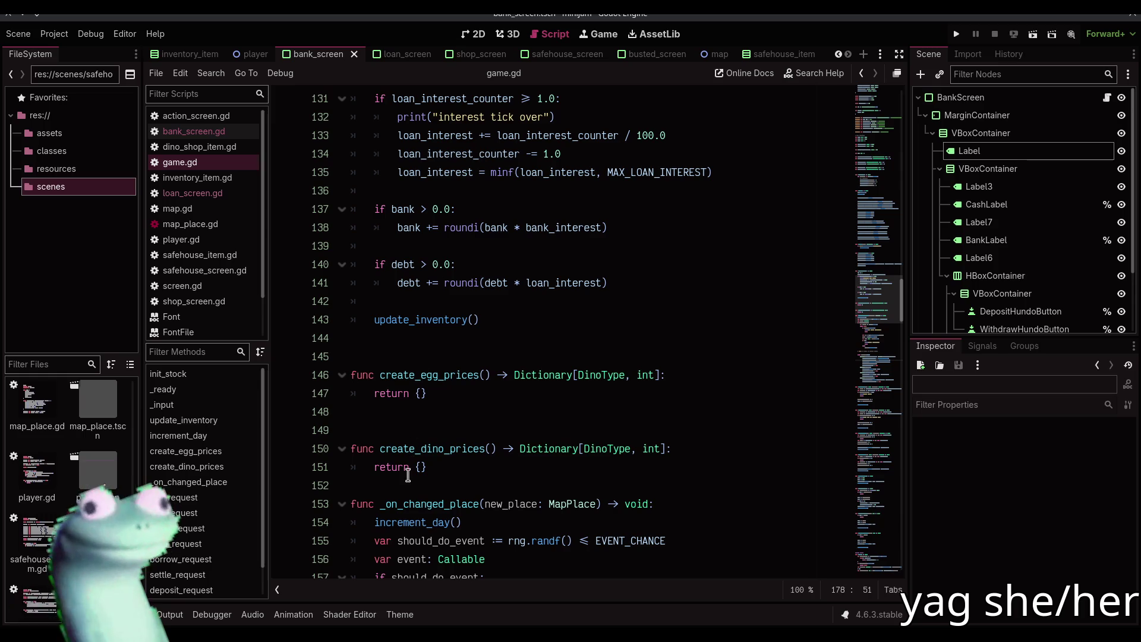
left_click(407, 475)
key("Return")
key("ctrl+s")
left_click(447, 408)
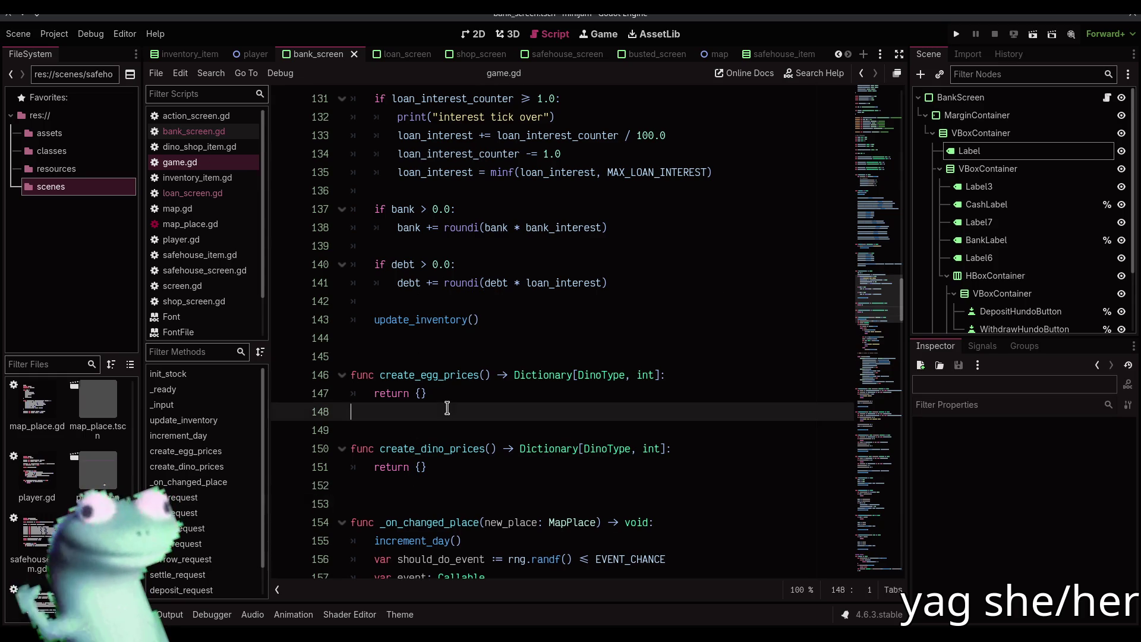
left_click(484, 375)
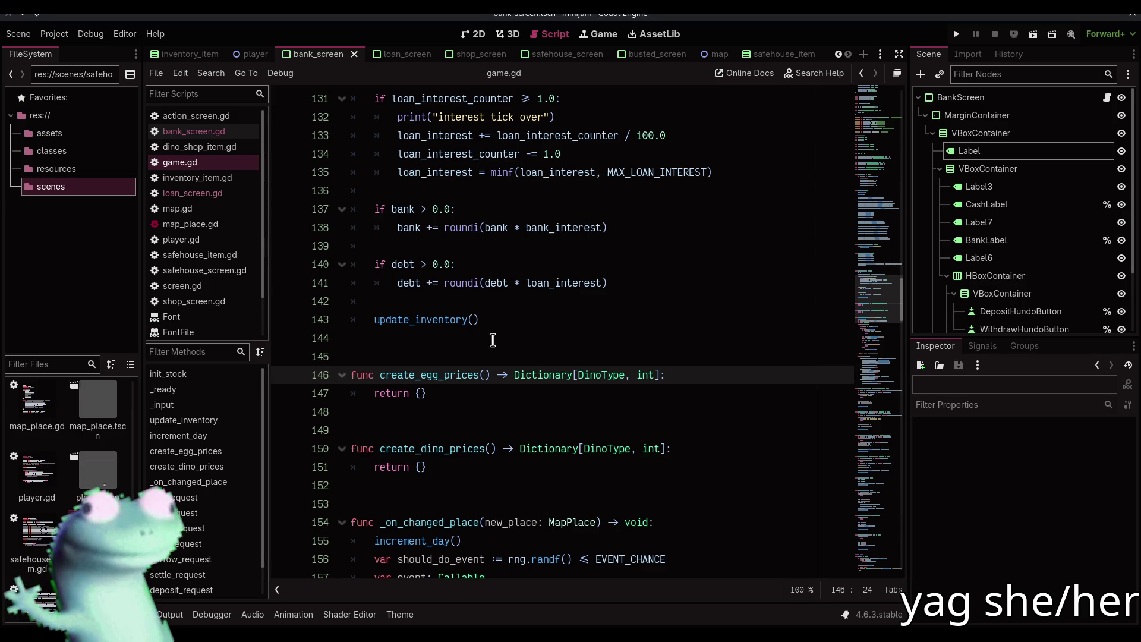
- Review the match block in game.gd, then switch to Firefox's Twitch stream showing the dinosaur sprite
left_click(493, 404)
scroll(494, 403, "down", 6)
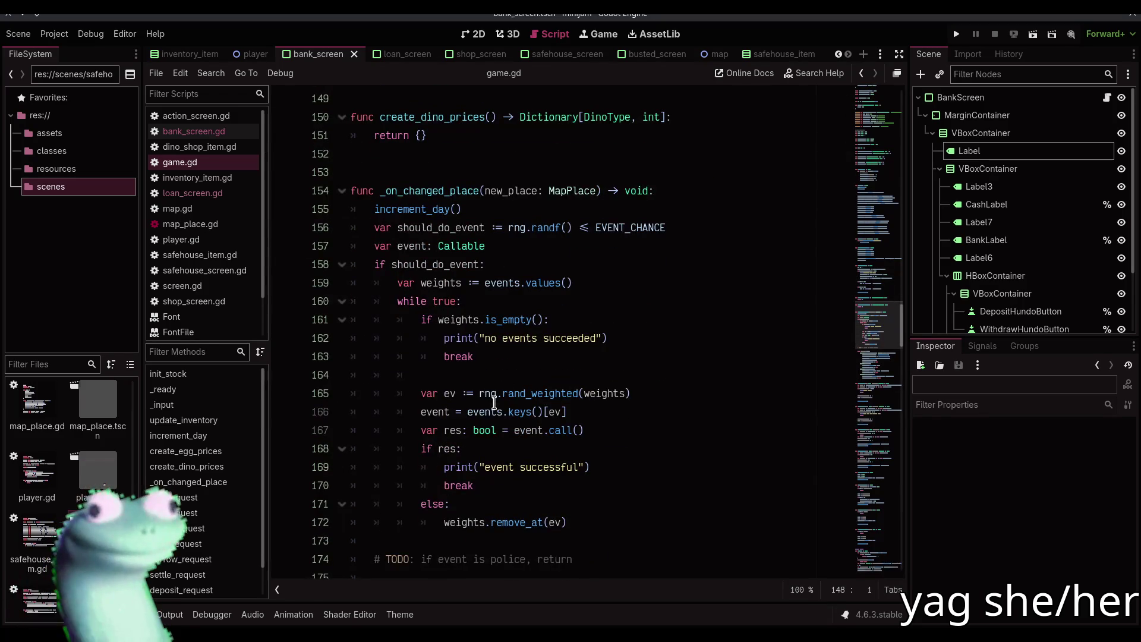
scroll(494, 403, "down", 5)
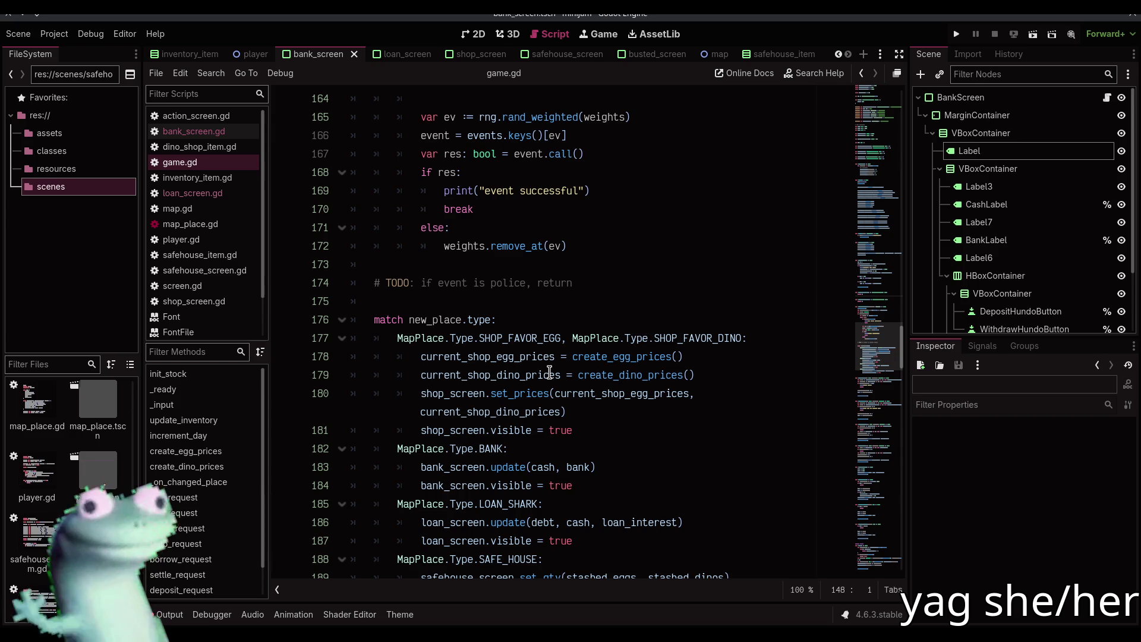
left_click(630, 300)
scroll(642, 304, "down", 2)
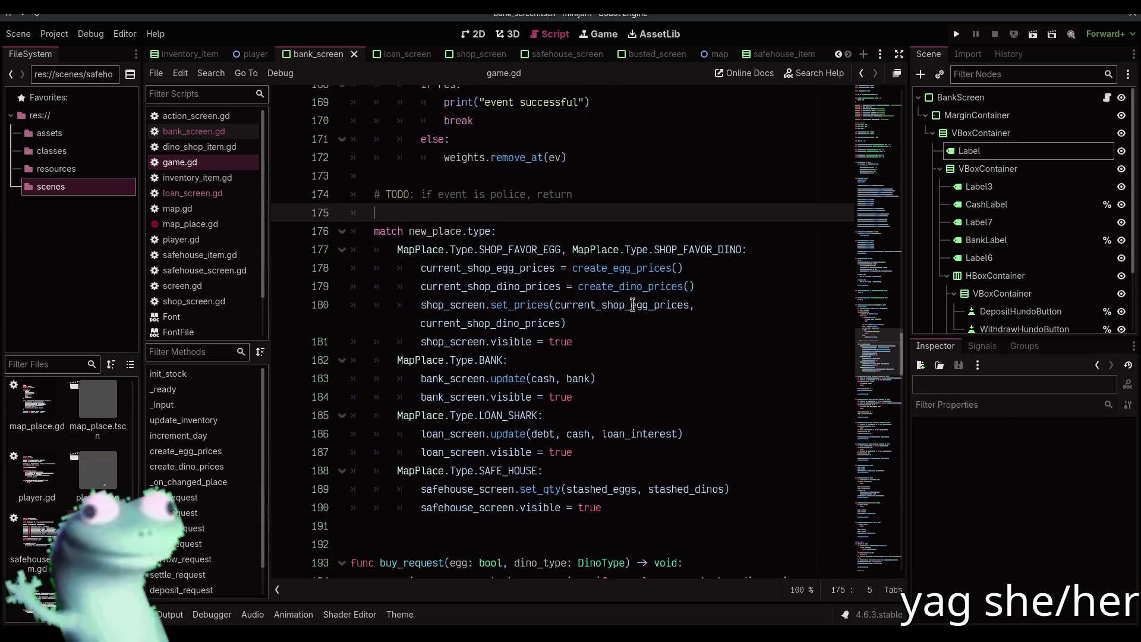
scroll(648, 302, "up", 5)
scroll(646, 298, "down", 3)
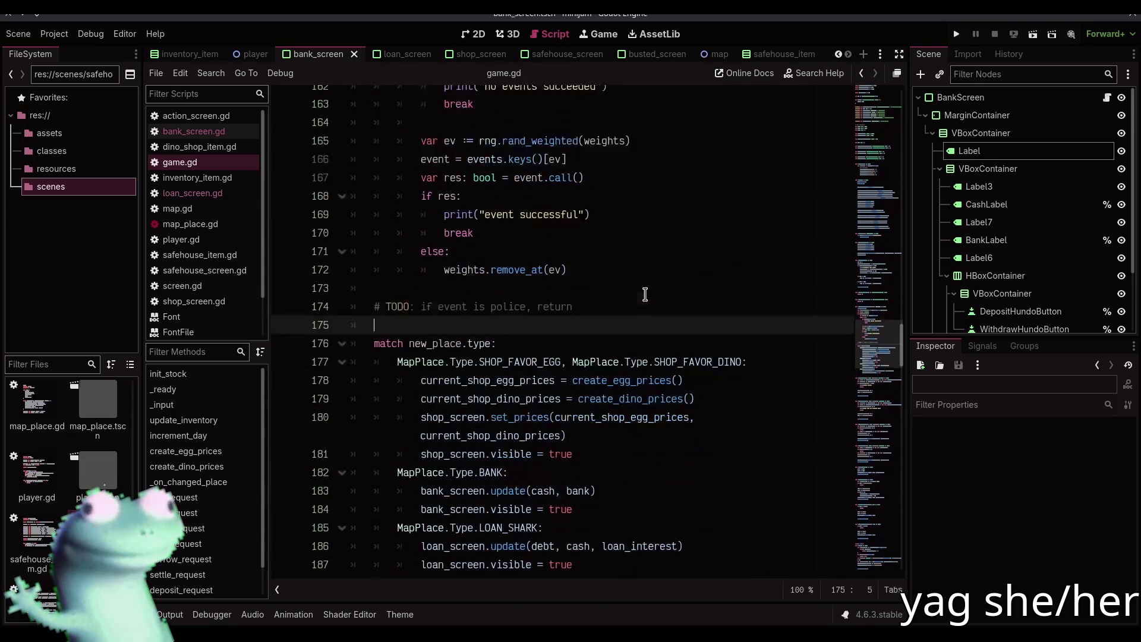
scroll(645, 295, "up", 4)
scroll(645, 294, "up", 5)
key("alt+Tab")
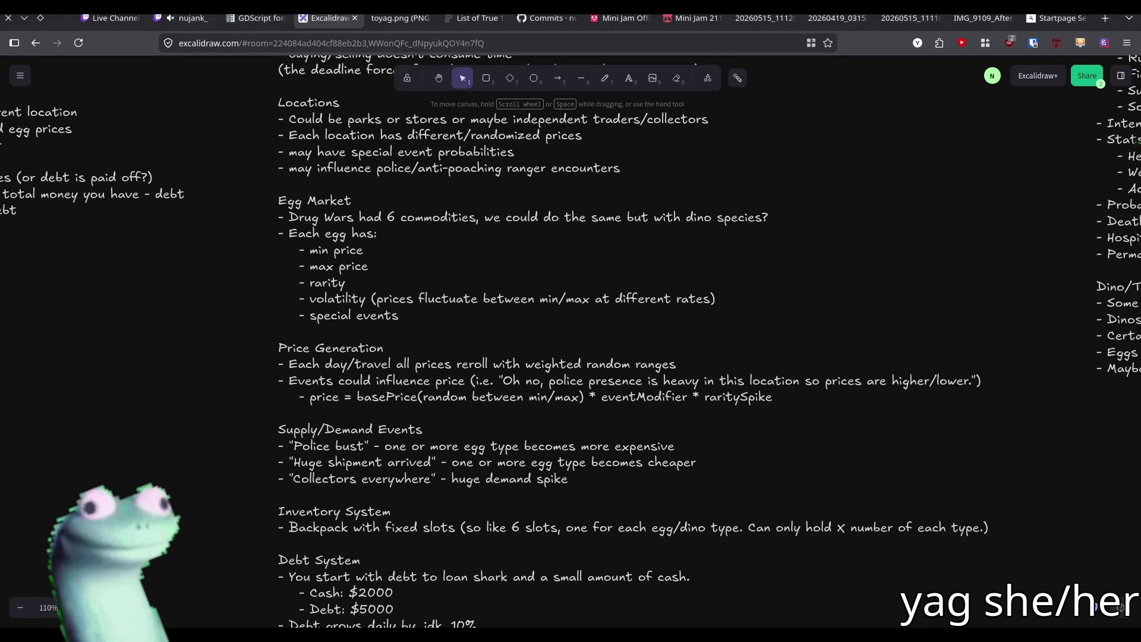
left_click(196, 24)
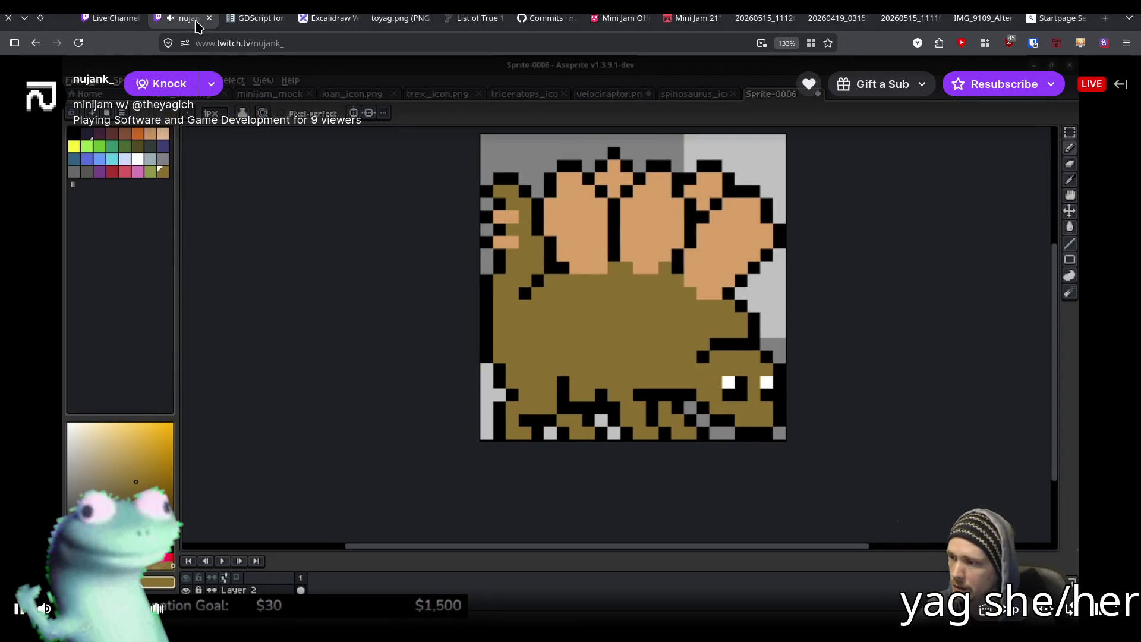